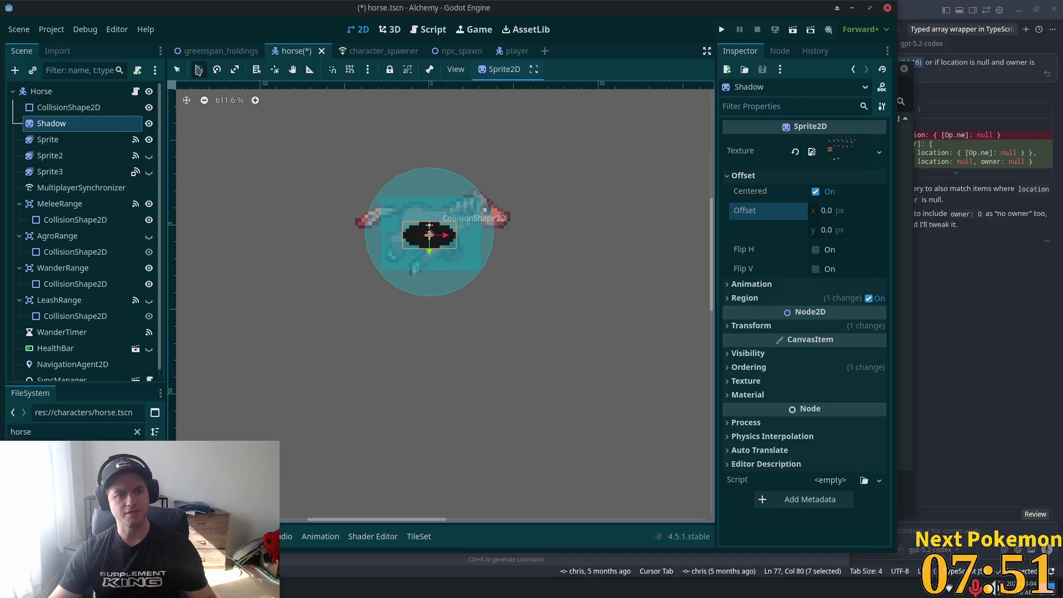
Move the Shadow sprite down beneath the horse and expand its Ordering settings
drag(263, 135, 260, 177)
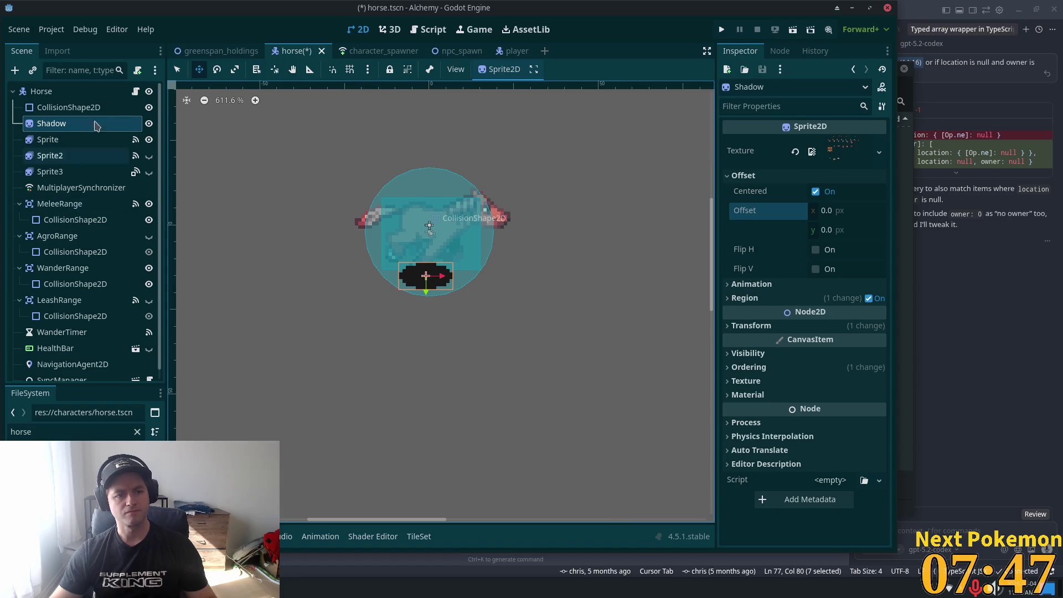
click(59, 90)
click(64, 124)
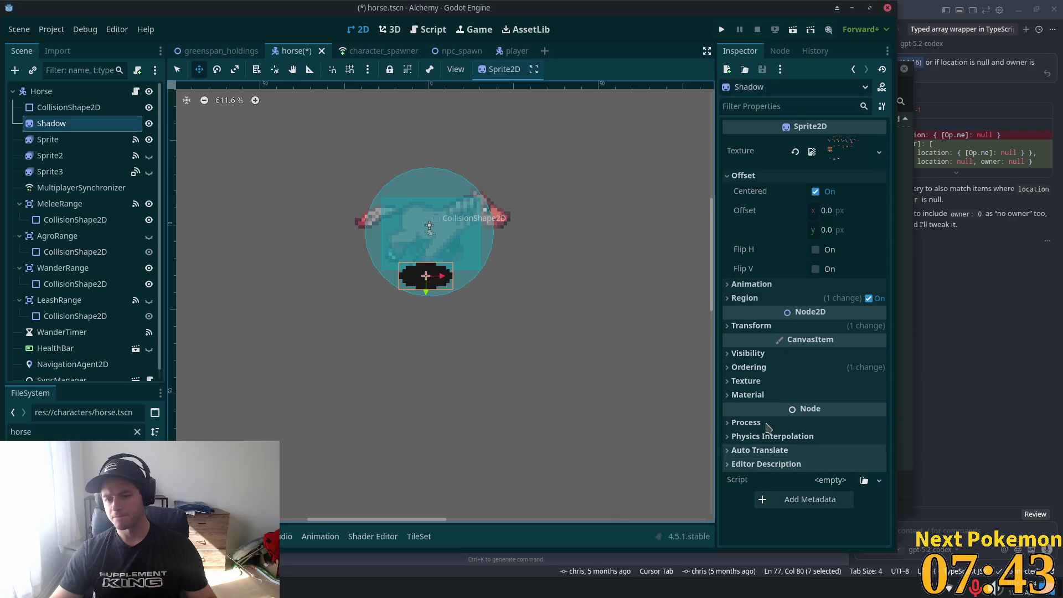
click(741, 367)
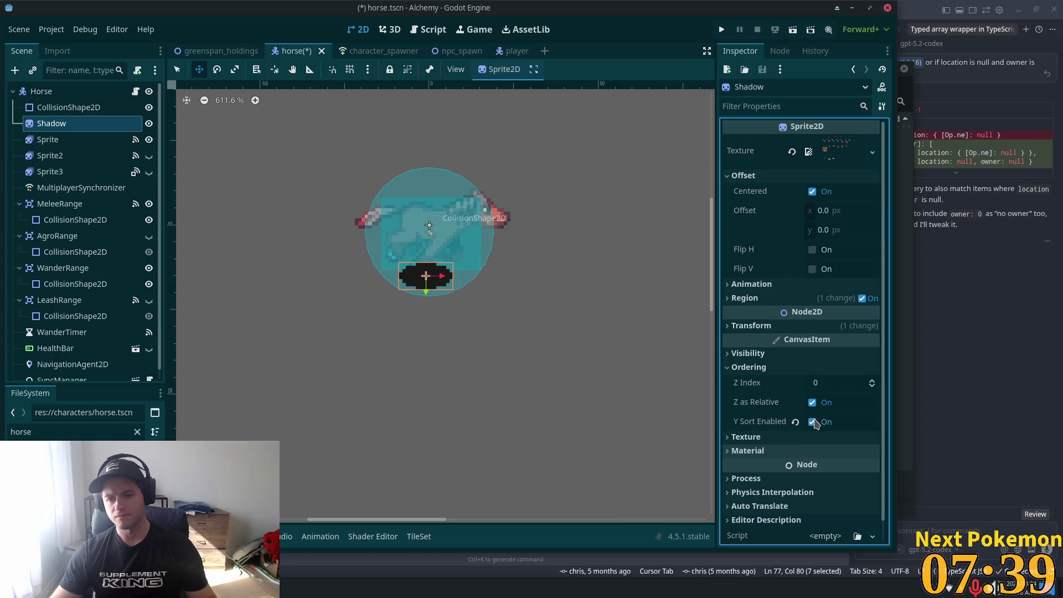
Check the Horse root's Ordering (Z Index 10, Y Sort Enabled), then nudge the Shadow back up slightly
click(94, 91)
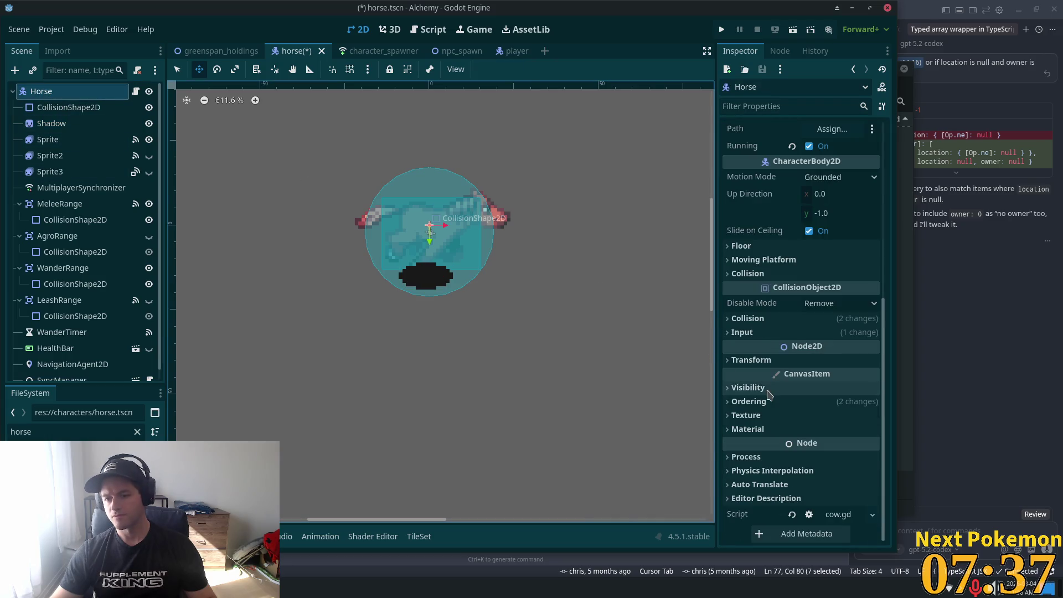
click(748, 402)
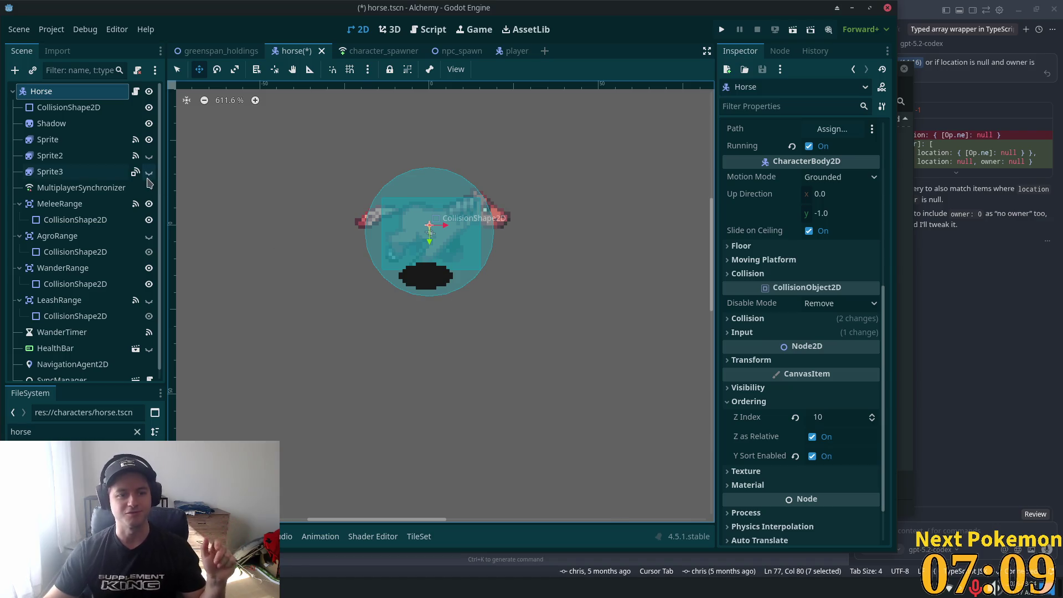
click(47, 125)
mouse_move(354, 331)
mouse_down()
mouse_move(350, 317)
mouse_move(352, 326)
mouse_up()
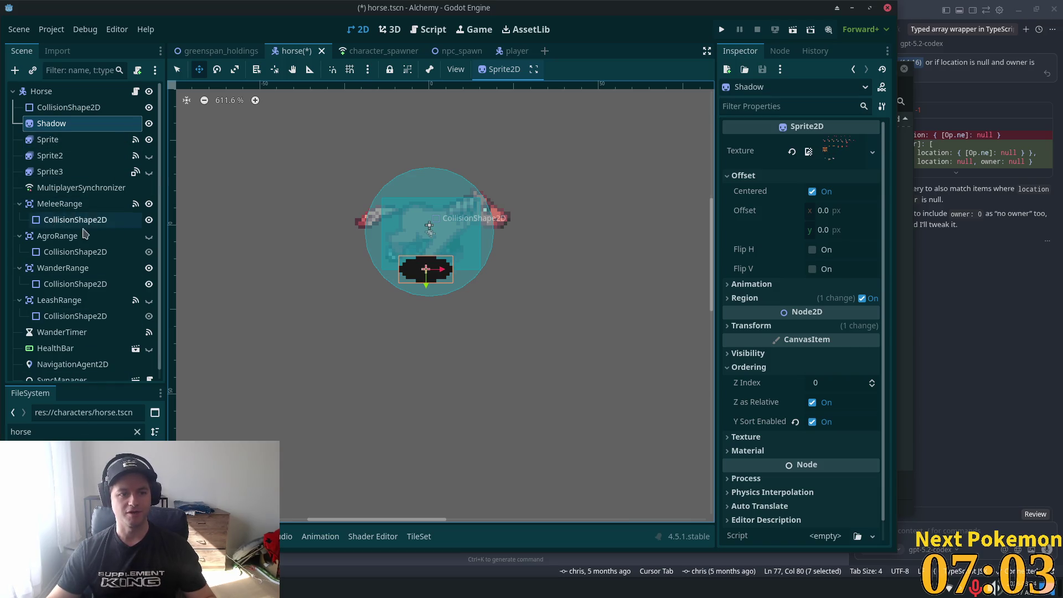
Preview the Sprite's idle frames, then move the Shadow back to the horse's centre
click(73, 146)
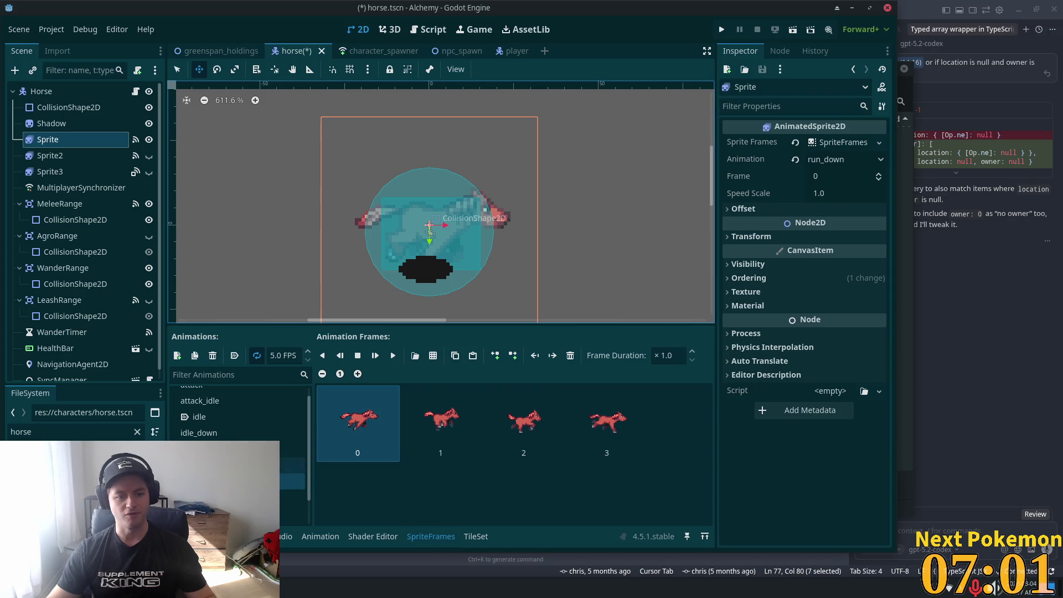
click(211, 424)
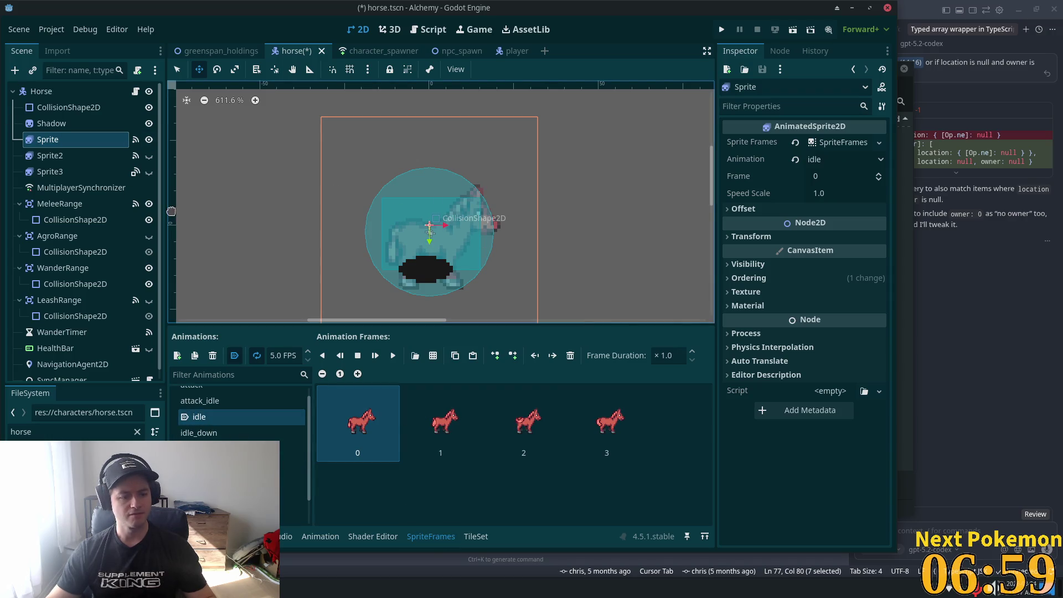
click(83, 124)
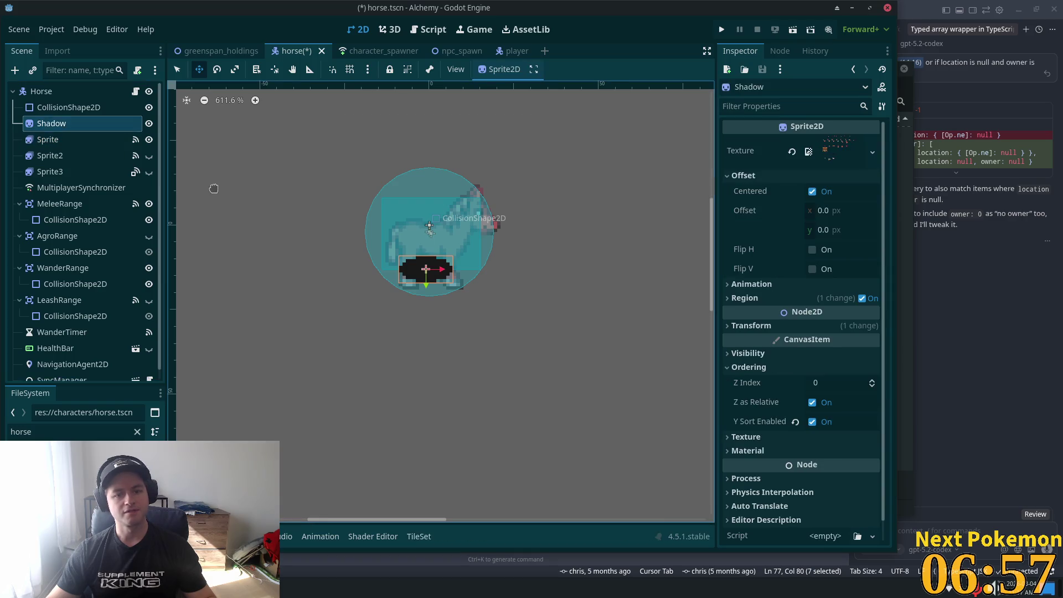
key(Down)
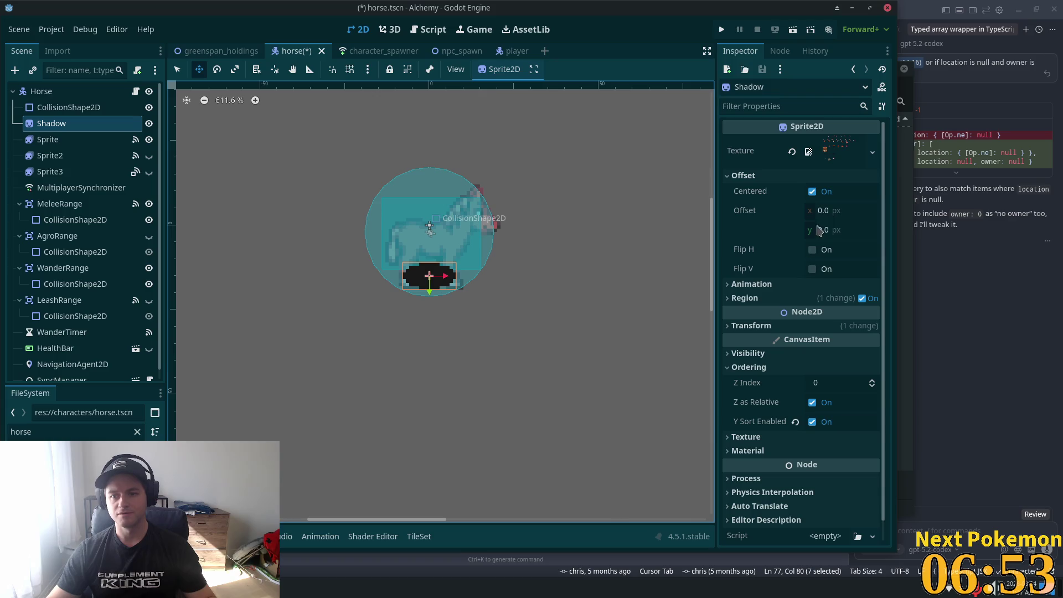
mouse_move(581, 340)
mouse_down()
mouse_move(562, 301)
mouse_move(559, 225)
mouse_move(565, 294)
mouse_move(552, 280)
mouse_up()
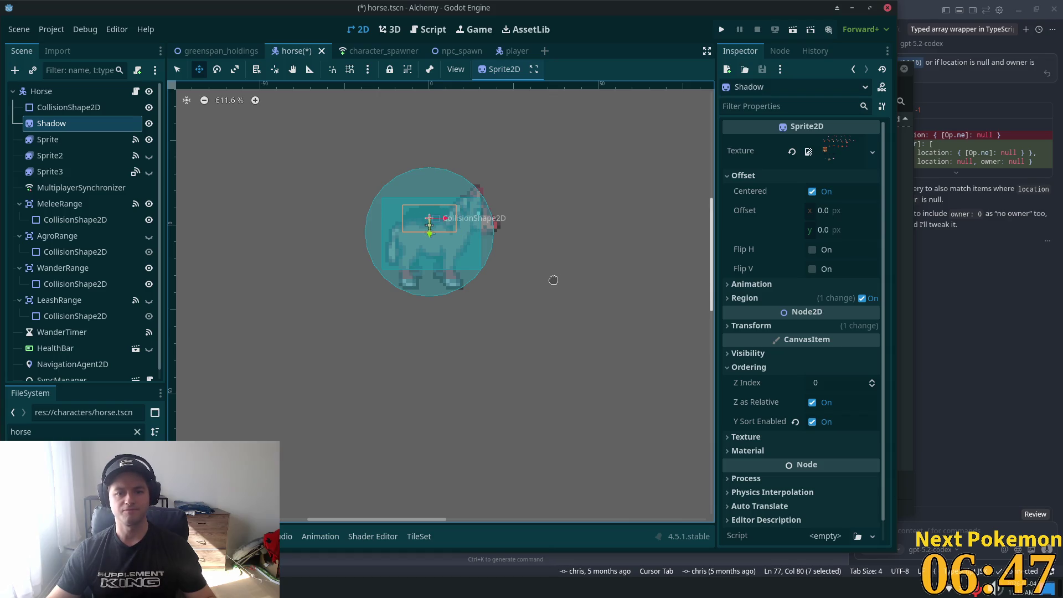
Set the Shadow's Offset y to 18.0 and save horse.tscn
click(850, 229)
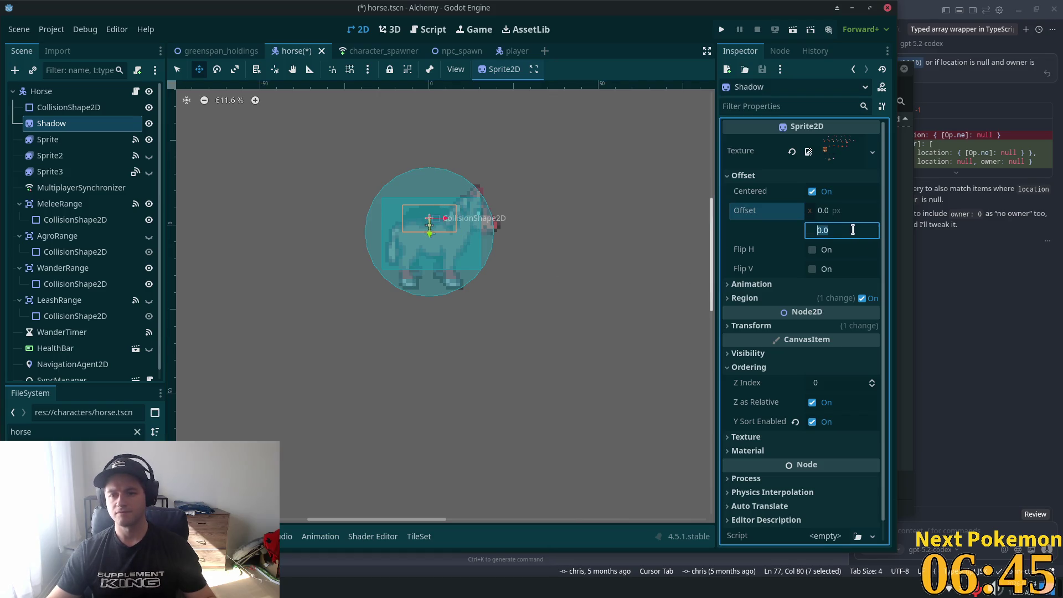
key(Up)
key(Up)
key(Up)
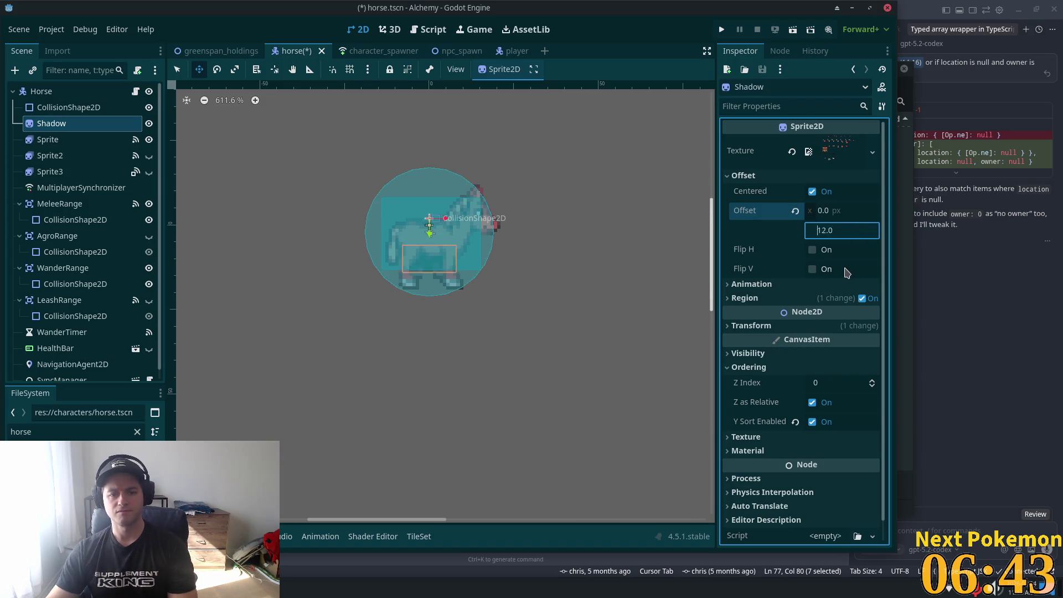
key(Down)
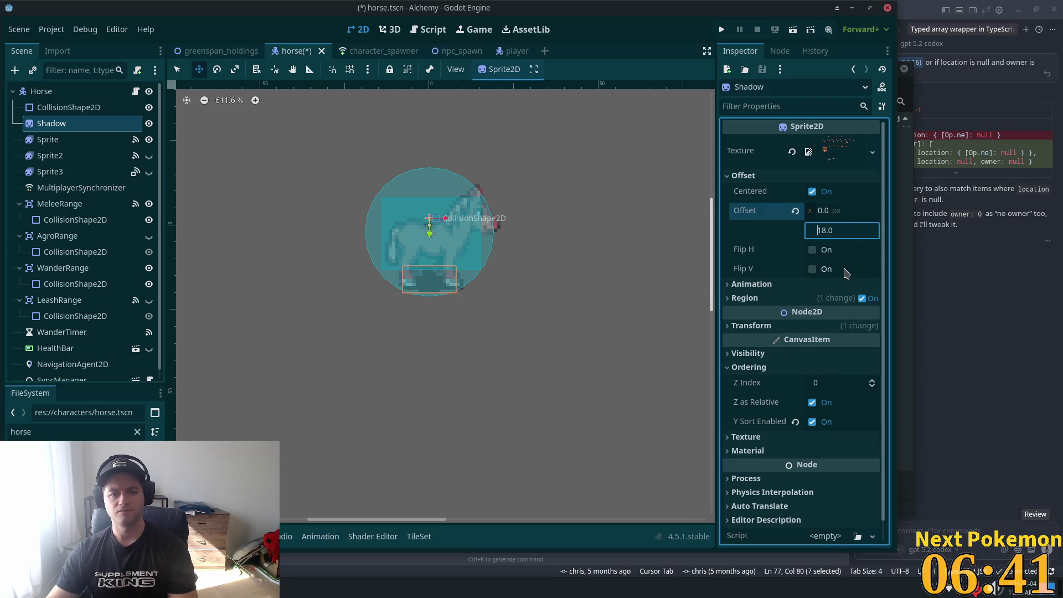
key(ctrl+s)
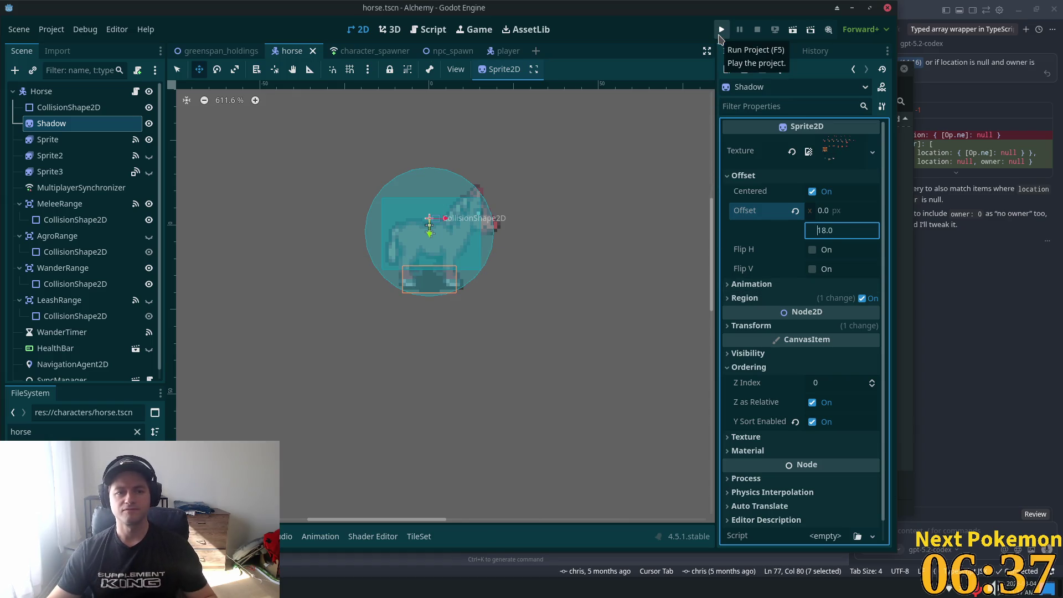
click(719, 33)
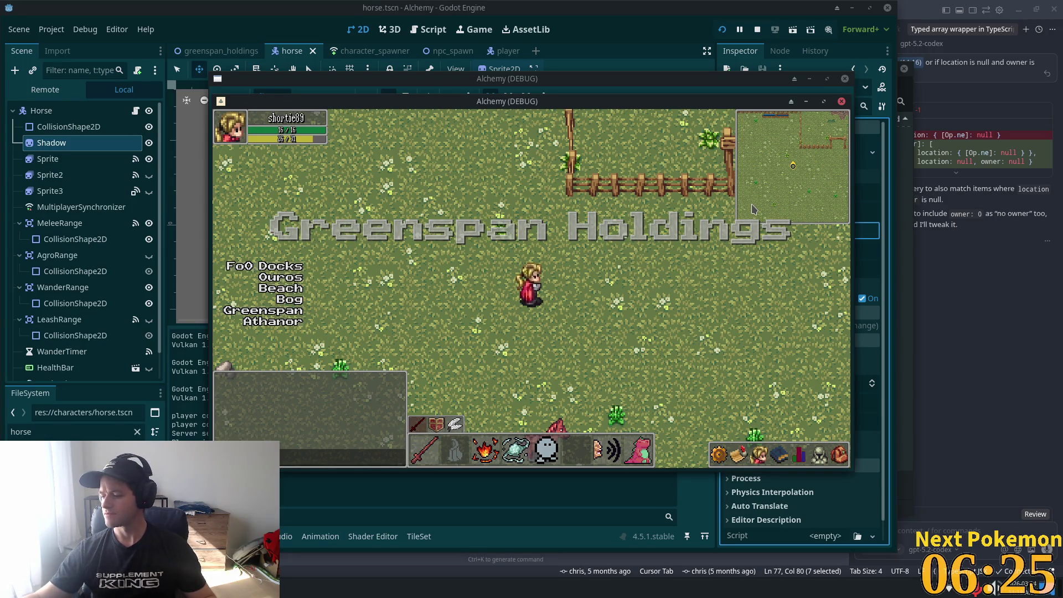
Walk the player toward the horse and around the field in the running game
click(568, 263)
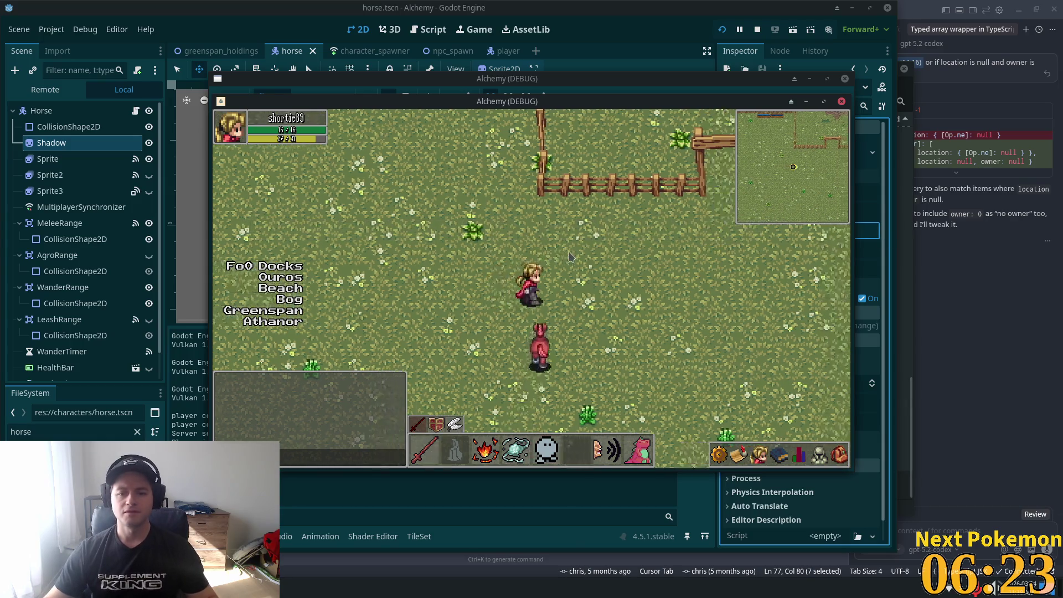
click(479, 278)
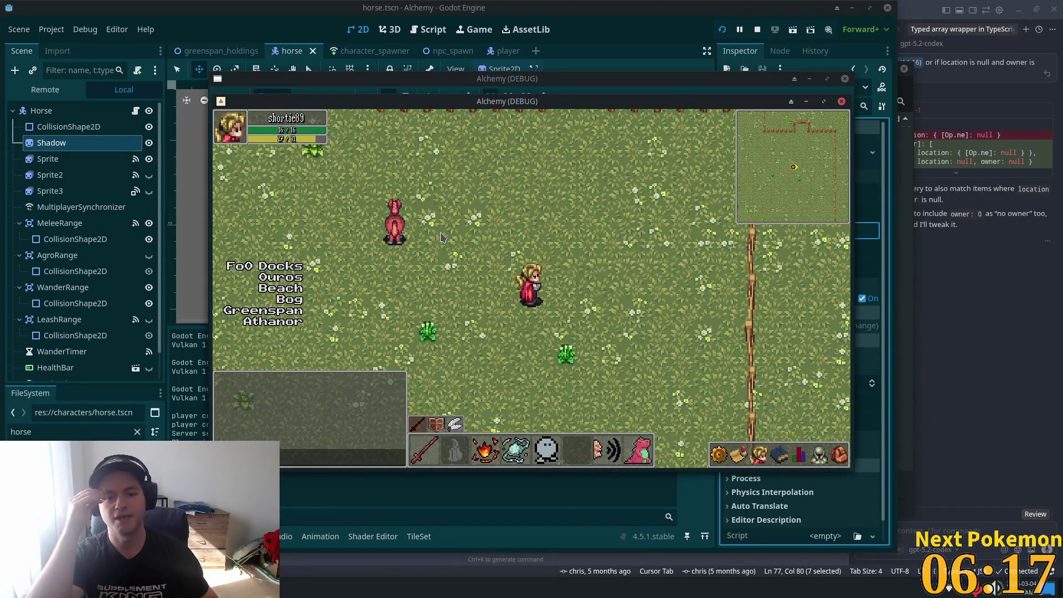
key(Down)
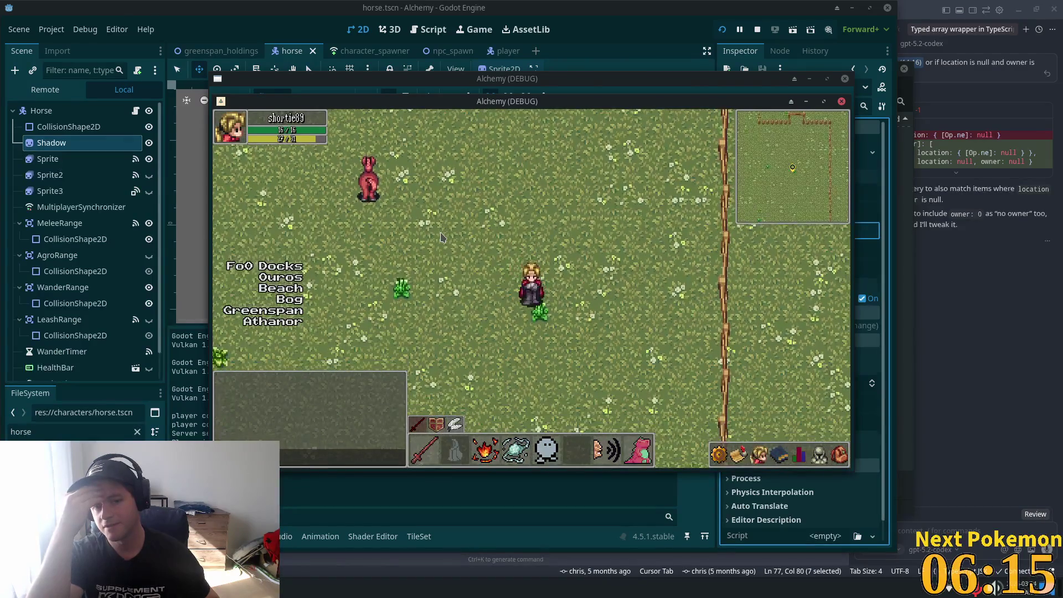
key(Left)
key(Left)
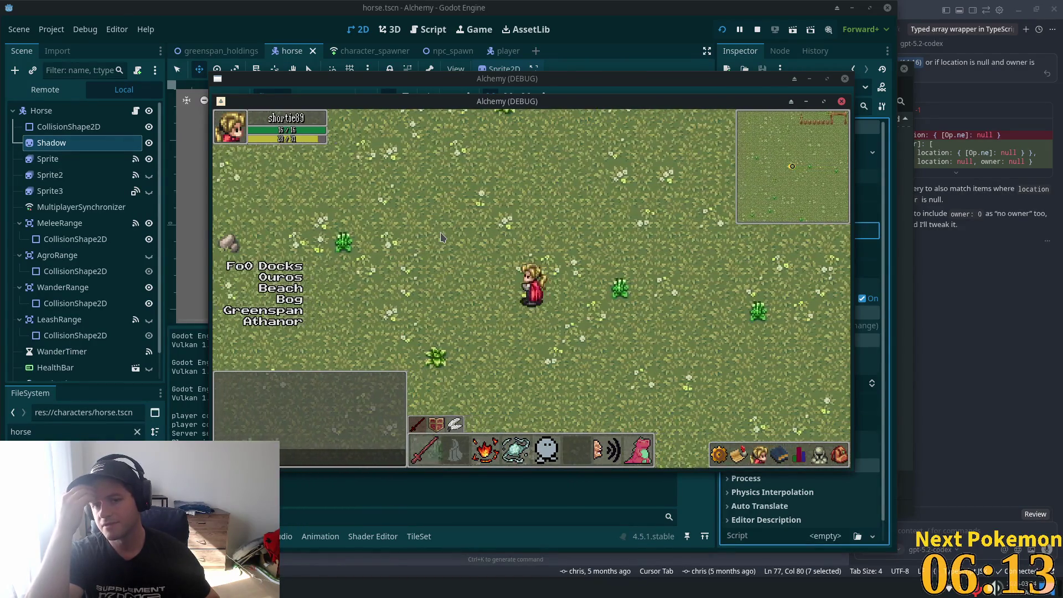
key(Right)
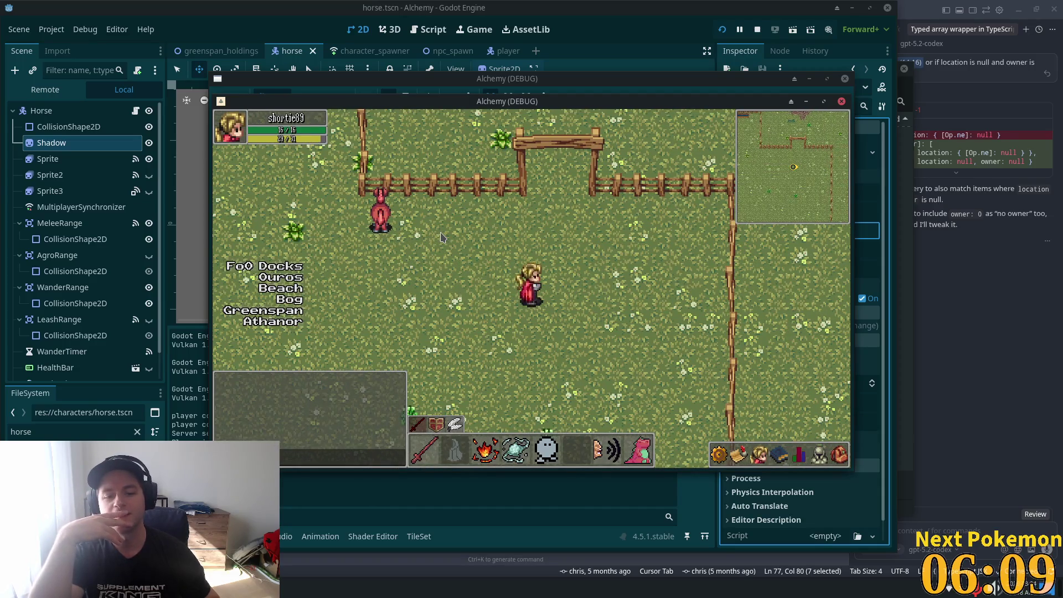
key(Up)
key(Left)
key(Left)
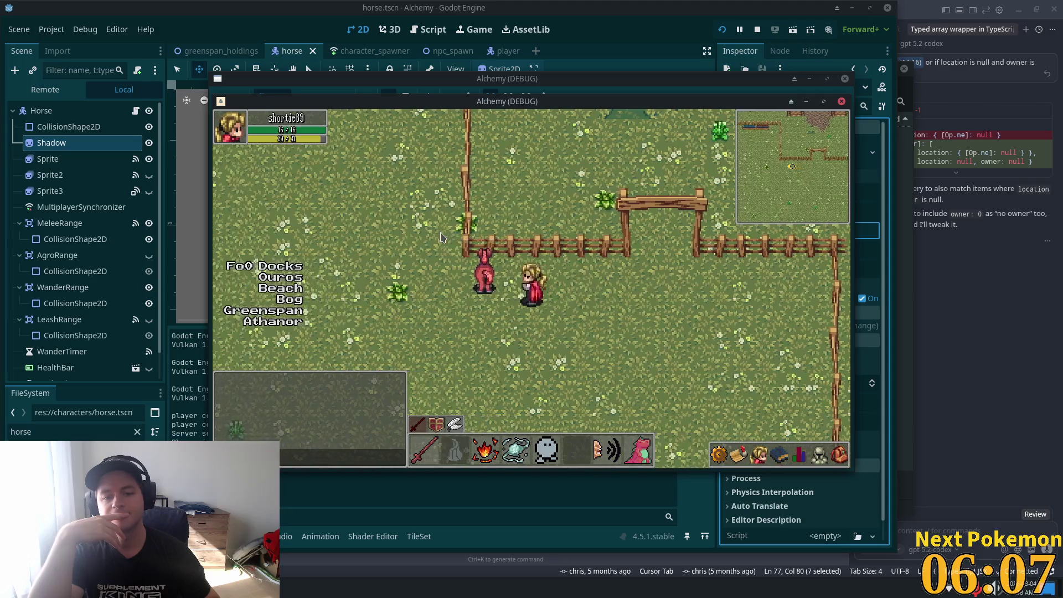
key(Down)
key(Right)
key(Right)
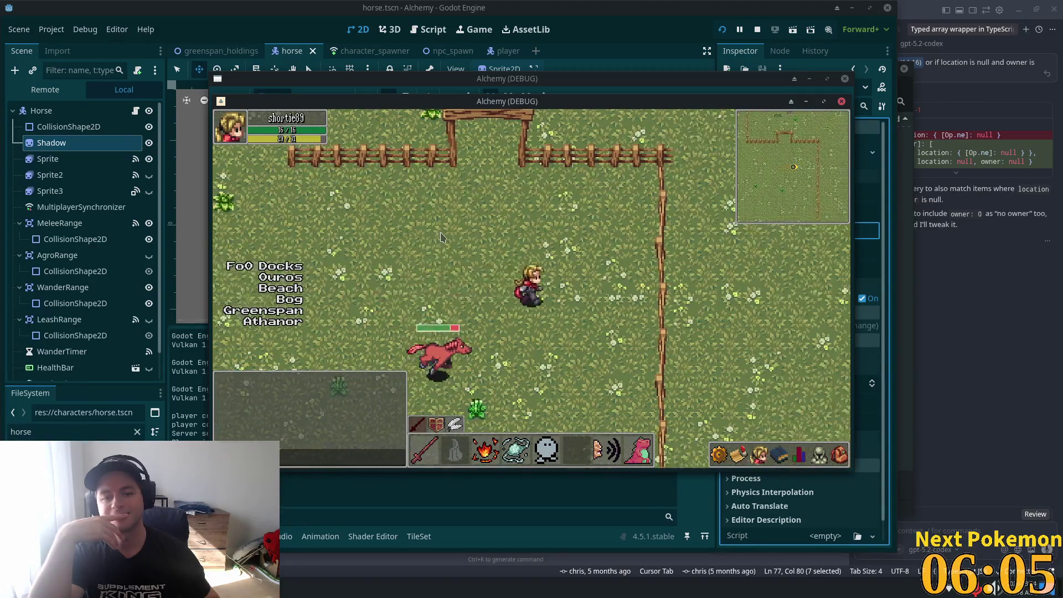
key(Down)
key(Left)
key(Down)
key(Left)
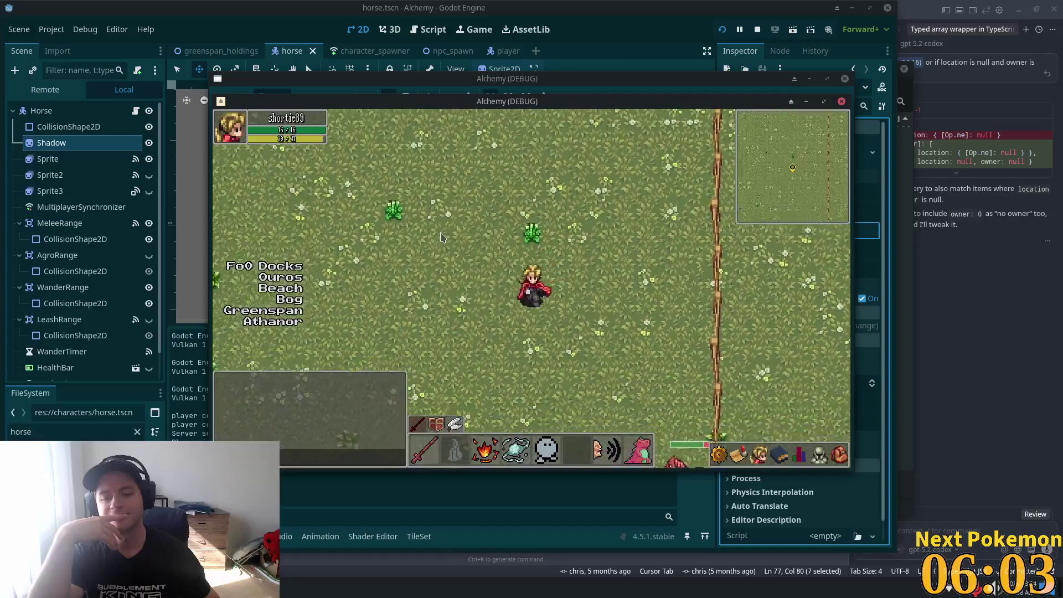
Walk the player up through the fence gate, then left and down out from under the barn
key(Up)
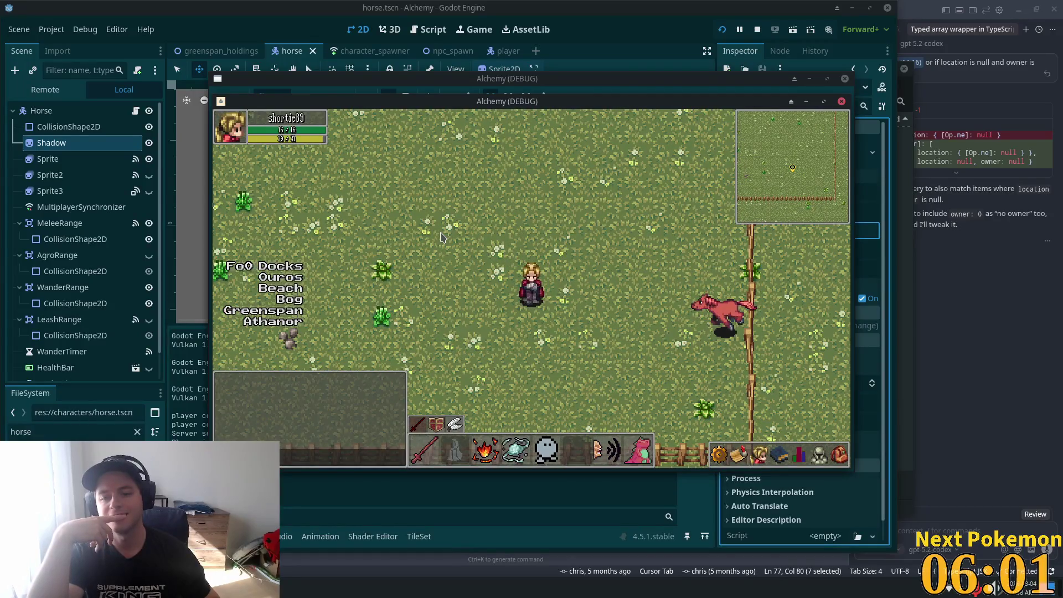
key(Right)
key(Up)
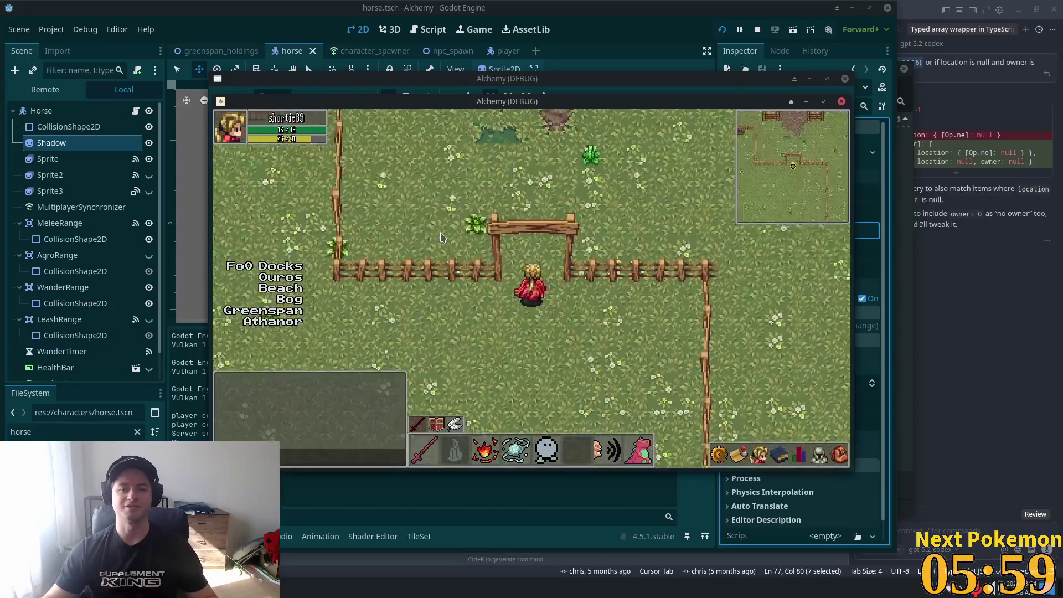
key(Up)
key(Up)
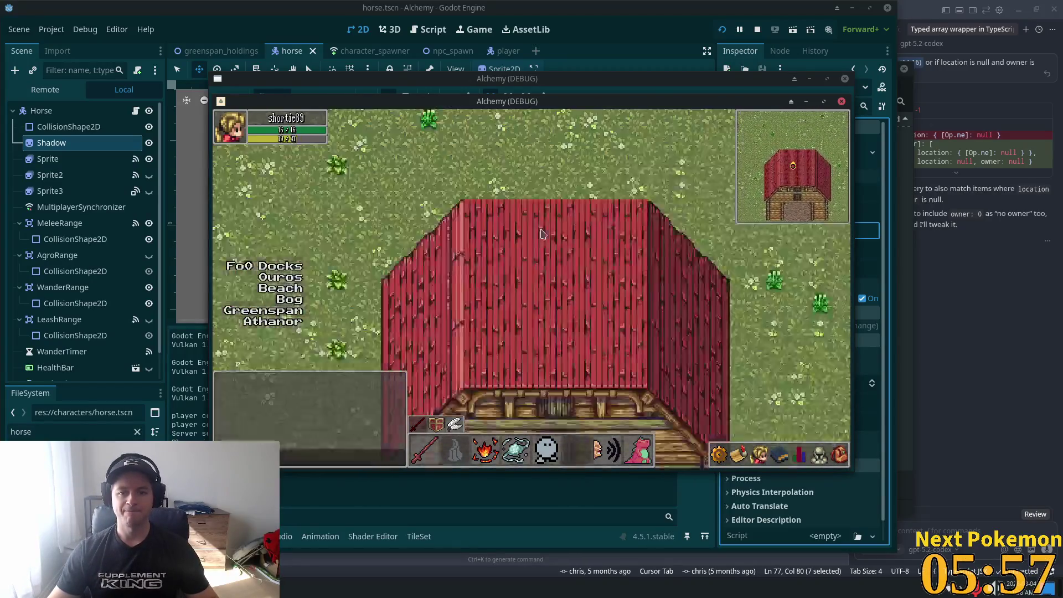
key(Down)
key(Down)
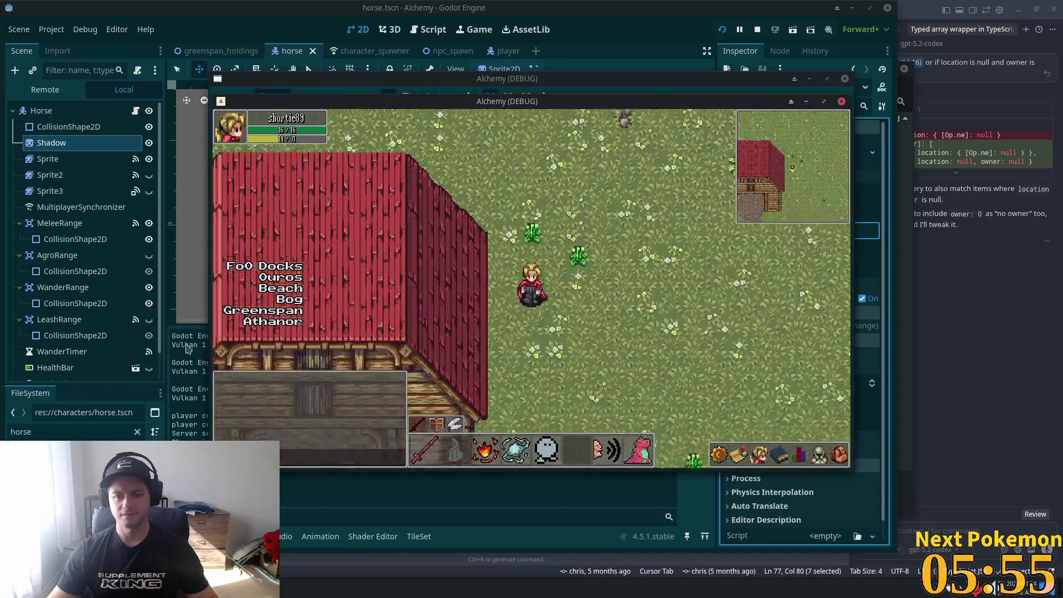
key(Down)
key(Right)
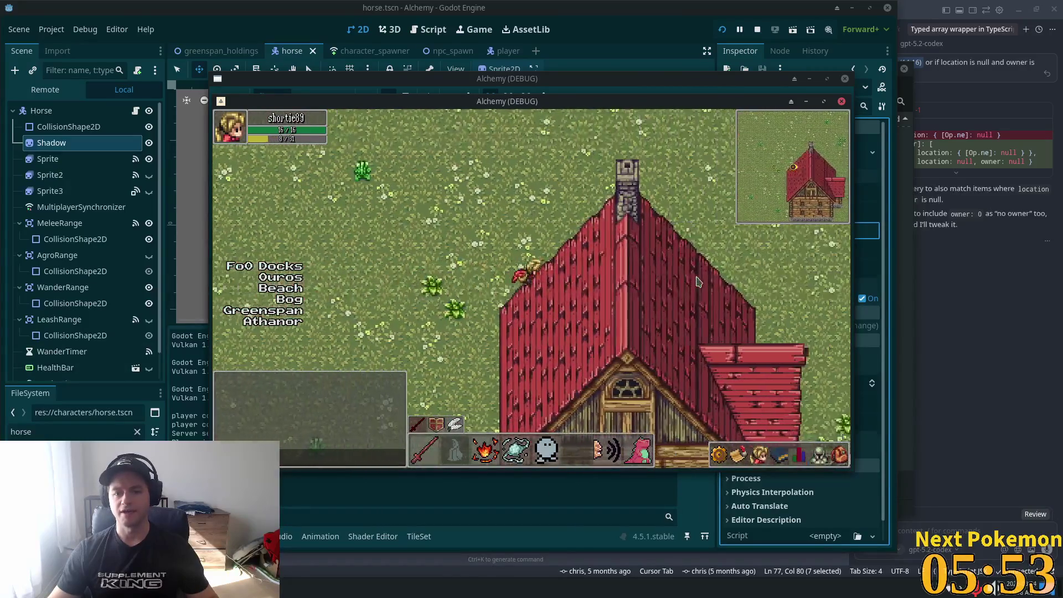
key(Left)
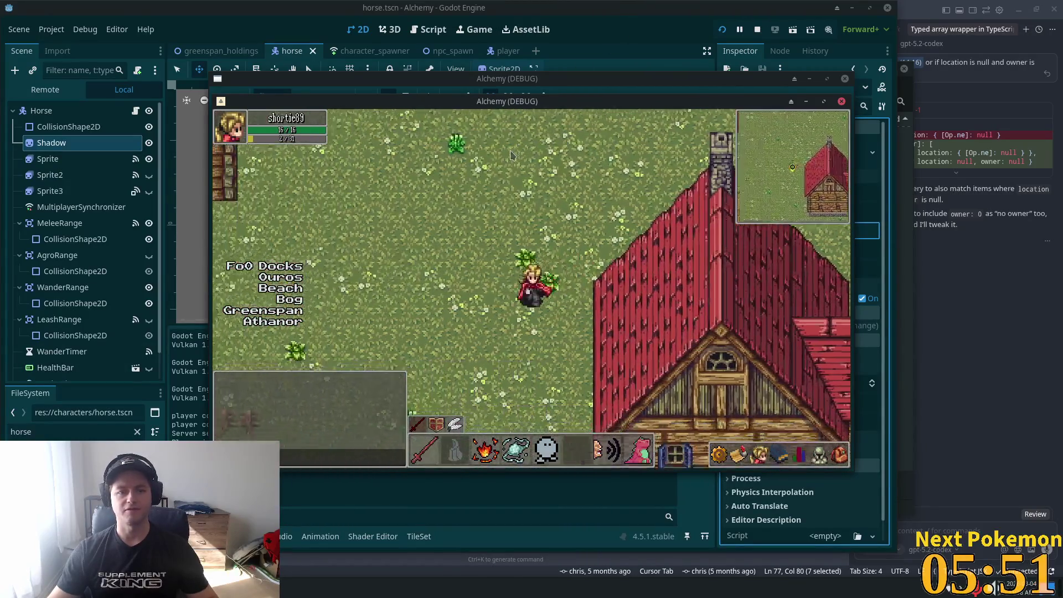
key(Down)
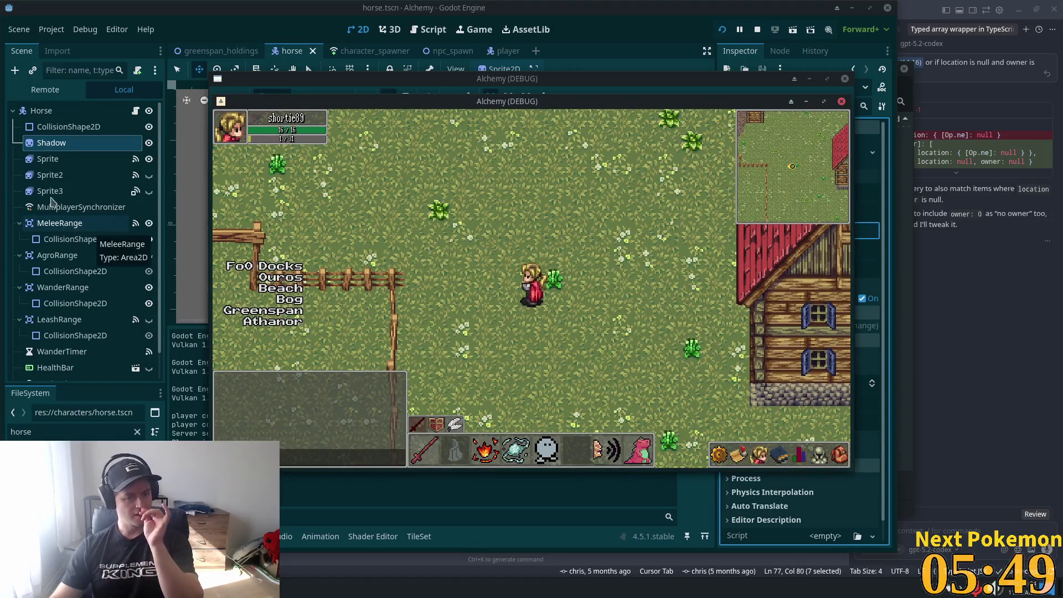
click(82, 160)
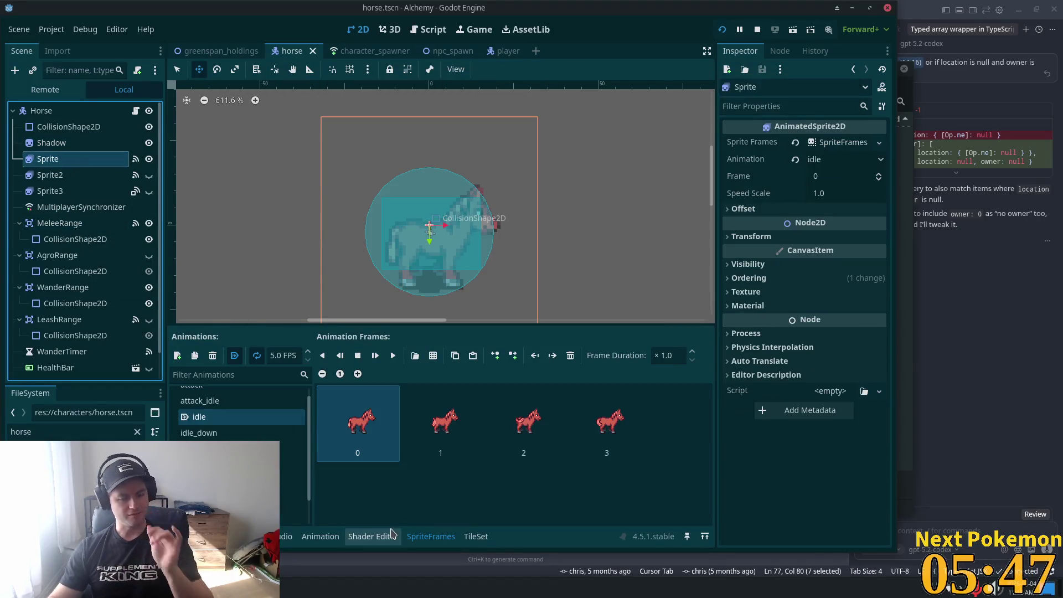
Preview the hardy horse bottom v04 and v05 sheets and flick through neighbouring variants
key(alt+Tab)
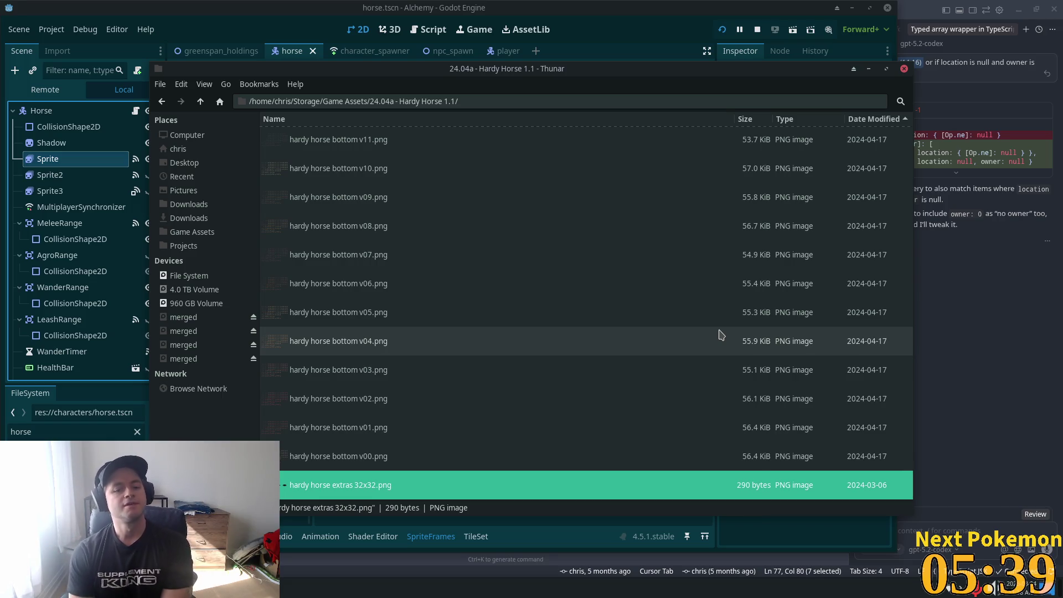
double_click(397, 347)
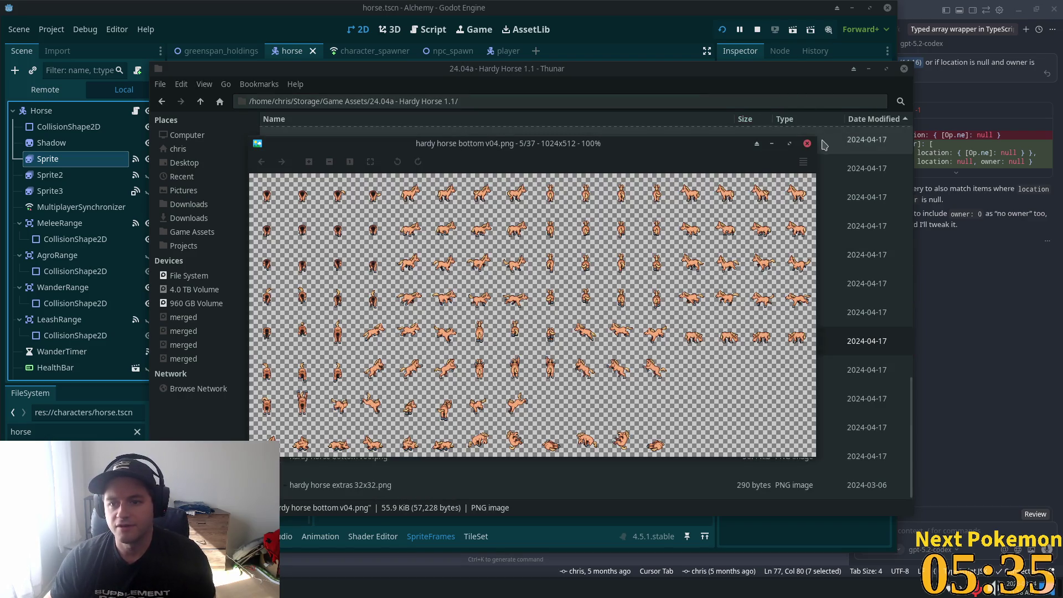
click(807, 145)
click(302, 306)
double_click(313, 306)
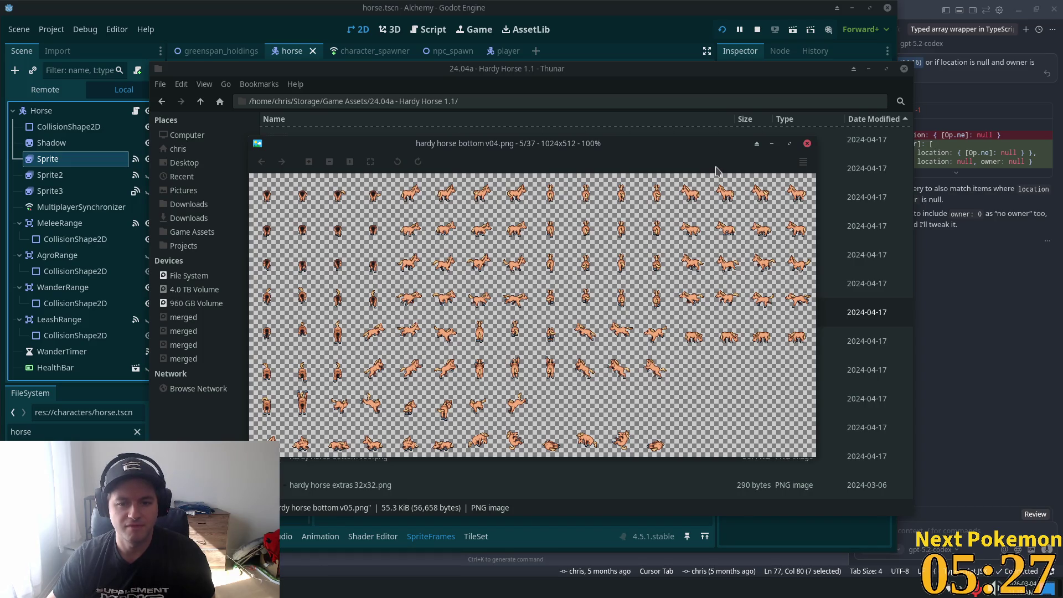
key(Left)
key(Left)
key(Left)
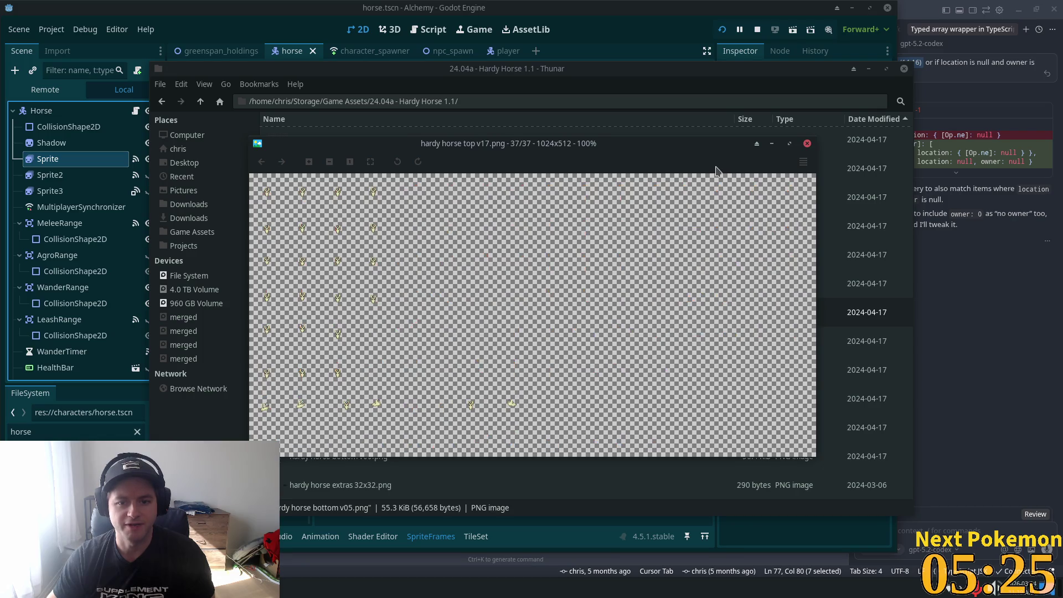
key(Right)
key(Right)
key(Right)
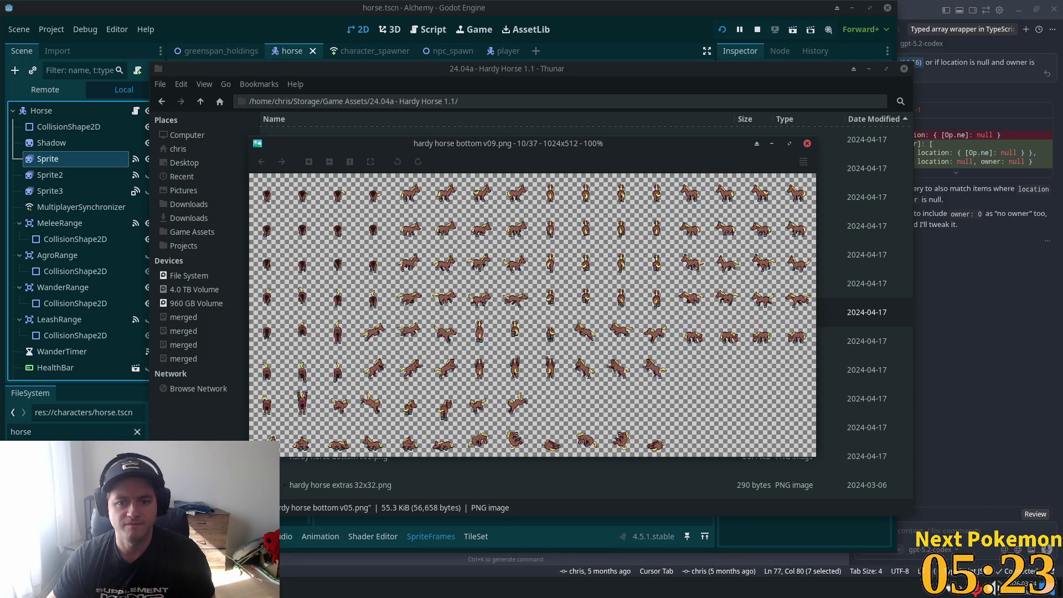
key(Right)
key(Right)
key(Right)
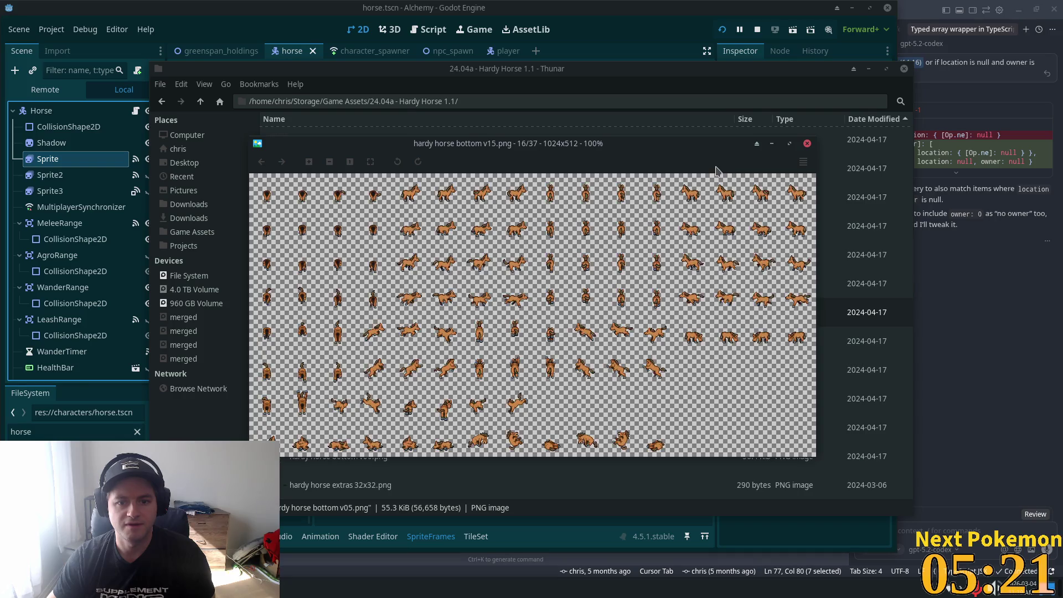
key(Left)
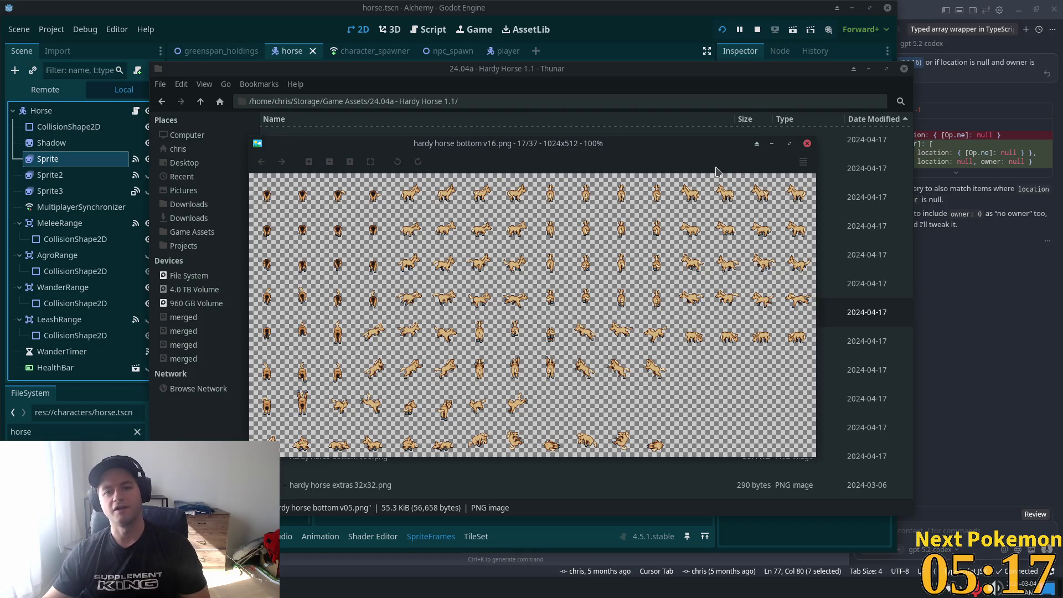
click(807, 145)
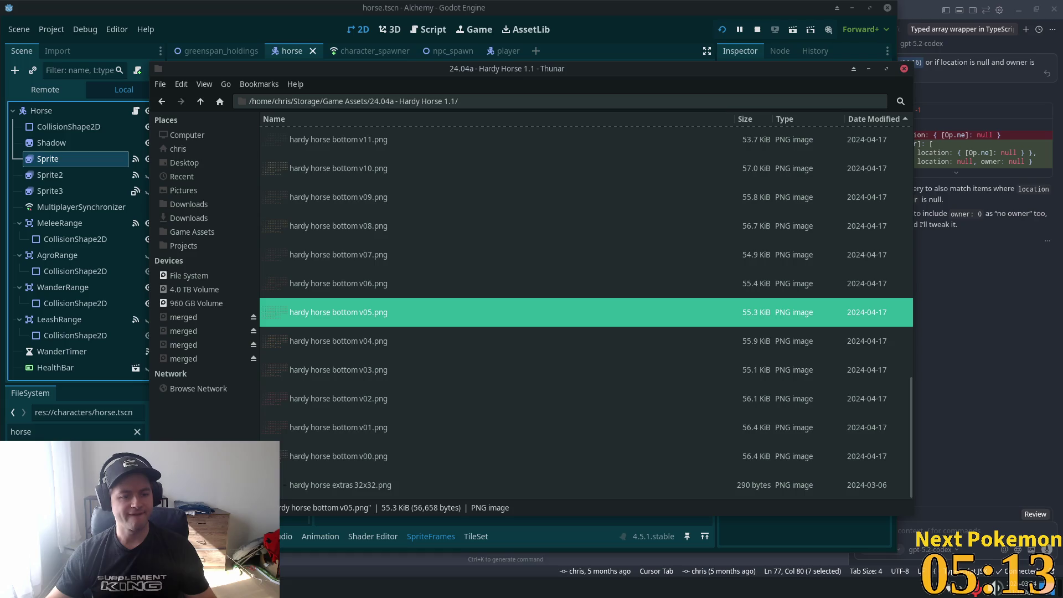
Compare the hardy horse bottom v16, v11 and v09 sprite sheets
scroll(307, 310, up, 5)
click(357, 260)
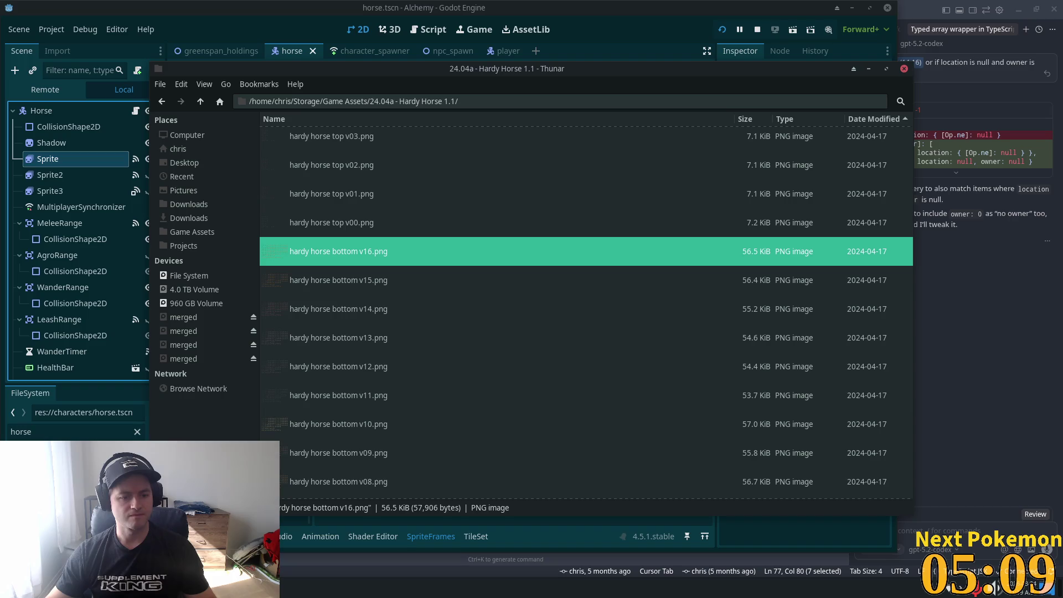
click(387, 401)
click(387, 451)
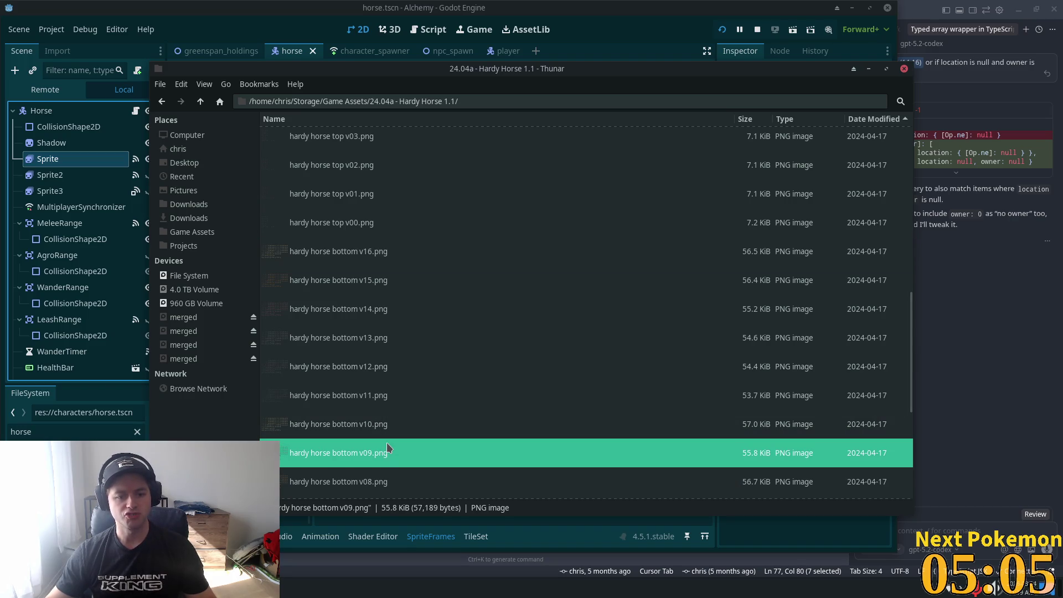
double_click(386, 442)
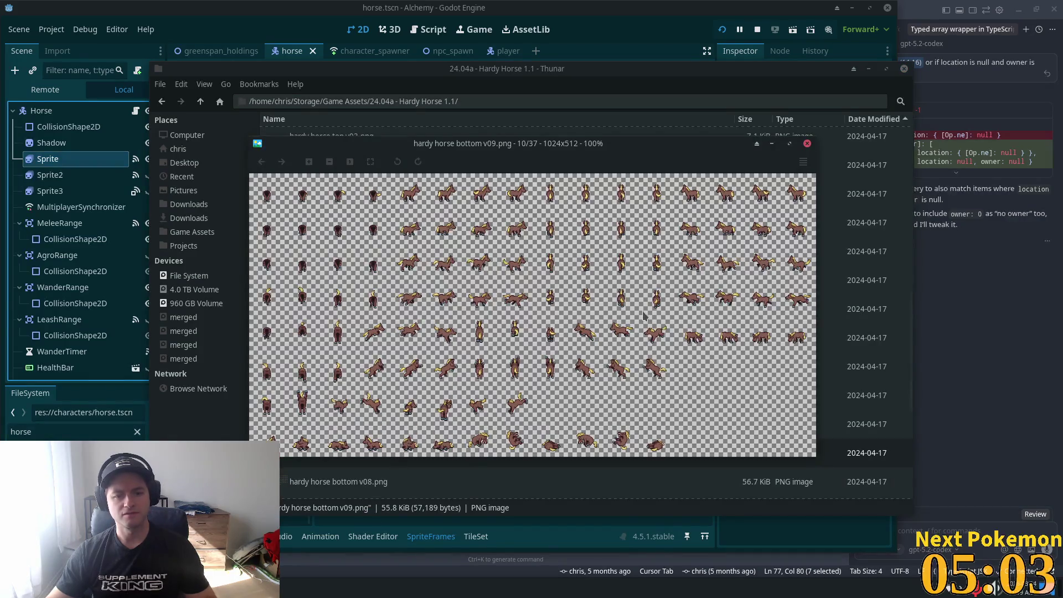
key(Right)
key(Right)
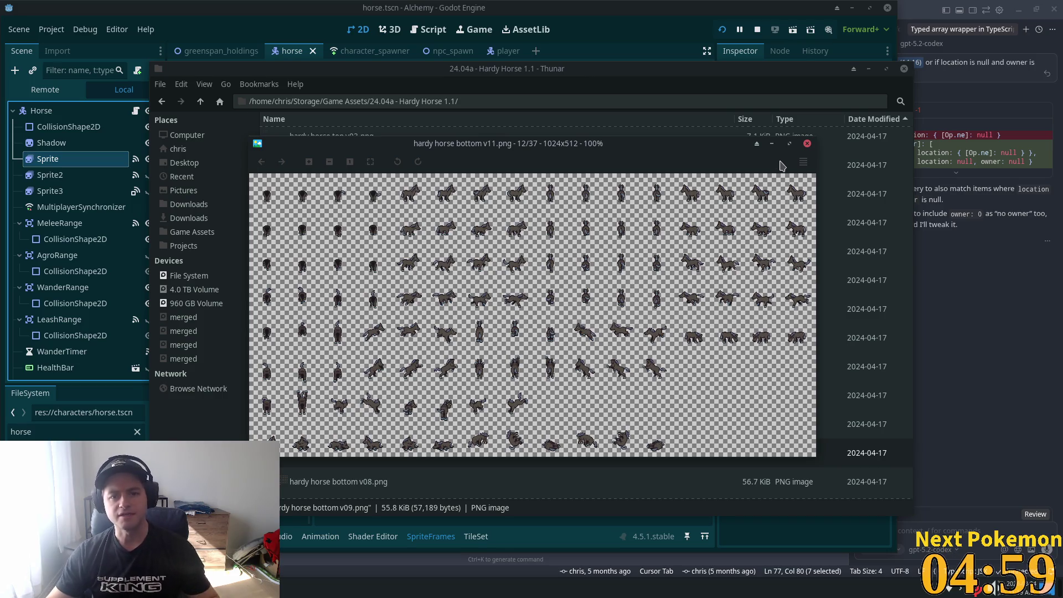
click(807, 144)
Preview the hardy horse bottom v08 sheet against its neighbours and settle on v08
scroll(587, 354, down, 2)
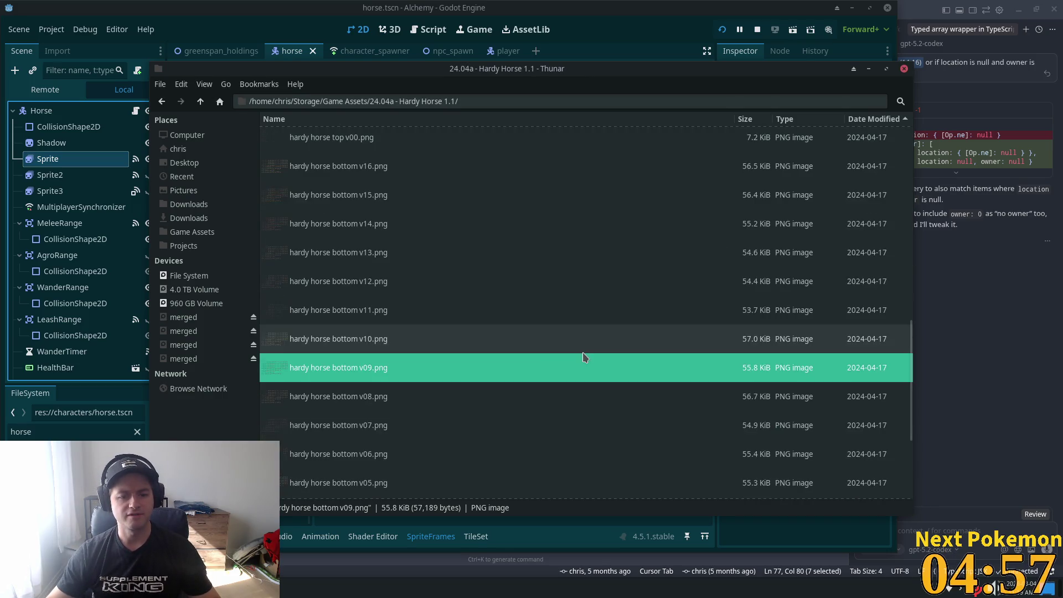
click(387, 265)
click(333, 316)
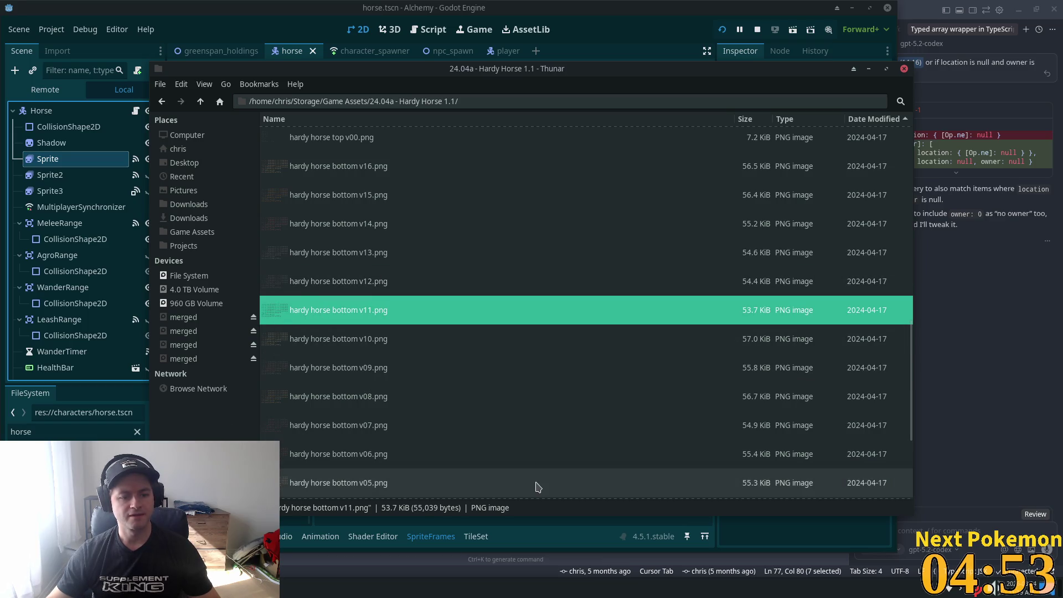
double_click(498, 402)
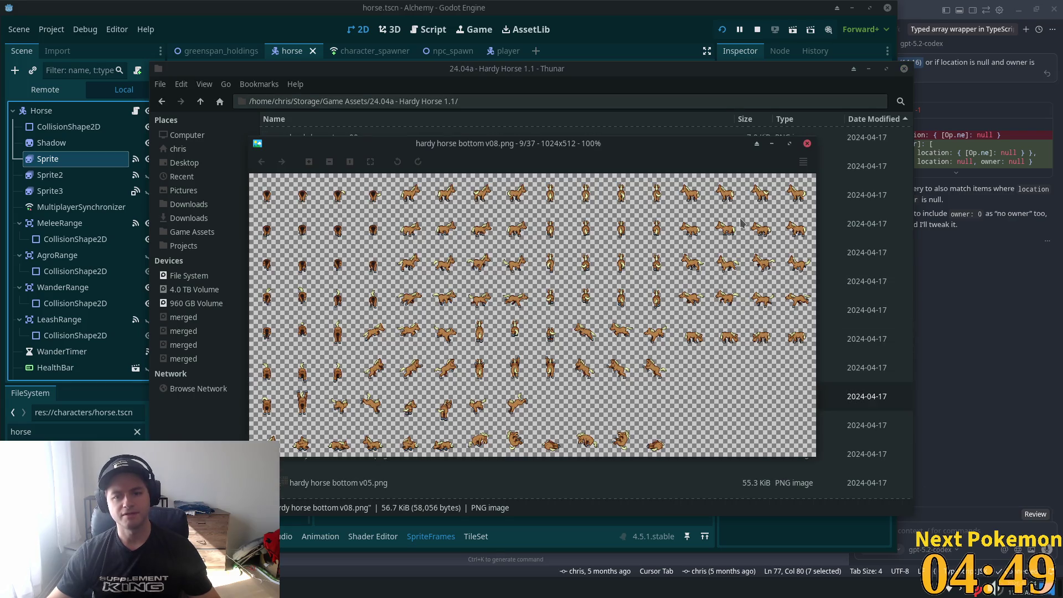
key(Right)
key(Left)
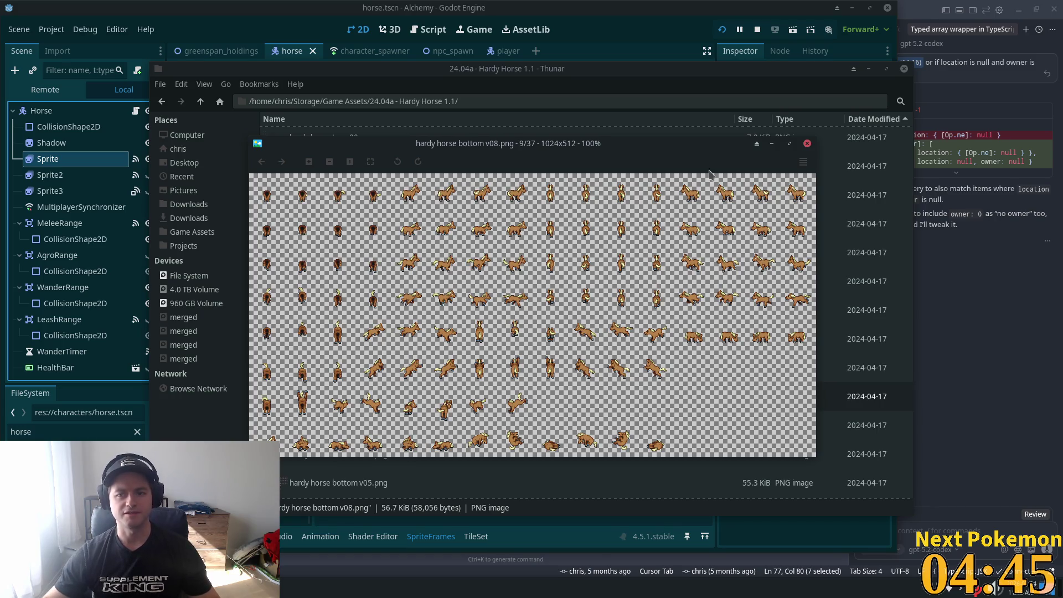
click(806, 144)
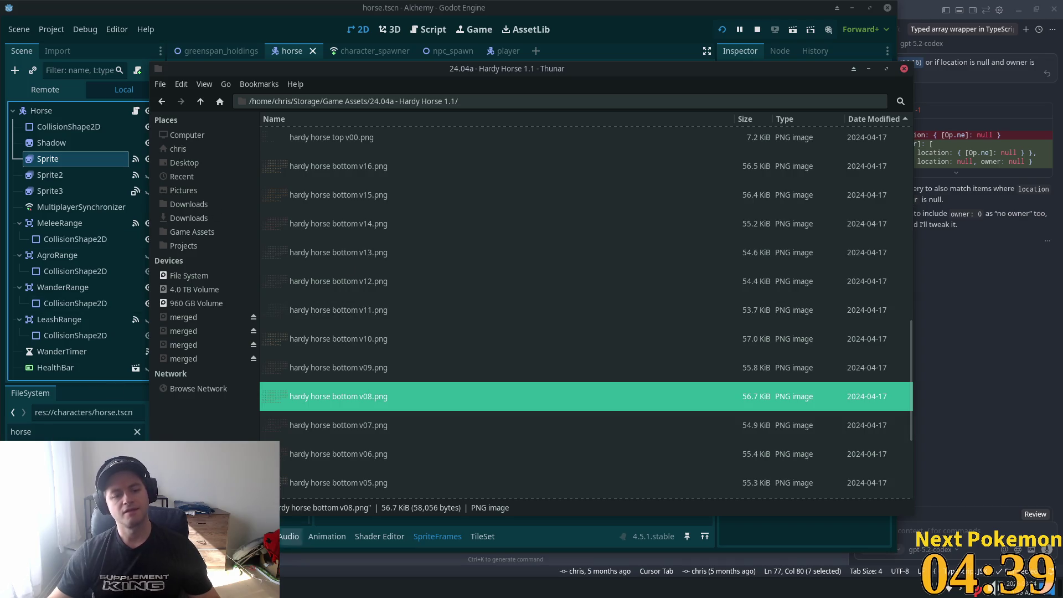
key(alt+Tab)
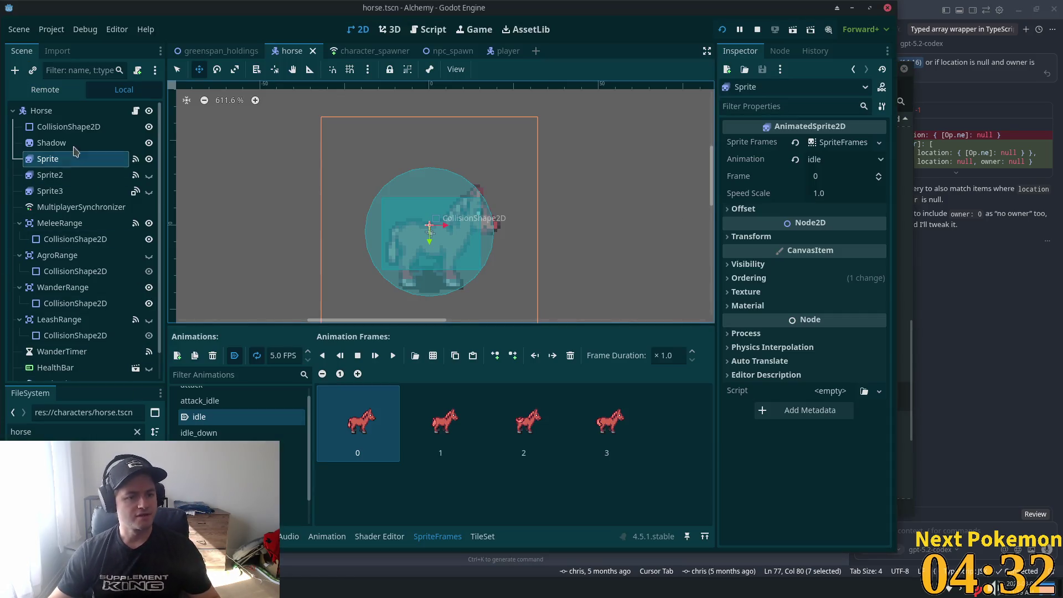
click(67, 126)
Compare the animation frames of Sprite, Sprite2 and Sprite3, ending with only Sprite3 selected
click(53, 174)
click(52, 190)
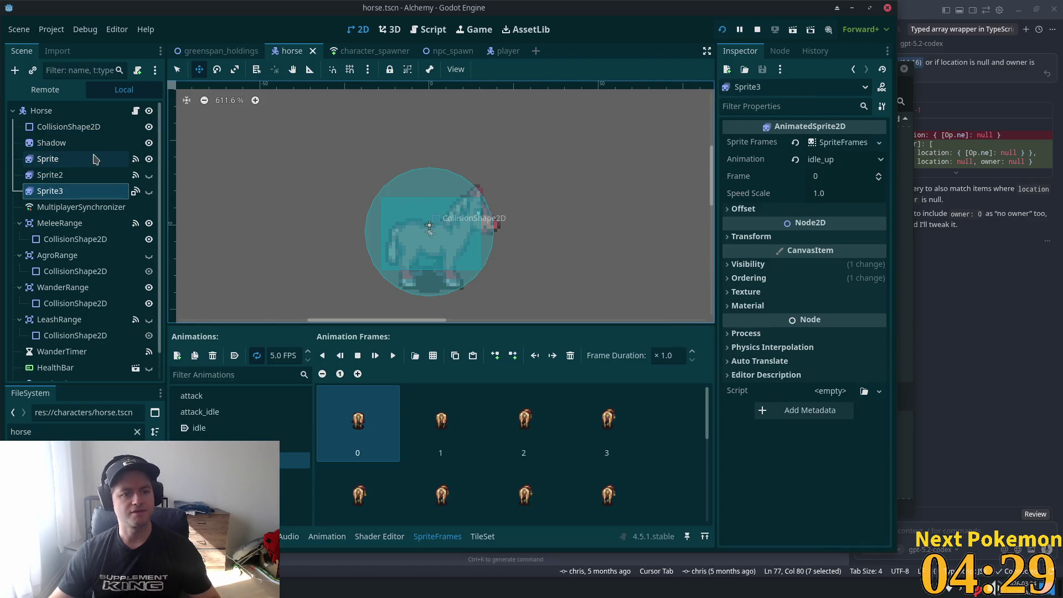
click(82, 160)
click(61, 174)
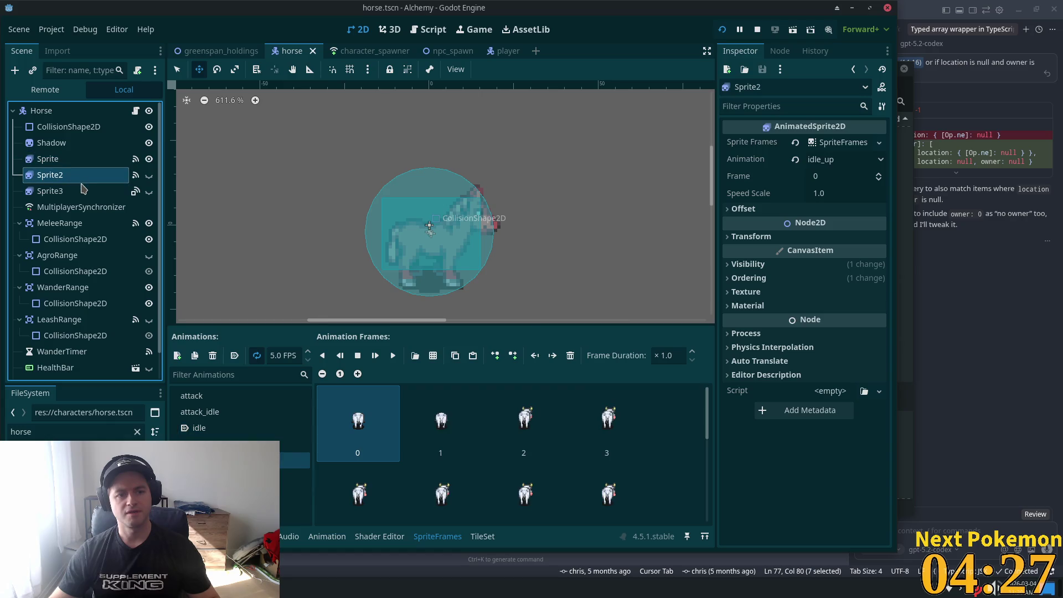
shift+click(83, 191)
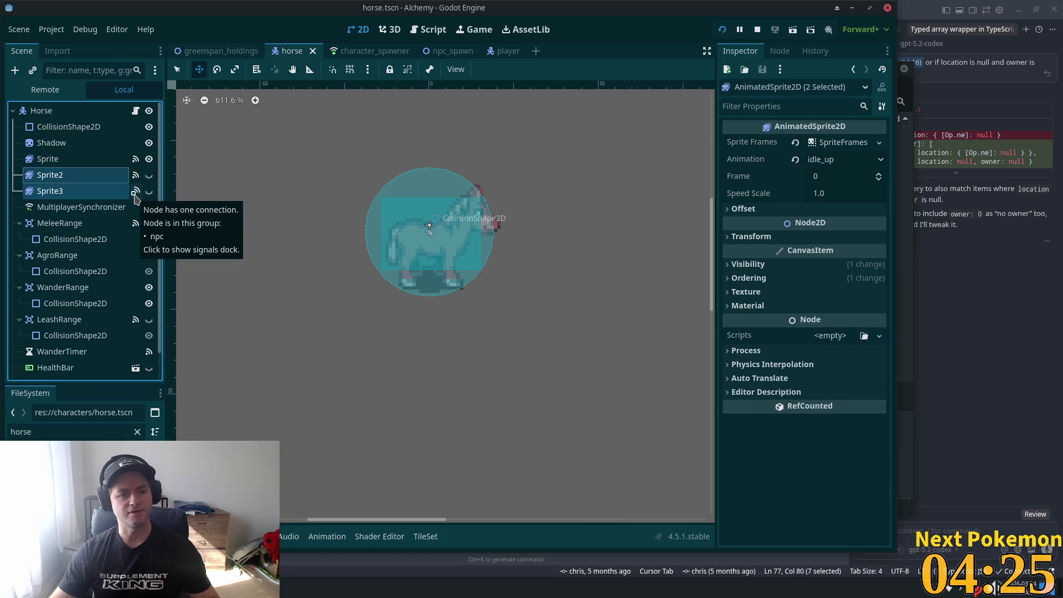
click(89, 191)
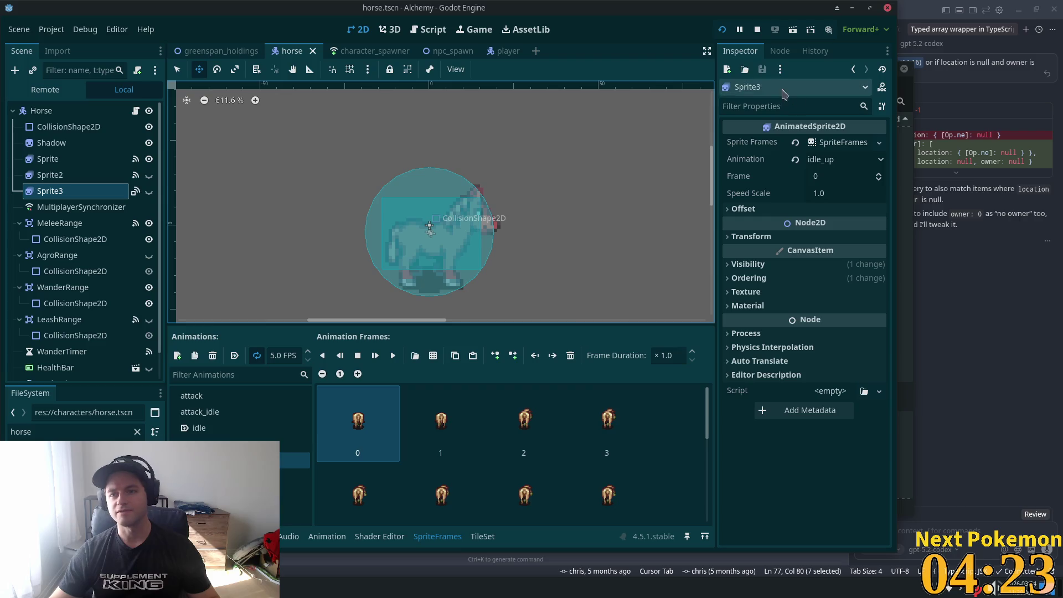
Uncheck npc in Sprite3's Groups list, then return to the Inspector
click(781, 51)
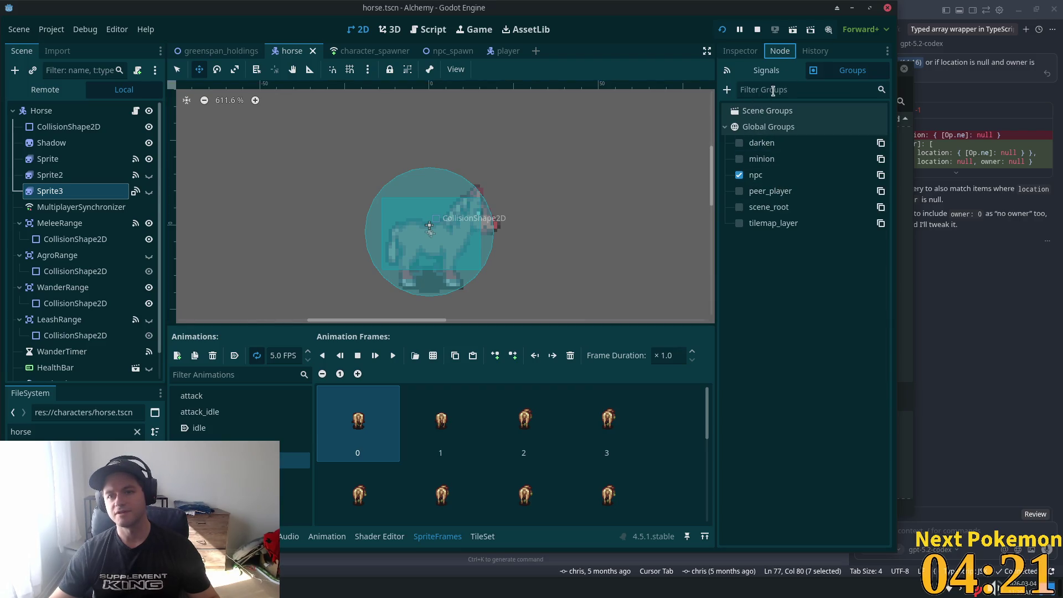
click(764, 83)
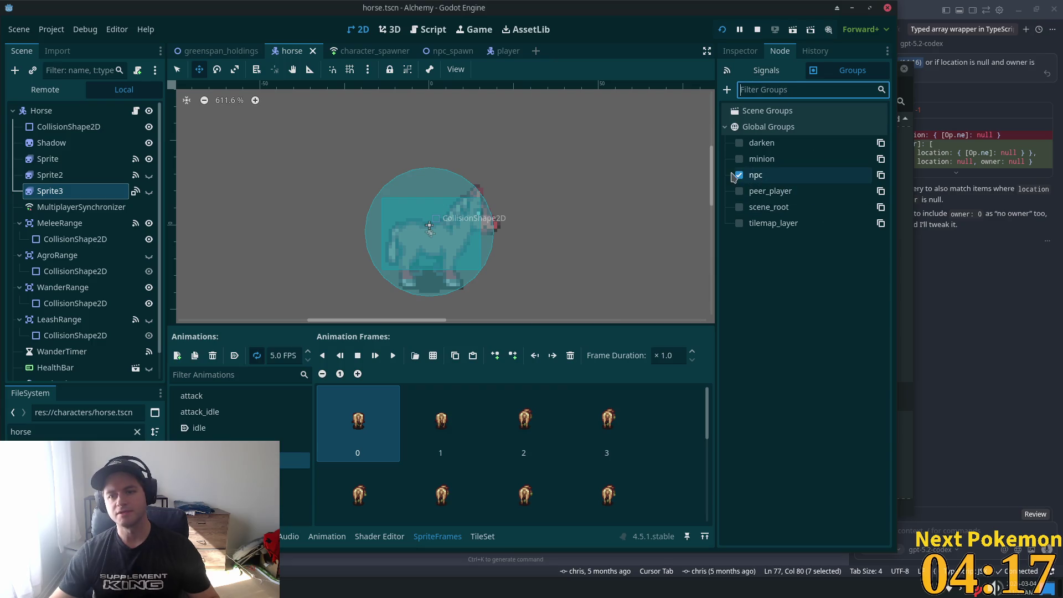
click(101, 159)
click(102, 174)
click(97, 191)
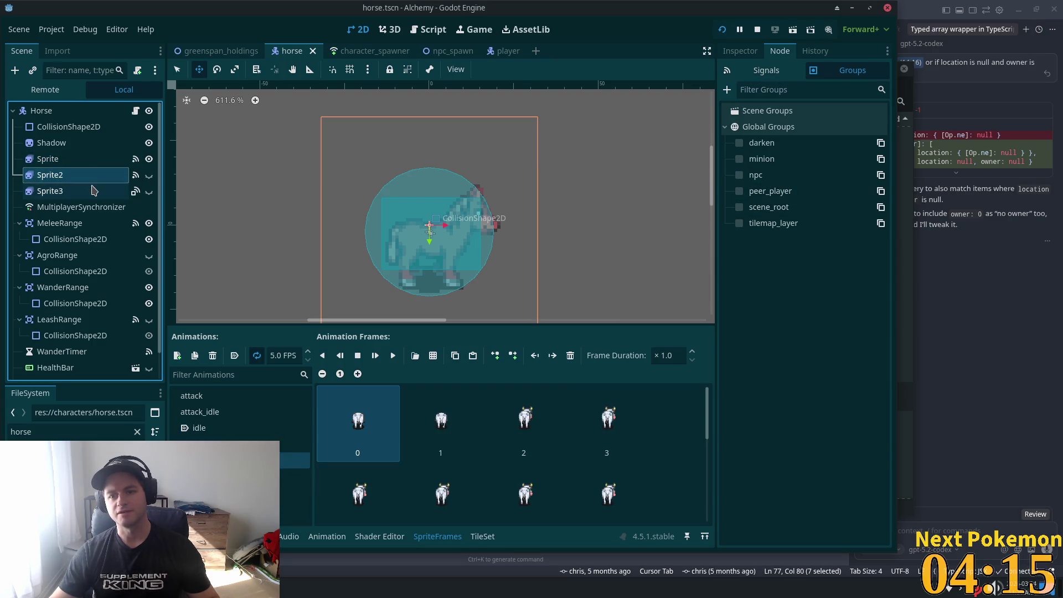
click(740, 175)
click(741, 51)
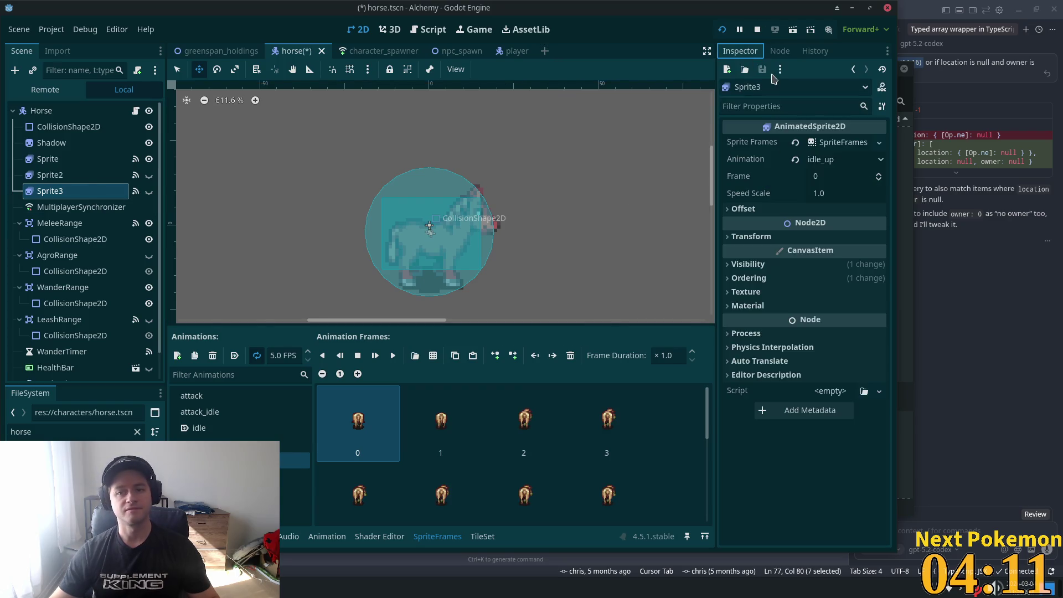
Delete the old Sprite2 and Sprite3 nodes
click(66, 176)
shift+click(71, 191)
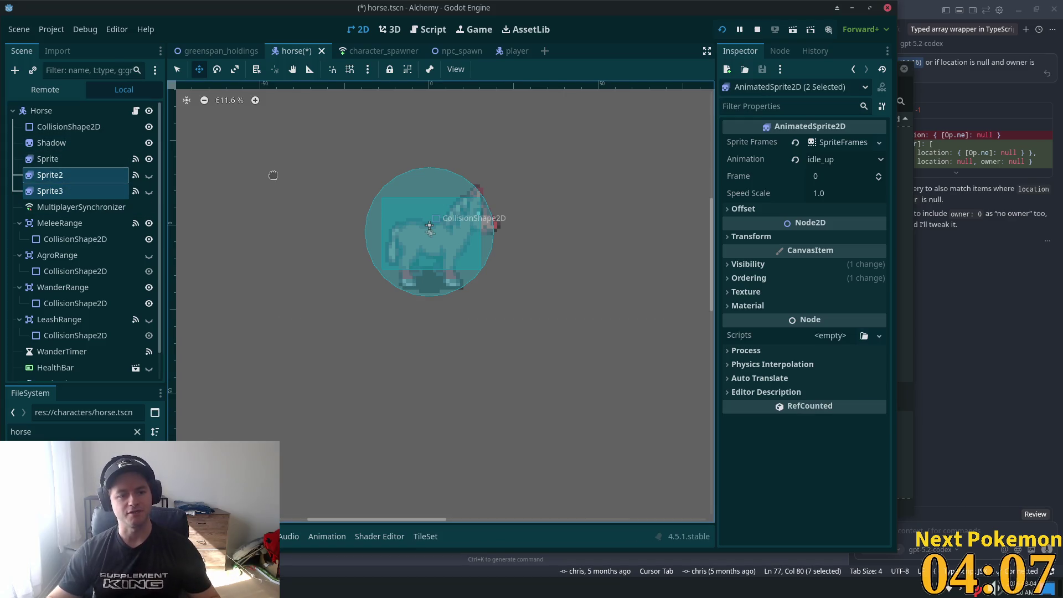
key(Delete)
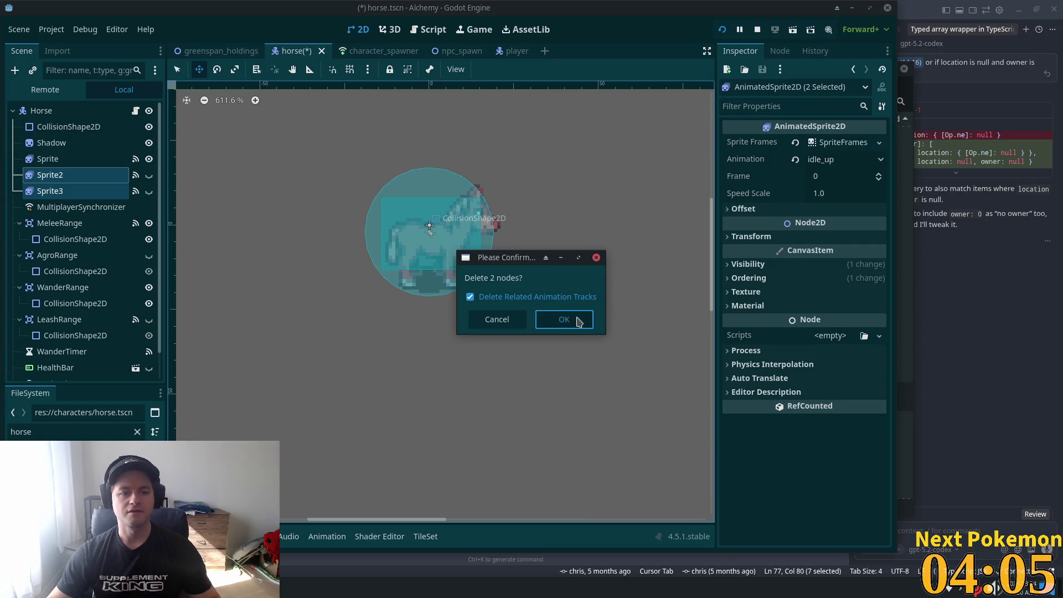
click(579, 320)
Duplicate the Sprite node to create new Sprite2–Sprite4 copies
click(72, 159)
key(ctrl+d)
key(ctrl+d)
key(ctrl+d)
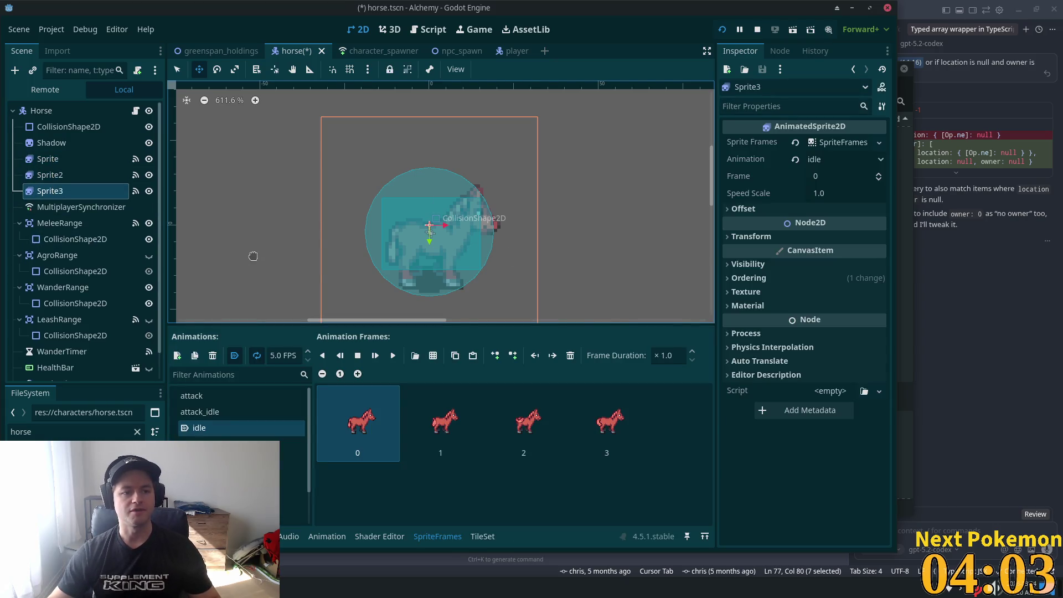
click(62, 172)
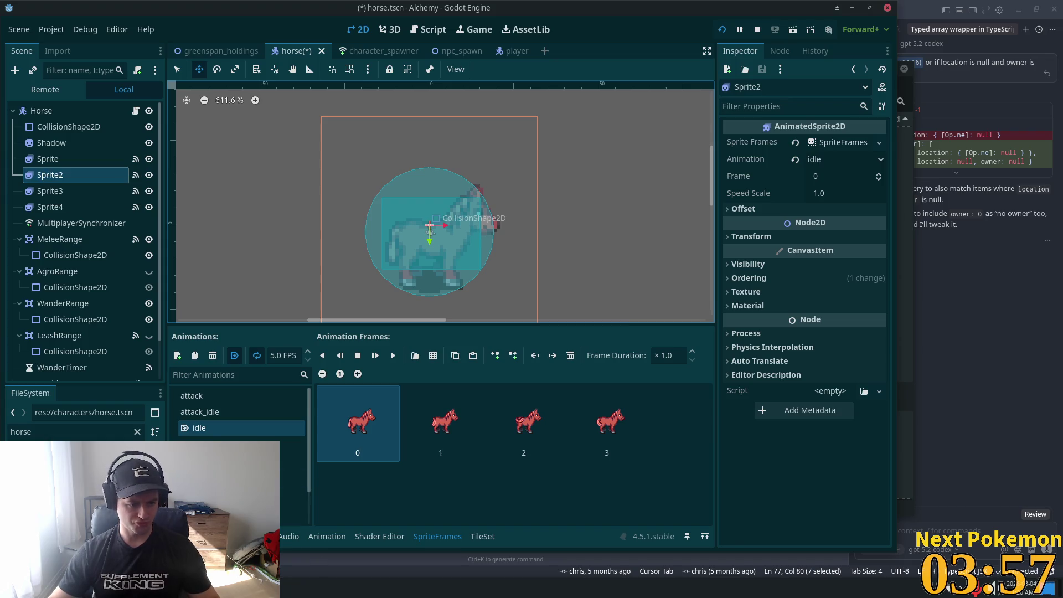
click(438, 563)
click(467, 155)
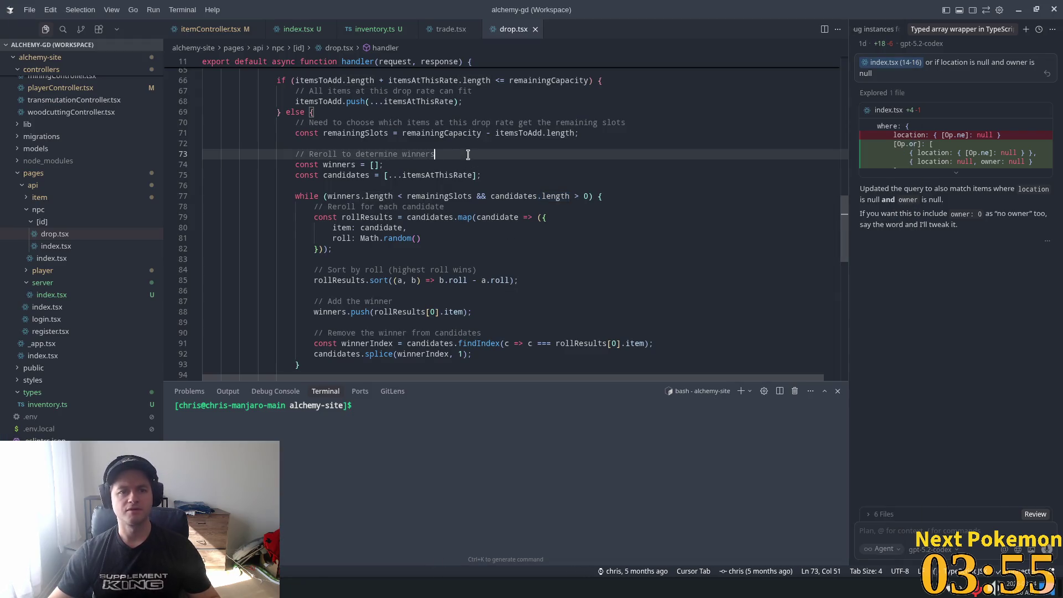
Open horse.tscn in VS Code through the quick file finder with 'horse'
key(ctrl+p)
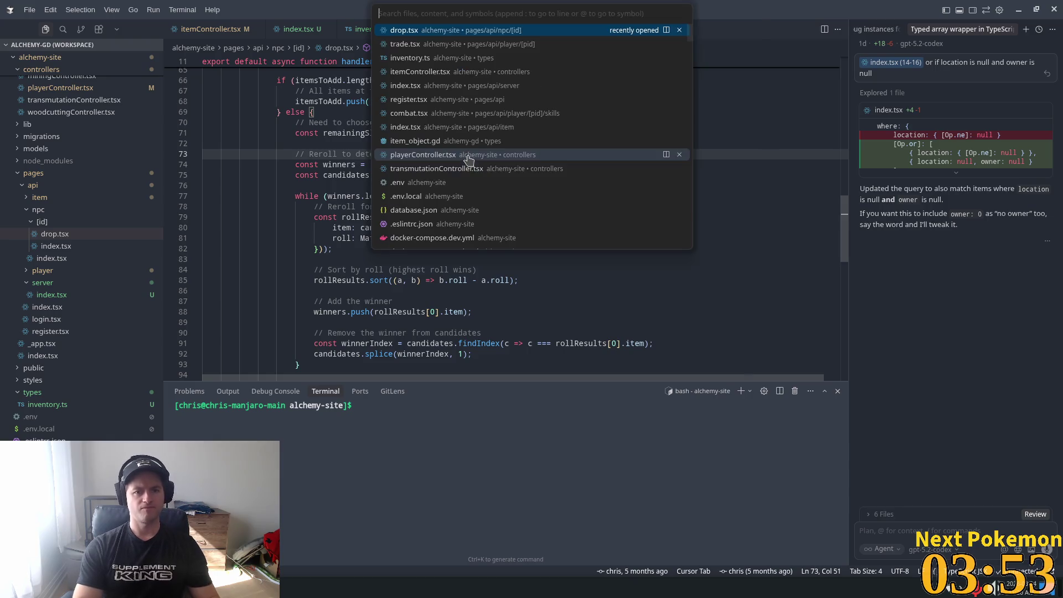
text(horse)
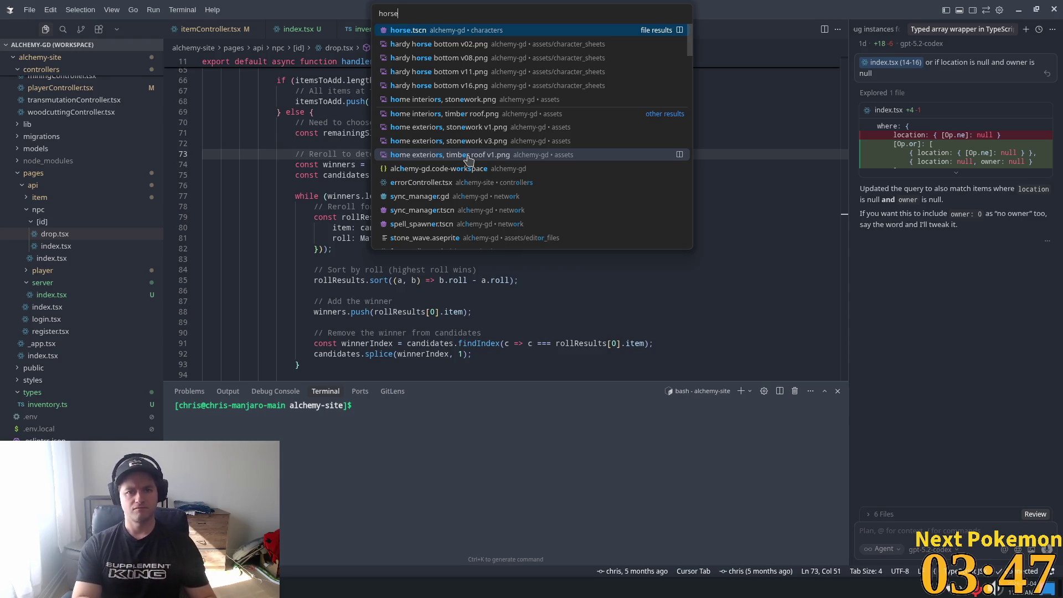
key(Return)
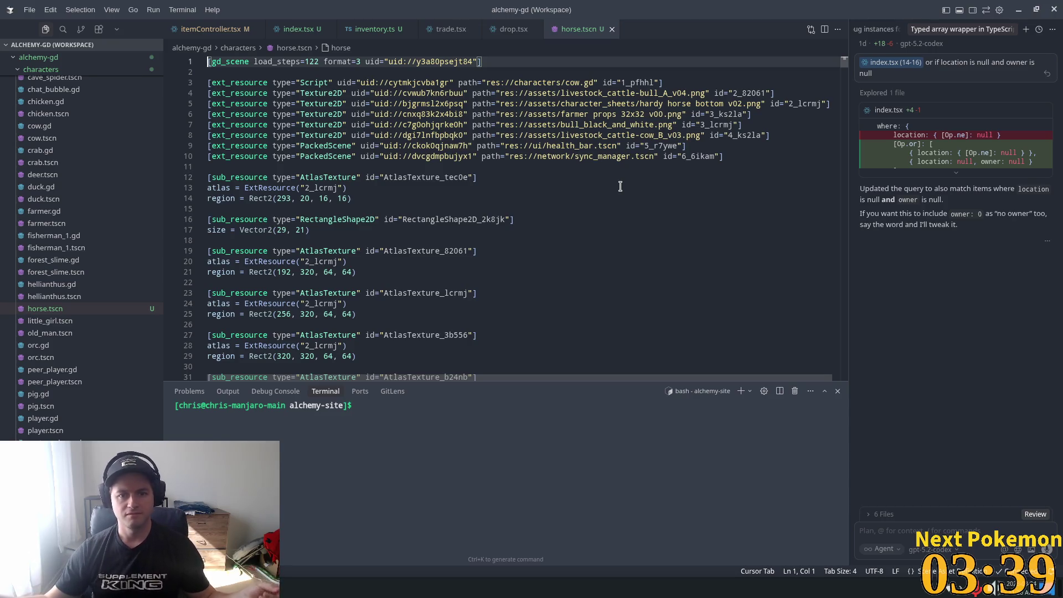
Select the hardy horse texture's uid on line 5 and search the file for it
double_click(678, 103)
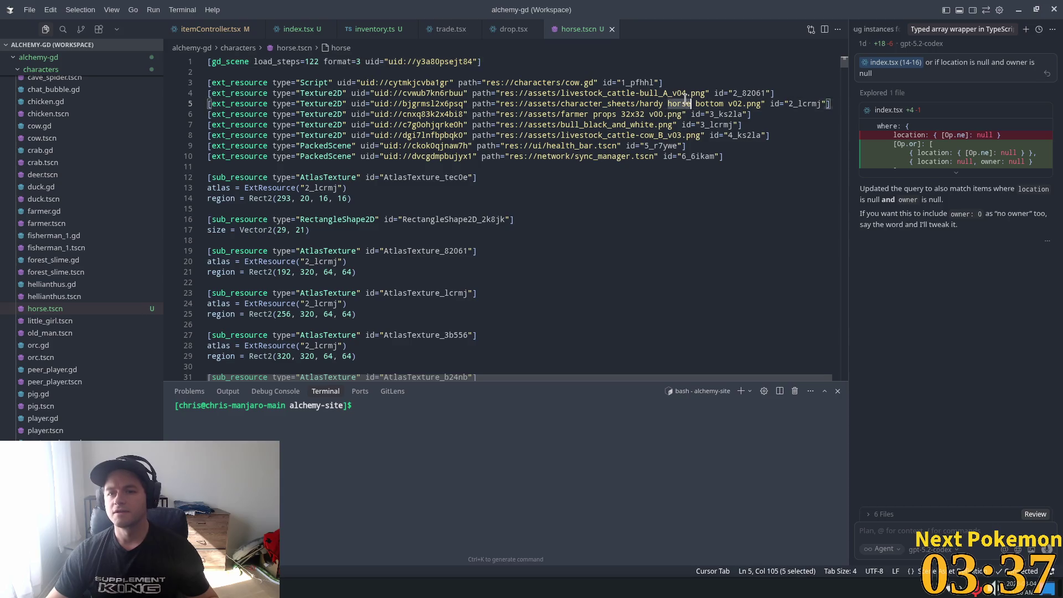
double_click(409, 103)
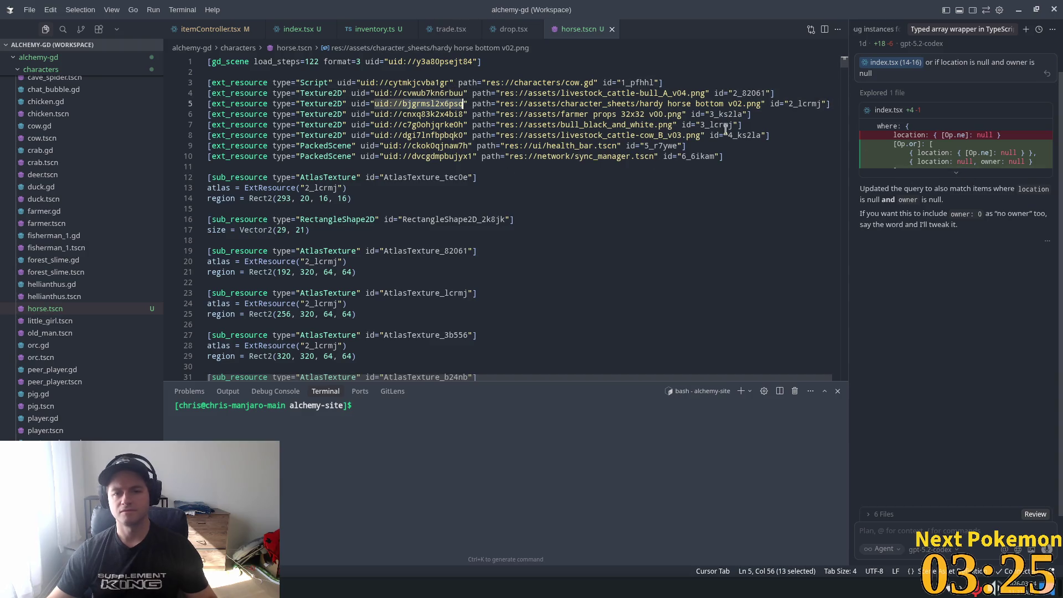
key(ctrl+f)
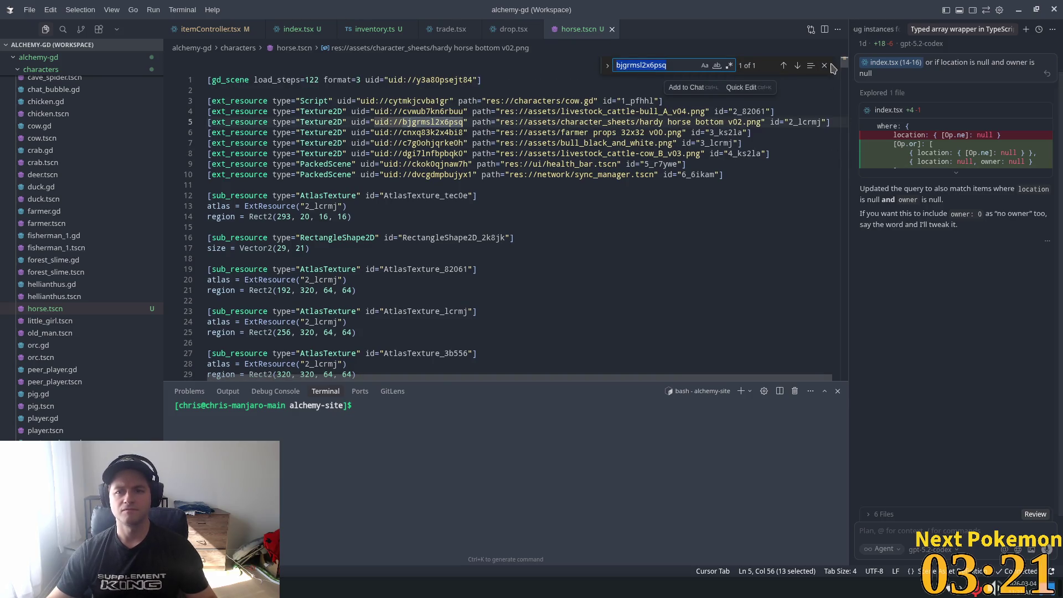
key(Escape)
click(446, 93)
double_click(457, 104)
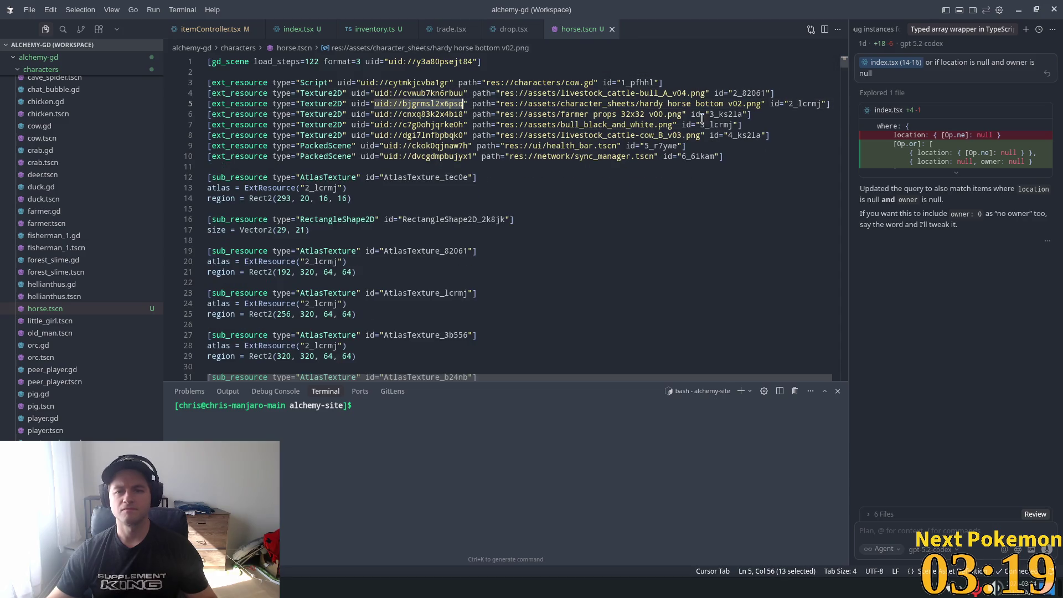
key(ctrl+f)
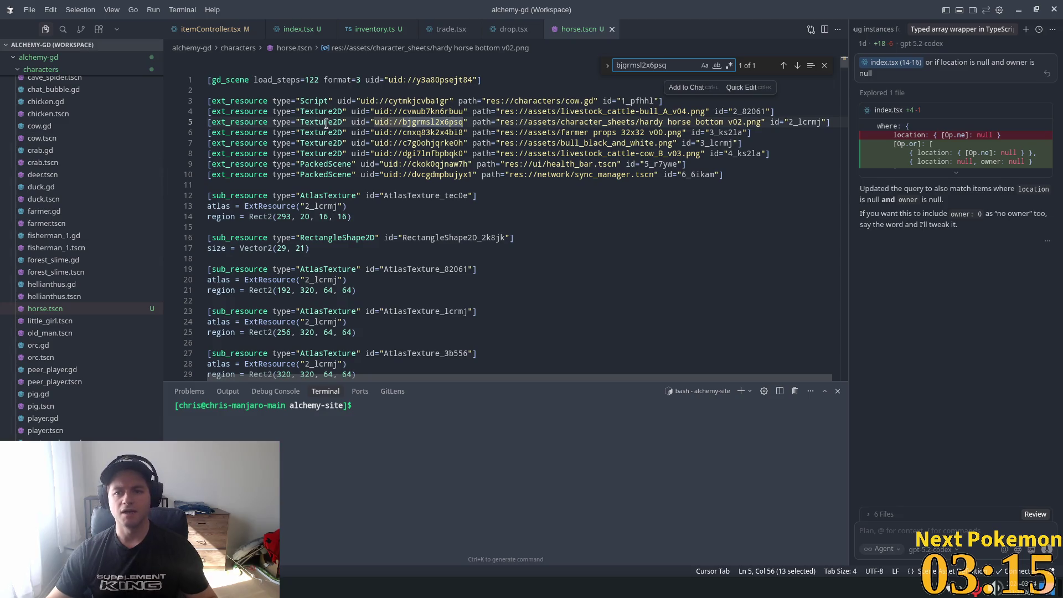
Search for texture id 2_lcrmj, step through its 41 matches, and scroll back to the top
double_click(809, 125)
key(ctrl+f)
key(Return)
key(Return)
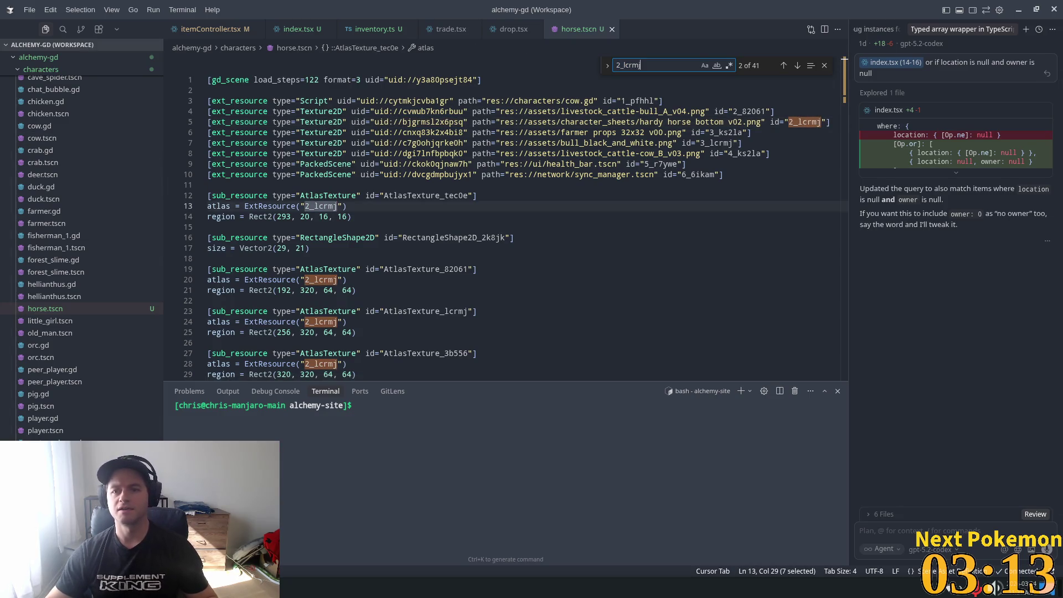
key(Return)
key(Return)
key(Return)
key(Return)
key(Return)
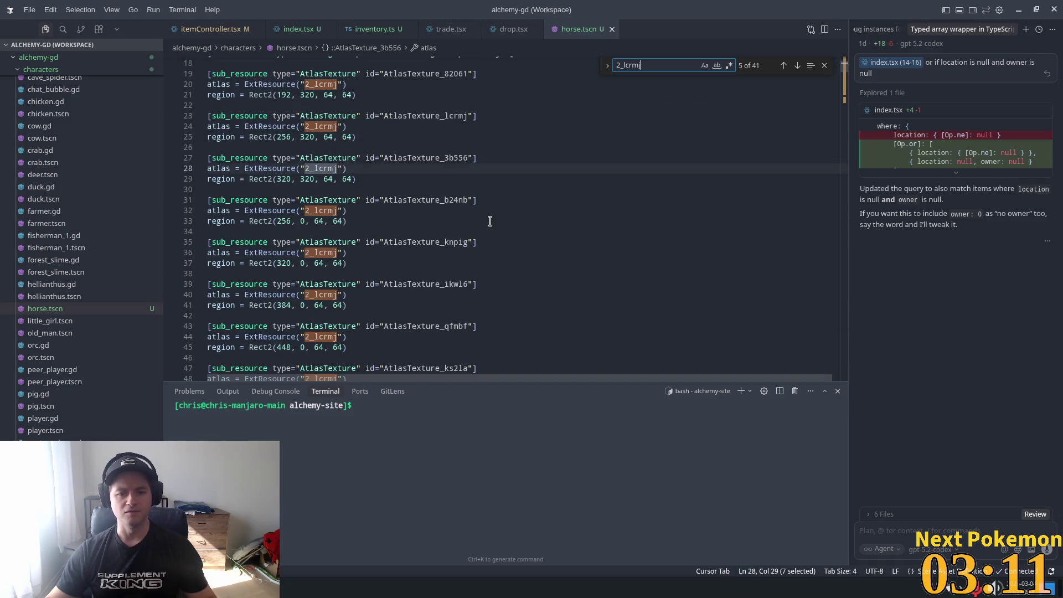
key(shift+Return)
key(shift+Return)
key(shift+Return)
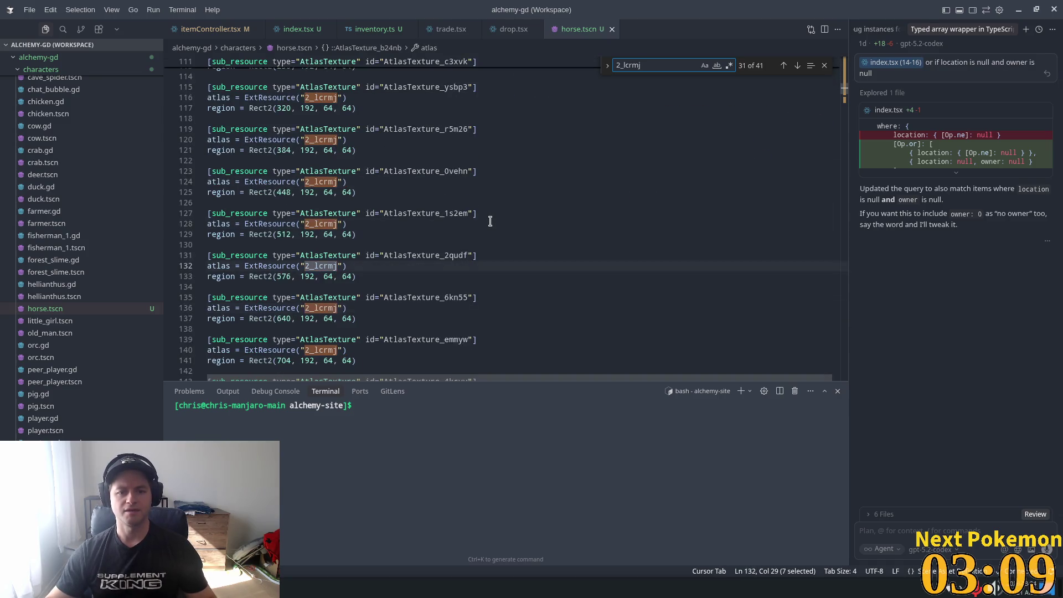
key(Return)
key(Return)
key(Return)
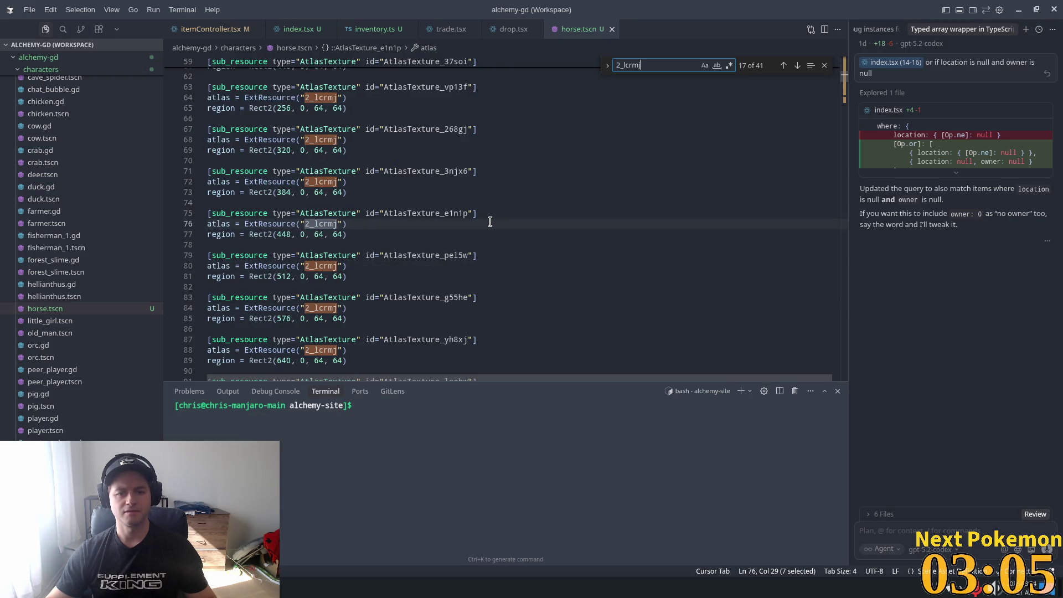
key(Return)
key(Return)
key(Return)
key(Return)
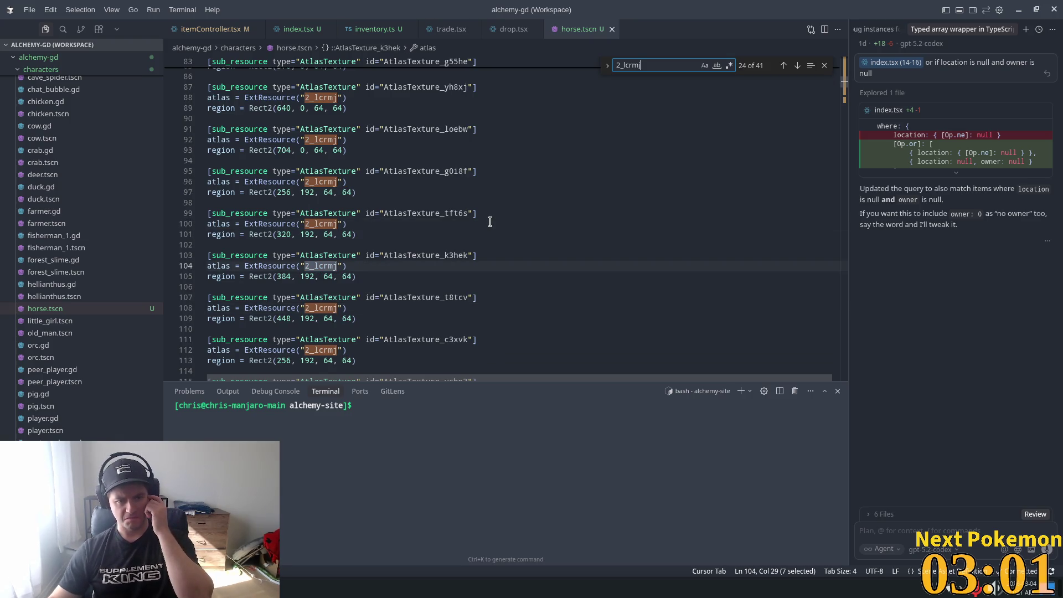
scroll(628, 246, down, 10)
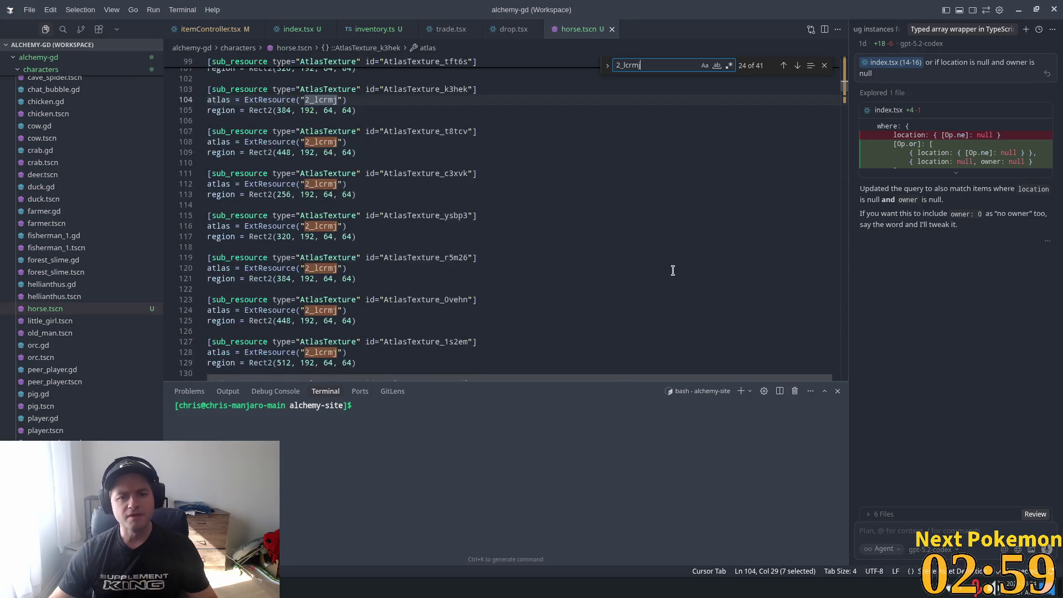
scroll(718, 221, down, 13)
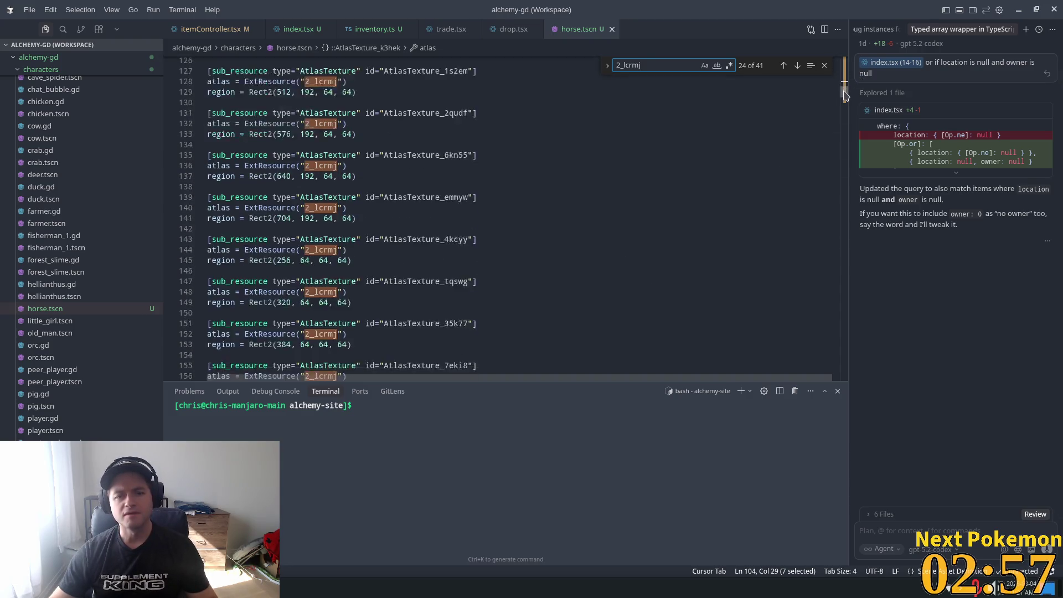
drag(844, 101, 845, 40)
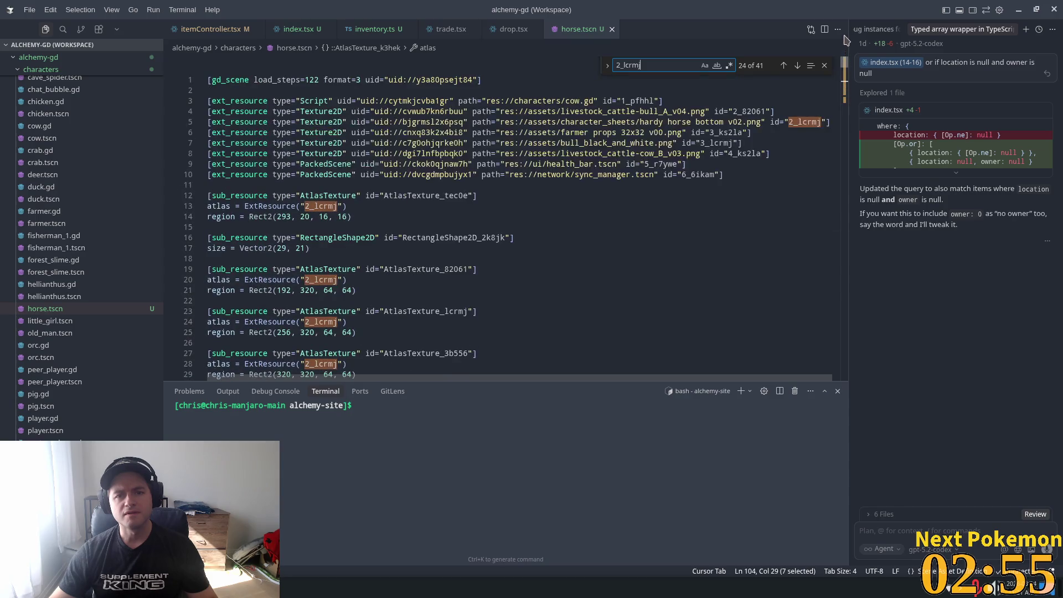
click(446, 111)
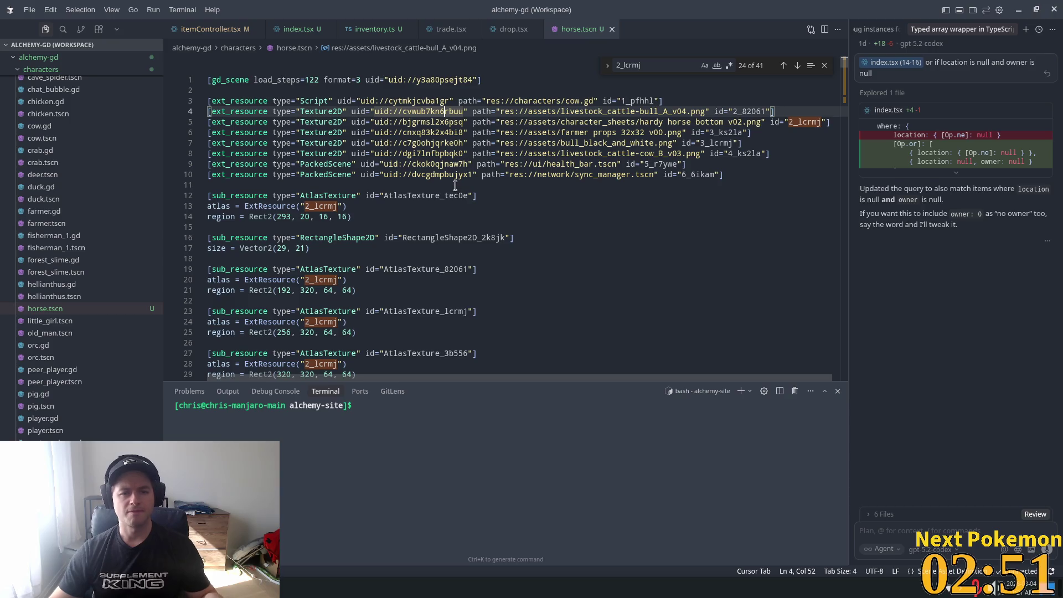
key(alt+Tab)
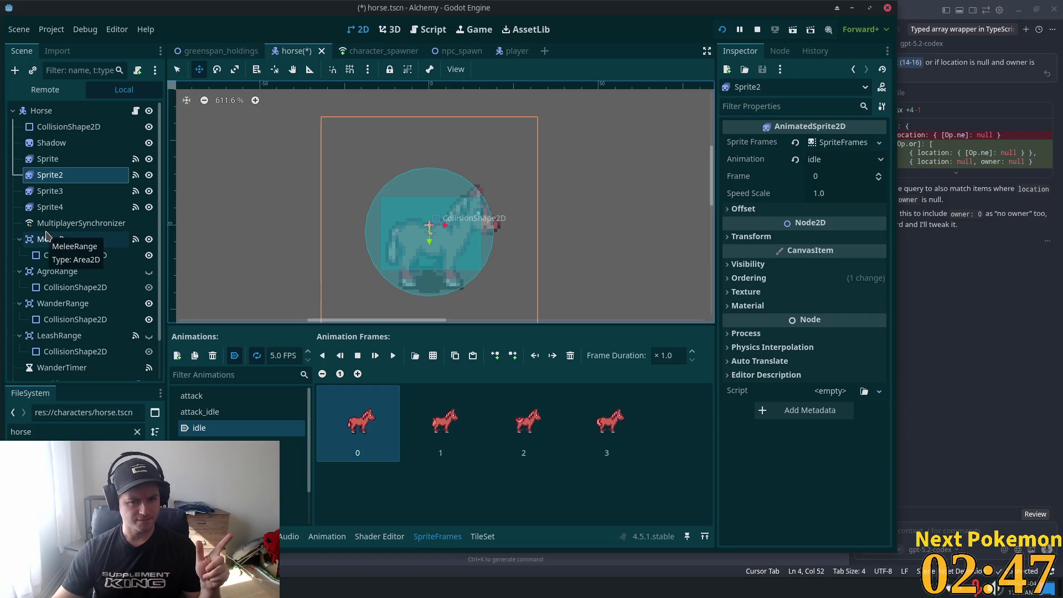
Select Sprite3 in the Scene dock and open, then dismiss, its context menu
click(90, 199)
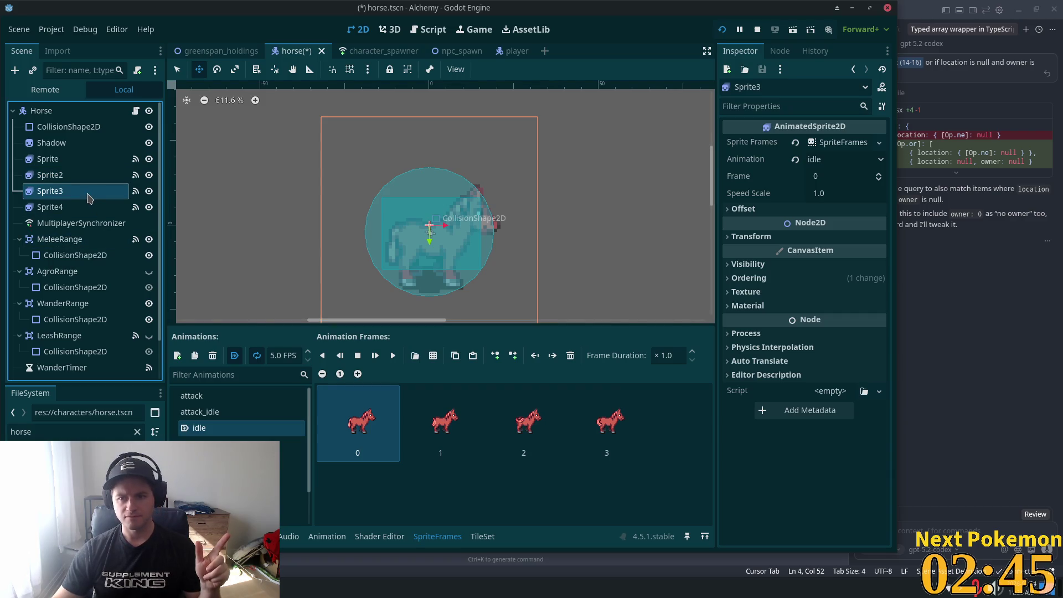
right_click(78, 196)
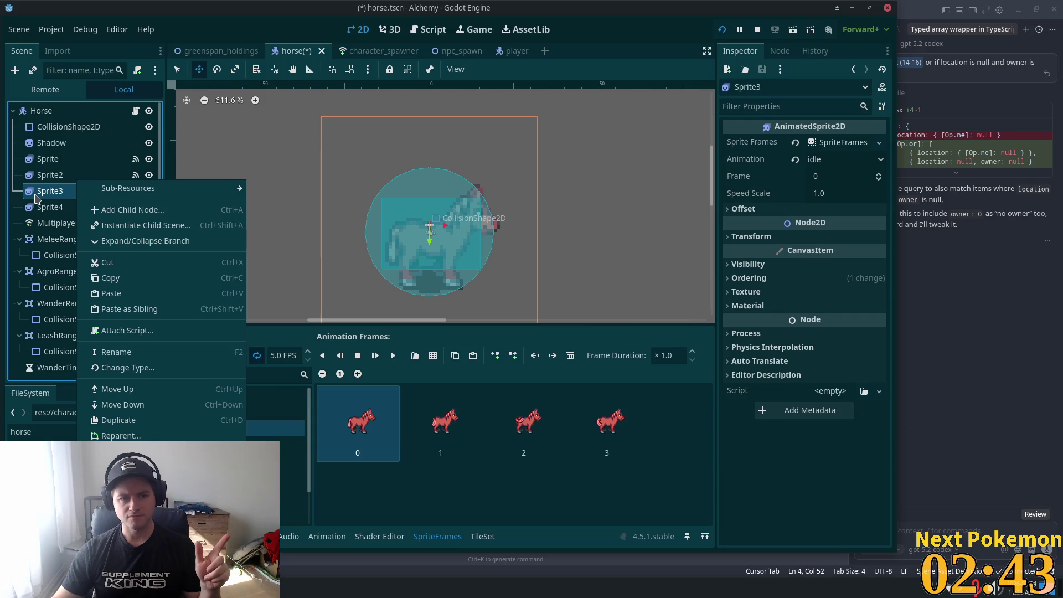
key(Escape)
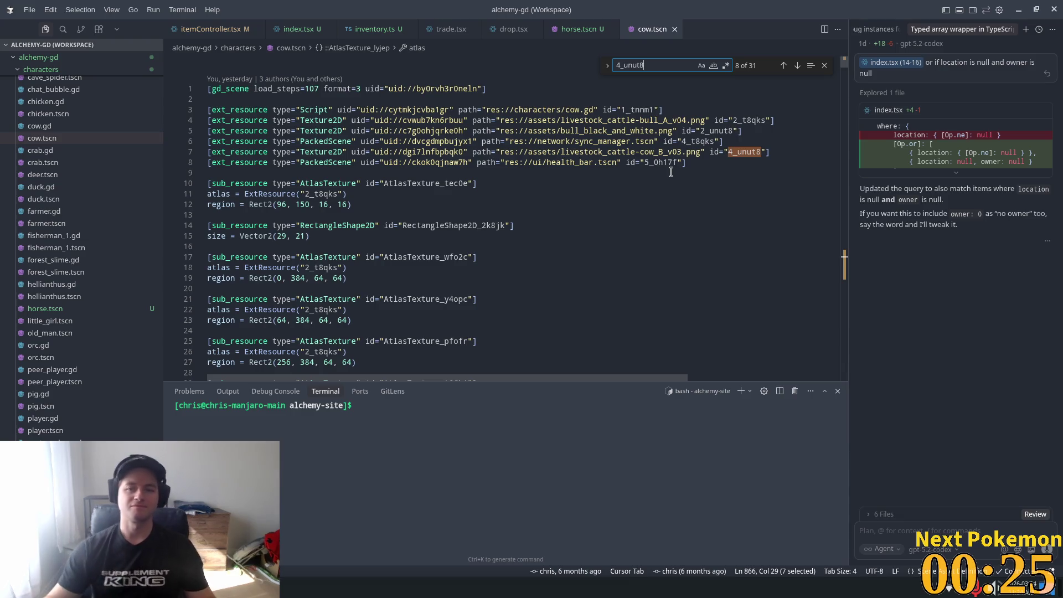
Review cow.tscn's 4_unut8 matches, put the caret on line 13, and flip to Godot and back
scroll(315, 158, down, 2)
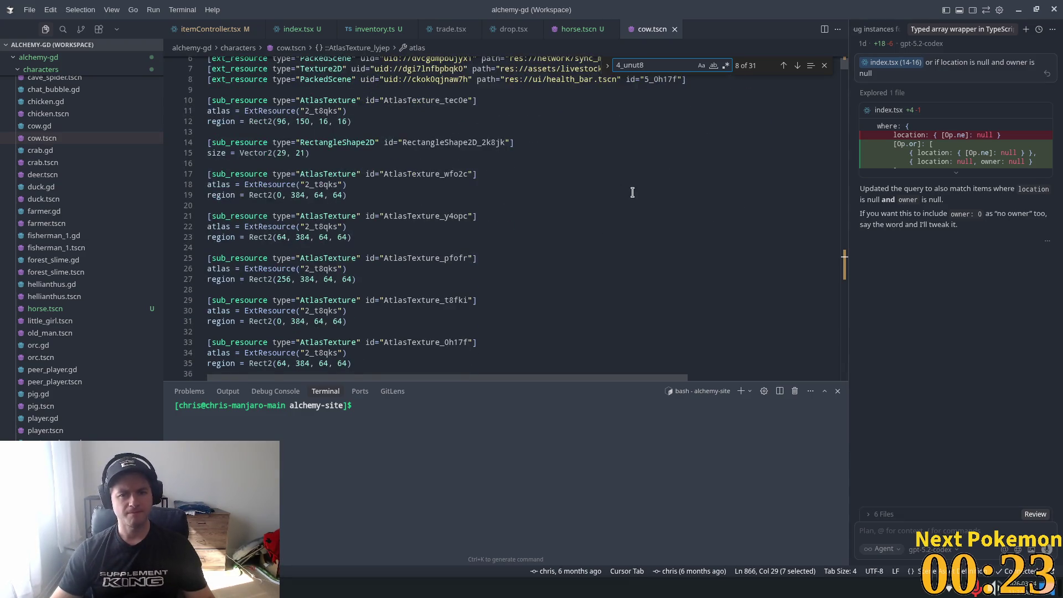
scroll(631, 205, up, 2)
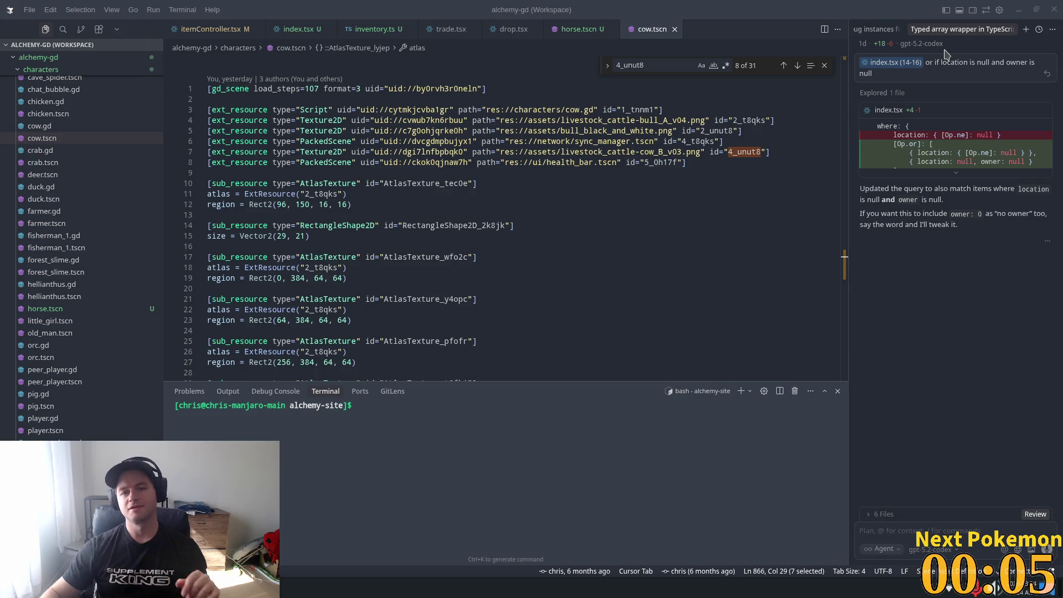
click(561, 215)
key(alt+Tab)
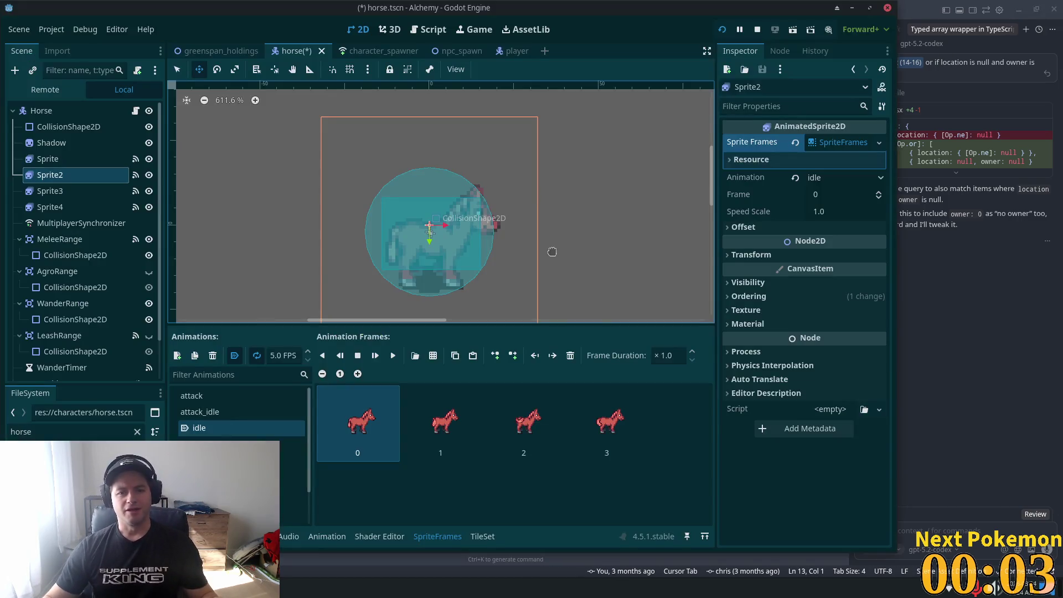
key(alt+Tab)
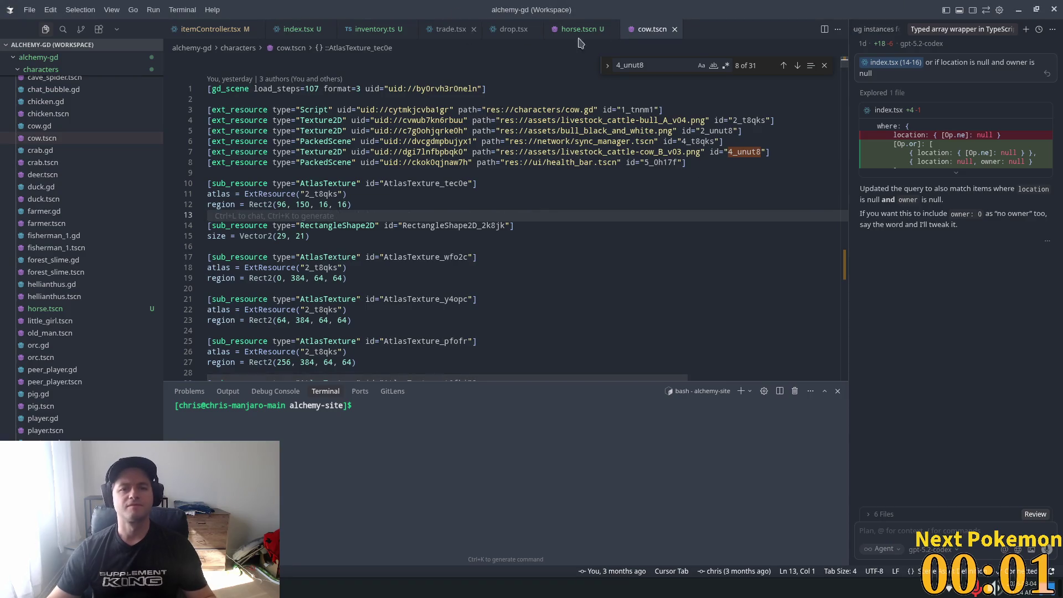
Check the texture ids in horse.tscn's ext_resource lines and every use of 2_lcrmj, then return to Godot
click(577, 31)
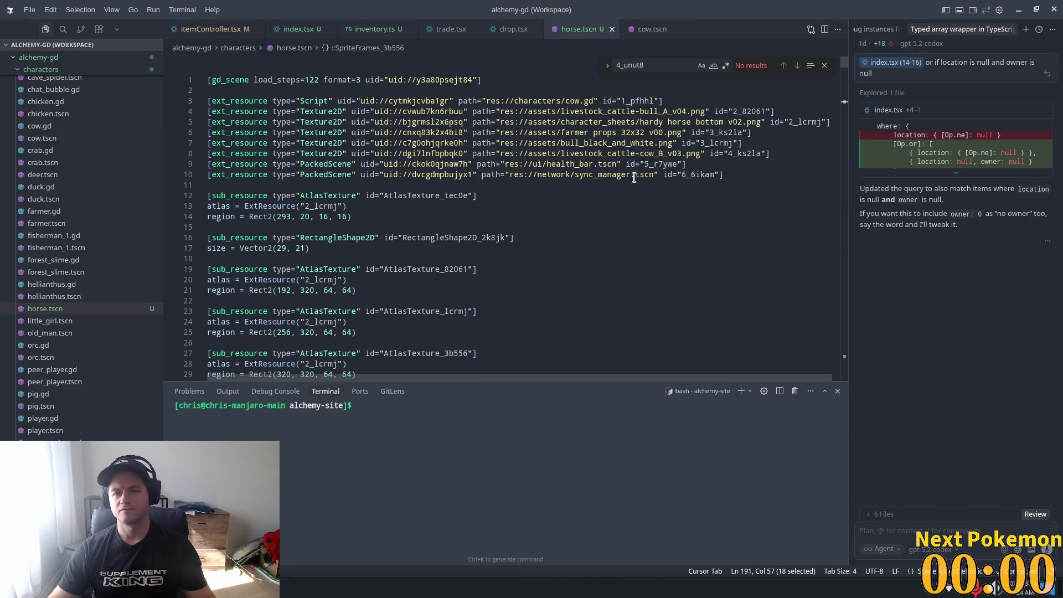
drag(706, 133, 711, 133)
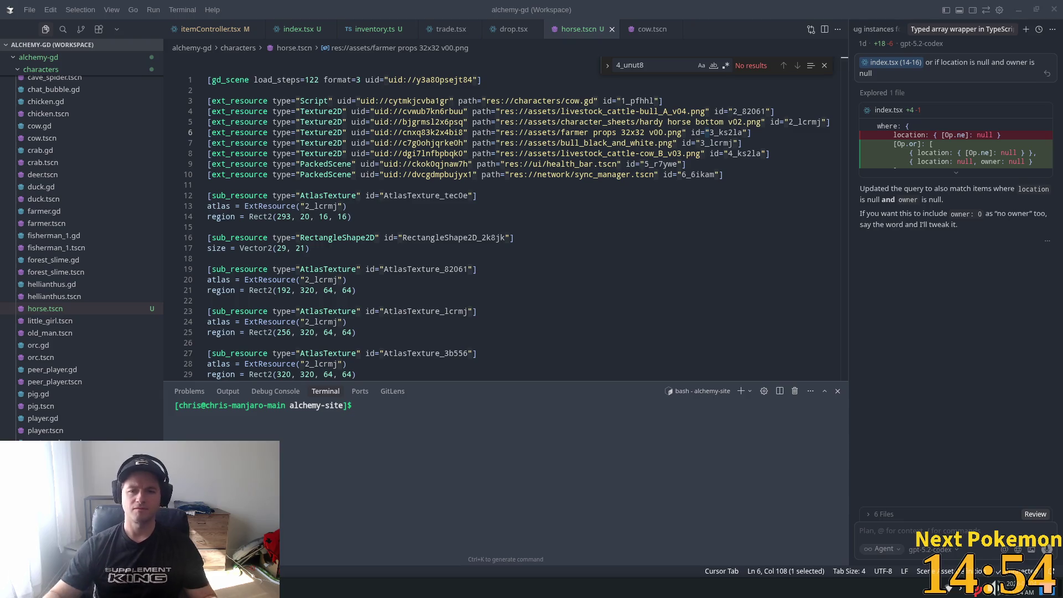
double_click(632, 132)
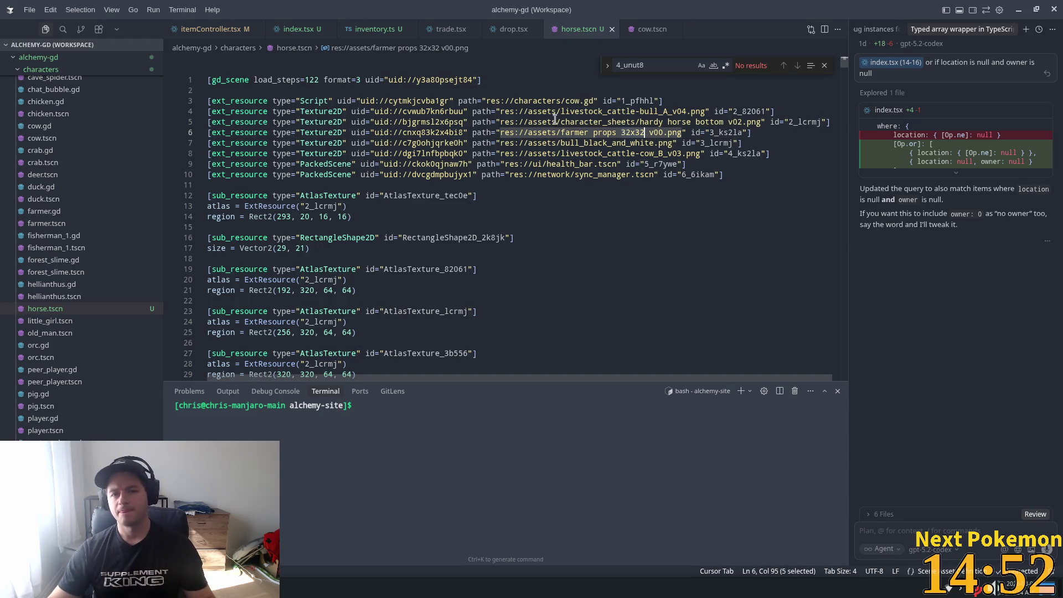
click(556, 122)
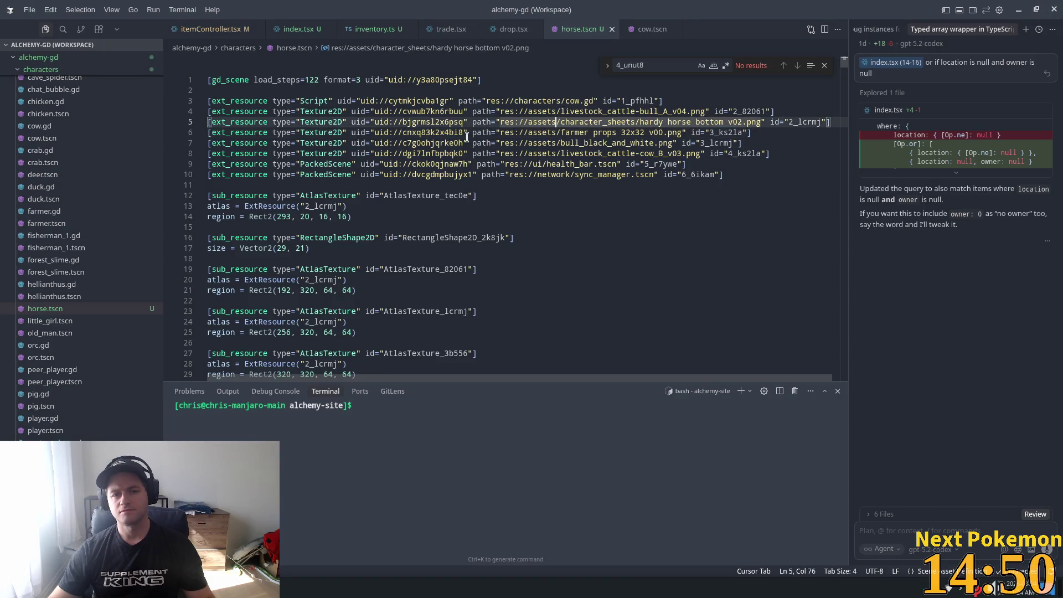
click(740, 153)
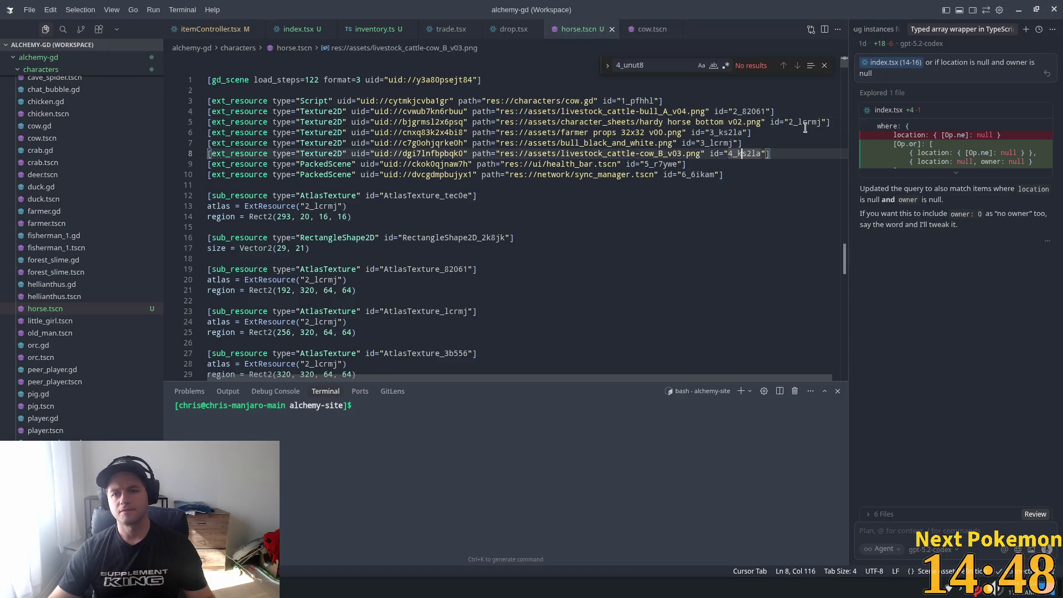
click(792, 121)
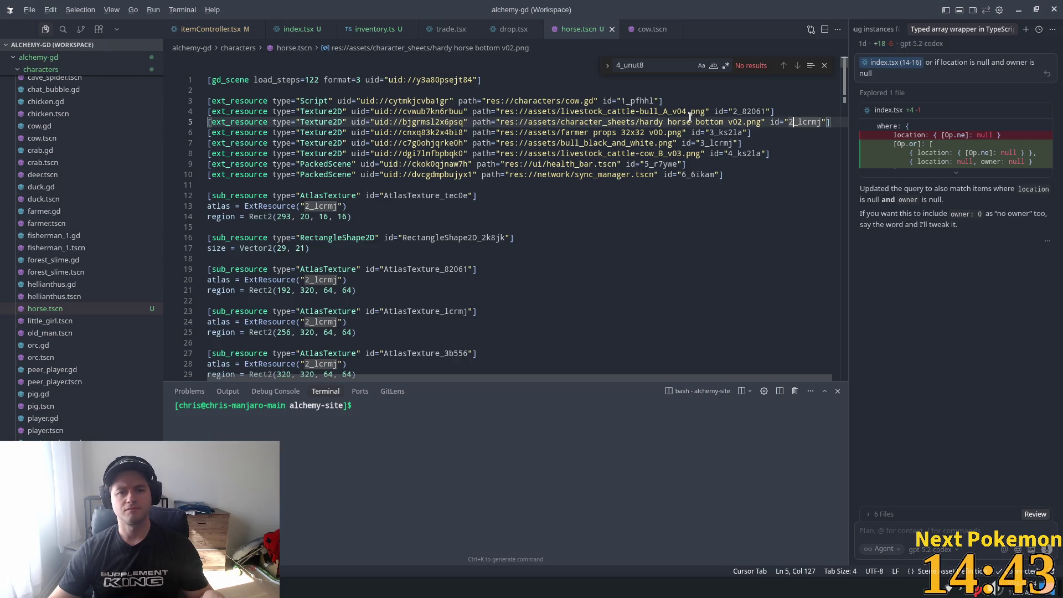
key(super)
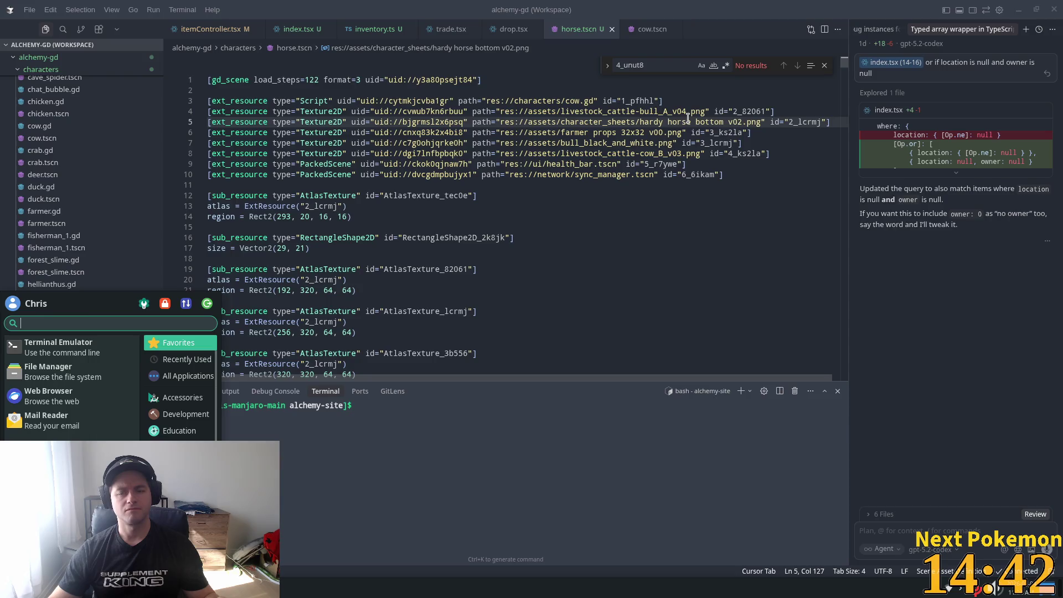
key(alt+Tab)
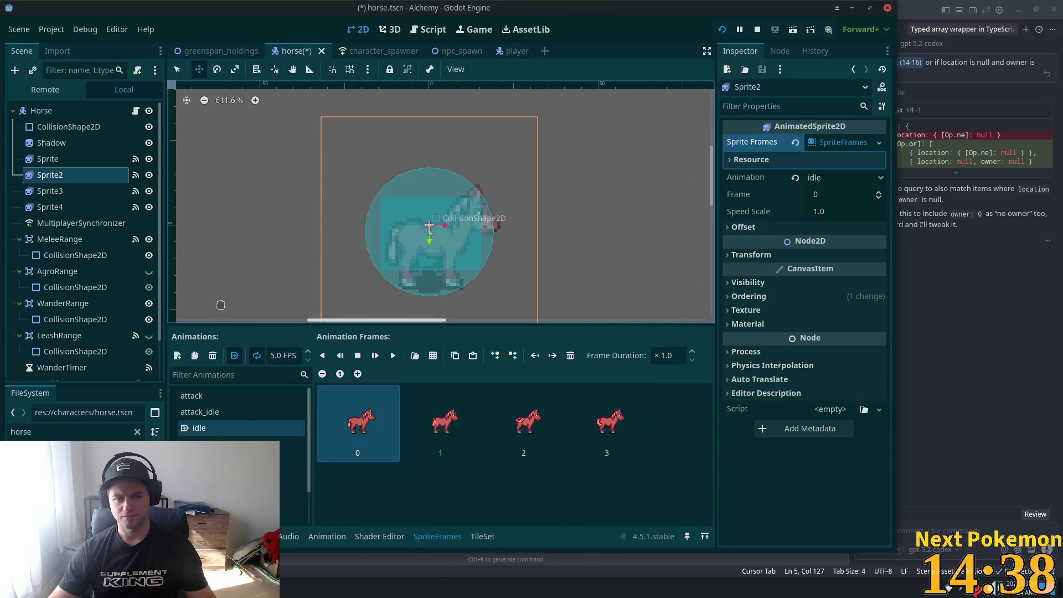
click(81, 194)
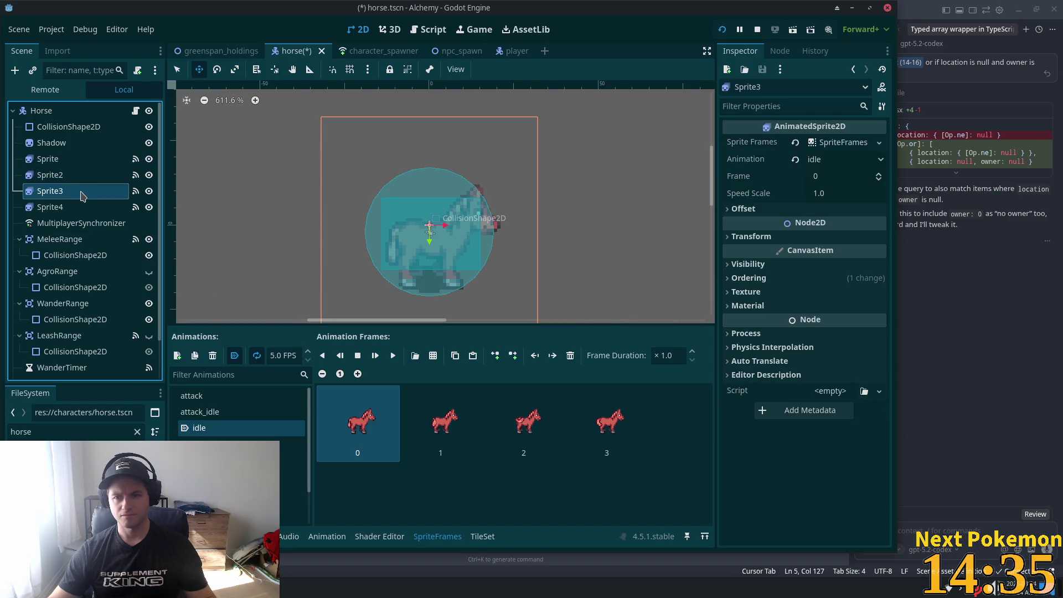
click(840, 143)
click(792, 161)
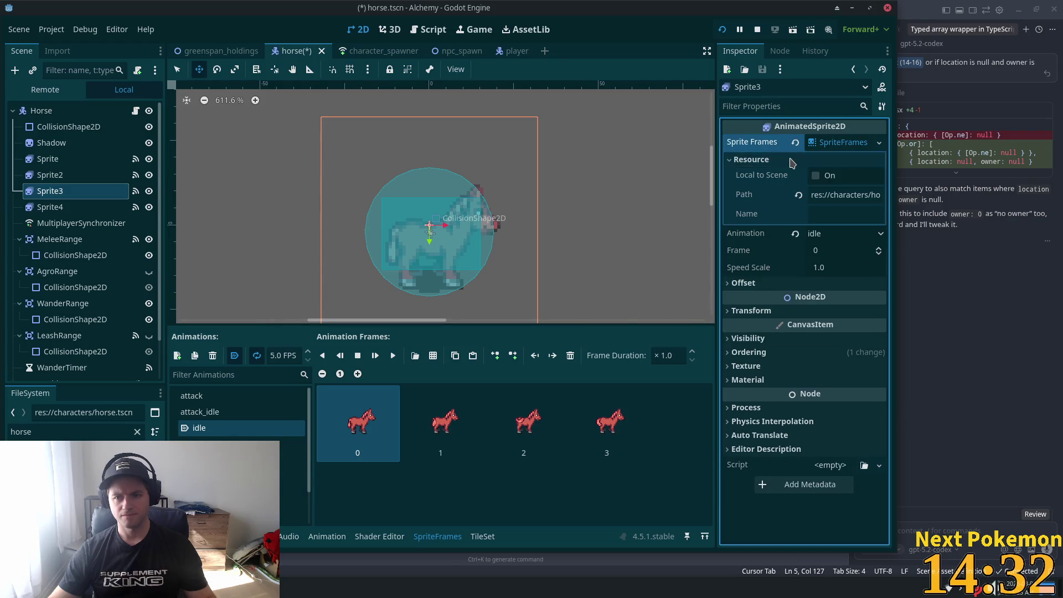
click(791, 161)
click(790, 161)
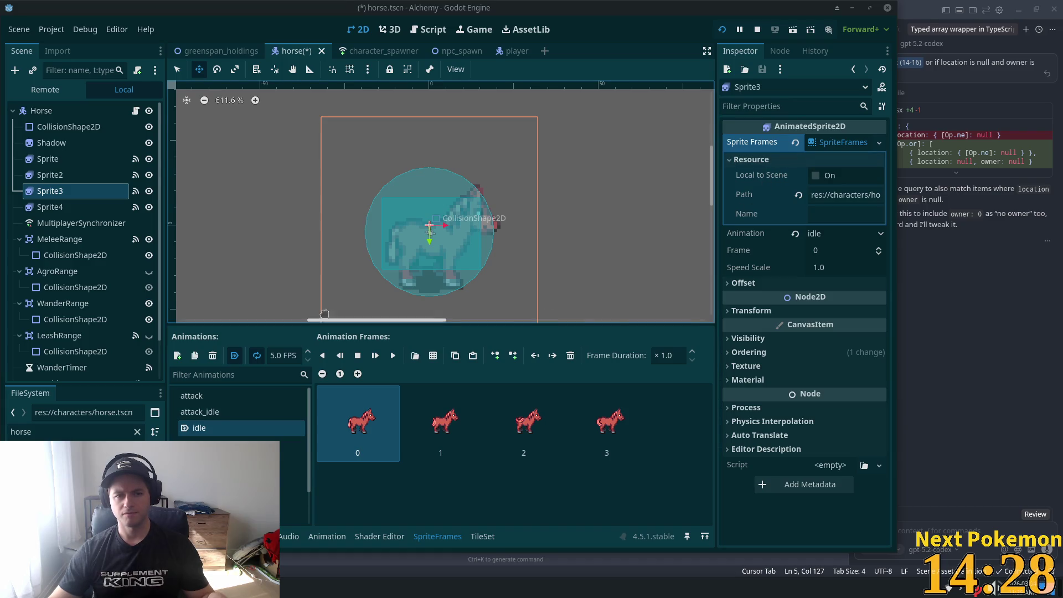
click(53, 177)
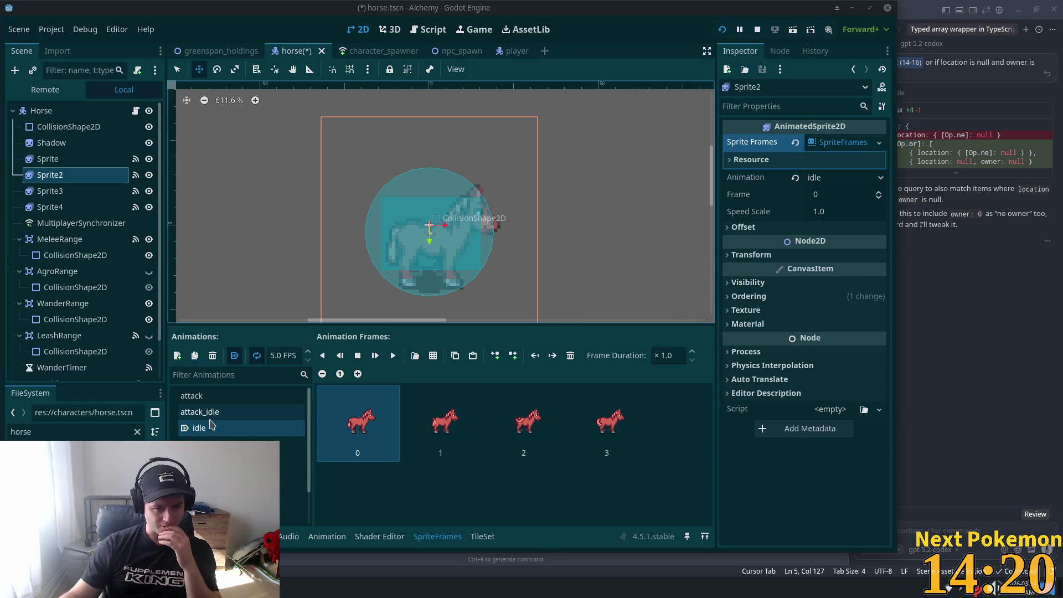
scroll(211, 423, down, 2)
scroll(213, 425, up, 2)
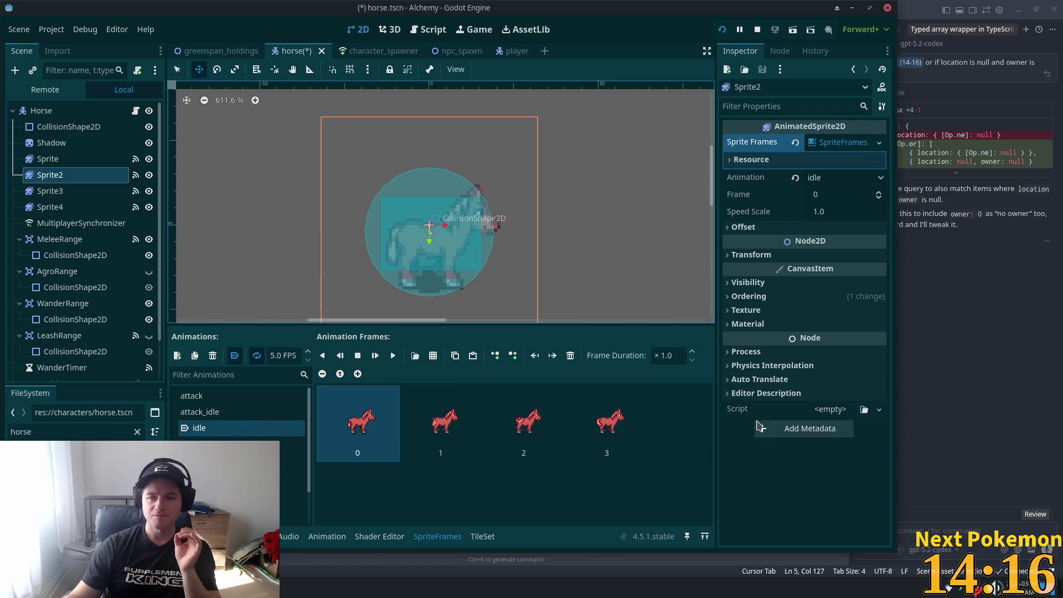
click(585, 448)
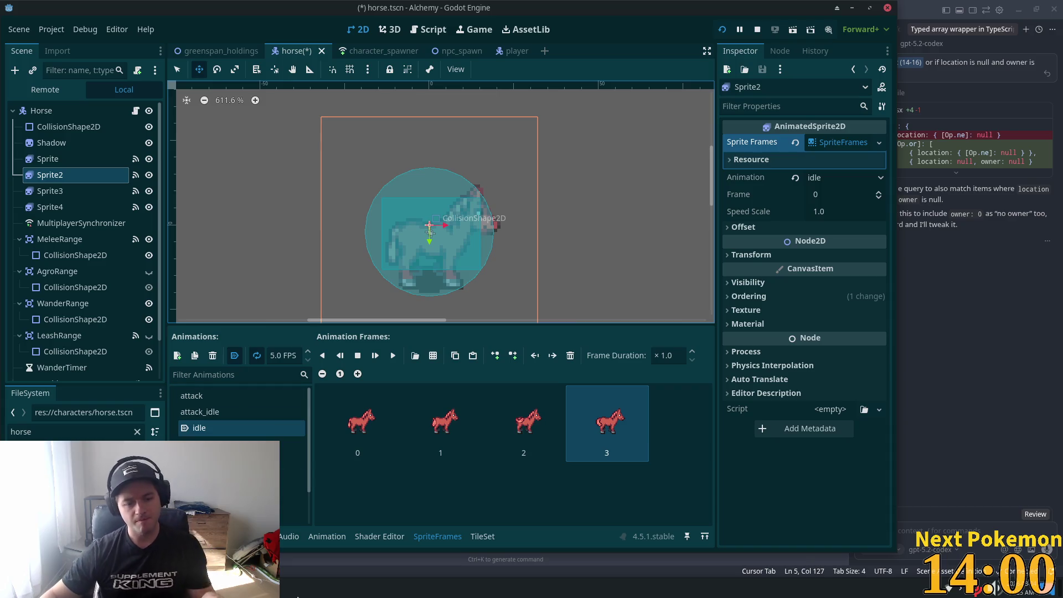
Search horse.tscn for sprite2 and trace the Shadow's 3_ks2la texture to farmer props 32x32 v00.png
click(441, 580)
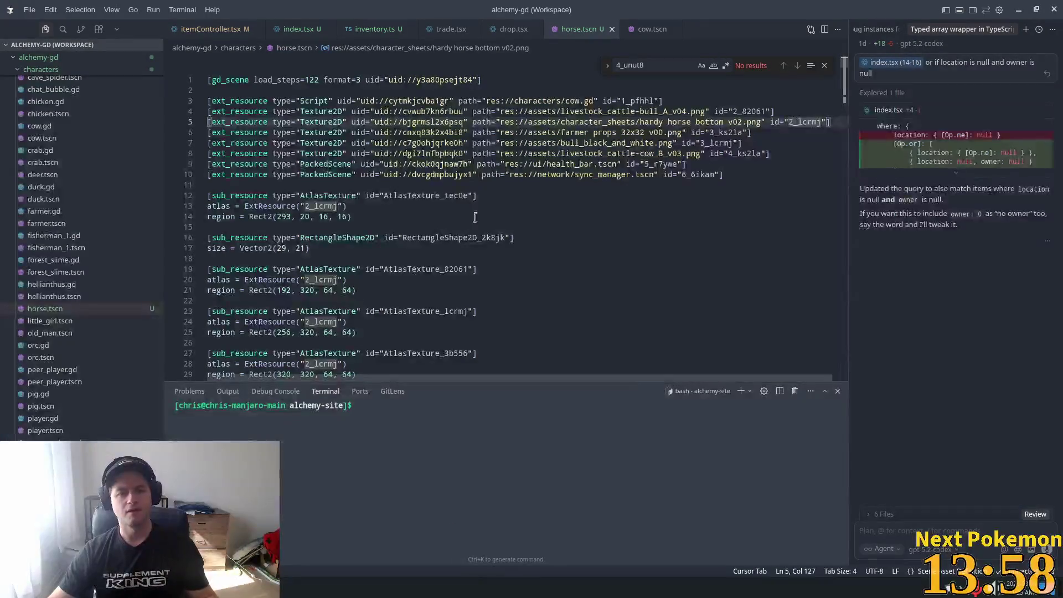
scroll(526, 187, down, 2)
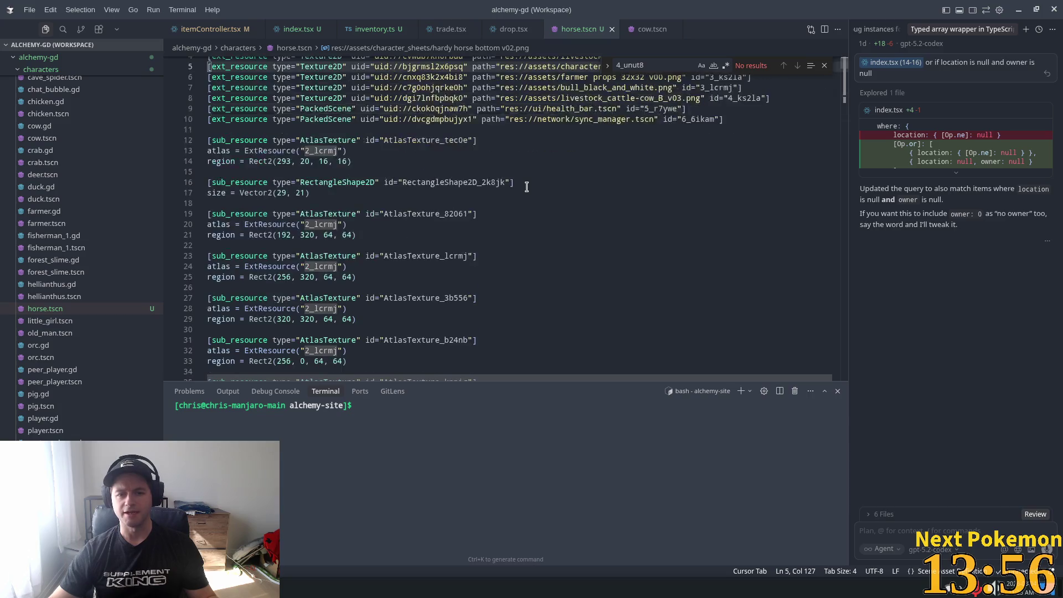
scroll(538, 201, up, 2)
click(540, 188)
key(ctrl+f)
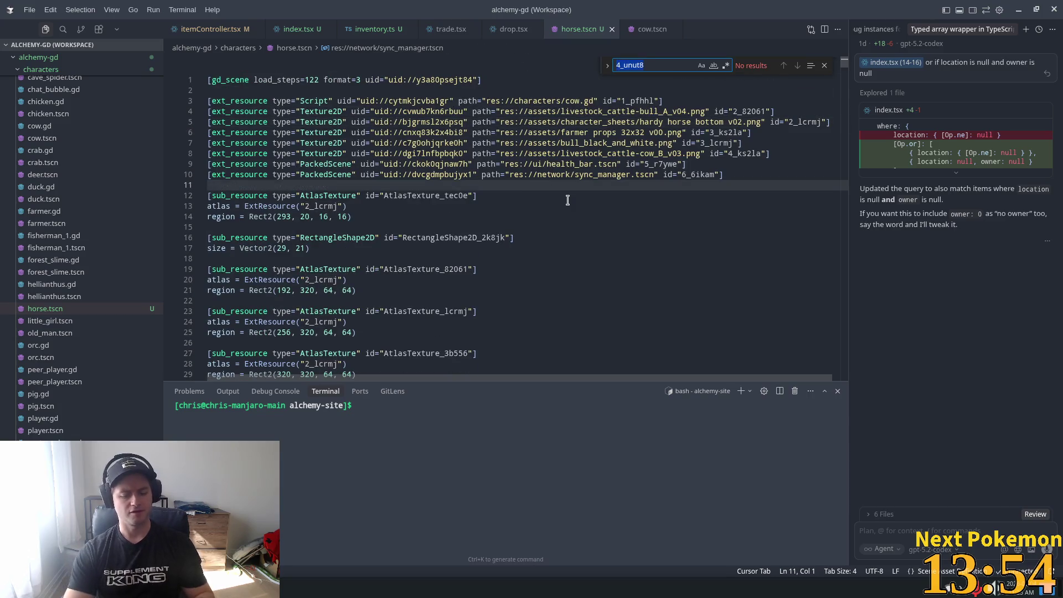
text(sprite2)
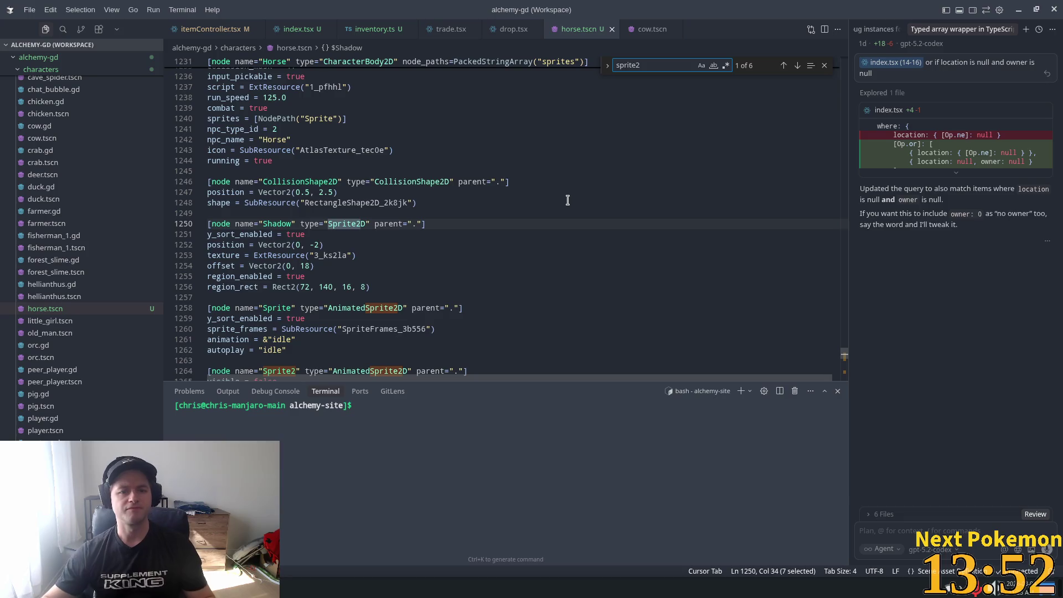
scroll(413, 270, down, 1)
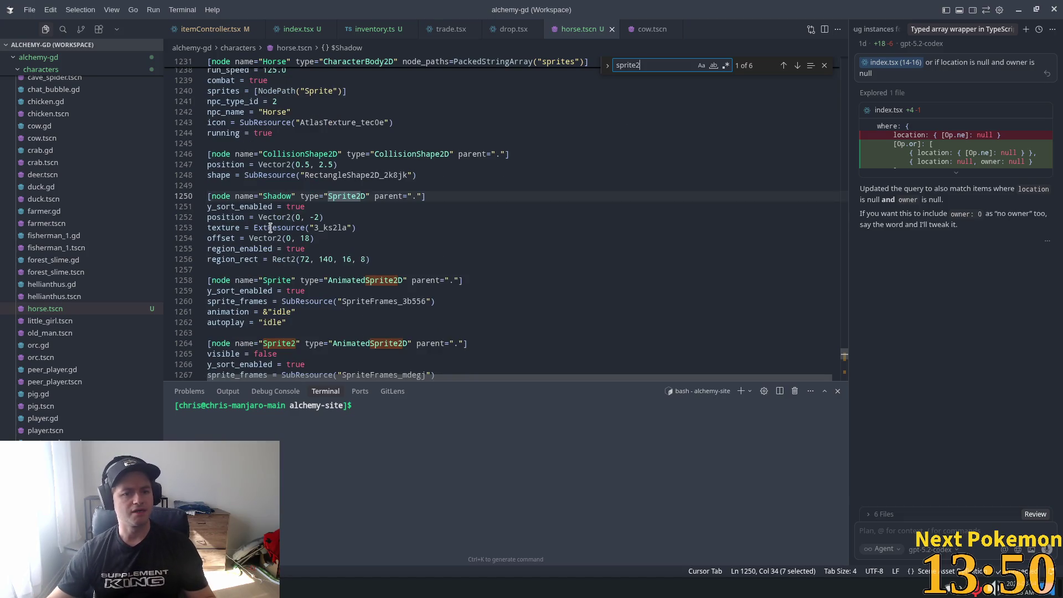
double_click(331, 228)
key(ctrl+f)
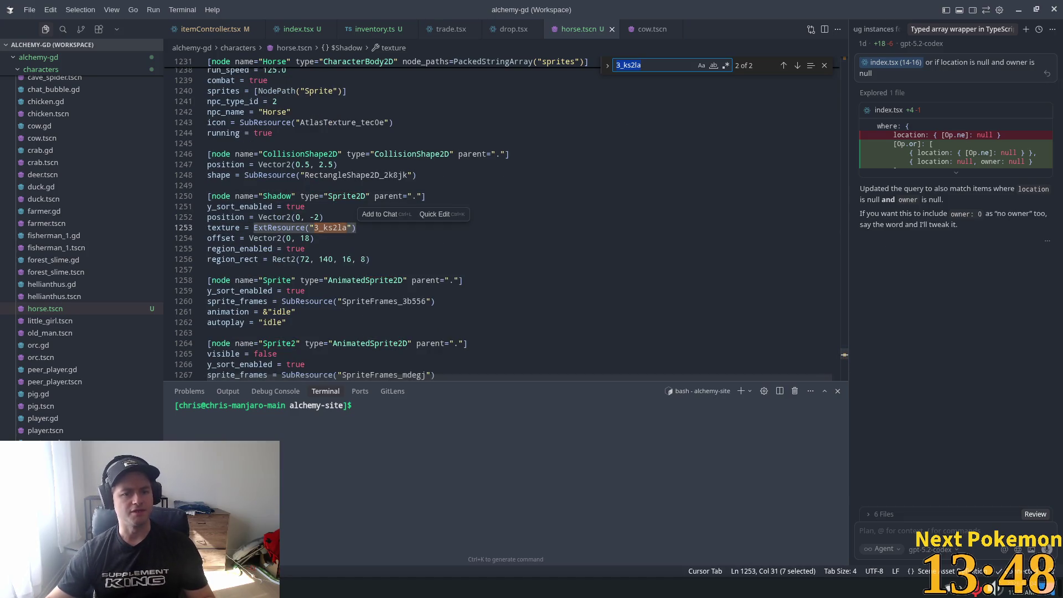
key(Return)
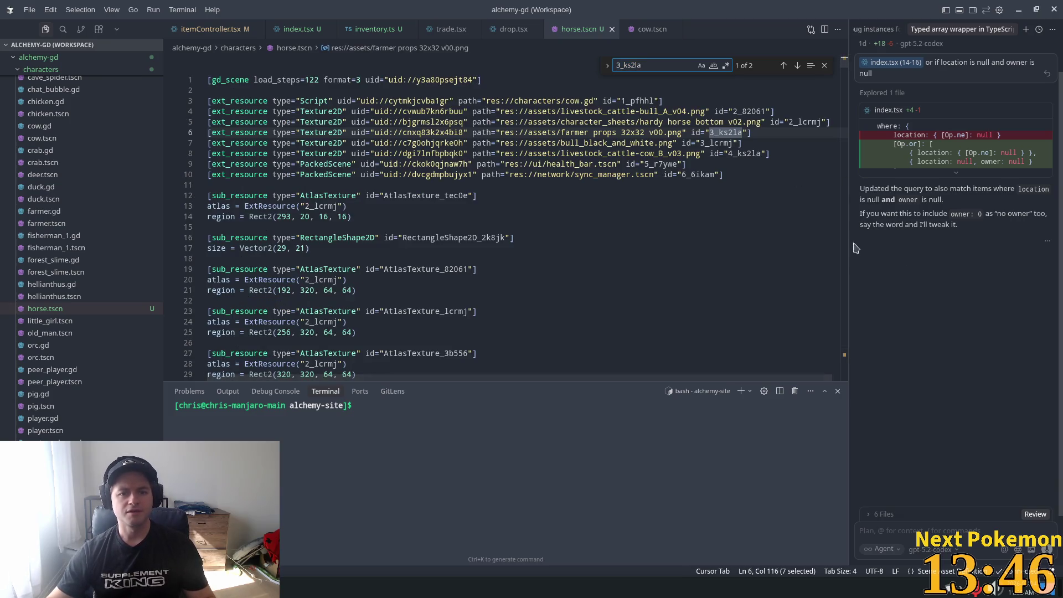
mouse_move(593, 133)
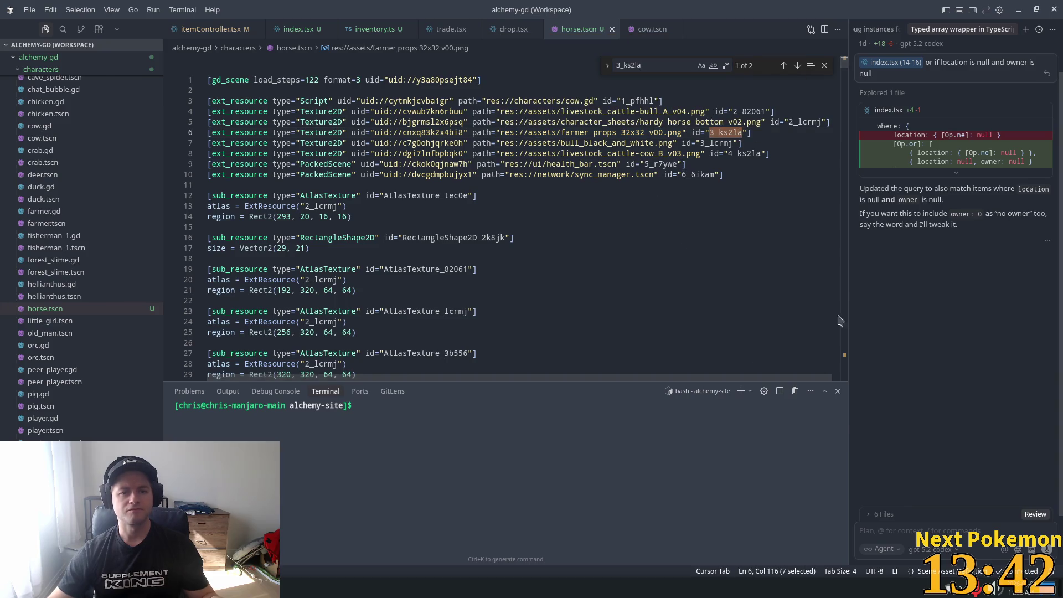
key(alt+Tab)
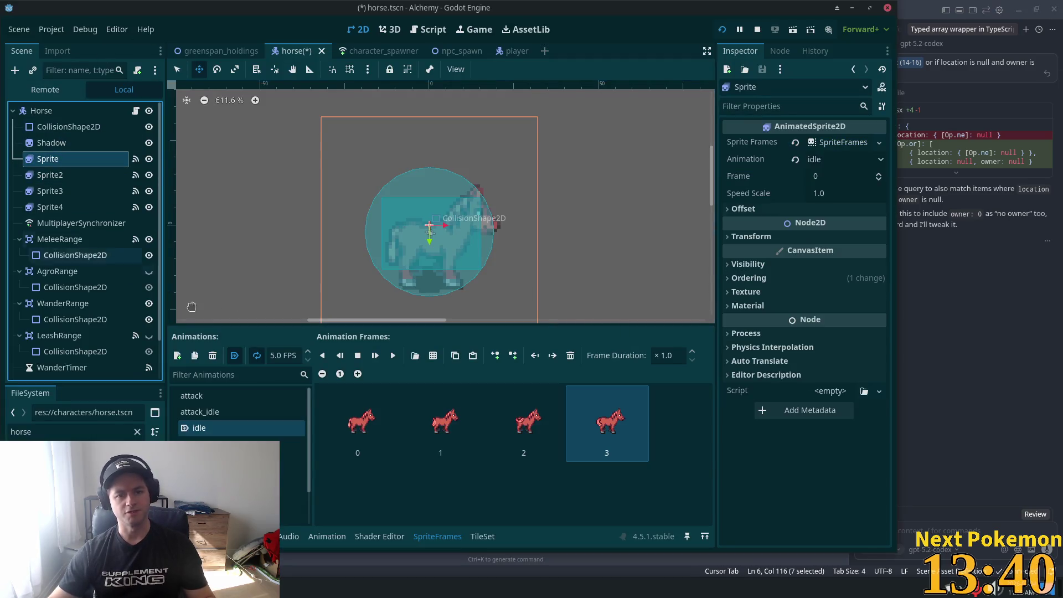
On Sprite2, try adding four top-row frames from a hardy horse bottom sheet, undoing an extra row
key(Down)
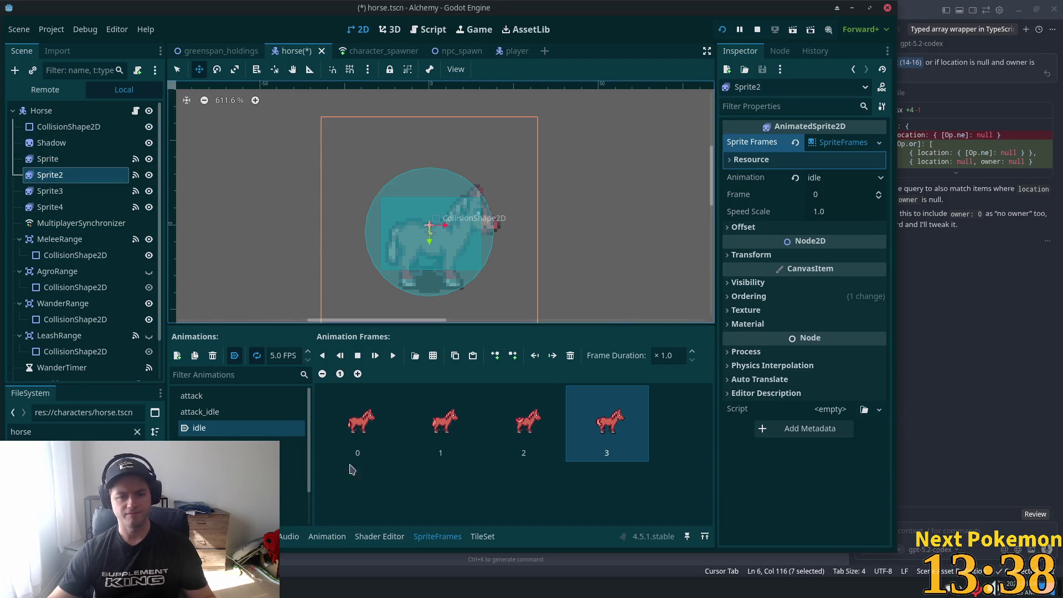
click(433, 356)
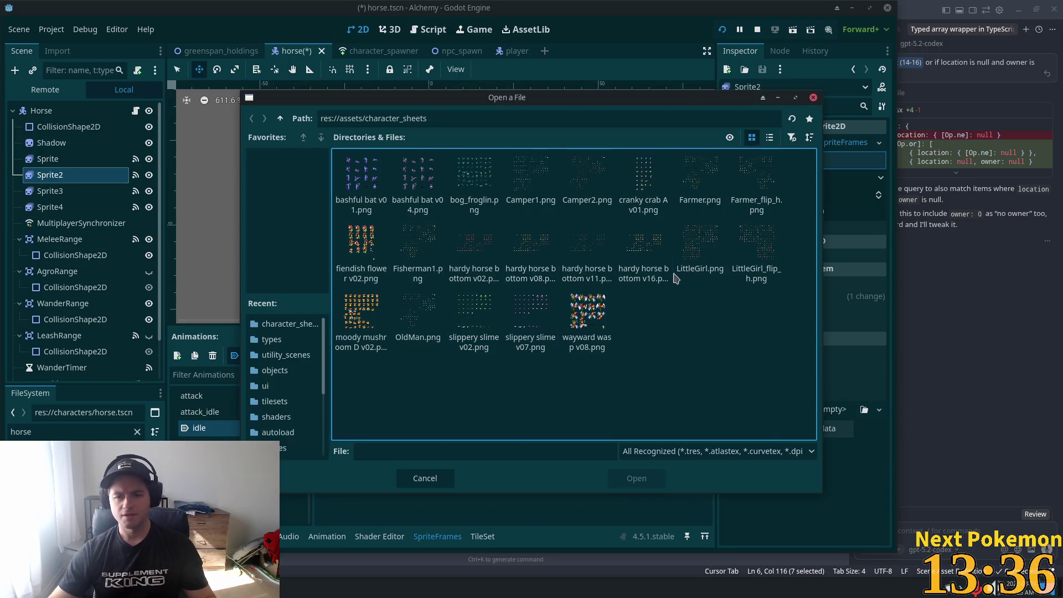
double_click(513, 250)
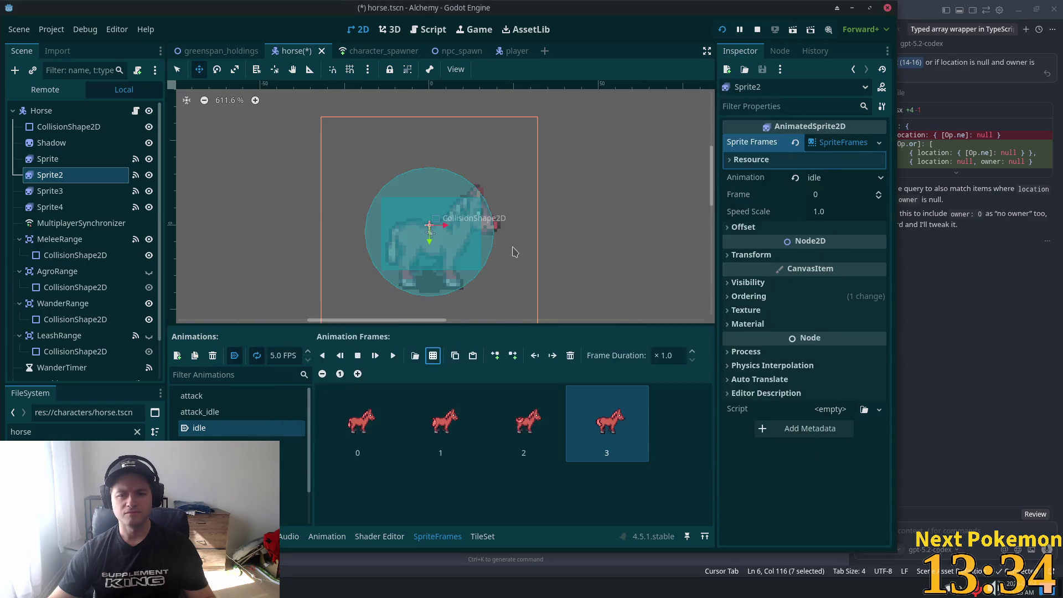
mouse_move(537, 98)
mouse_down()
mouse_move(1021, 157)
mouse_move(930, 149)
mouse_up()
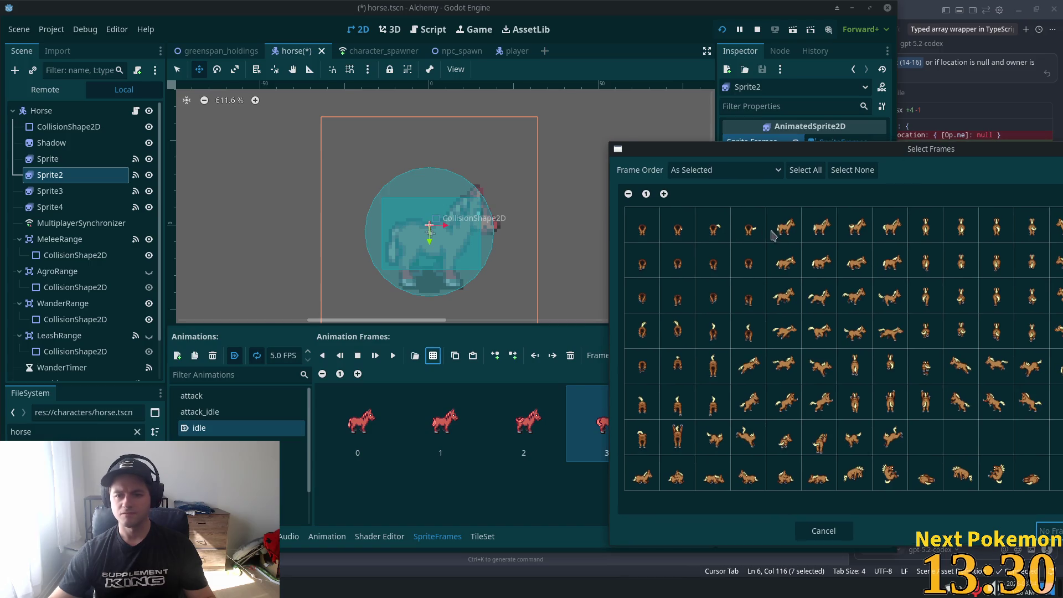
drag(780, 222, 888, 226)
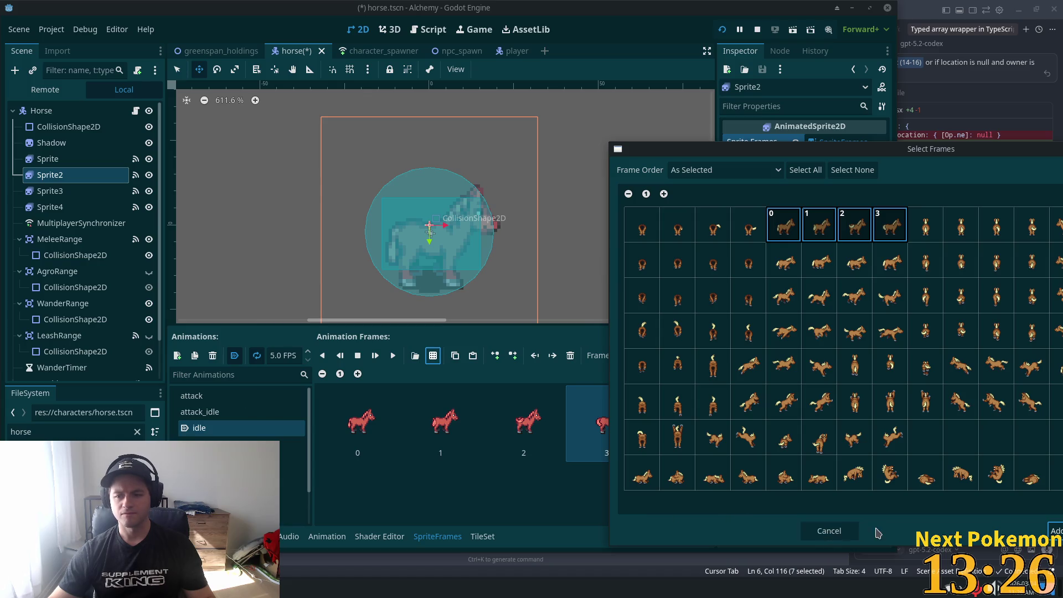
click(829, 530)
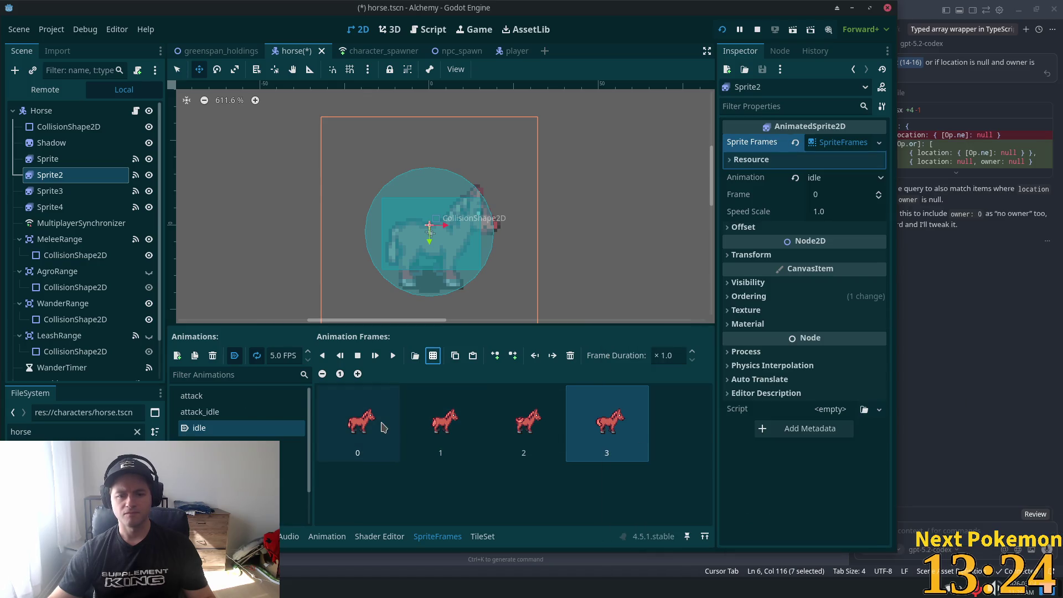
click(434, 361)
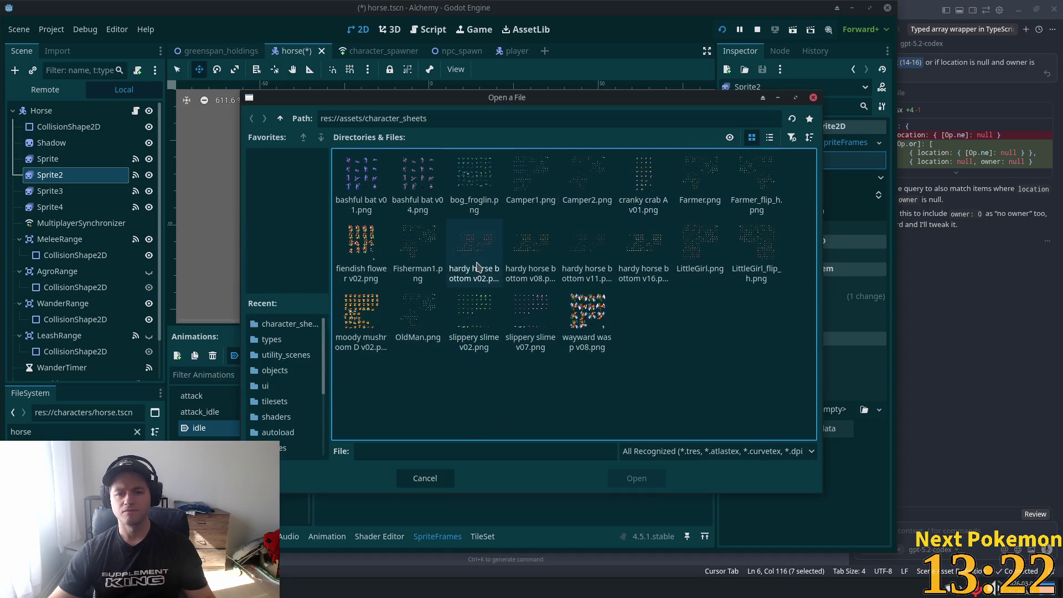
double_click(475, 255)
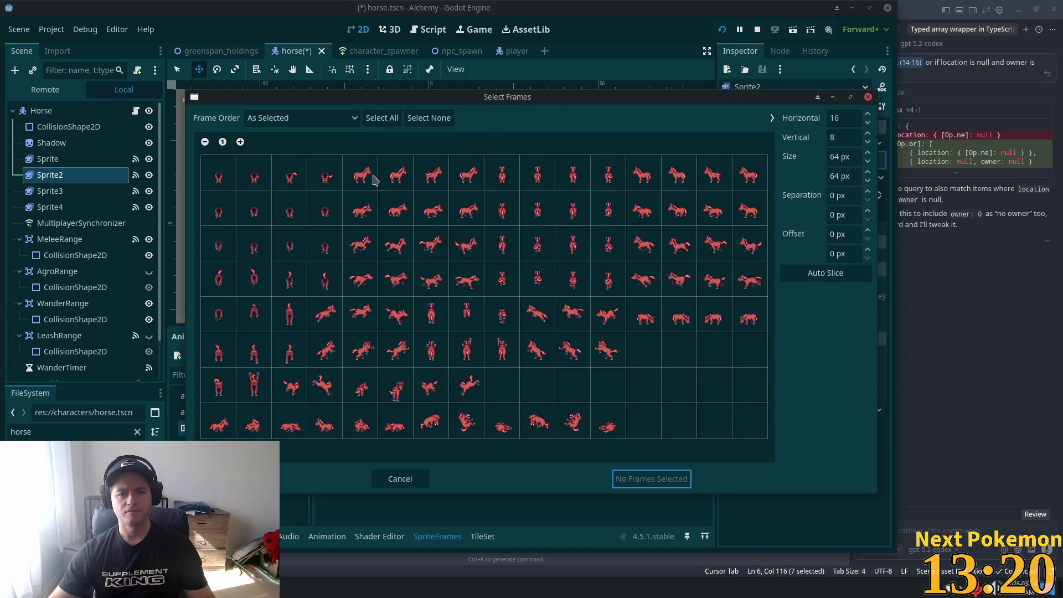
drag(376, 180, 459, 178)
click(663, 480)
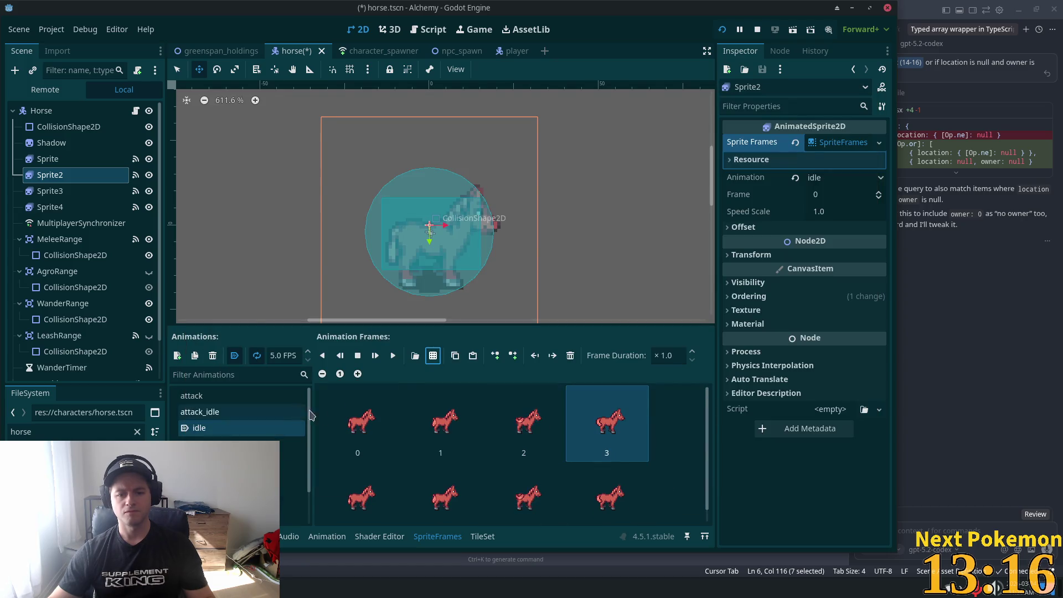
click(659, 481)
key(ctrl+z)
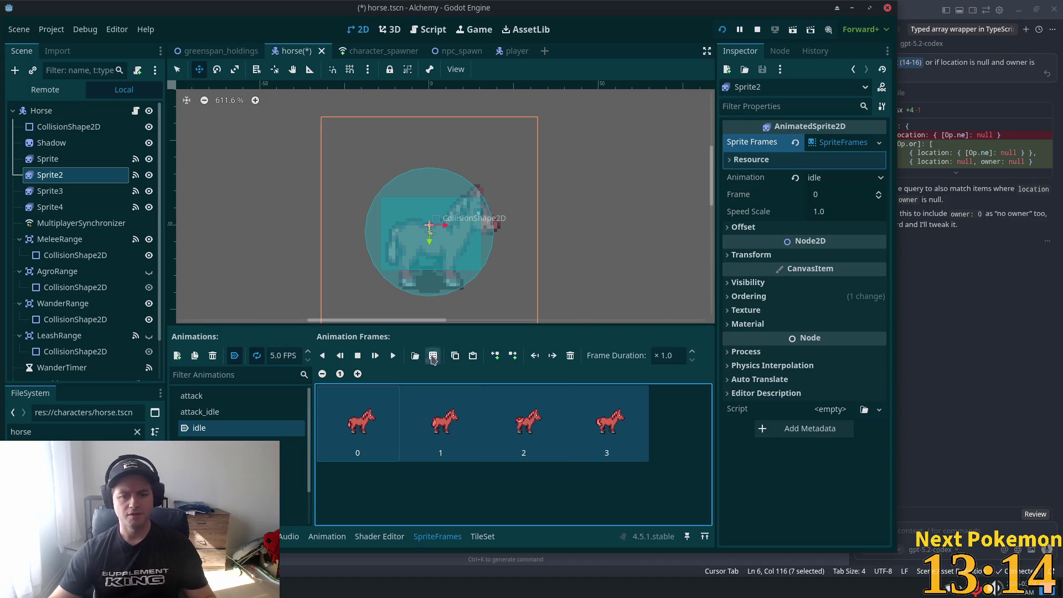
Add four side-facing first-row horse frames to idle and delete the old red frames
click(433, 360)
double_click(531, 241)
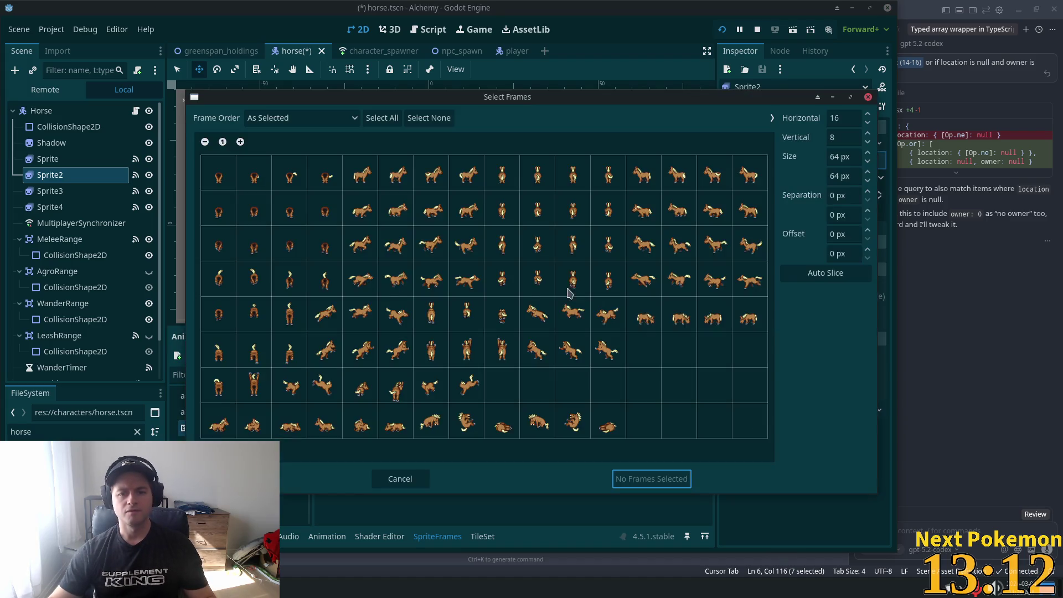
drag(357, 176, 462, 178)
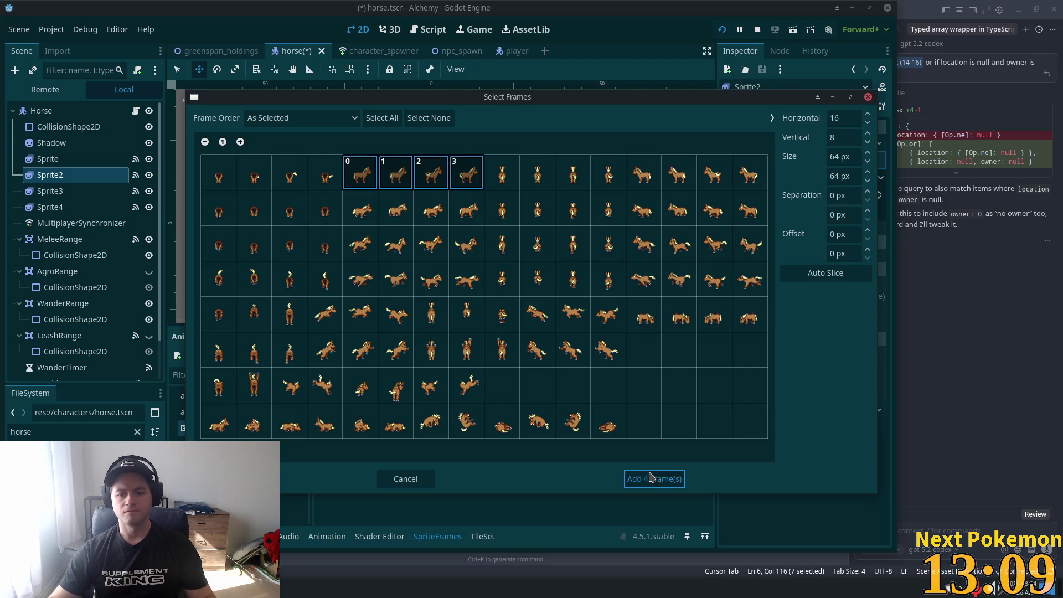
click(652, 479)
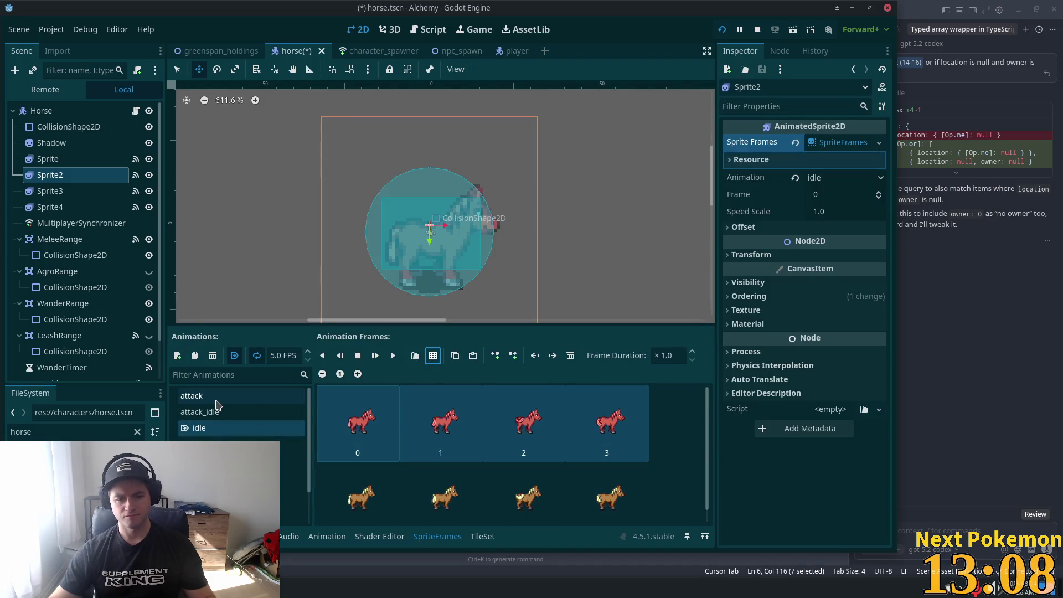
click(384, 422)
click(570, 356)
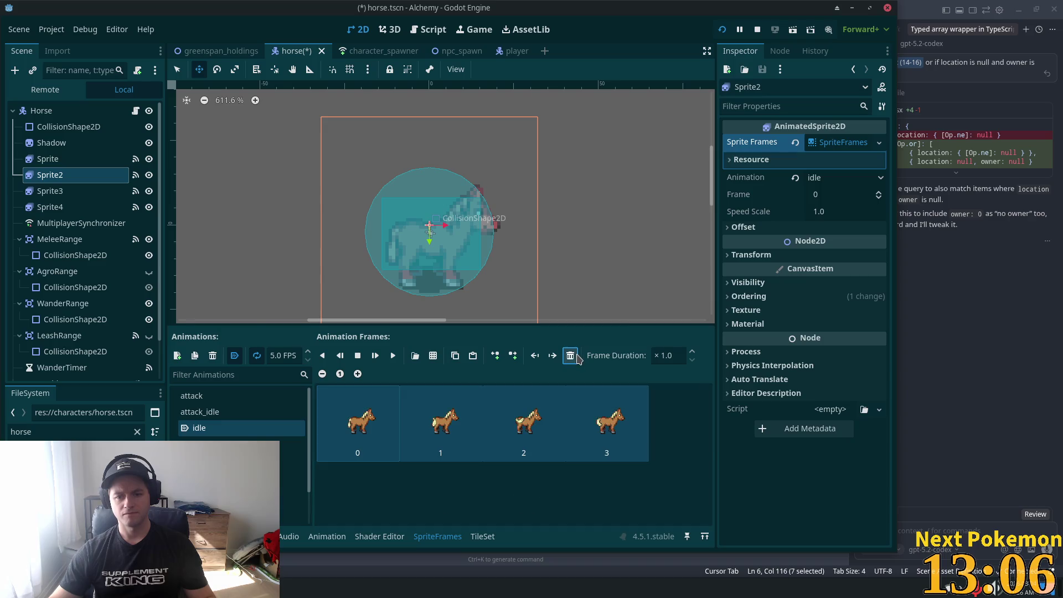
click(189, 395)
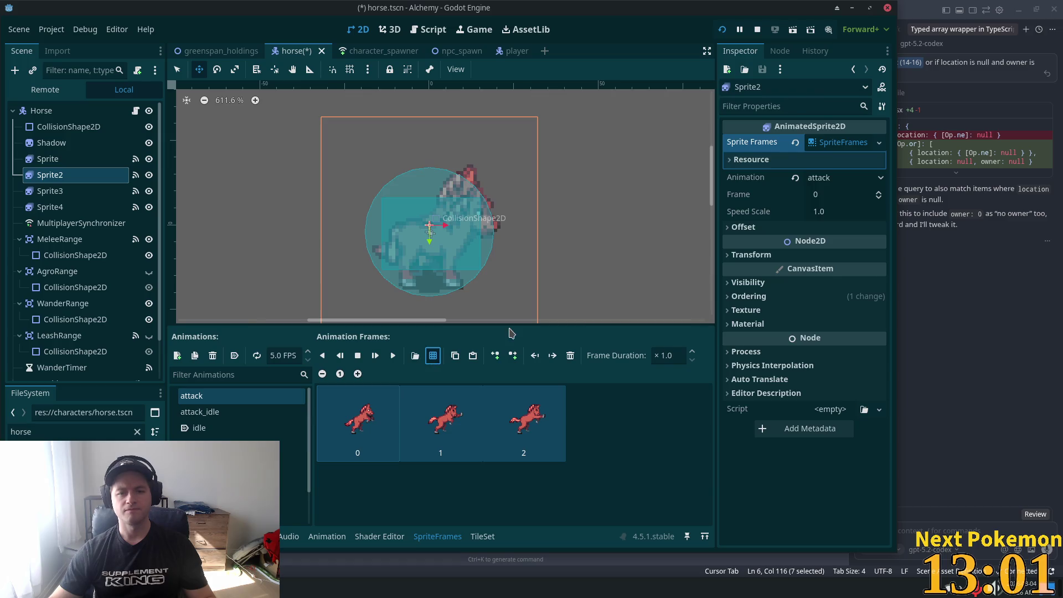
Add three rearing horse frames from row six to attack and delete its red frames
click(433, 355)
double_click(528, 244)
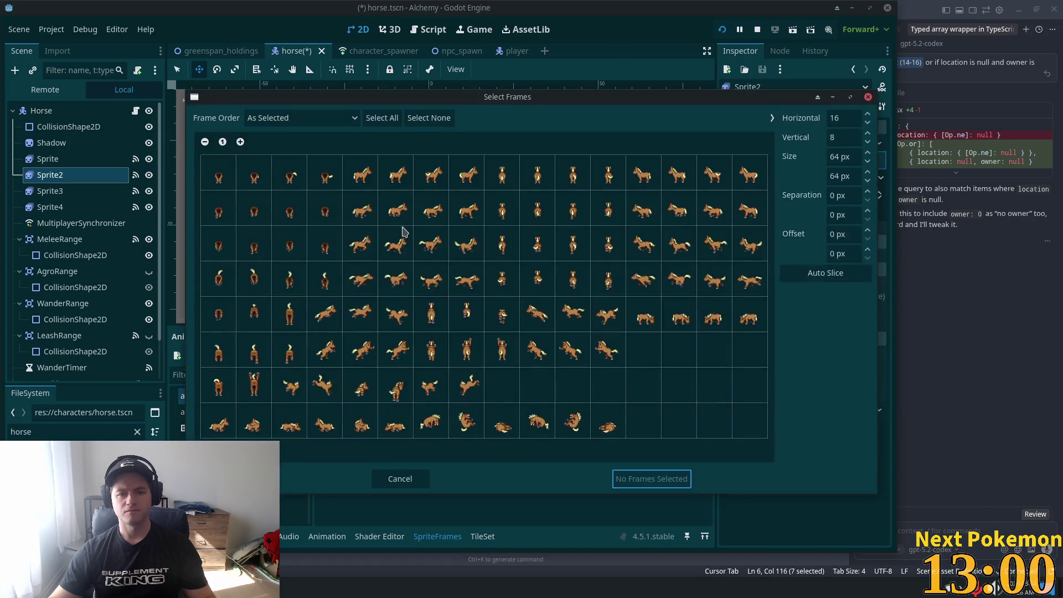
drag(325, 355, 392, 356)
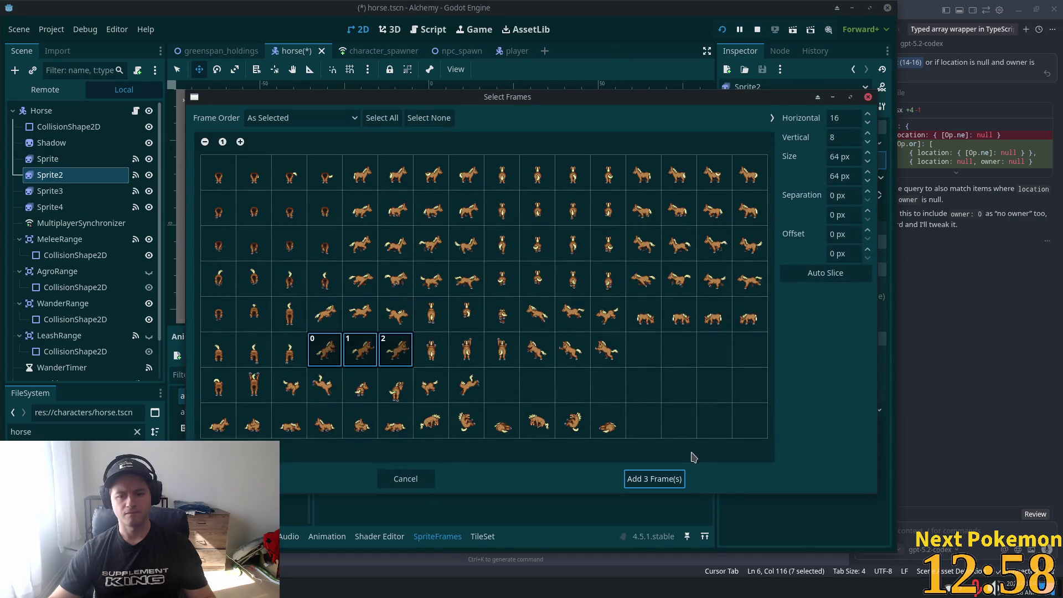
click(645, 479)
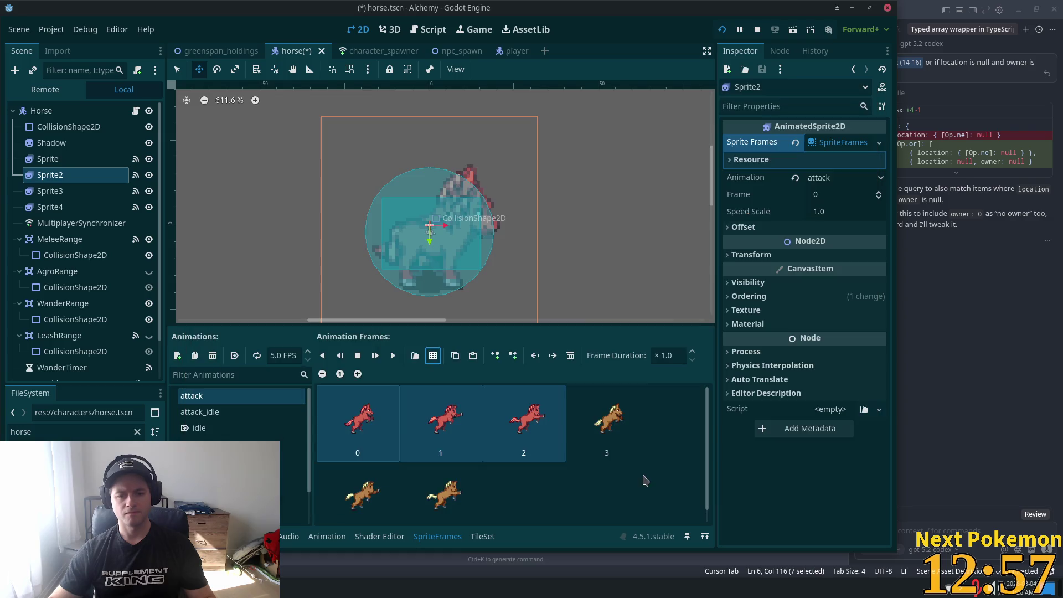
click(569, 354)
Copy idle's four brown frames into attack_idle and delete its old red frames
click(217, 414)
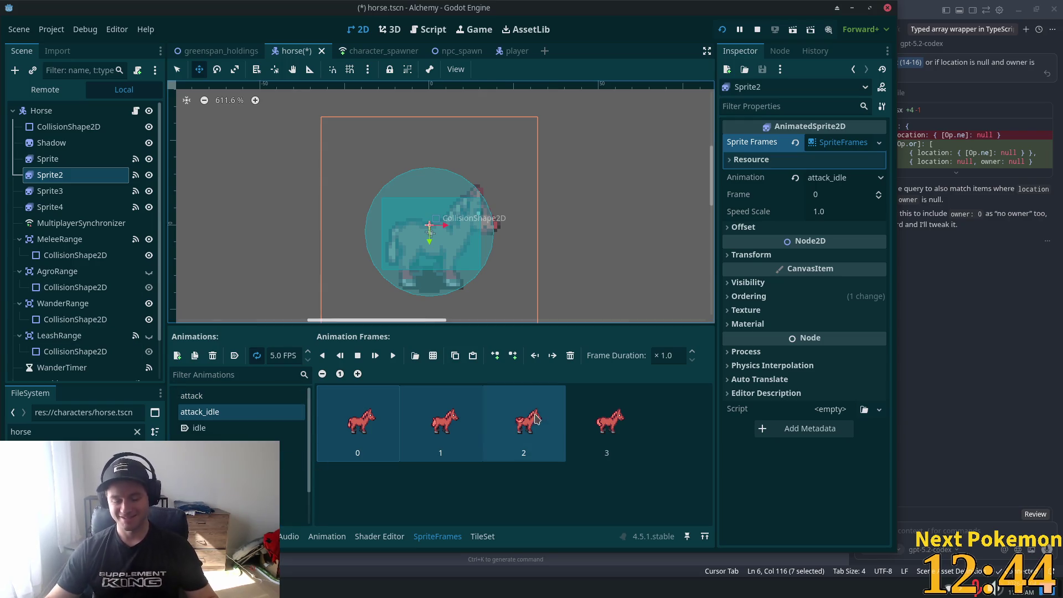
click(616, 429)
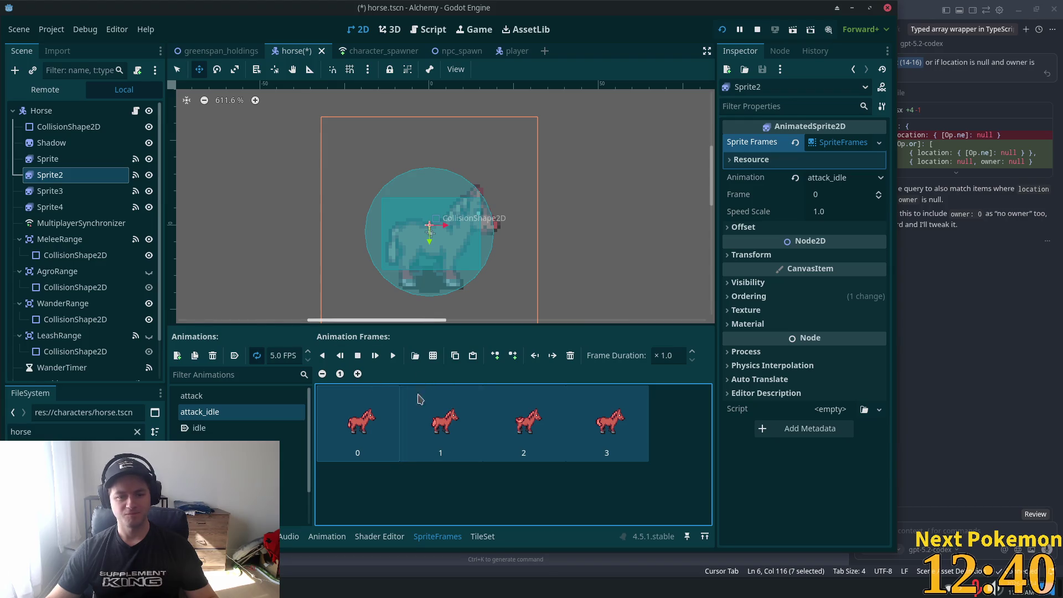
click(433, 354)
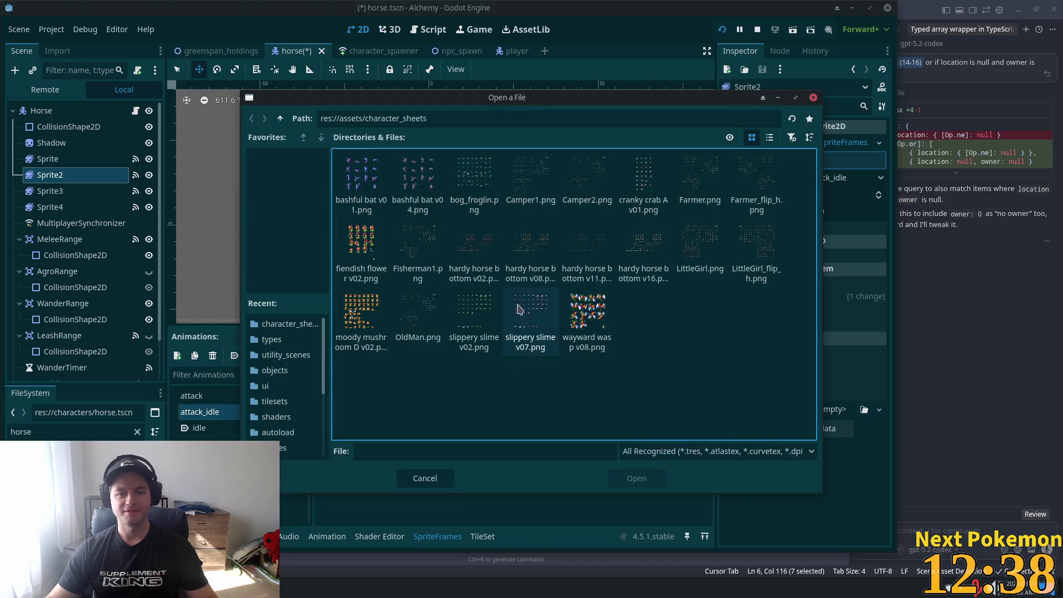
click(813, 98)
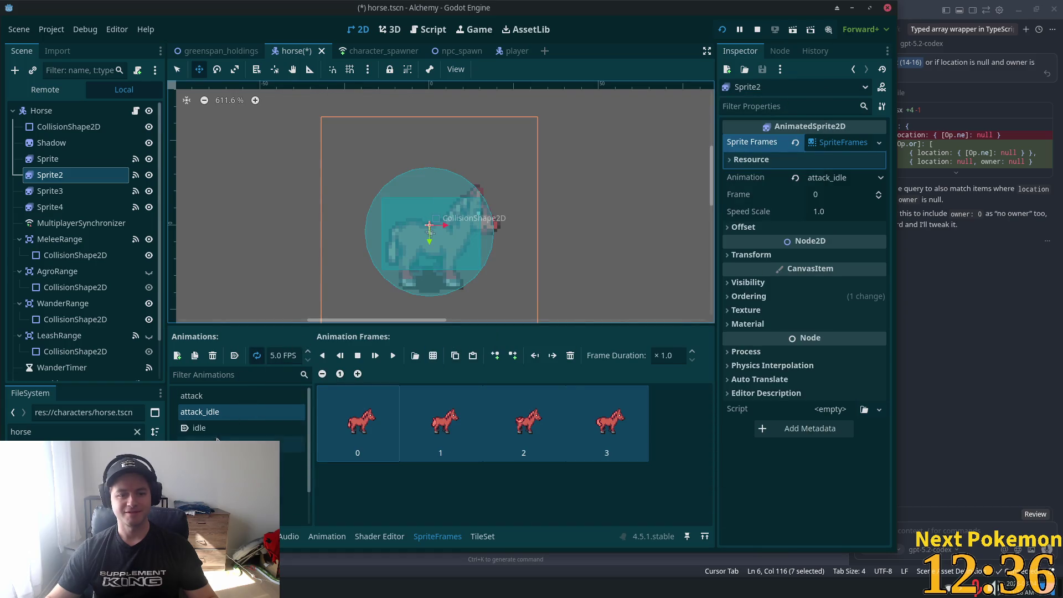
click(294, 428)
click(579, 451)
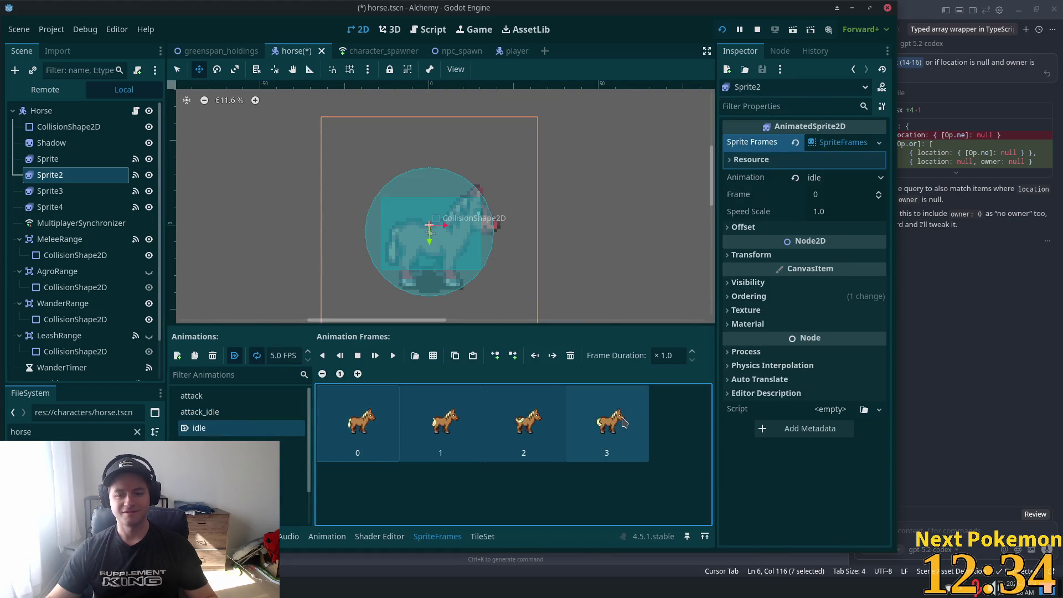
click(205, 412)
click(523, 467)
key(ctrl+v)
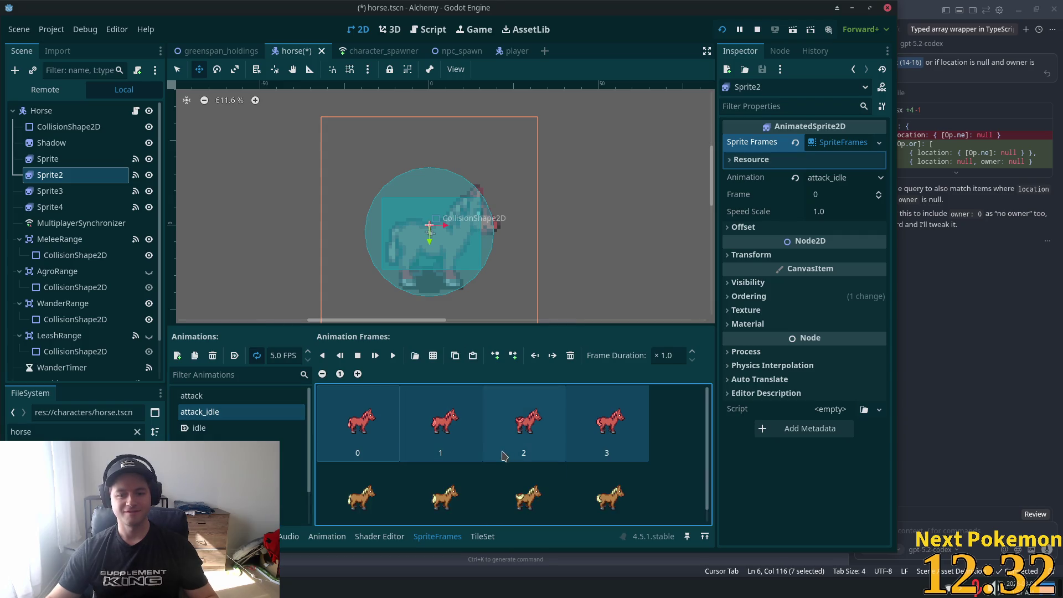
click(570, 355)
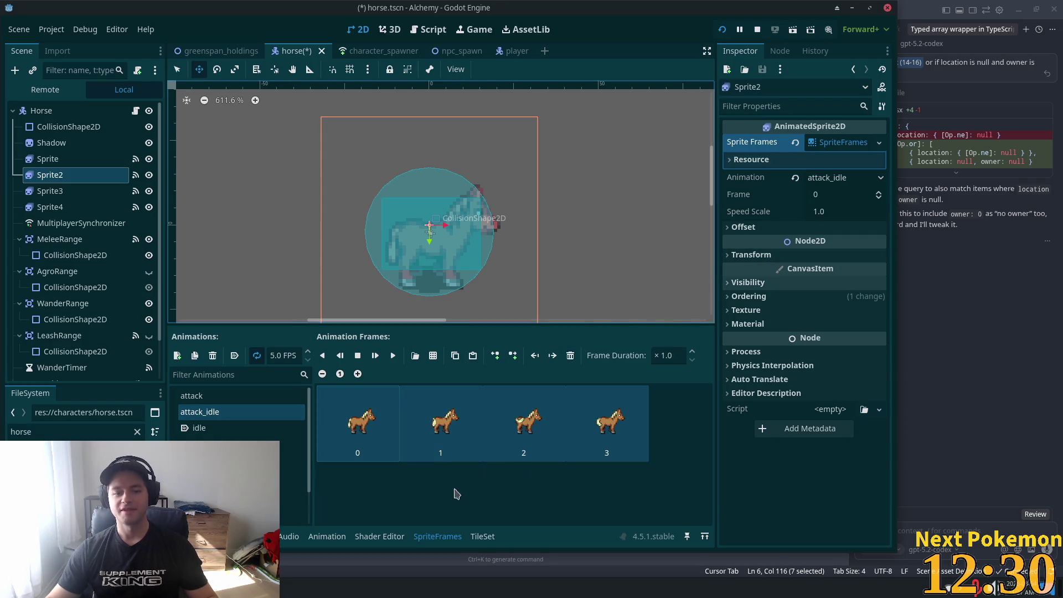
Paste the four brown horse frames into idle_down, undoing a stray Shadow paste, and delete its red frames
click(293, 443)
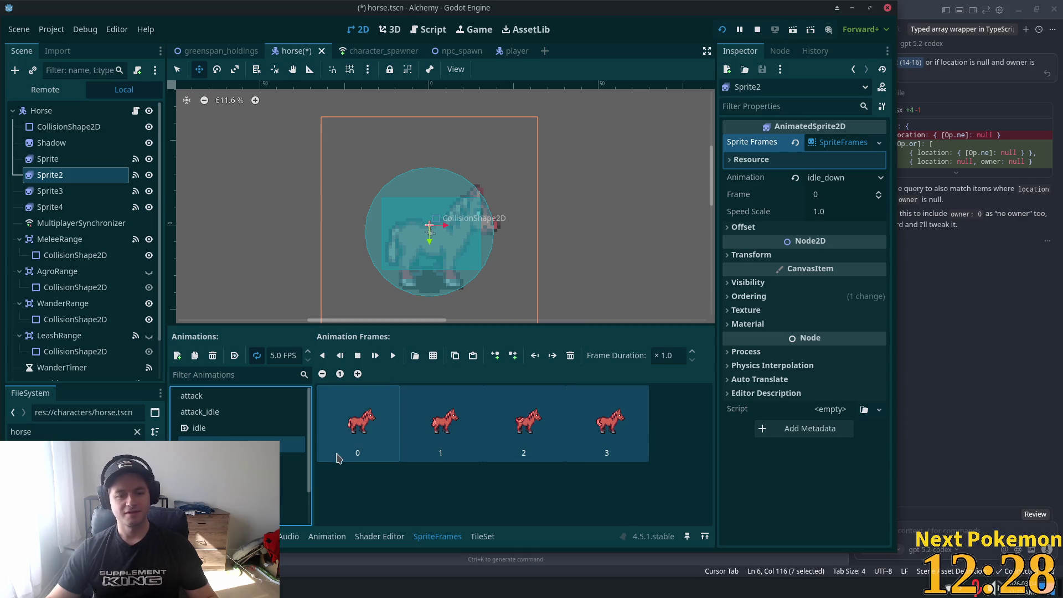
key(ctrl+v)
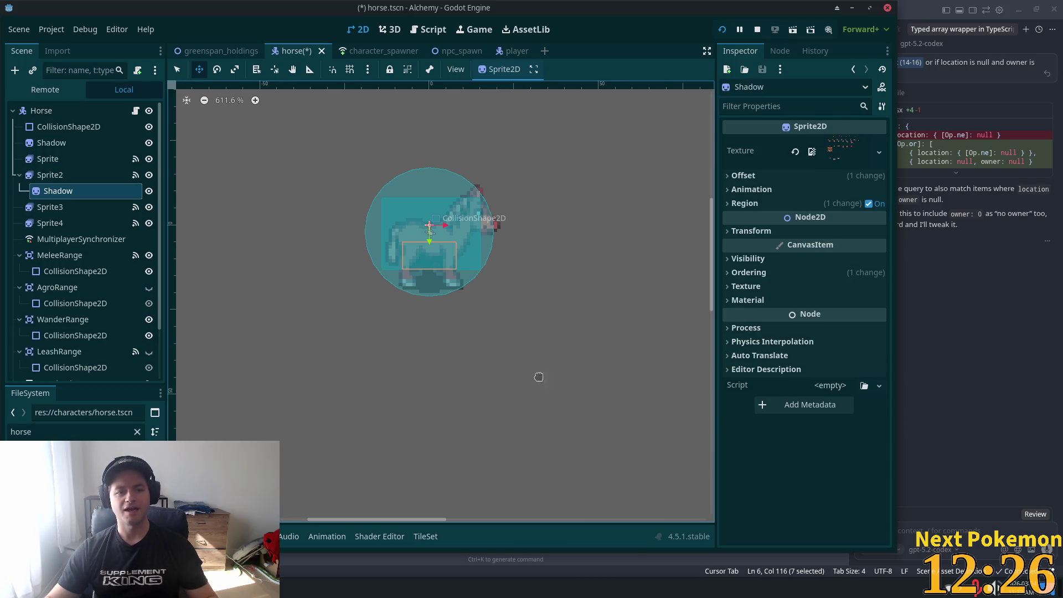
key(ctrl+z)
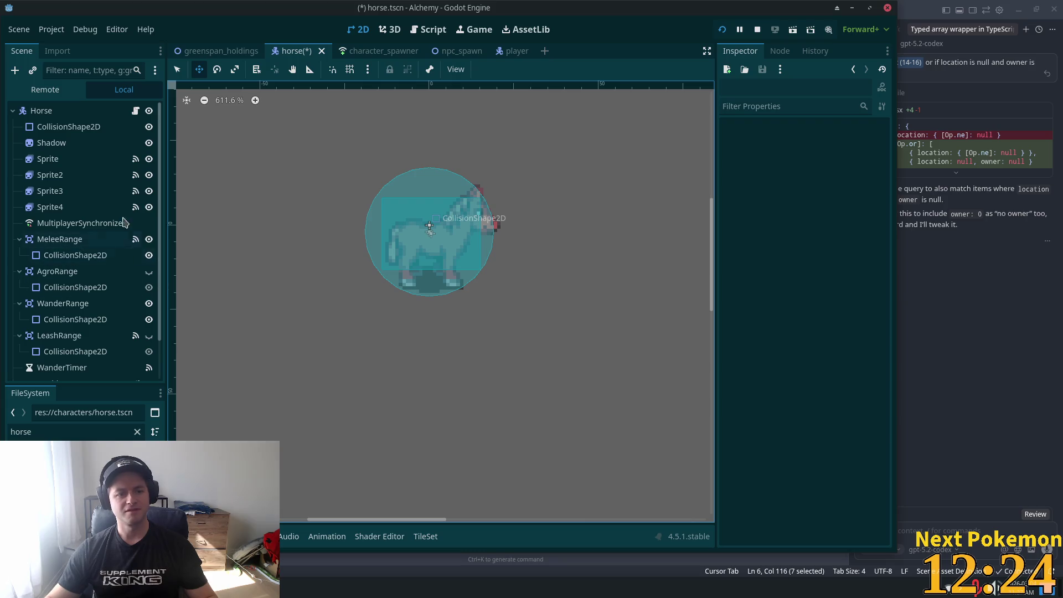
click(50, 206)
click(50, 175)
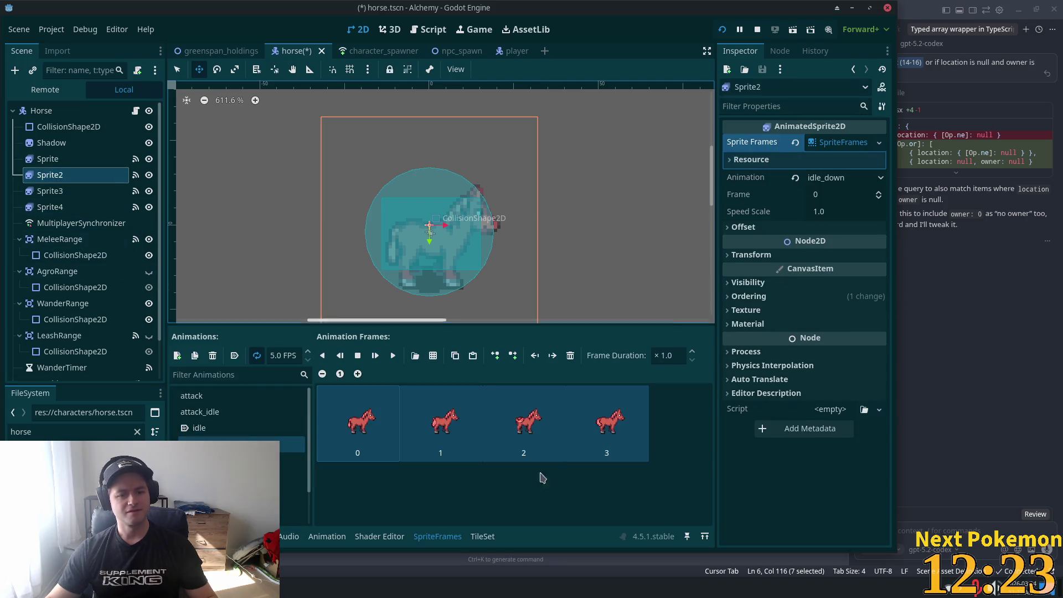
click(650, 462)
key(ctrl+v)
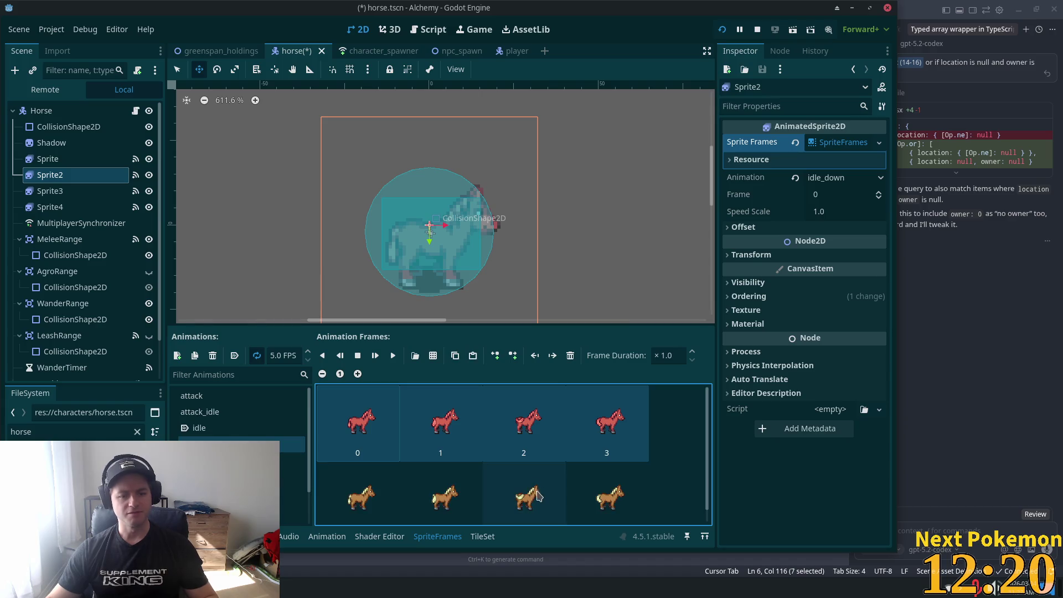
shift+click(645, 446)
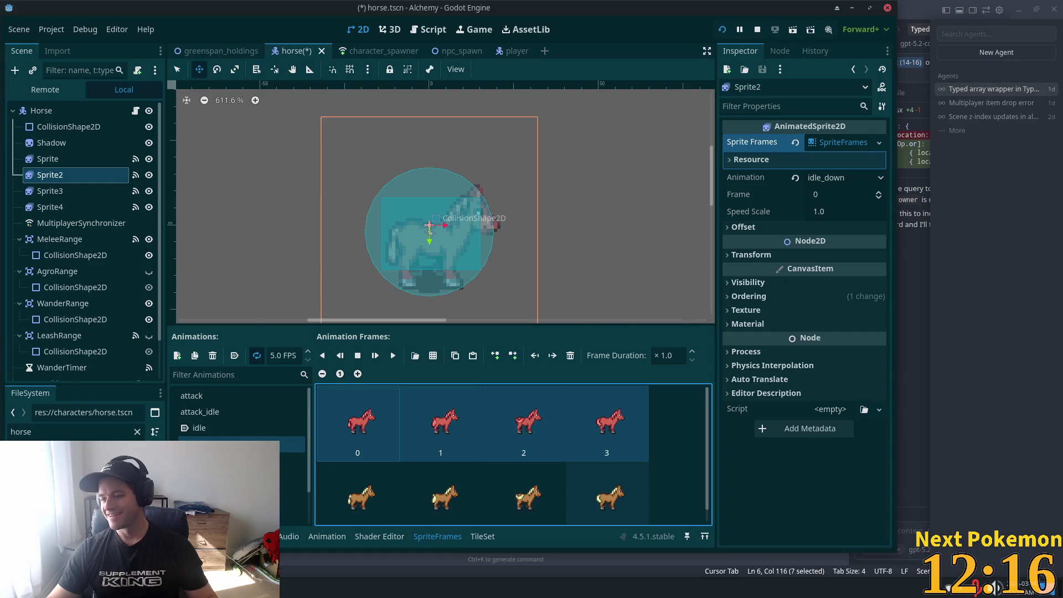
click(570, 358)
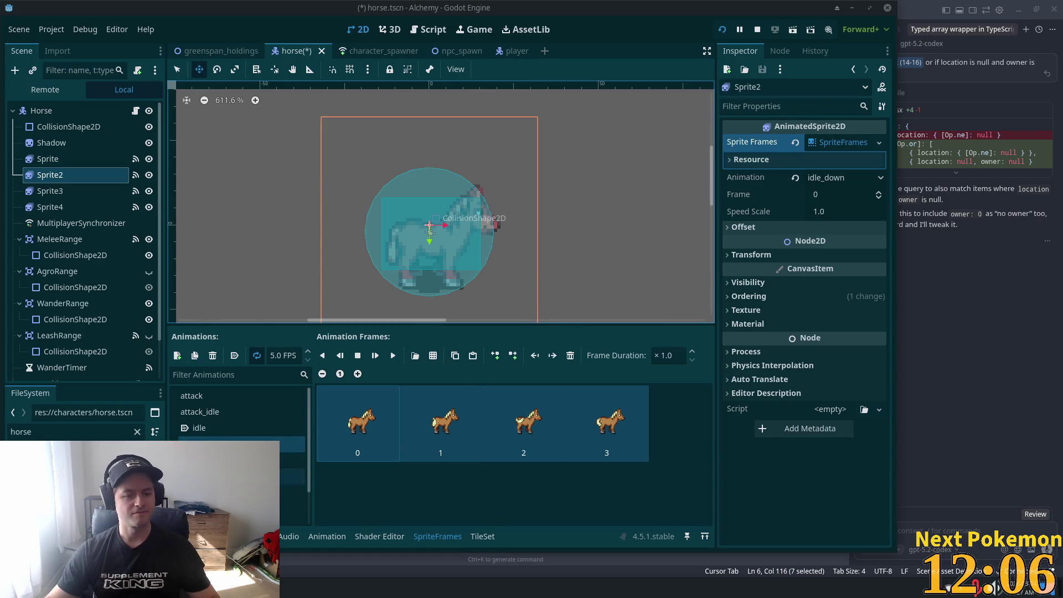
click(238, 460)
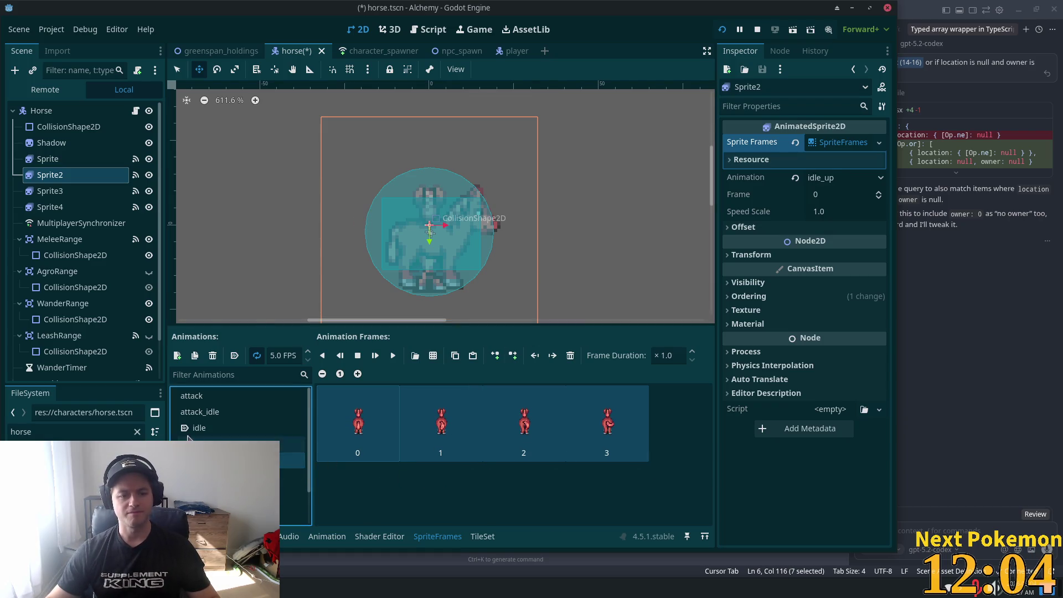
Hide Sprite3 and Sprite4 so Sprite2 shows alone
click(435, 360)
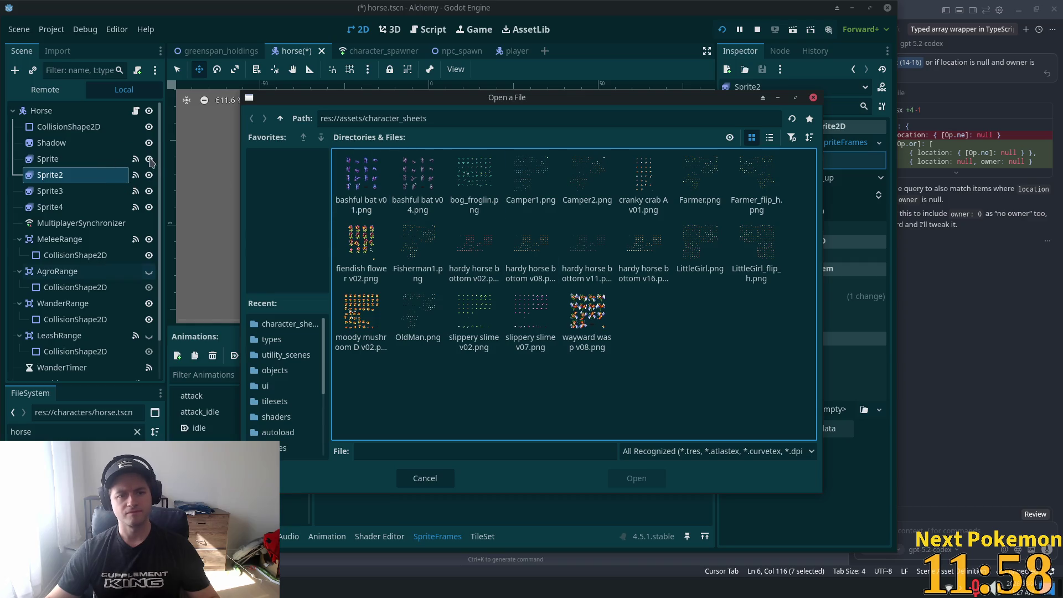
click(424, 477)
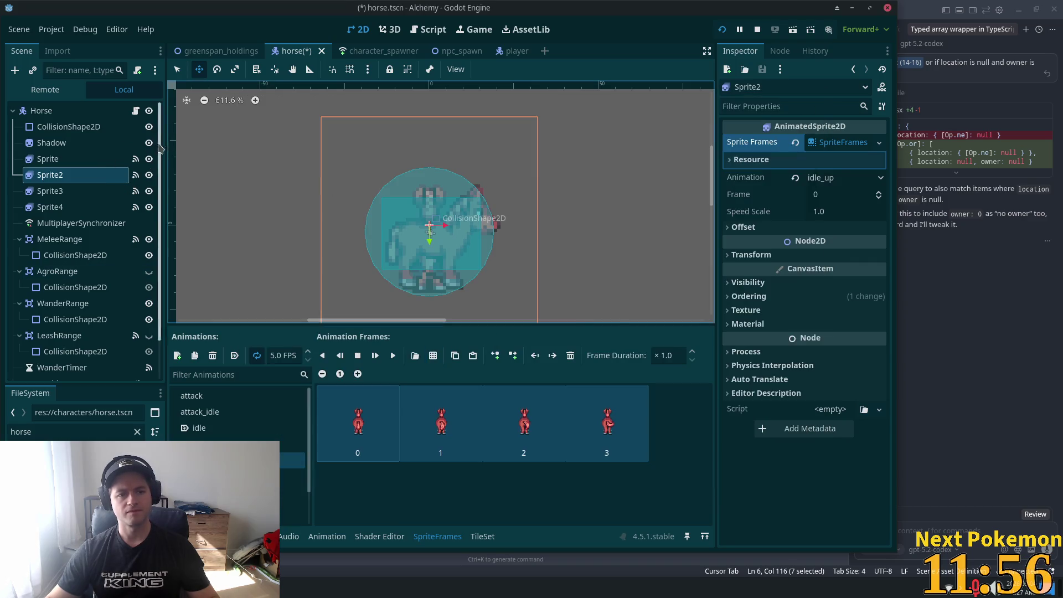
click(149, 191)
click(149, 207)
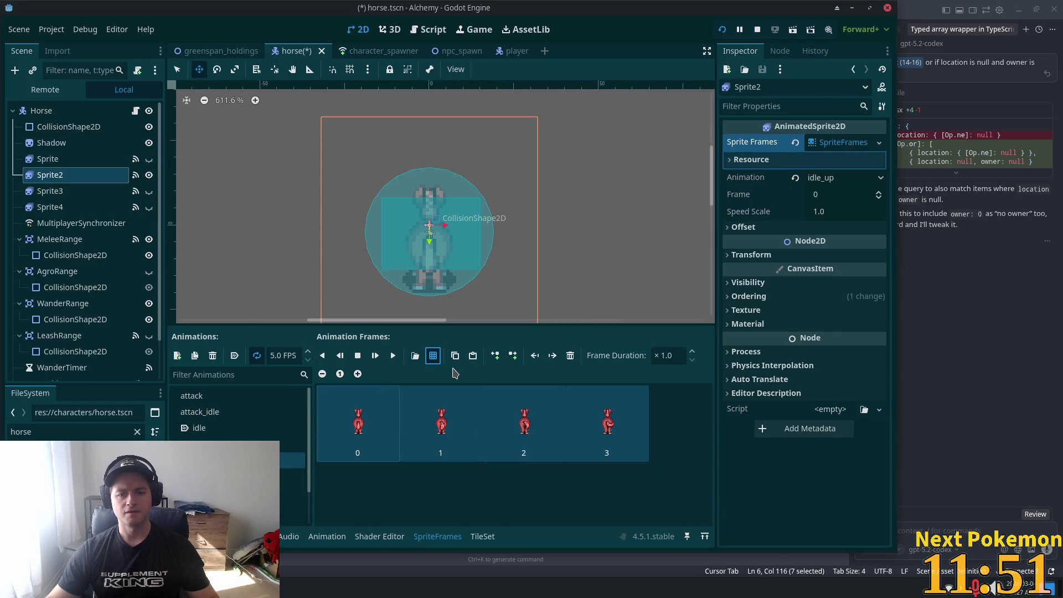
Add four up-facing first-row frames from hardy horse bottom v08.png to idle_up and delete the red frames
click(433, 354)
click(555, 247)
double_click(555, 247)
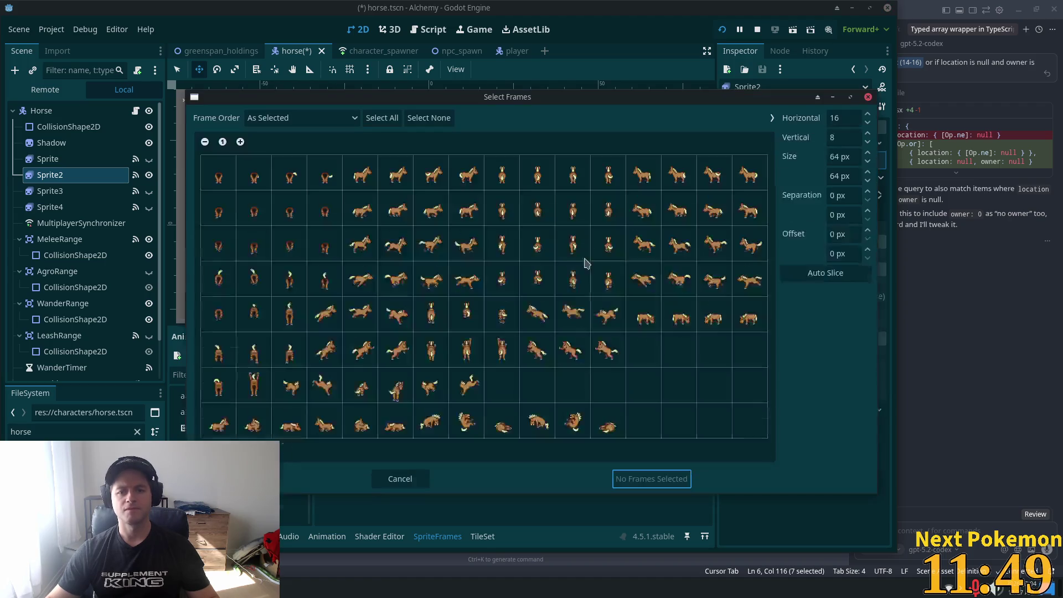
drag(515, 188, 594, 182)
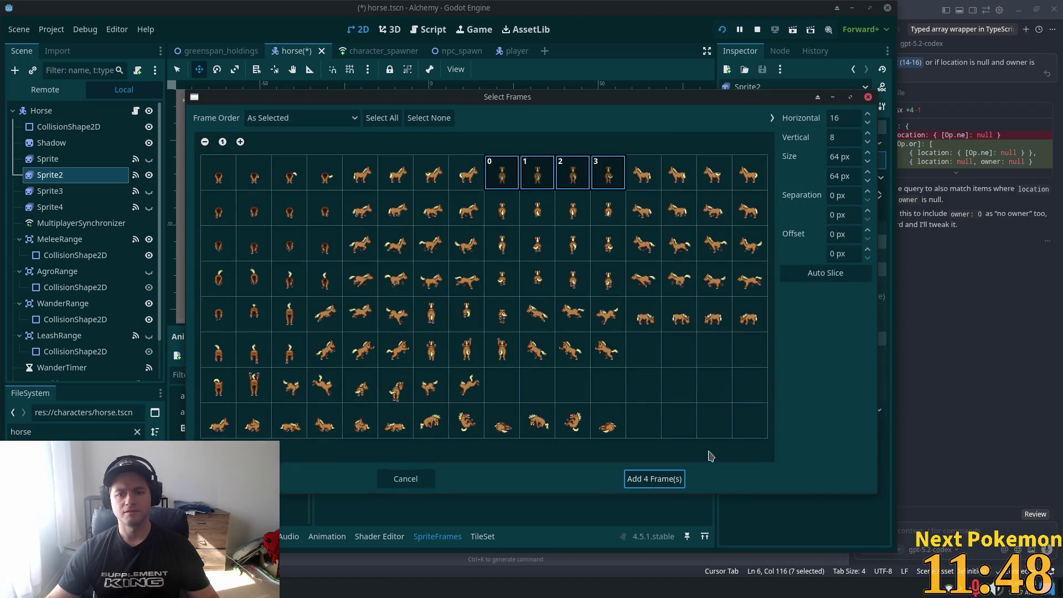
click(673, 477)
scroll(392, 438, down, 1)
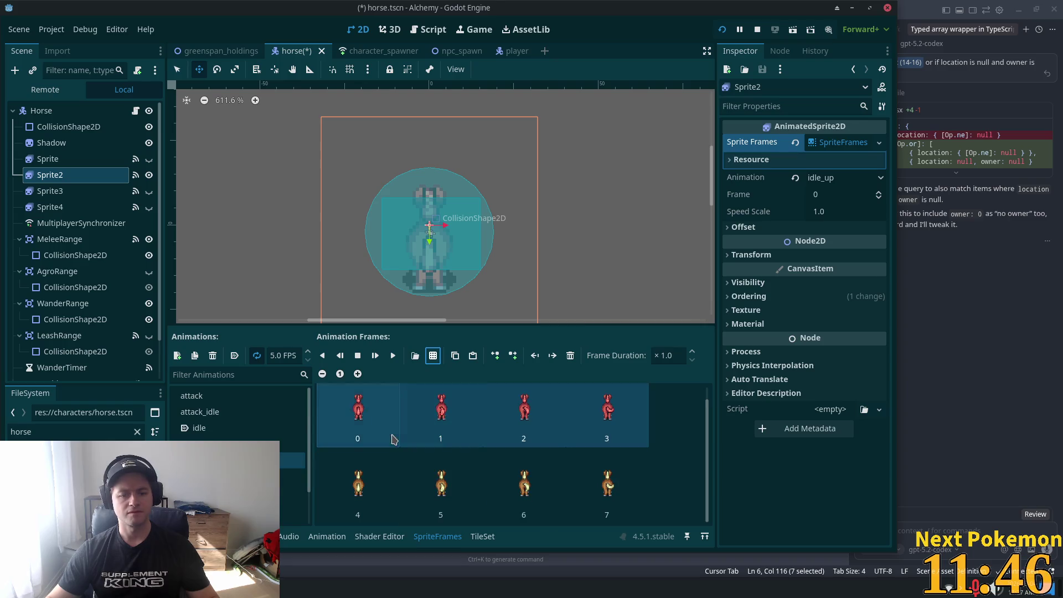
click(570, 358)
click(221, 476)
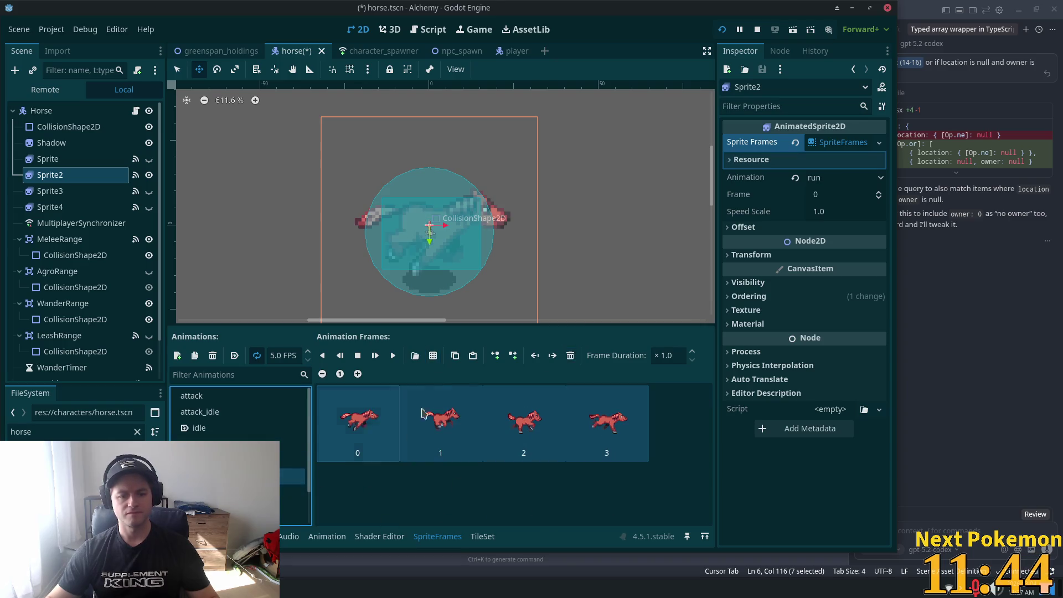
Add four fourth-row running frames from the hardy horse bottom v11 sheet
click(432, 356)
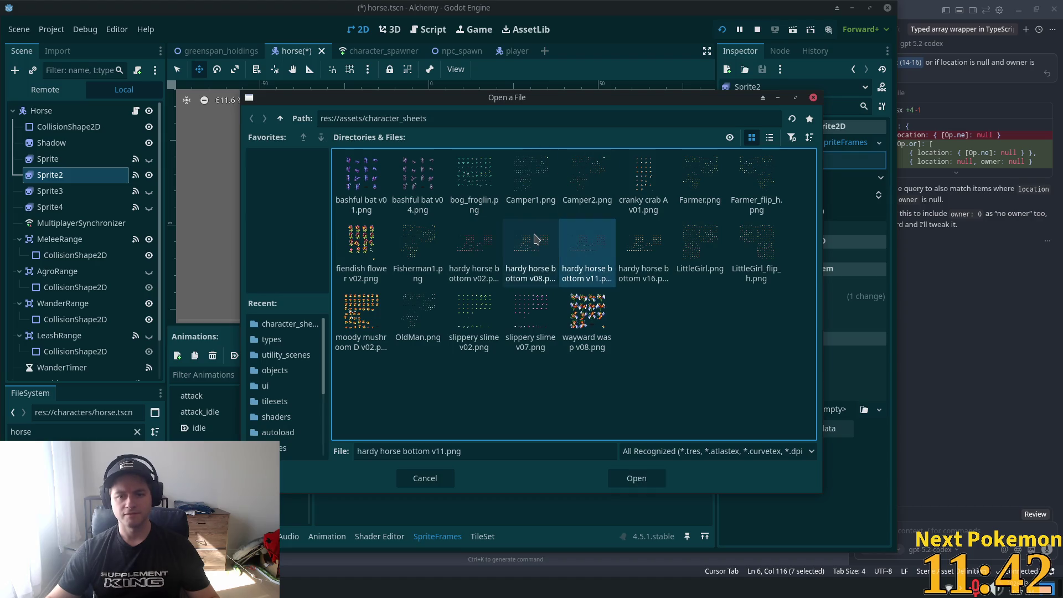
double_click(535, 239)
drag(361, 244, 458, 261)
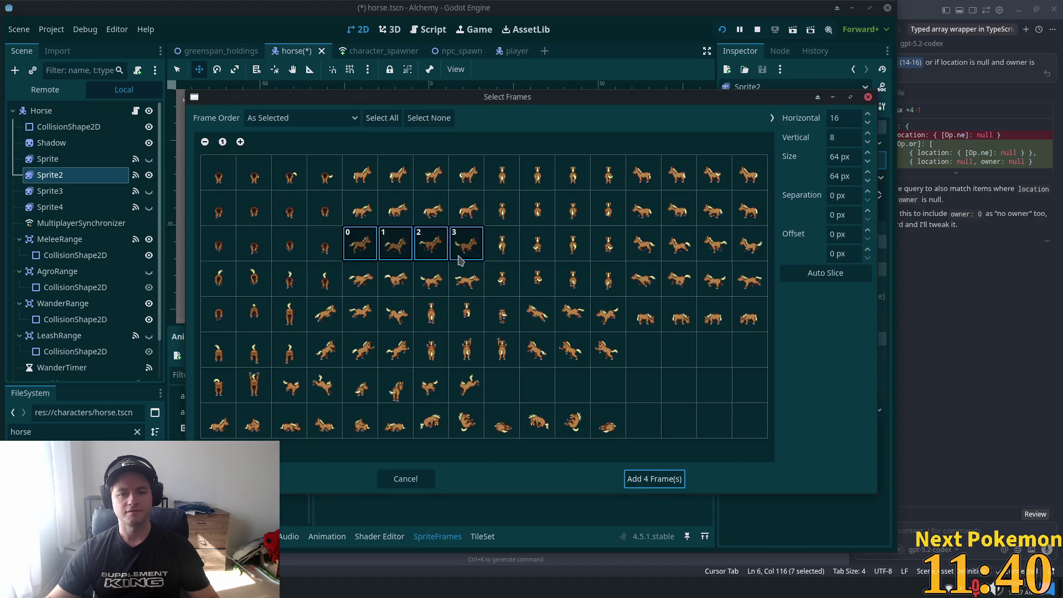
click(375, 280)
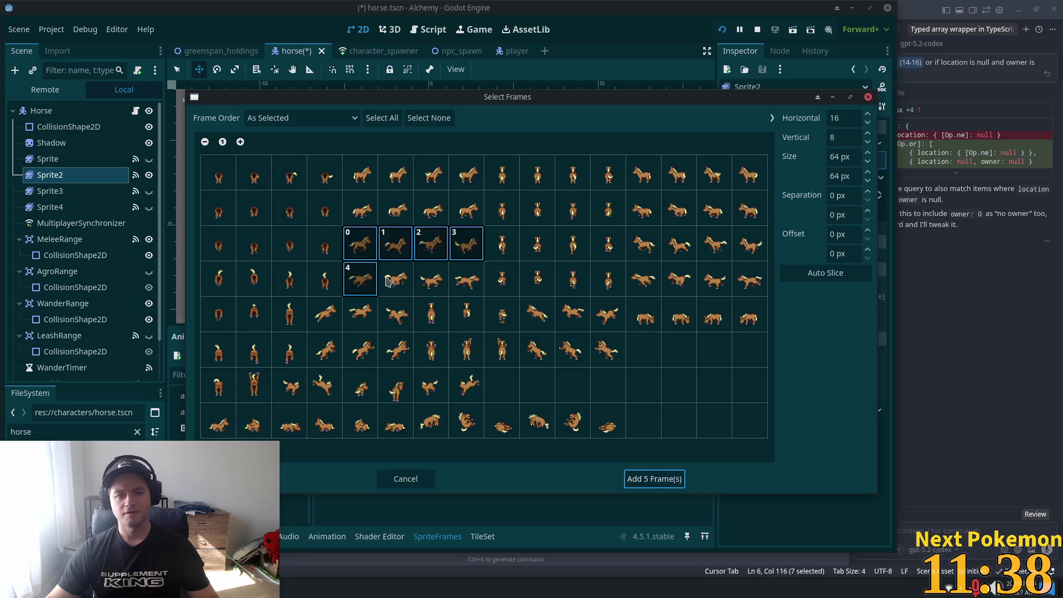
drag(375, 281, 464, 275)
drag(356, 251, 470, 250)
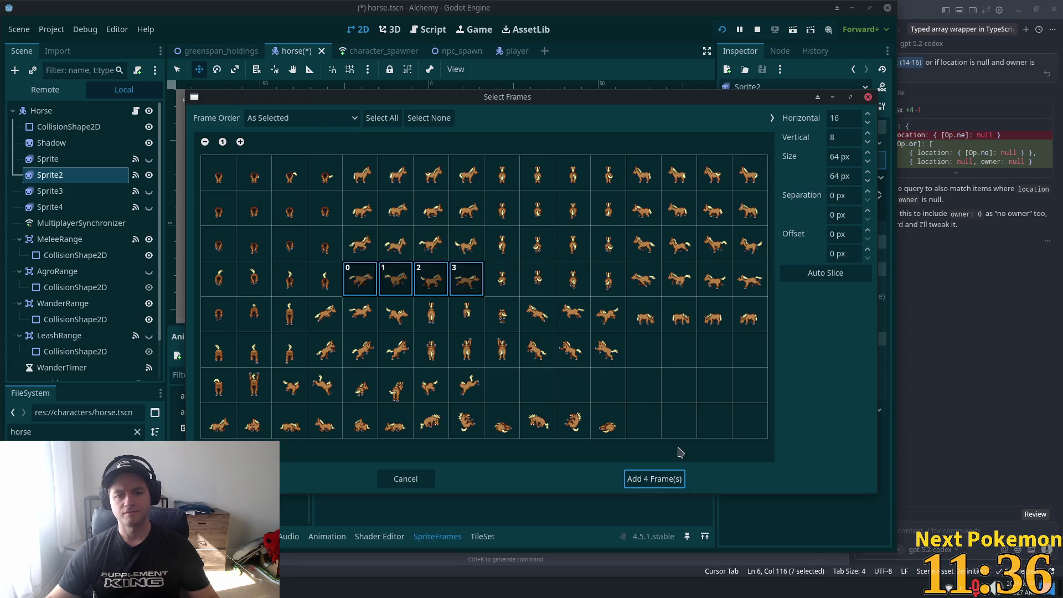
click(654, 478)
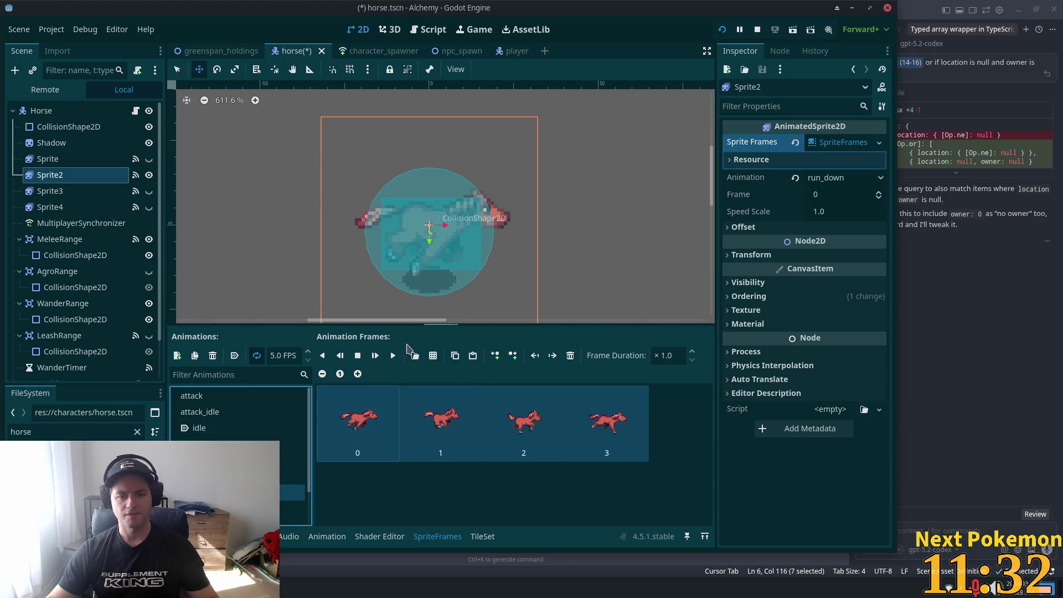
Add four fourth-row running frames from hardy horse bottom v02 to run_down and delete its red frames
click(433, 354)
double_click(472, 244)
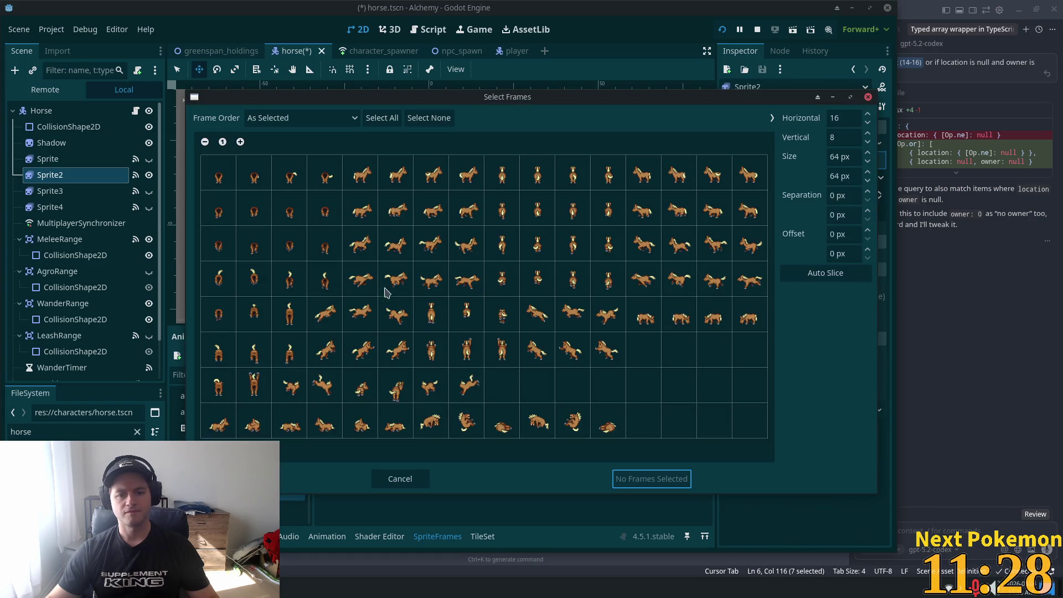
drag(360, 279, 470, 280)
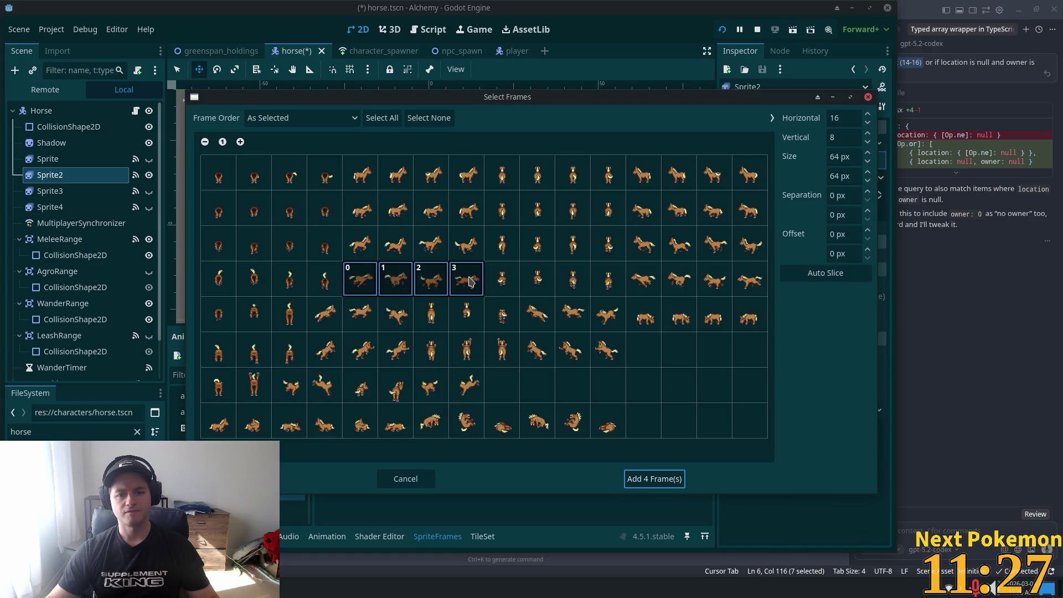
click(656, 480)
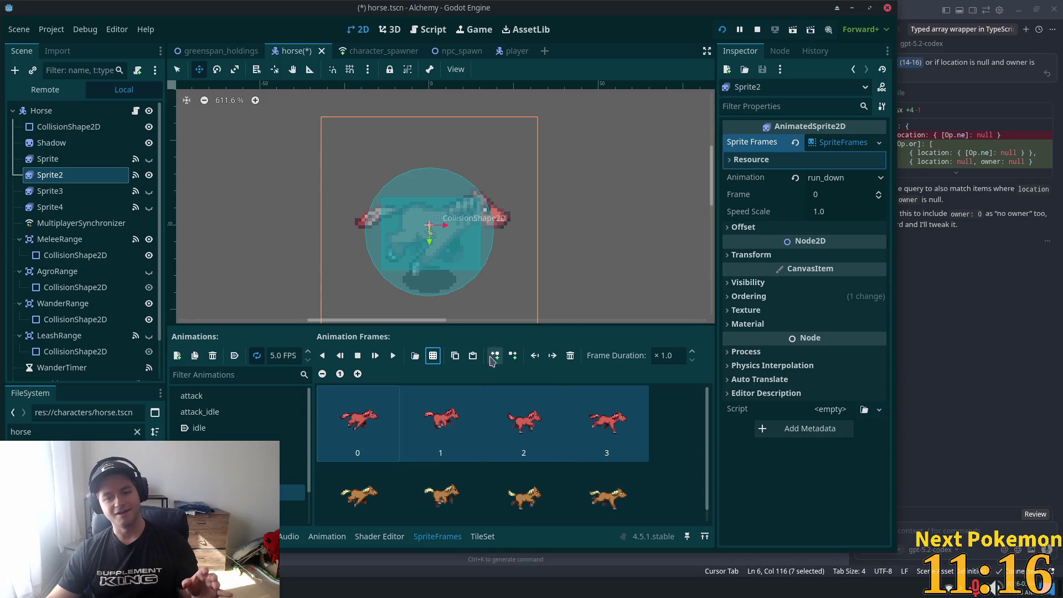
click(213, 359)
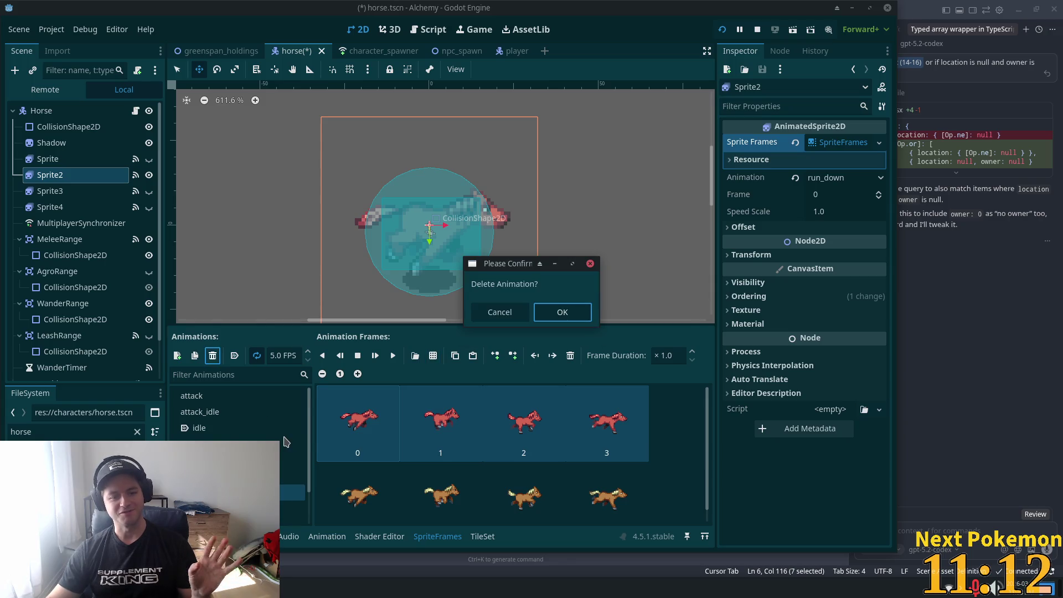
click(515, 313)
click(570, 354)
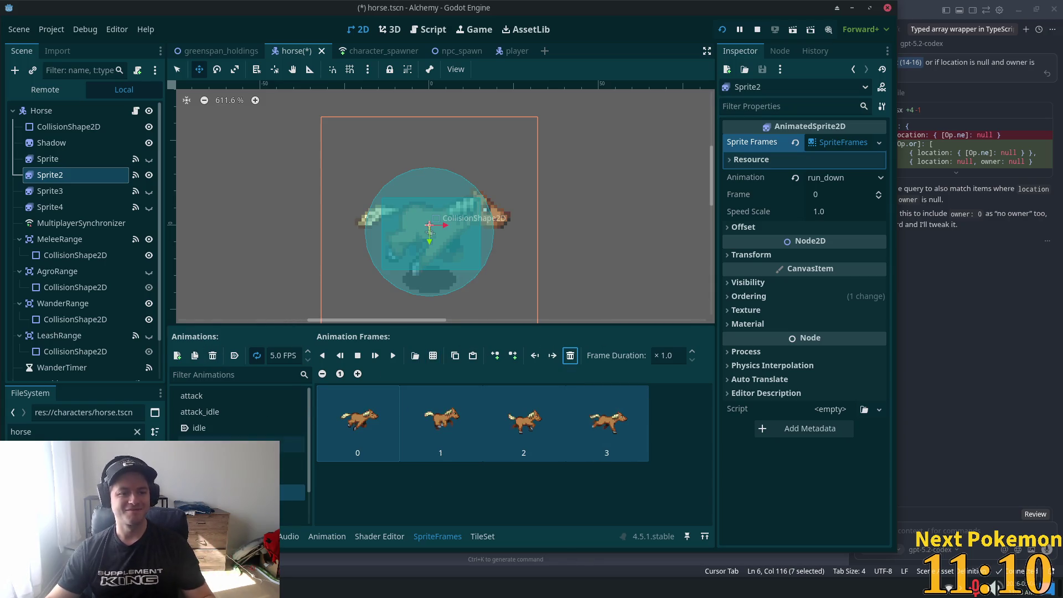
Compare with the first Sprite's attack_idle animation, then return to Sprite2's animations
click(83, 159)
click(199, 411)
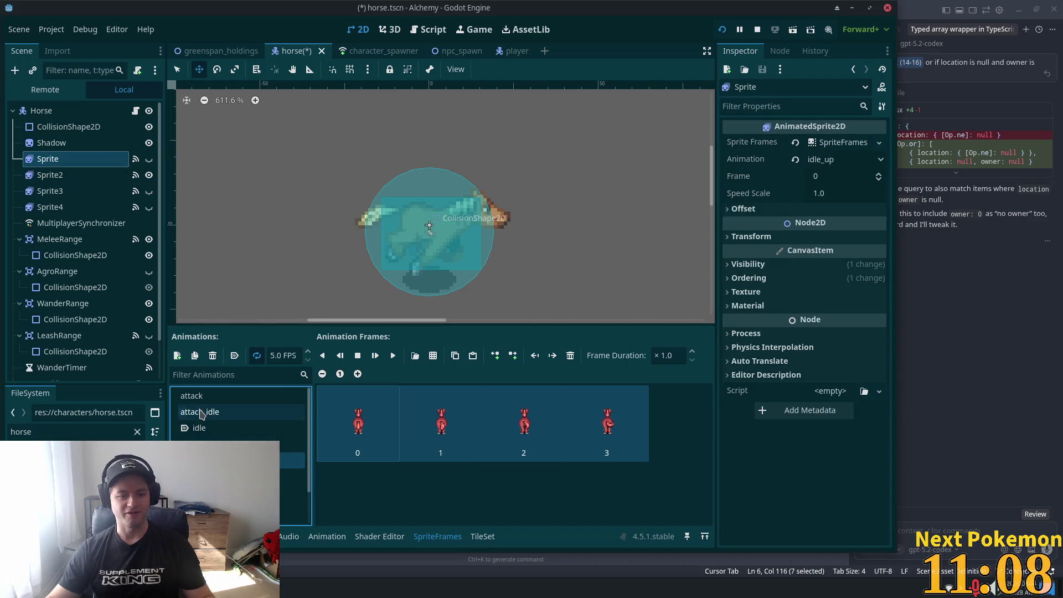
click(67, 175)
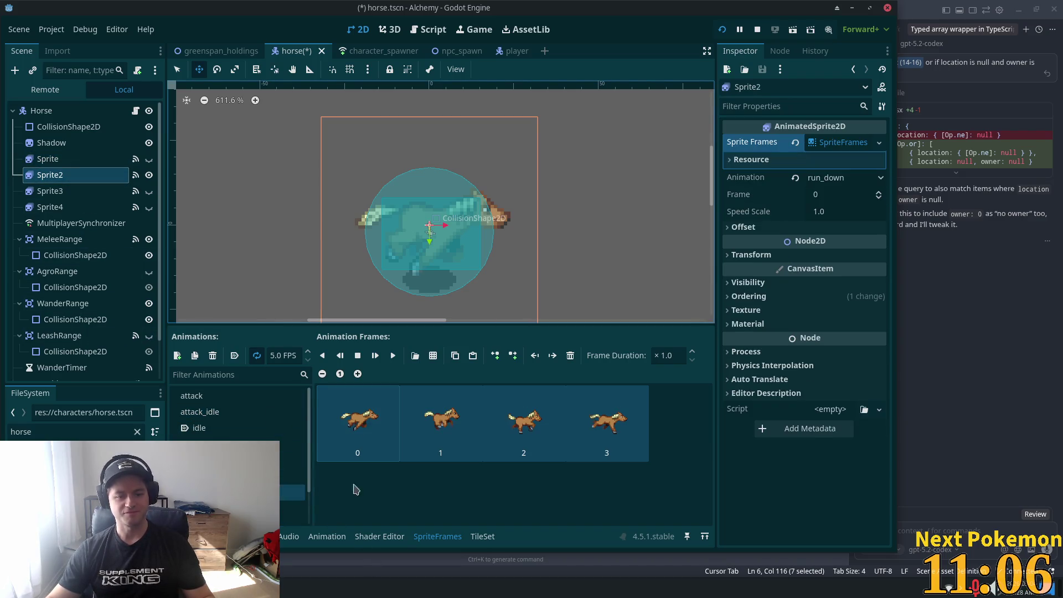
click(293, 466)
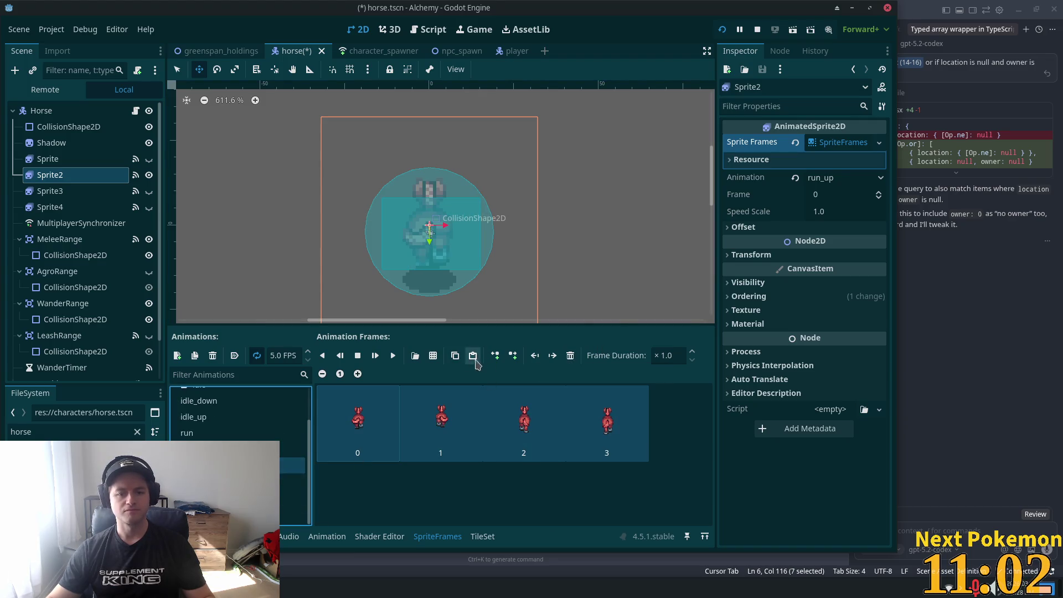
Give run_up four fourth-row frames from hardy horse bottom v08 and remove its red frames
click(433, 355)
double_click(539, 246)
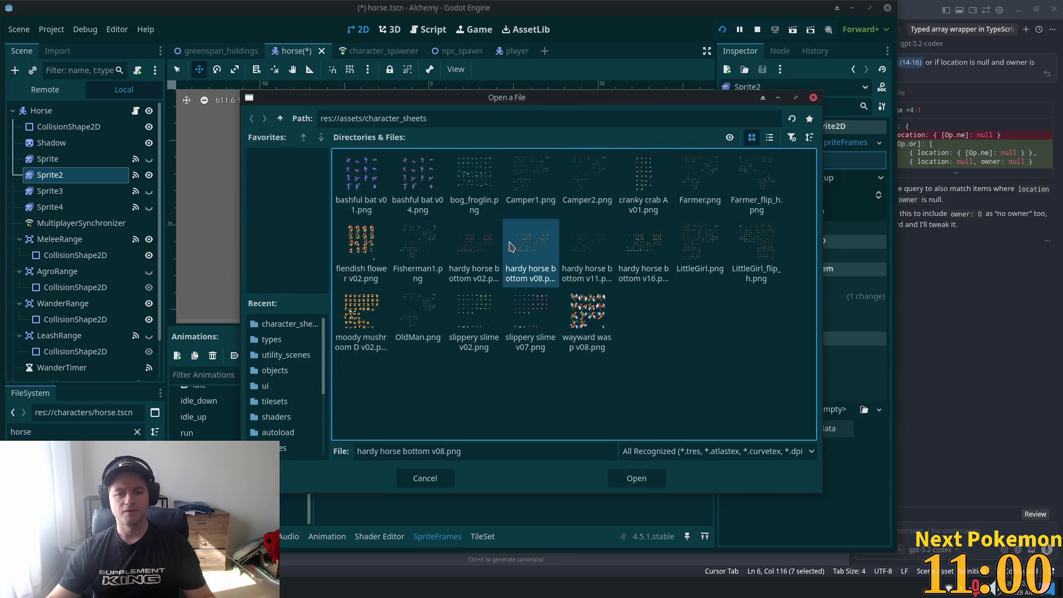
drag(505, 275, 593, 281)
click(665, 486)
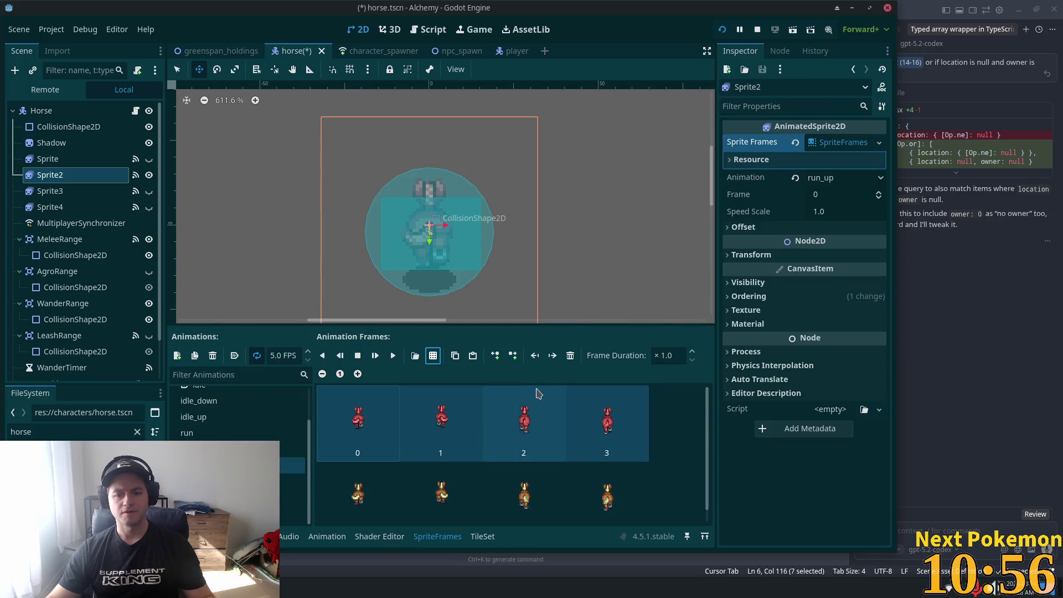
click(221, 448)
Fill walk with four second-row walking frames from the v08 sheet and delete its red frames
click(221, 481)
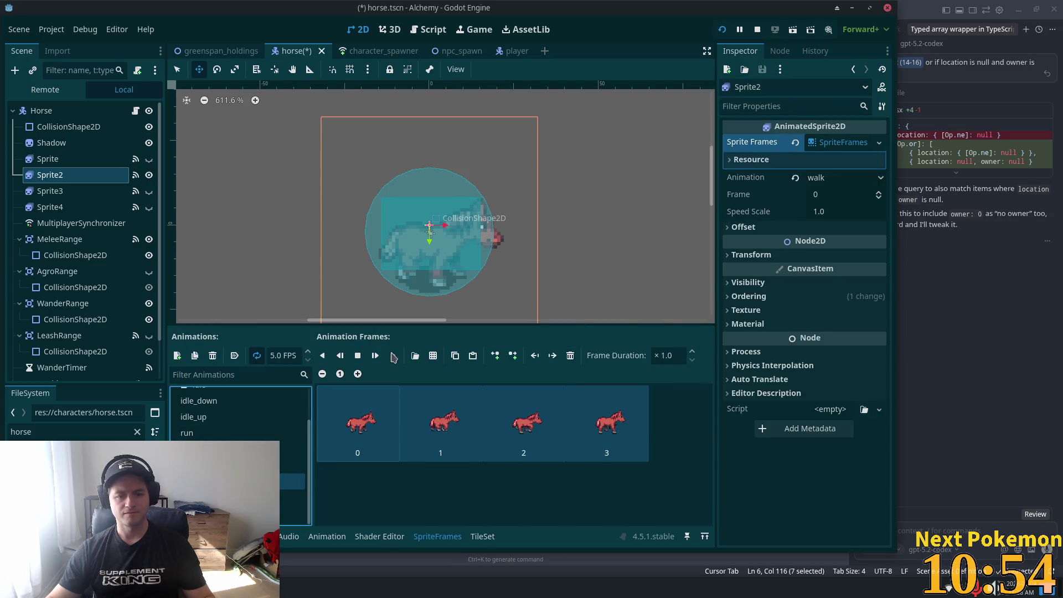
click(433, 355)
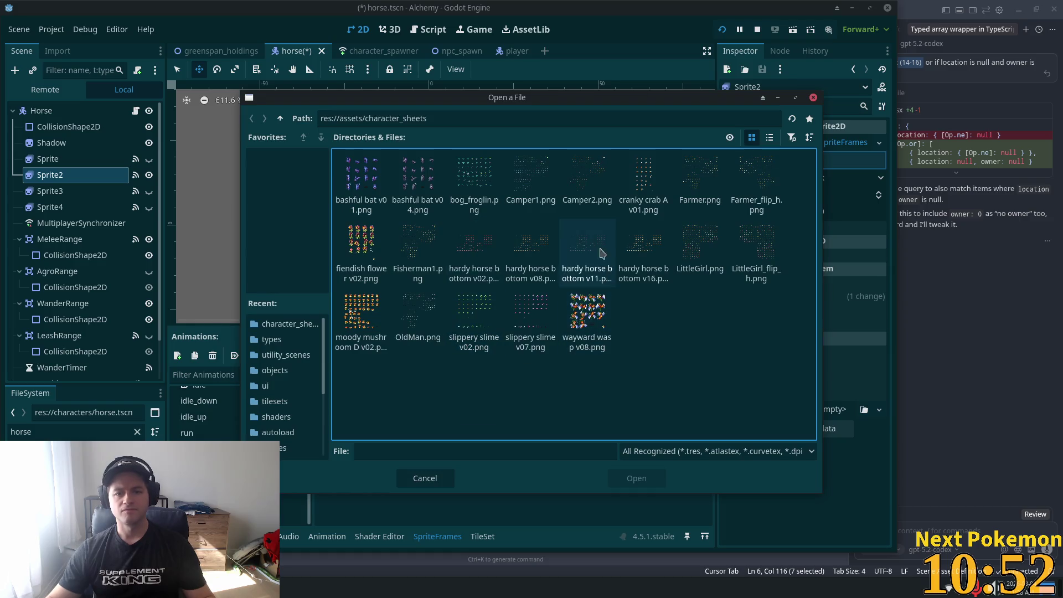
double_click(530, 244)
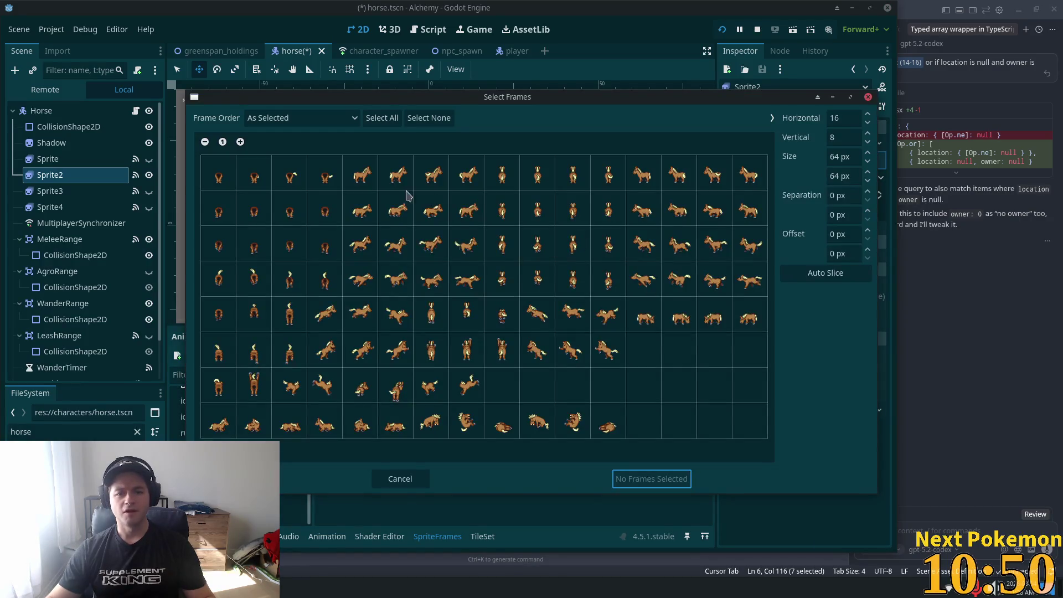
drag(369, 210, 453, 204)
click(677, 487)
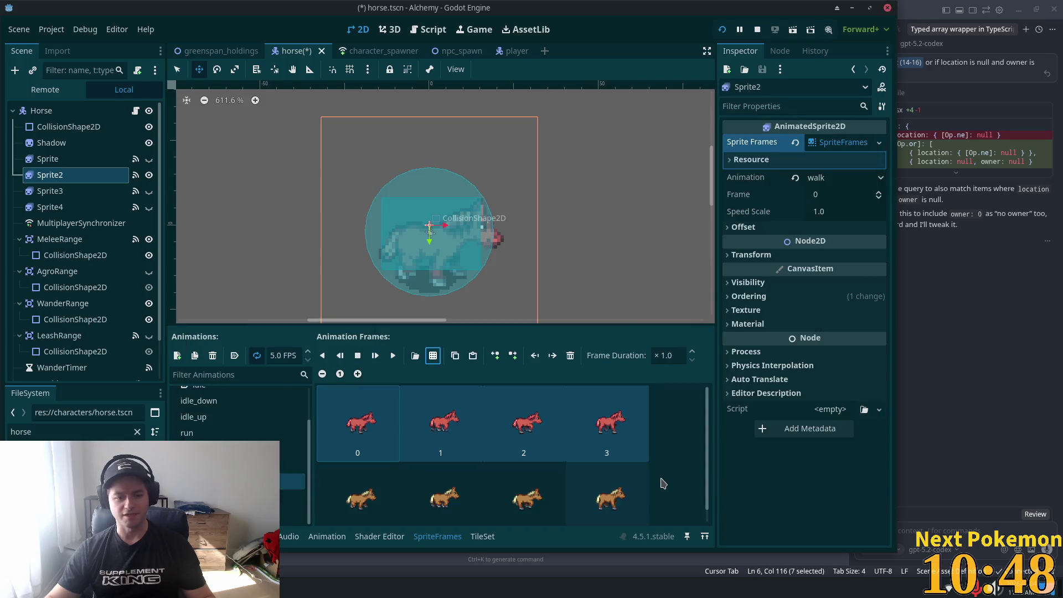
click(570, 354)
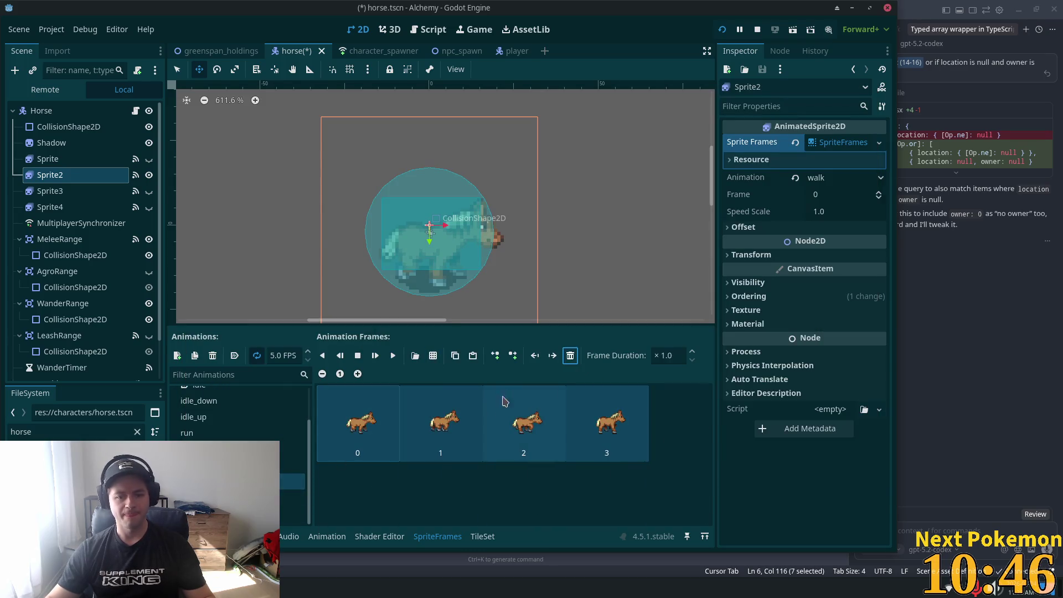
click(293, 497)
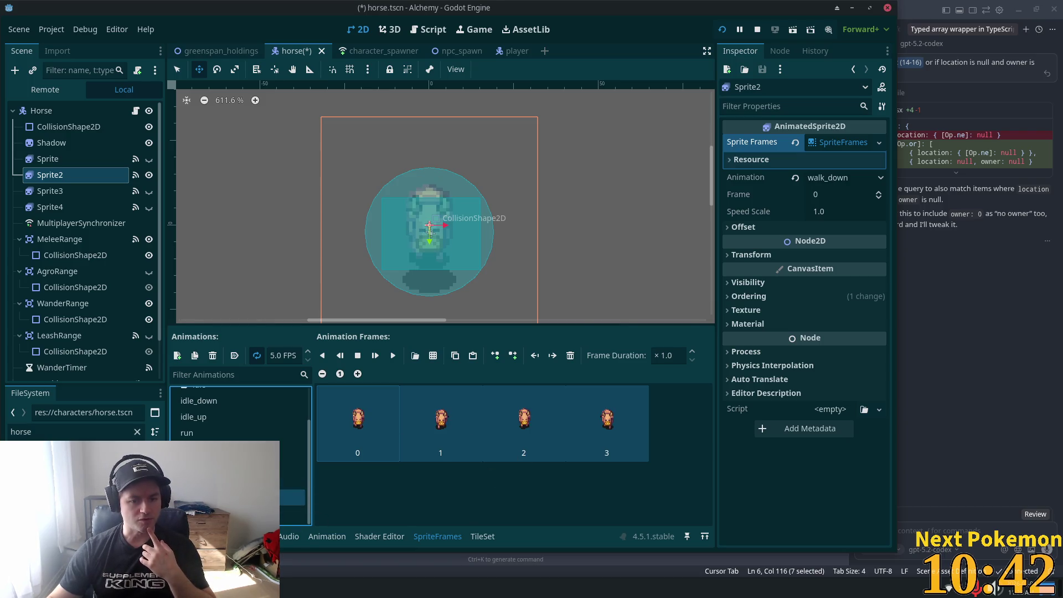
click(84, 161)
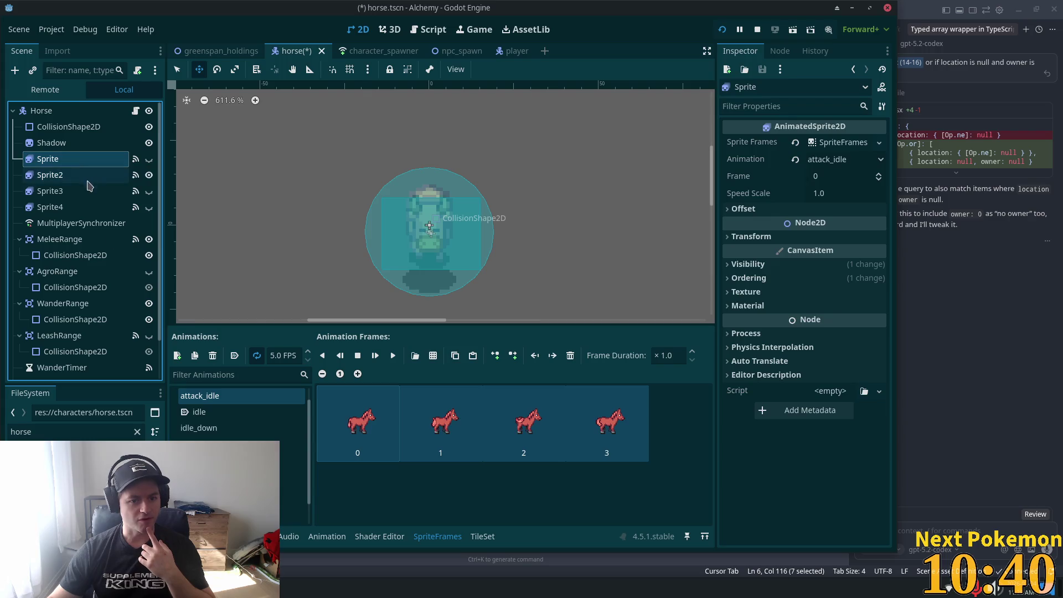
Add four second-row walking frames from a hardy horse bottom sheet to the Sprite's walk_down
click(238, 497)
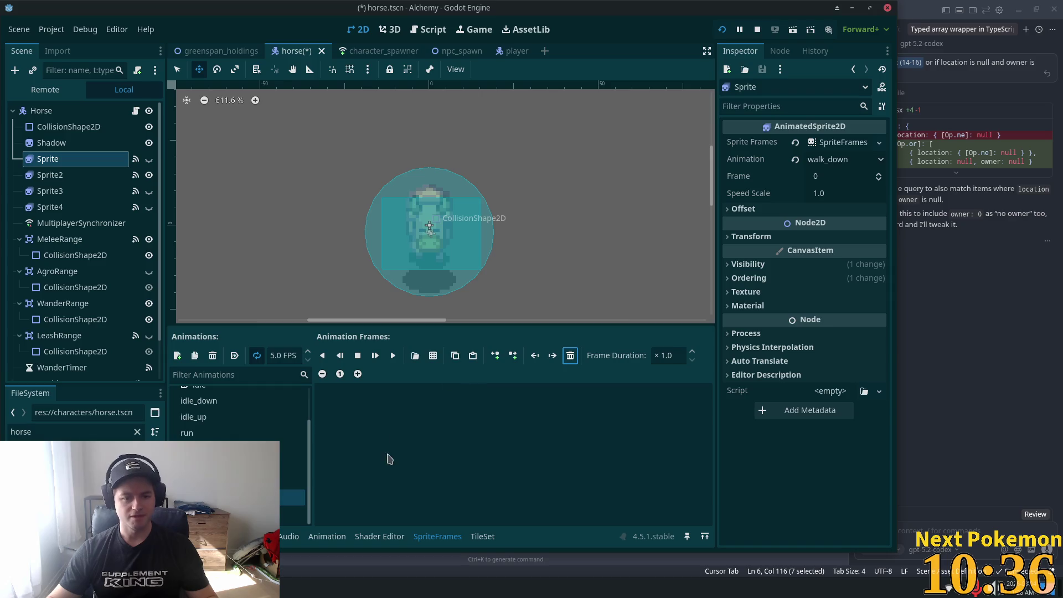
click(433, 355)
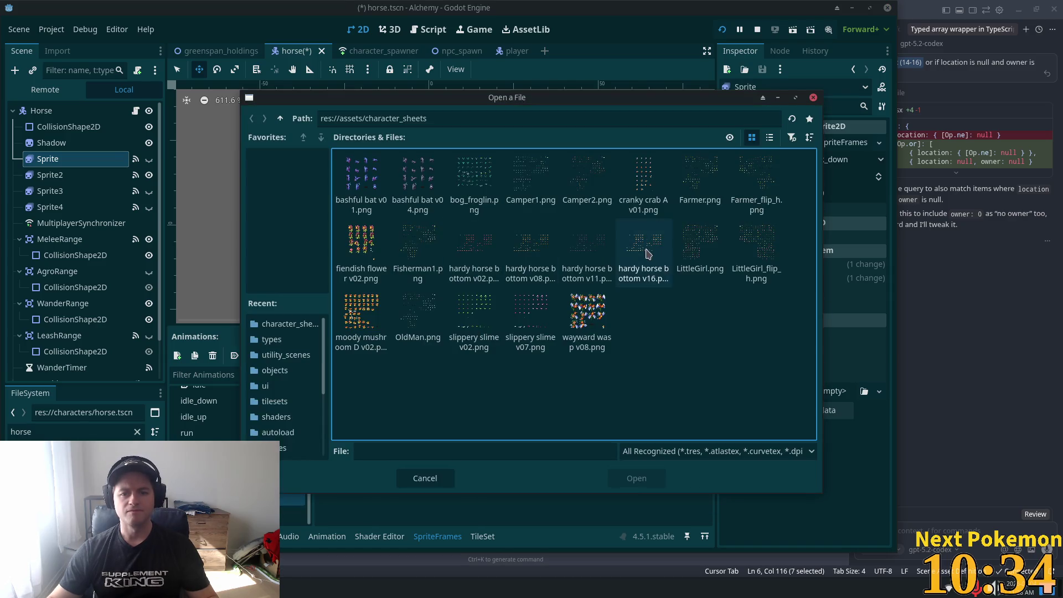
double_click(561, 269)
drag(360, 210, 467, 211)
click(653, 480)
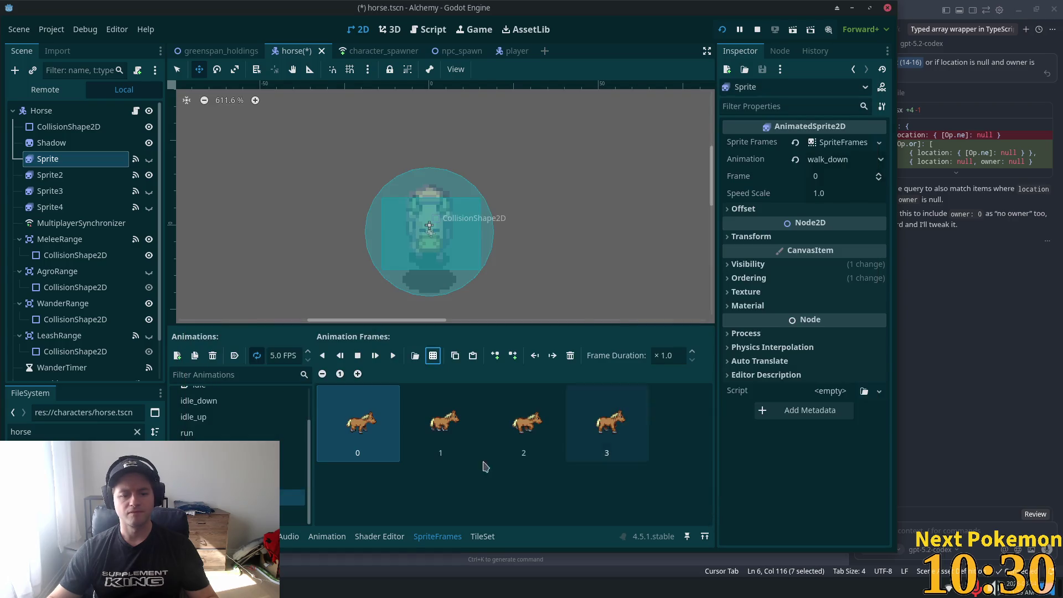
Add four row-two walking frames from hardy horse bottom v02 to walk_down, delete the old frames, and save horse.tscn
click(293, 513)
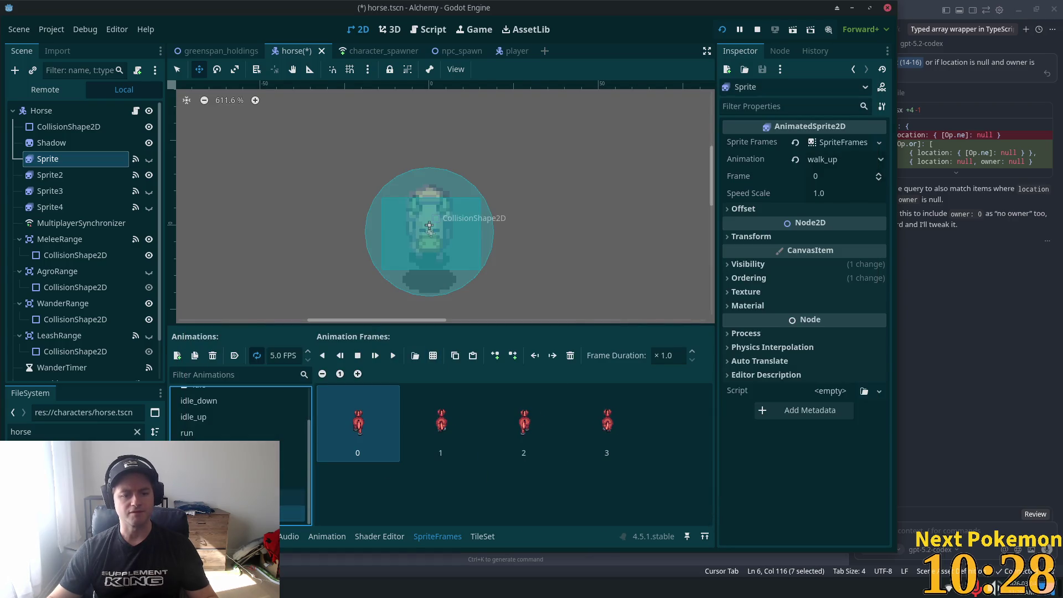
click(293, 497)
click(433, 355)
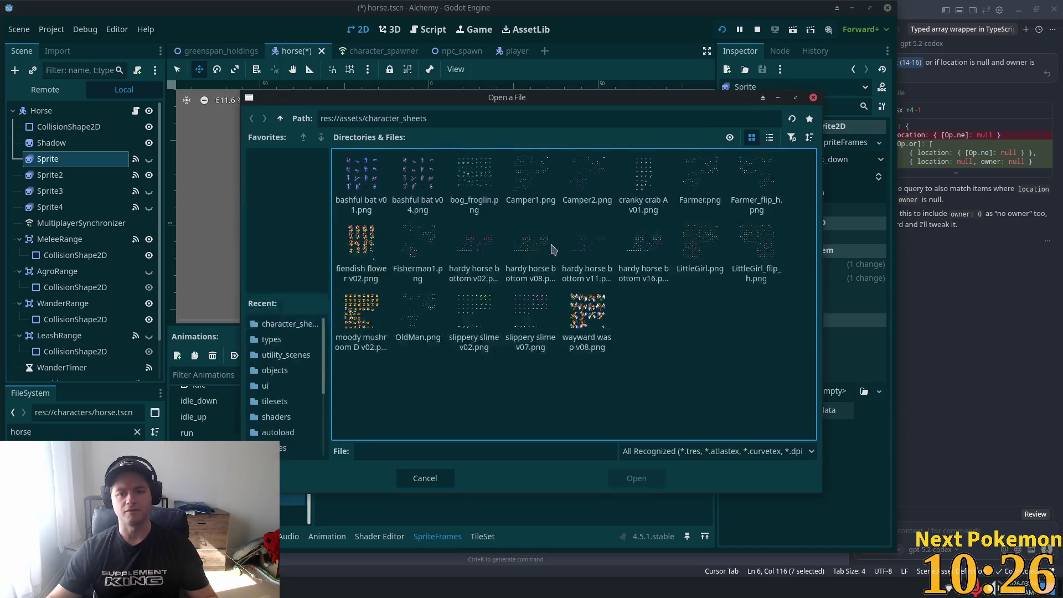
click(487, 253)
double_click(487, 253)
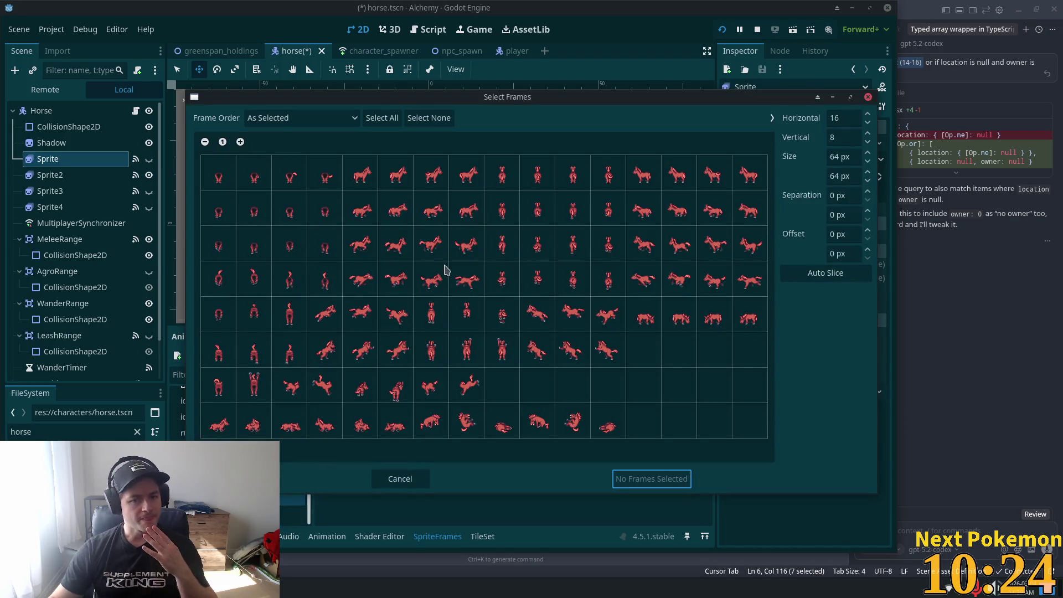
drag(360, 215, 466, 211)
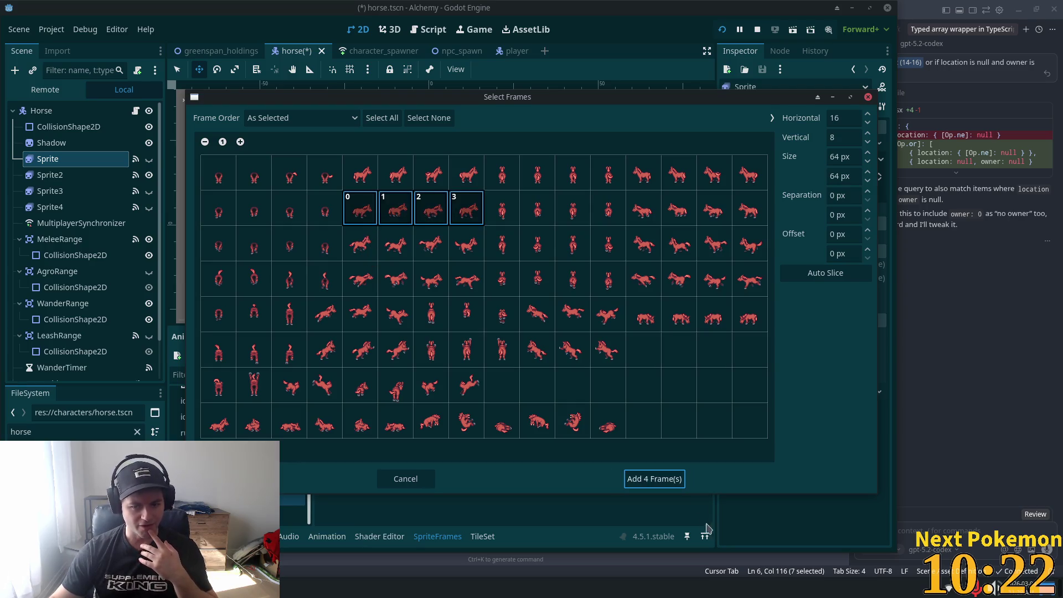
click(653, 479)
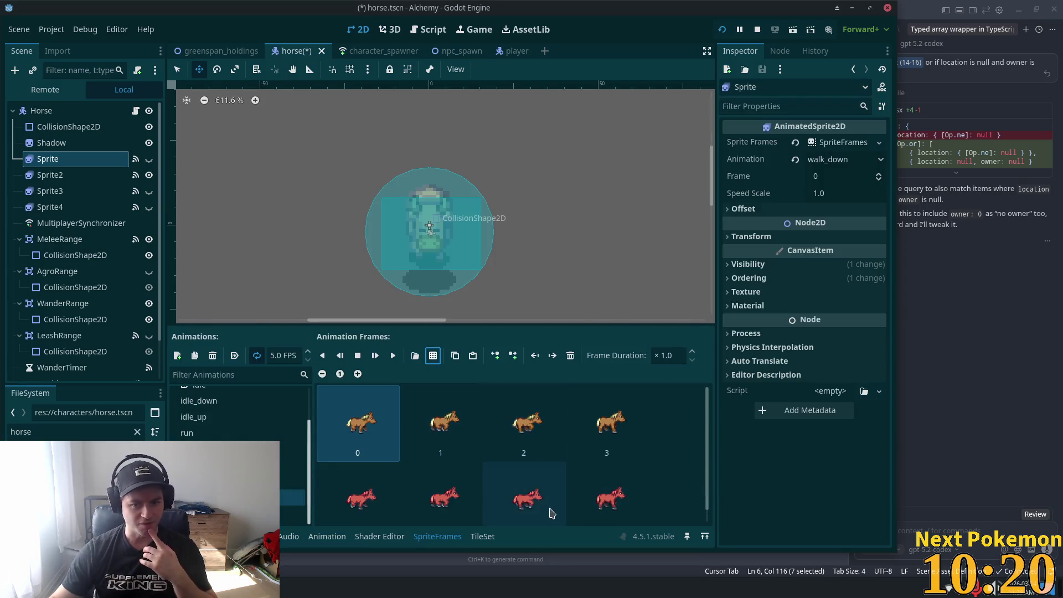
shift+click(565, 400)
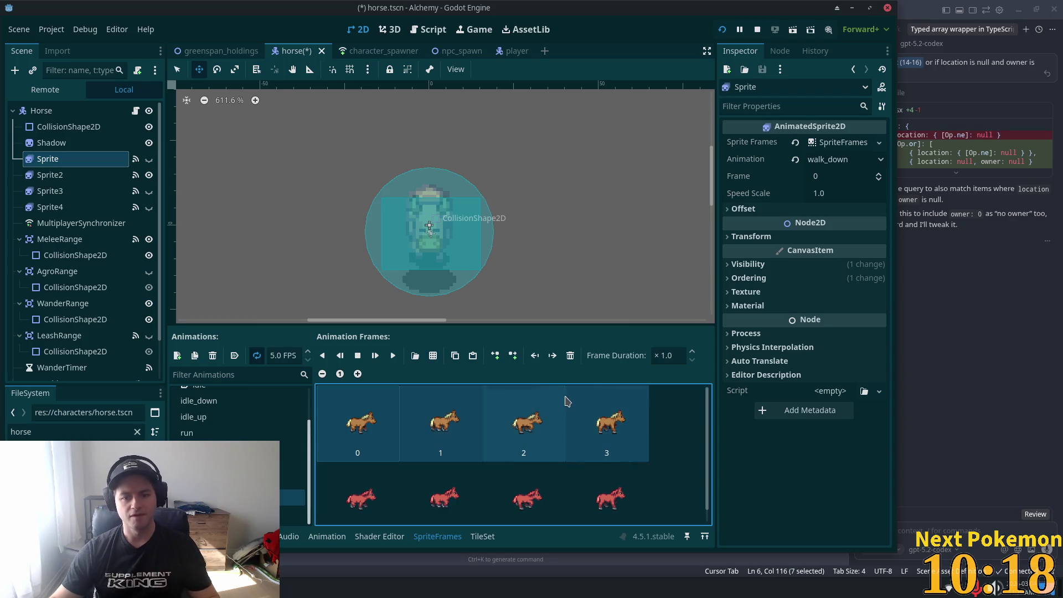
click(570, 357)
key(ctrl+s)
click(83, 175)
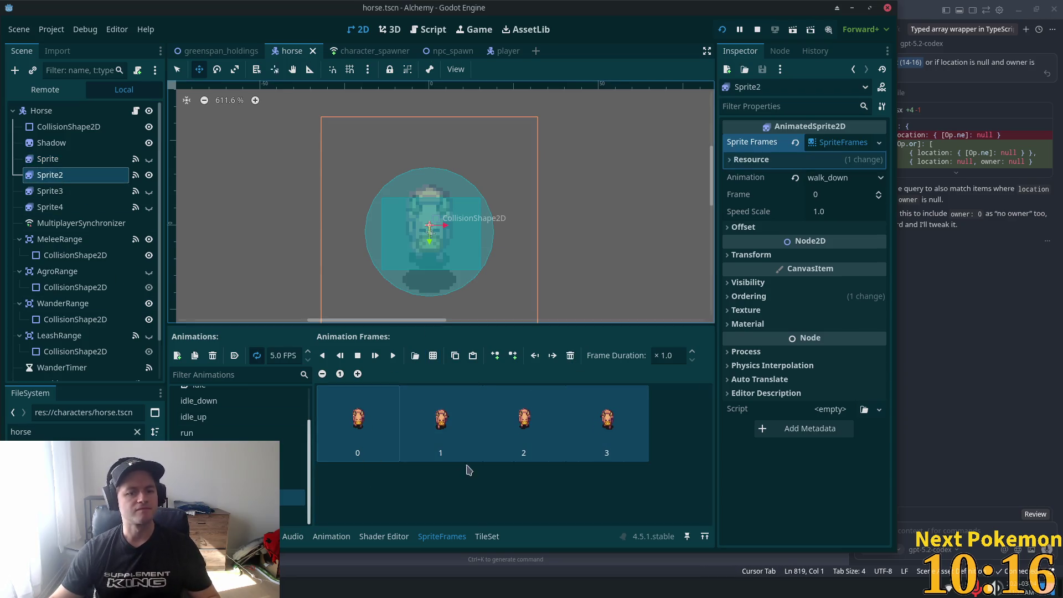
Clear Sprite2's walk_down and add four row-two walking frames from hardy horse bottom v08
click(570, 357)
click(433, 355)
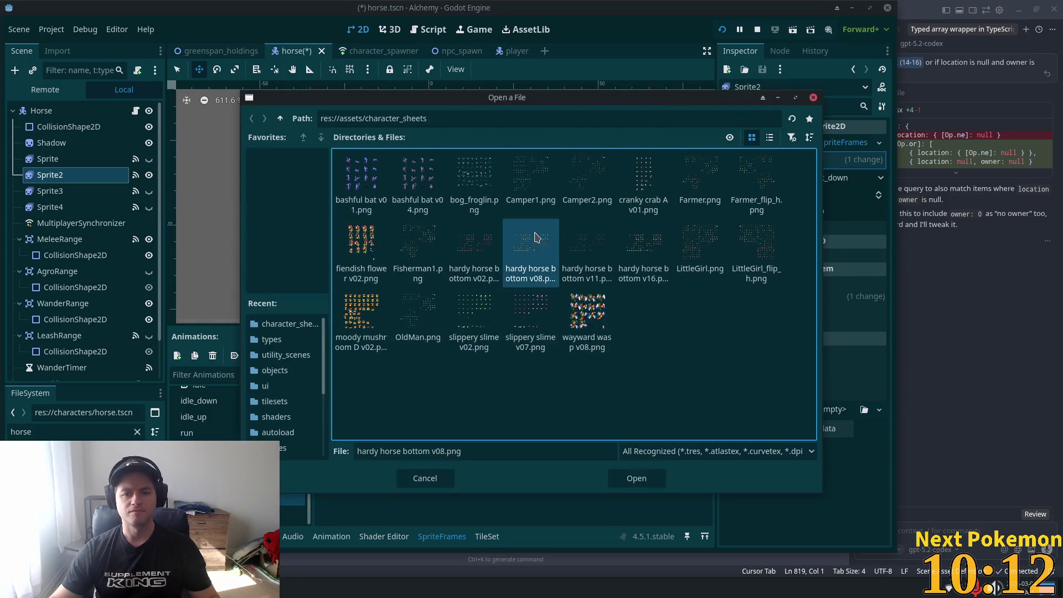
double_click(574, 261)
drag(366, 221, 468, 211)
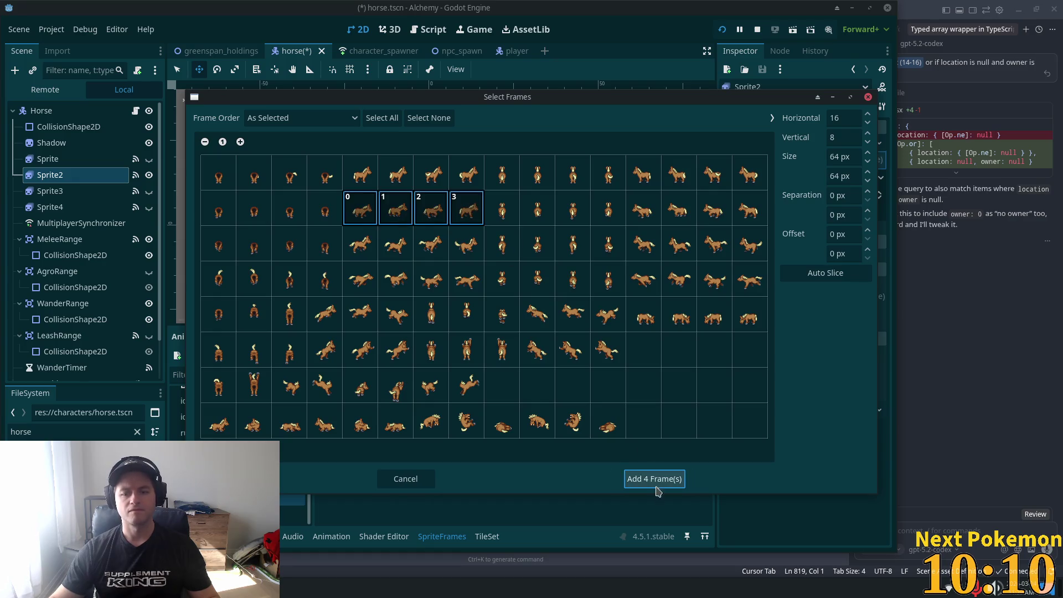
click(653, 479)
Replace walk_up's frames with four row-two walking-up frames from the v08 sheet
click(238, 513)
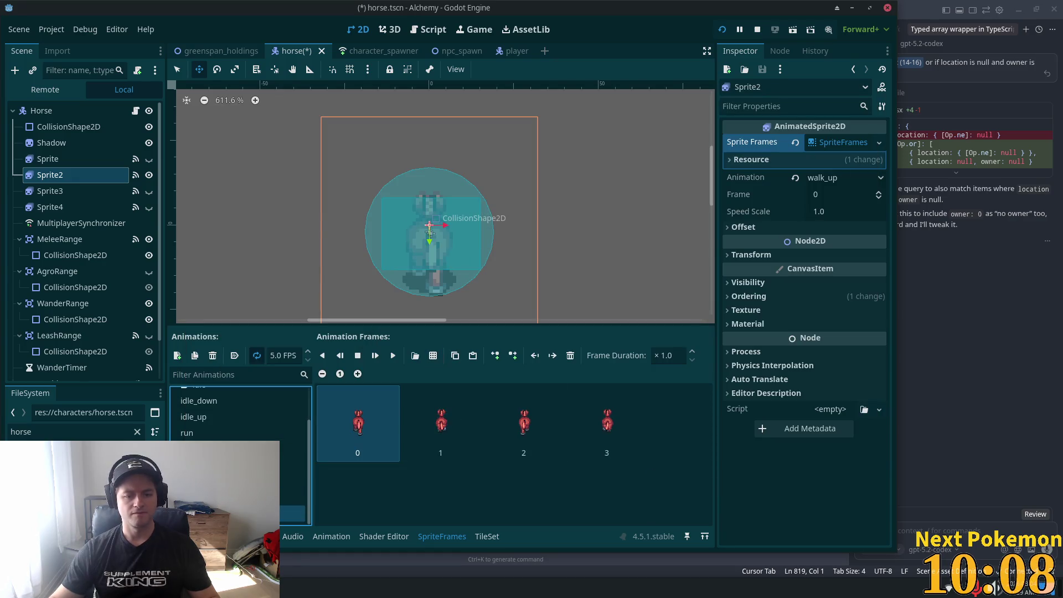
shift+click(593, 427)
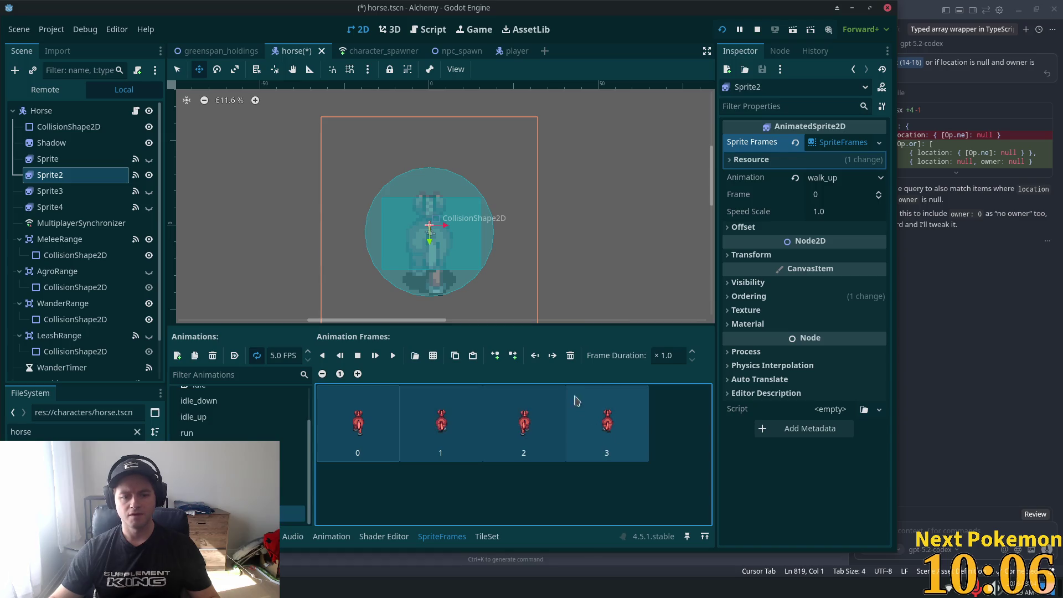
click(569, 356)
click(433, 355)
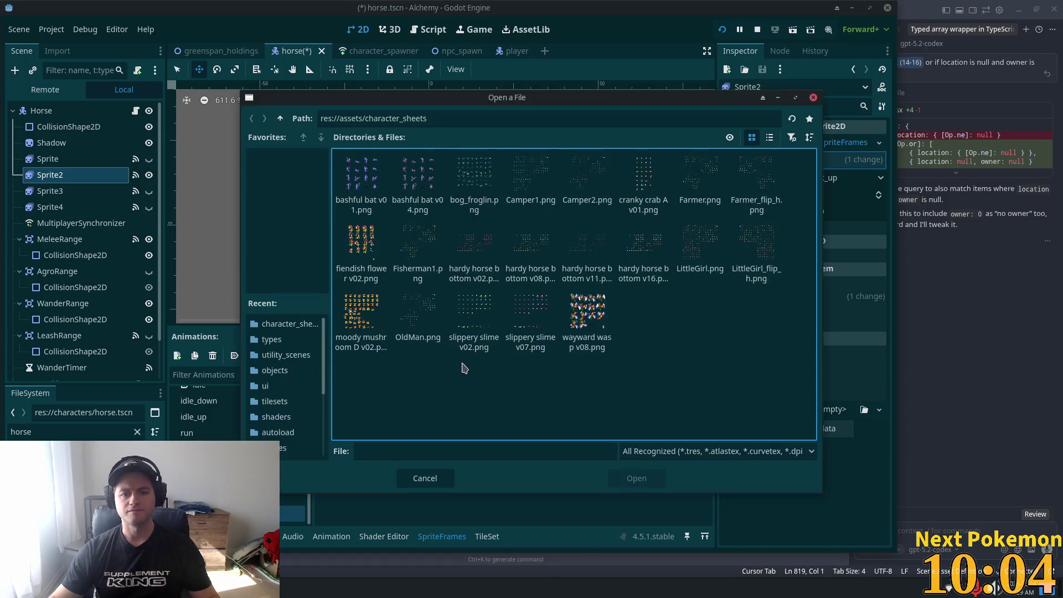
double_click(530, 246)
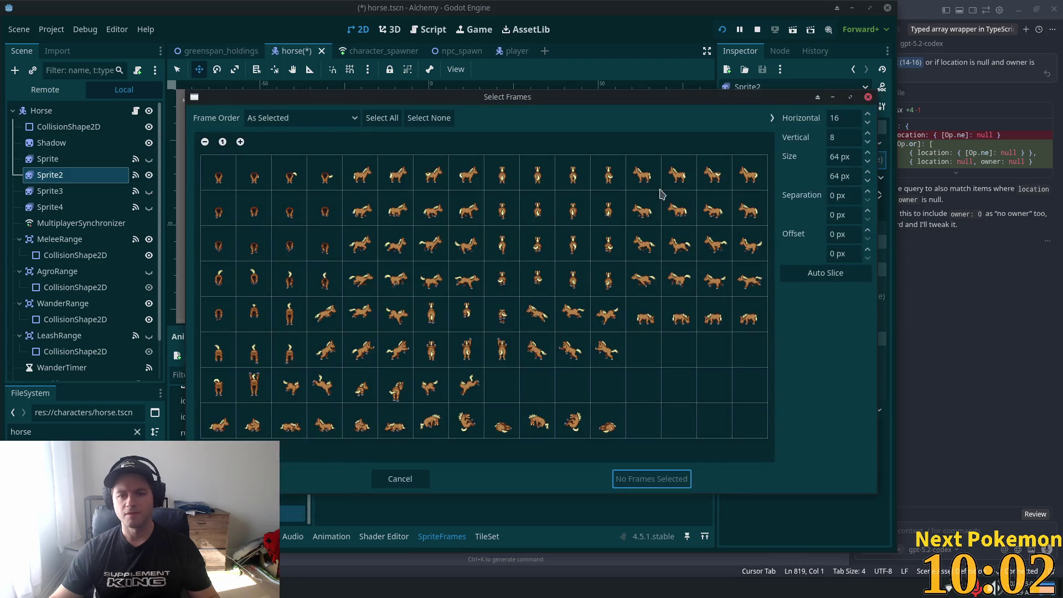
drag(502, 208, 591, 213)
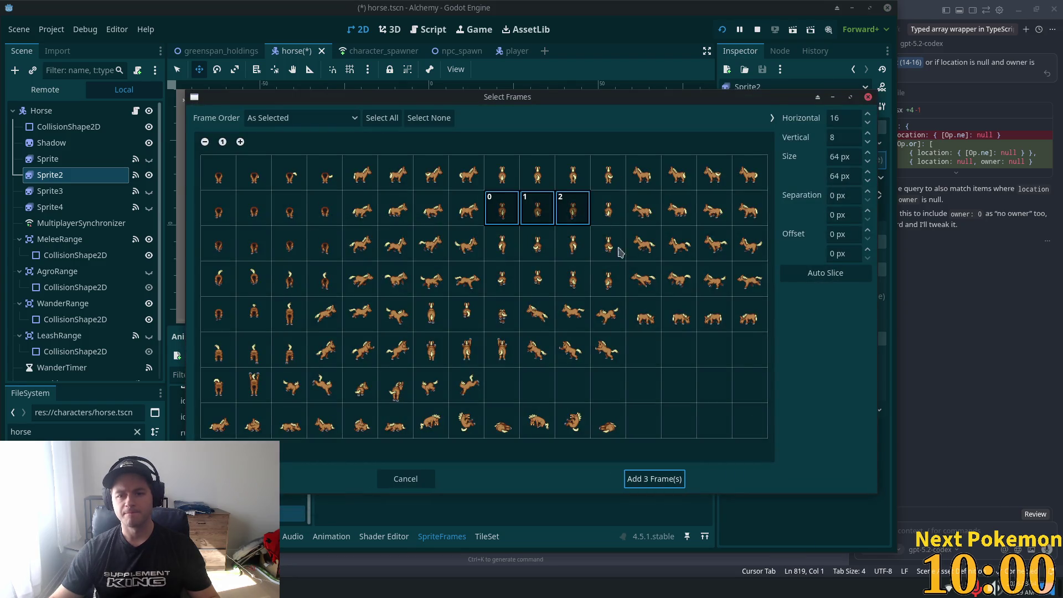
click(608, 207)
click(648, 479)
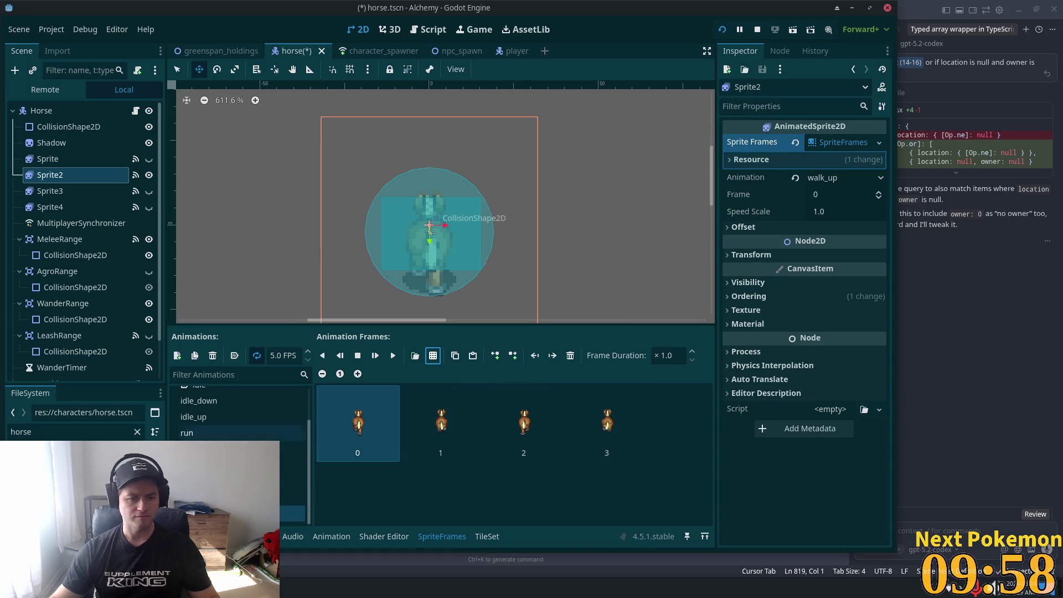
click(186, 432)
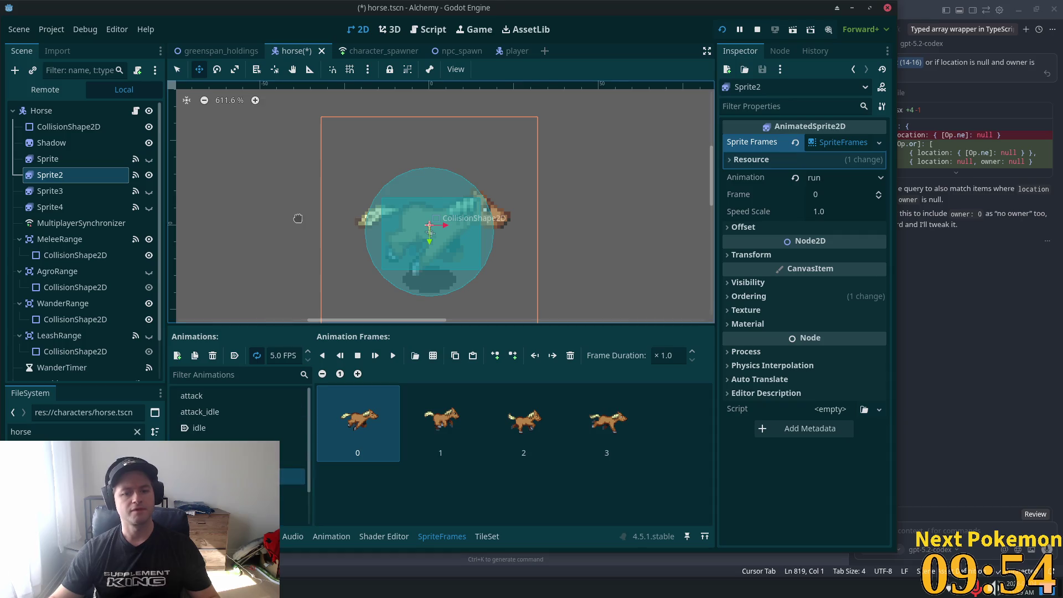
Add a second Sprites slot on Horse, put Sprite2 in it, and make Sprite visible again
click(60, 113)
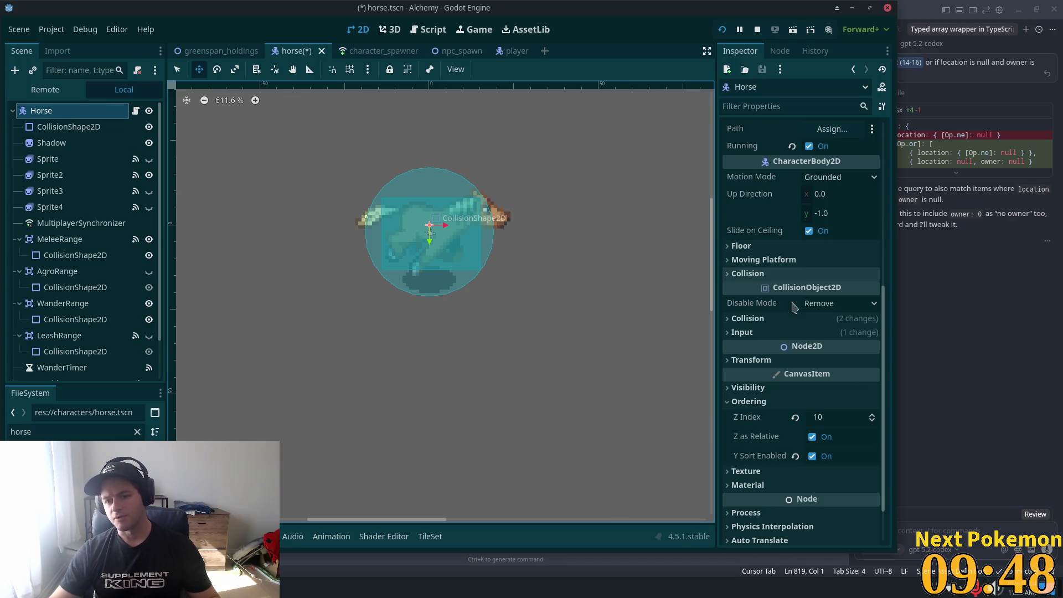
scroll(819, 277, up, 4)
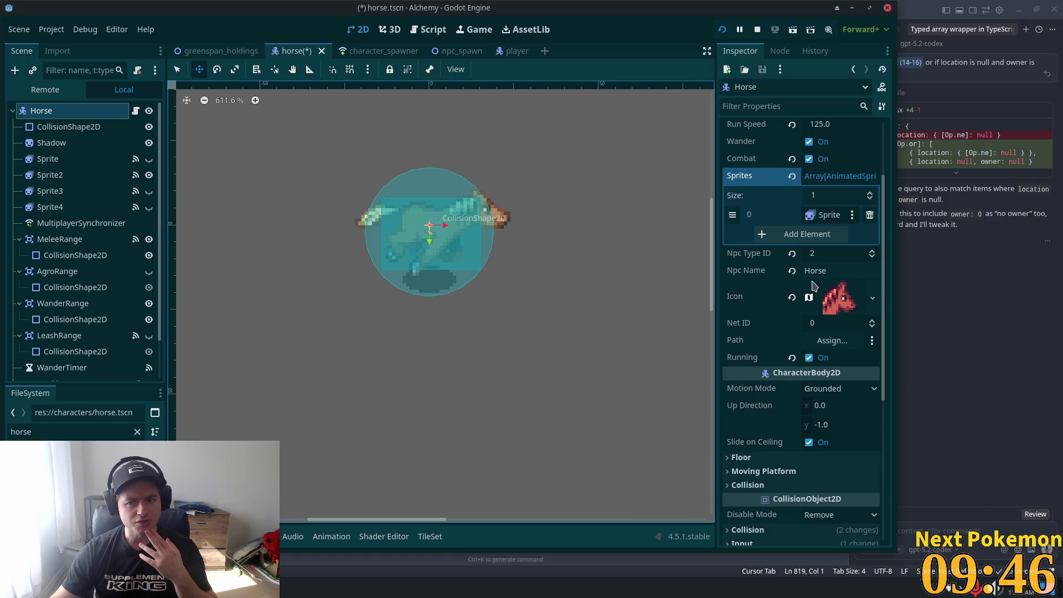
scroll(806, 293, up, 2)
click(812, 327)
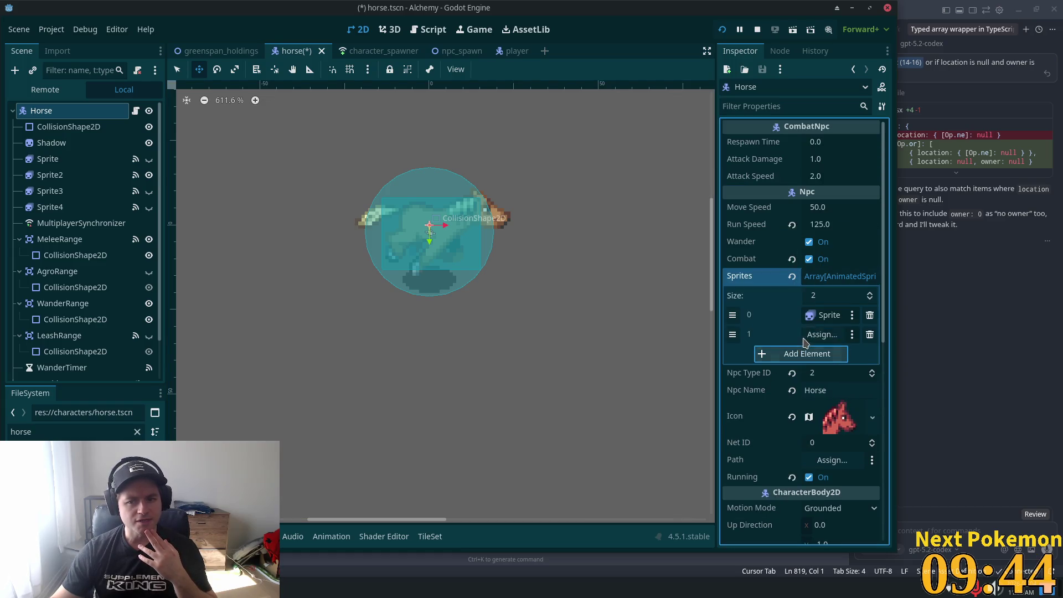
mouse_move(55, 175)
mouse_down()
mouse_move(475, 244)
mouse_move(822, 334)
mouse_up()
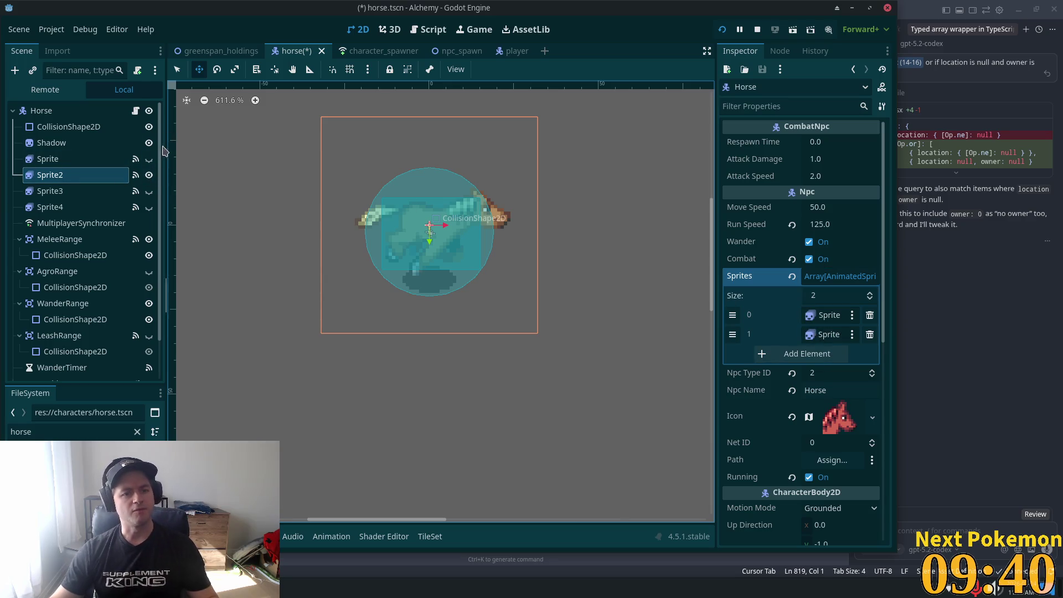
click(149, 159)
Show only Sprite3 on the canvas, hiding Sprite2 and Sprite, and select Sprite3
click(149, 175)
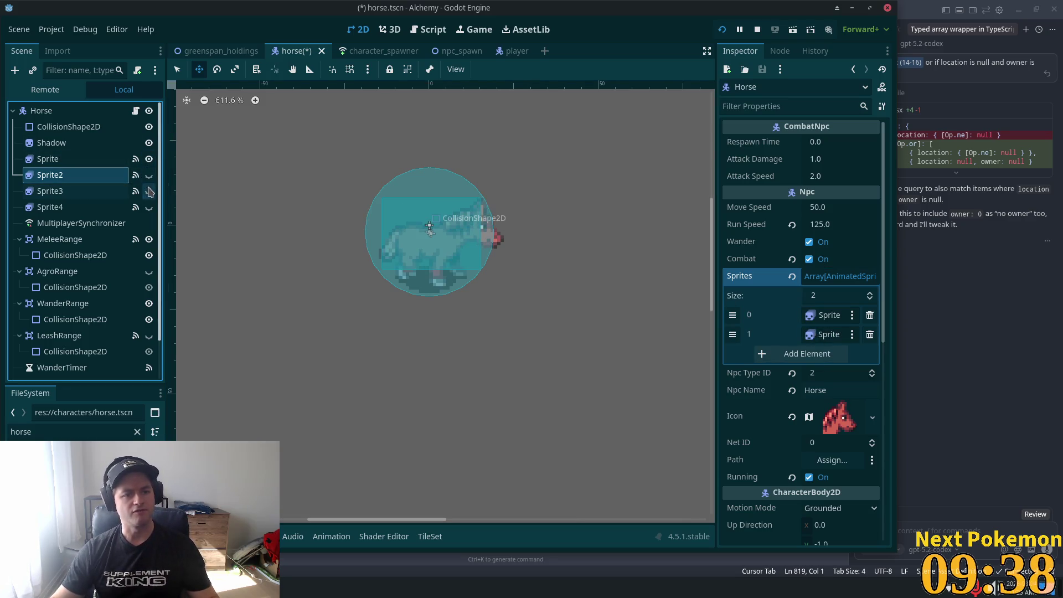
click(149, 191)
click(75, 191)
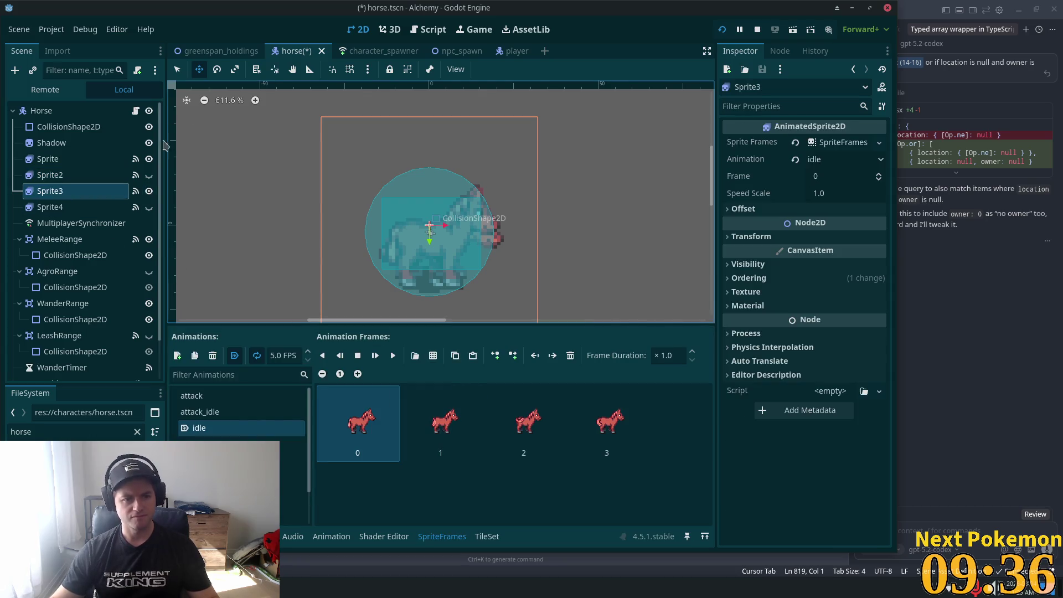
click(149, 159)
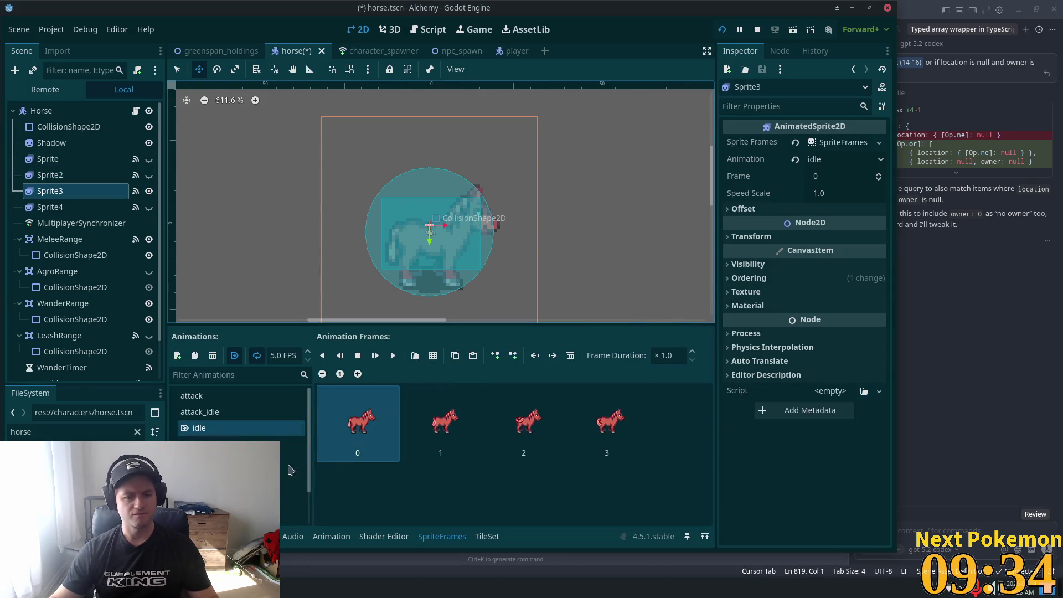
Replace attack's frames with three row-six frames from hardy horse bottom v11 and save
click(215, 397)
shift+click(513, 424)
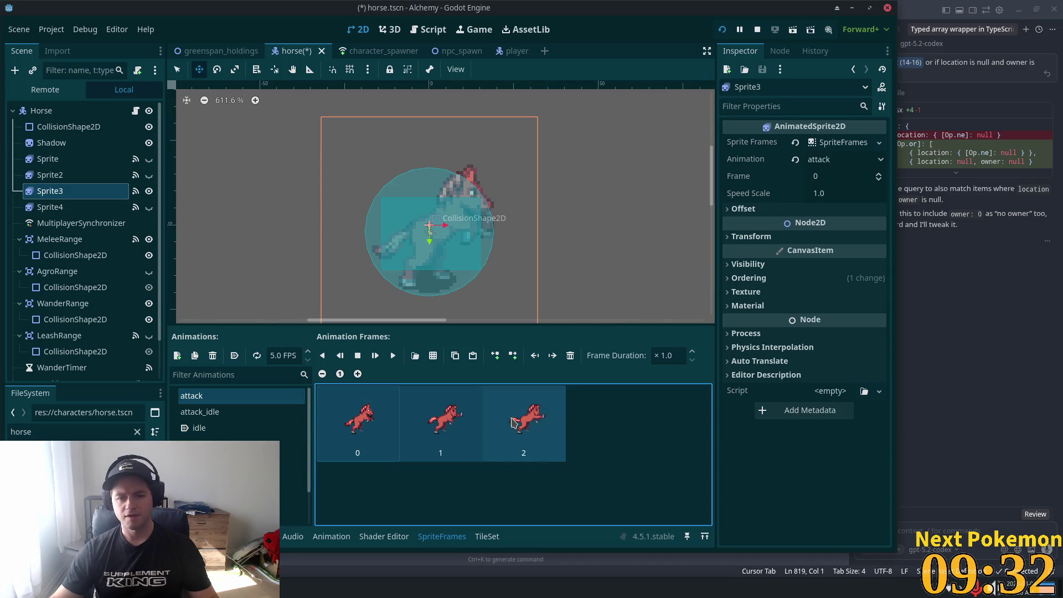
click(570, 356)
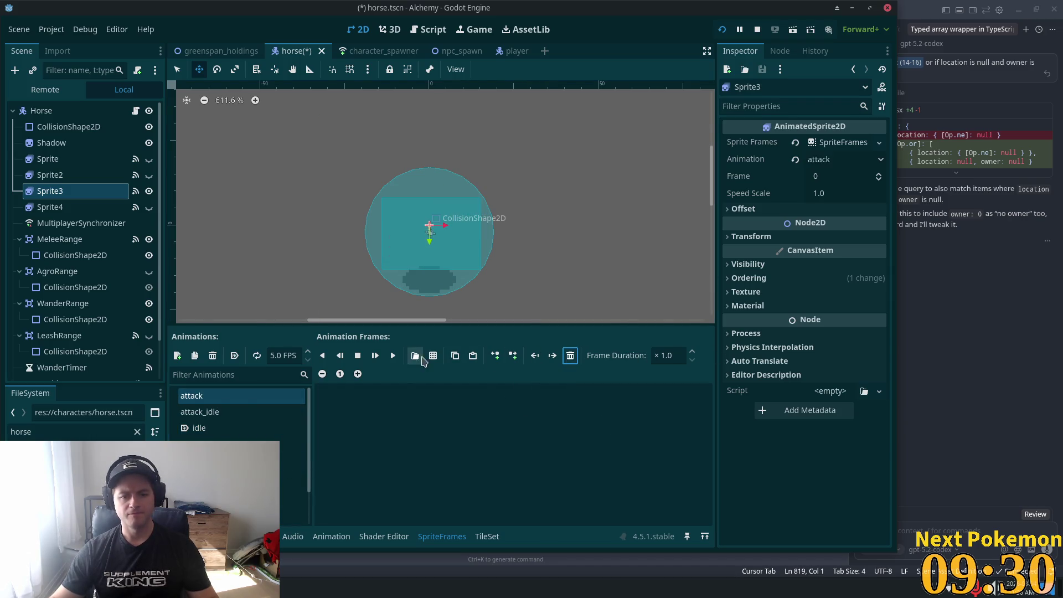
click(415, 355)
click(600, 244)
double_click(599, 244)
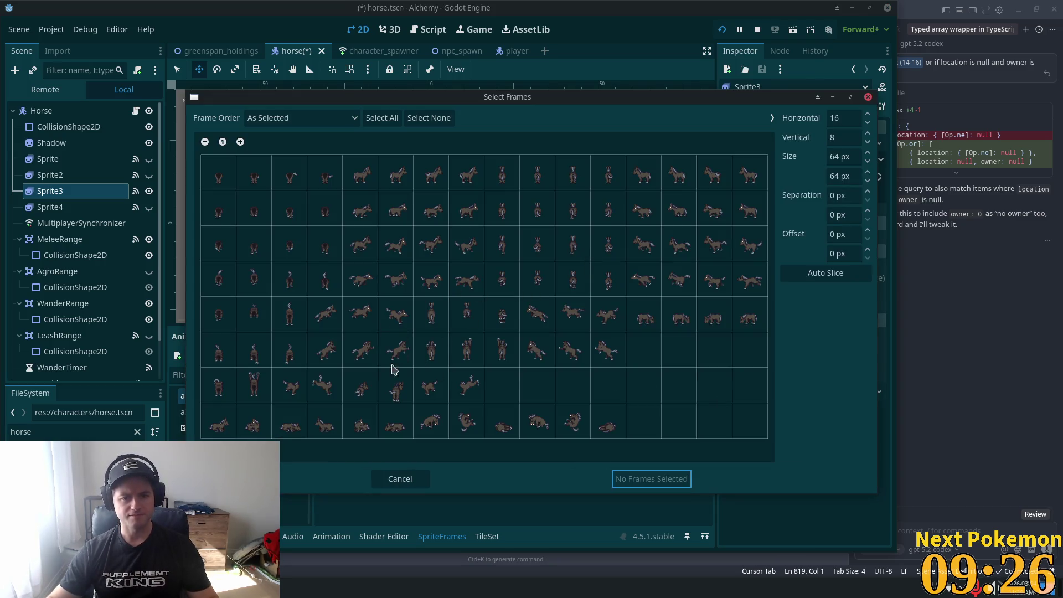
drag(332, 359, 390, 364)
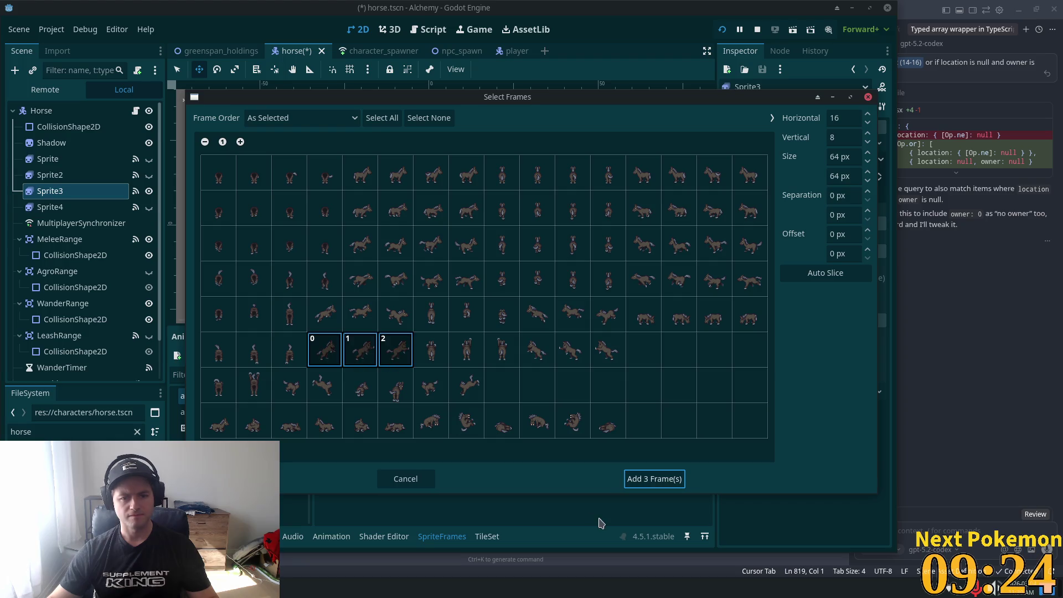
click(630, 478)
key(ctrl+s)
Replace attack_idle's old frames with four standing frames from the sheet's top row
double_click(243, 412)
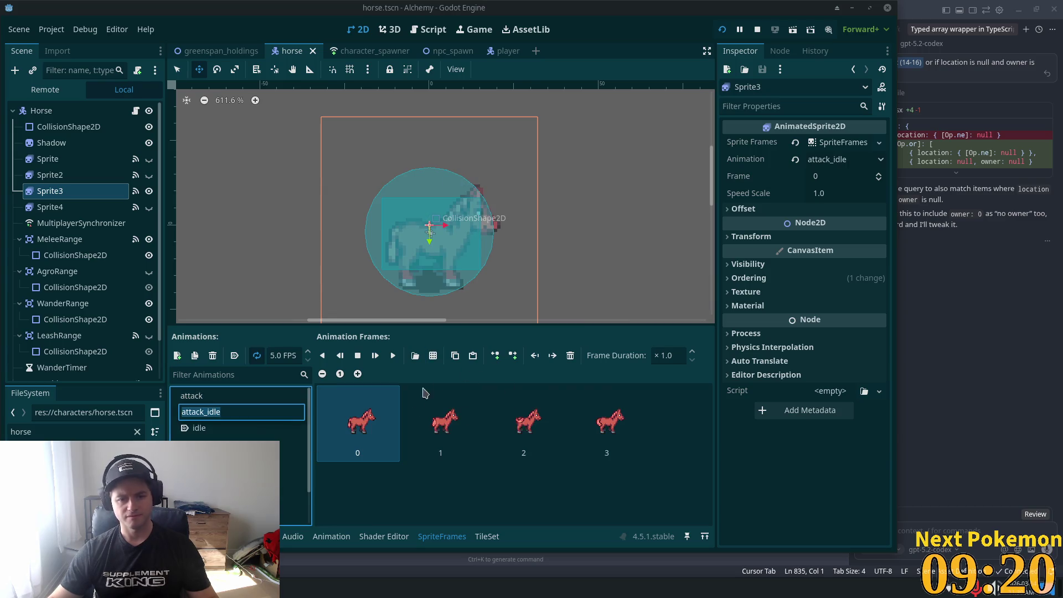
click(331, 438)
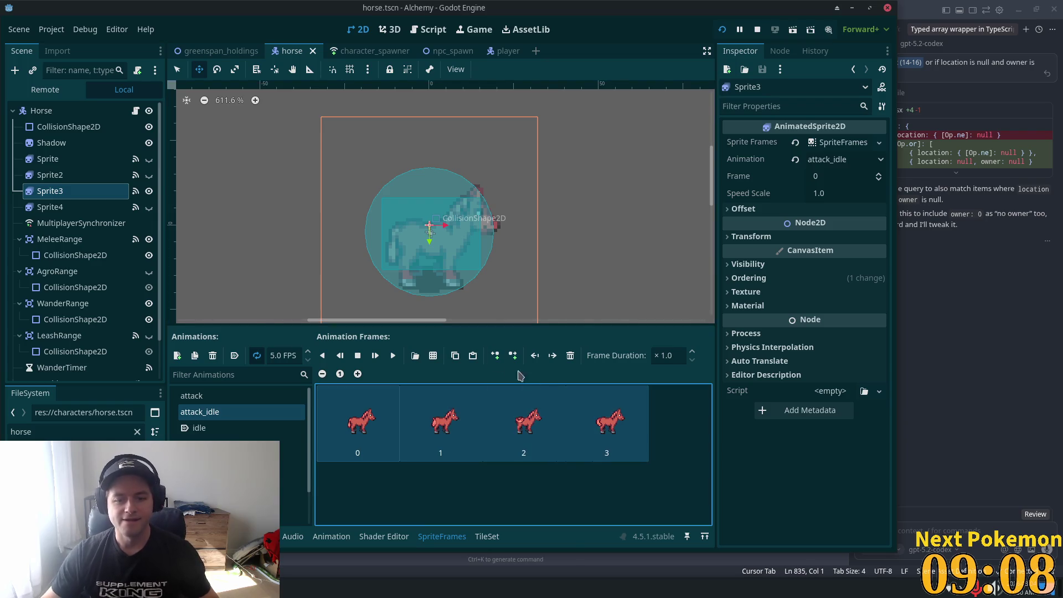
click(573, 356)
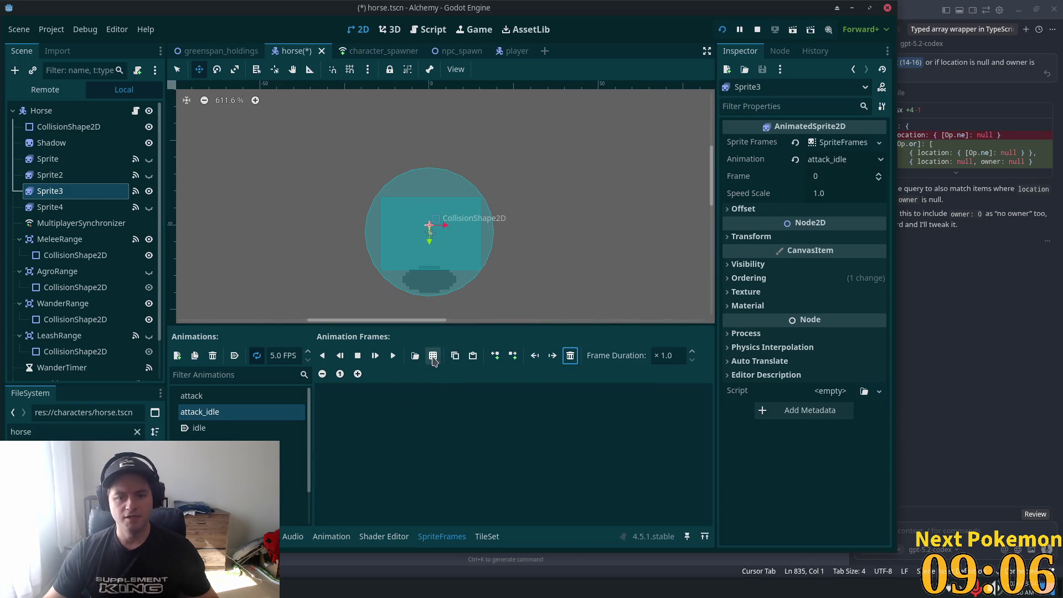
click(433, 357)
key(Escape)
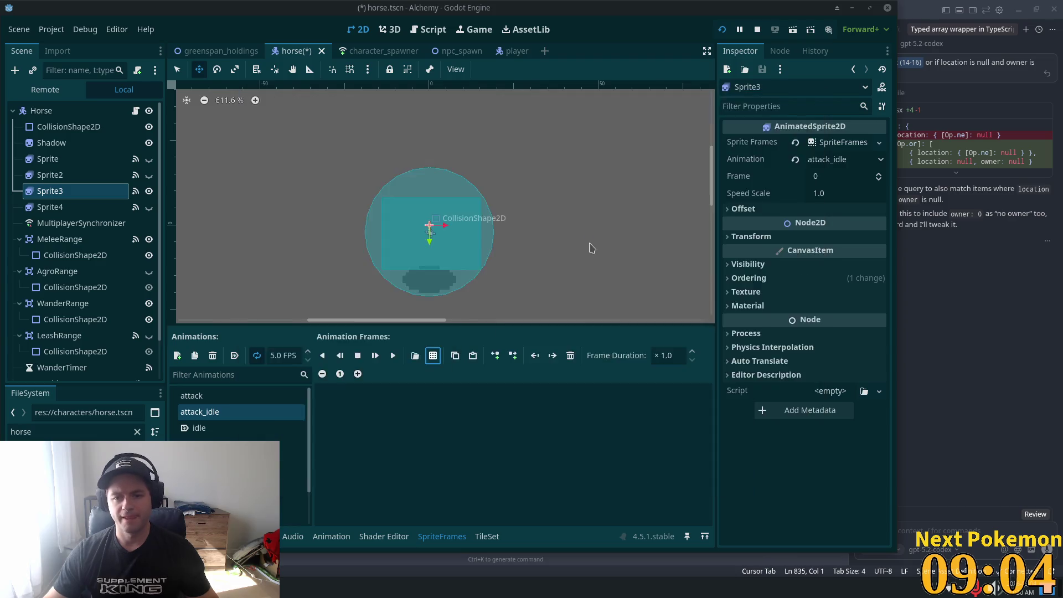
drag(359, 177, 459, 179)
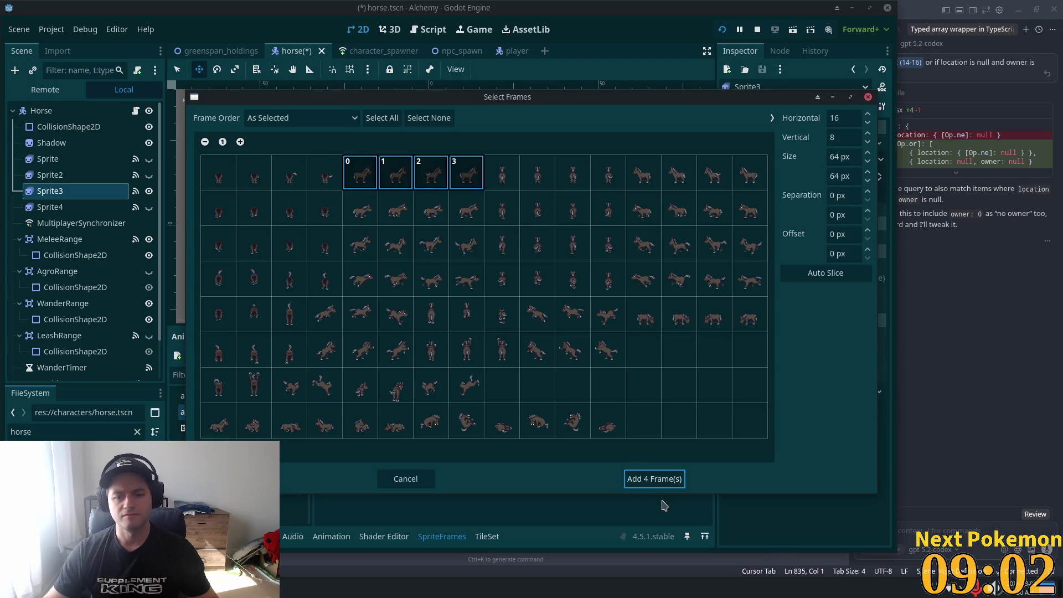
click(653, 481)
Delete the idle animation's old frames
click(199, 427)
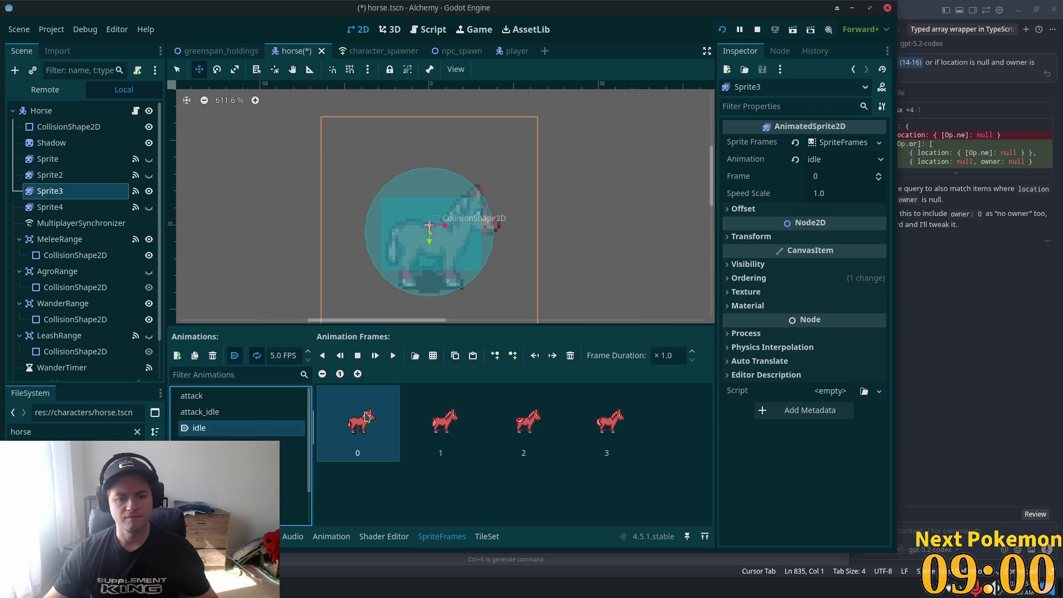
click(570, 355)
click(238, 411)
Paste the copied horse frames into idle, leaving idle_down's four frames unchanged
key(ctrl+a)
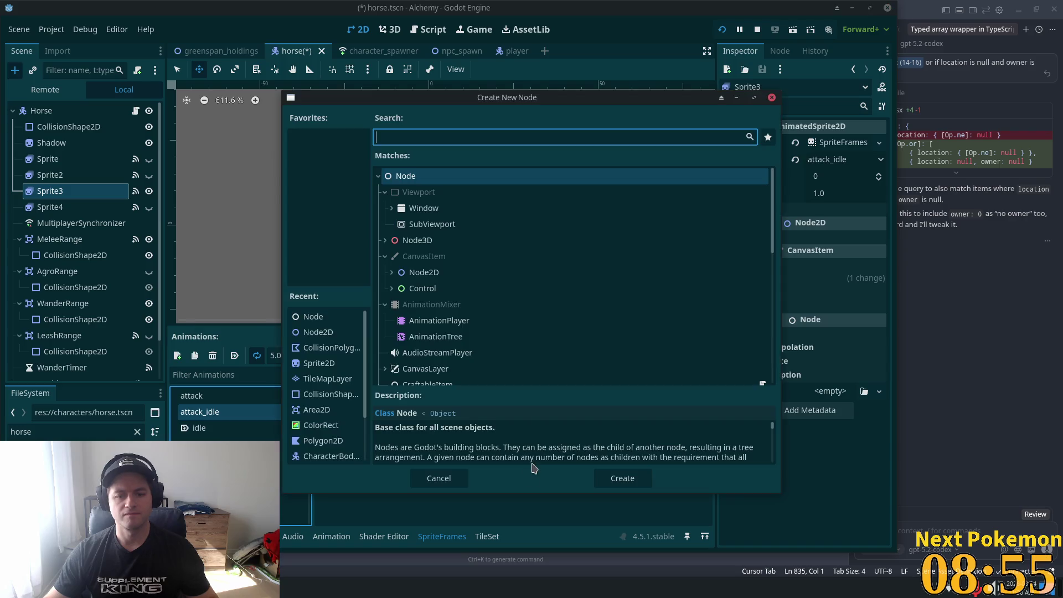
click(438, 478)
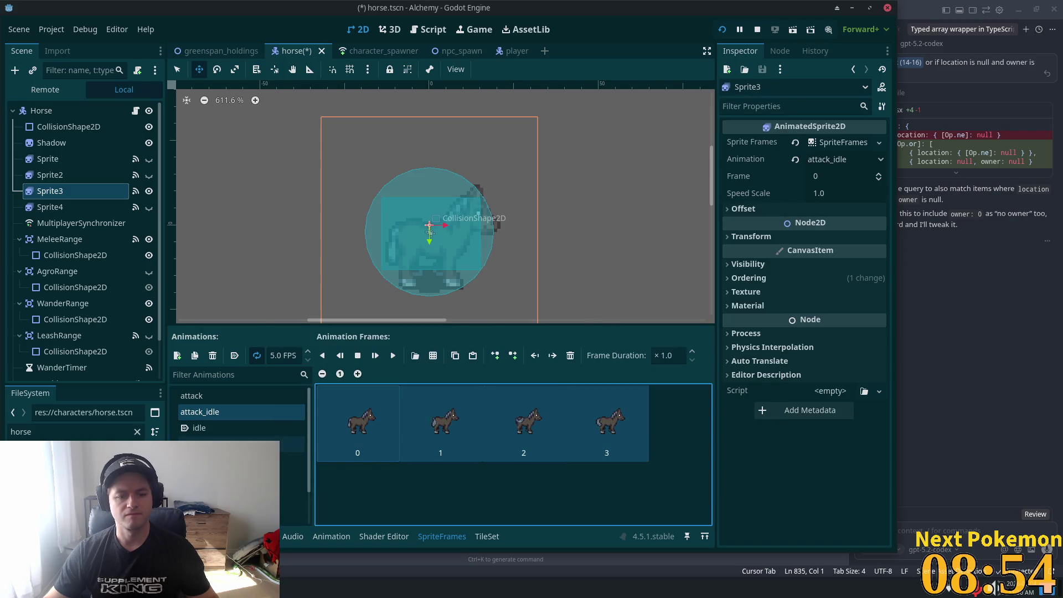
click(198, 427)
key(ctrl+v)
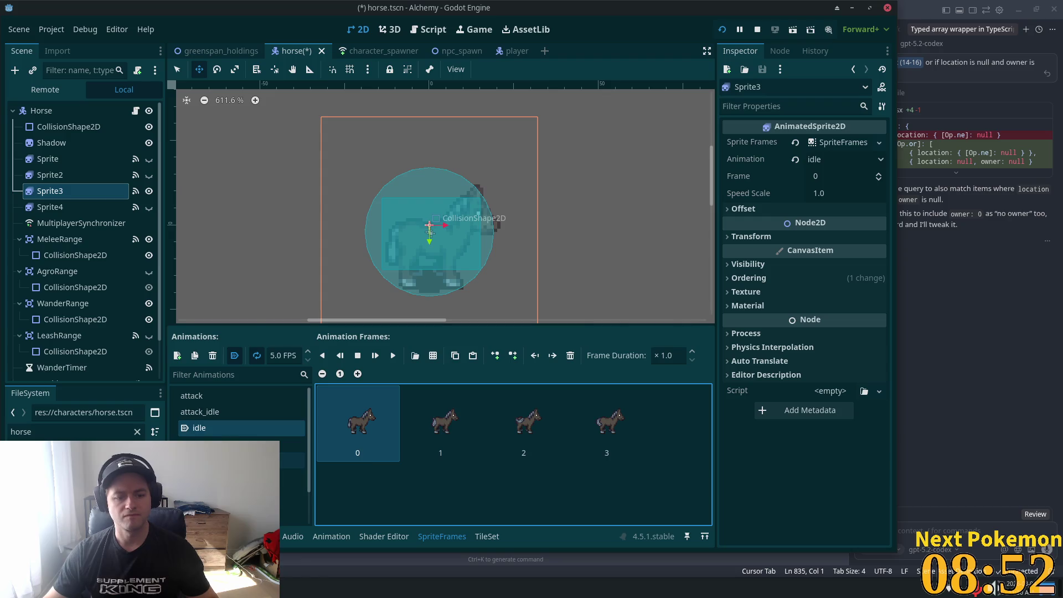
click(211, 443)
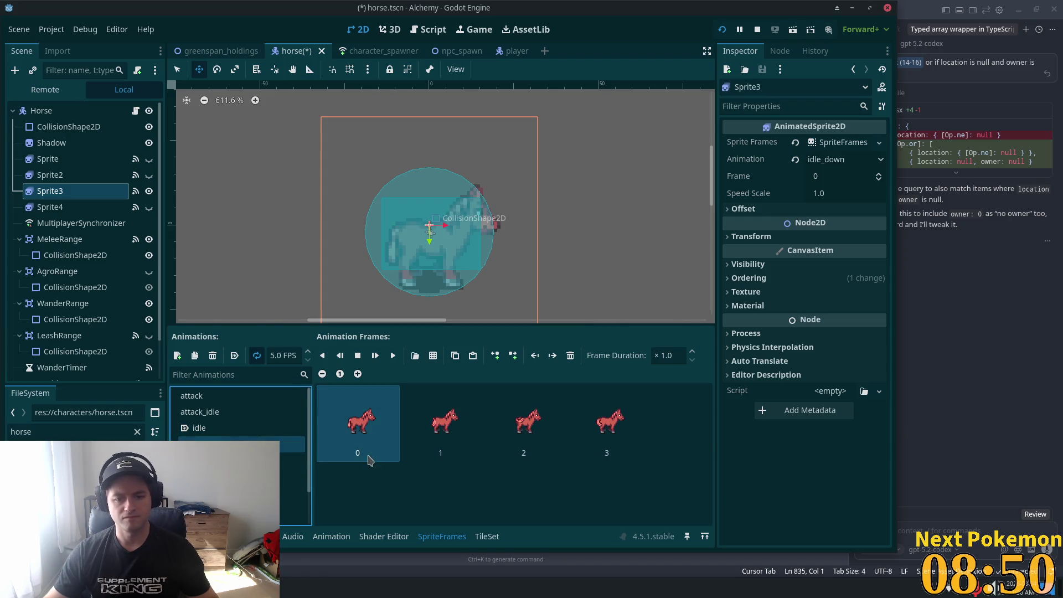
shift+click(602, 444)
click(570, 355)
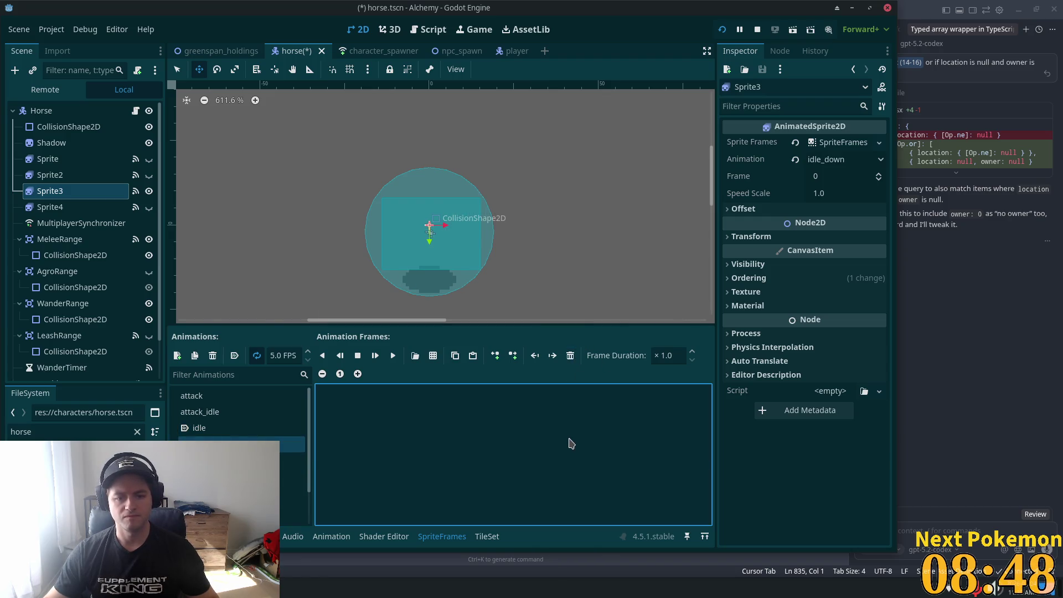
key(ctrl+z)
Replace idle_up's red frames with four back-facing top-row frames from hardy horse bottom v11 and save
click(233, 459)
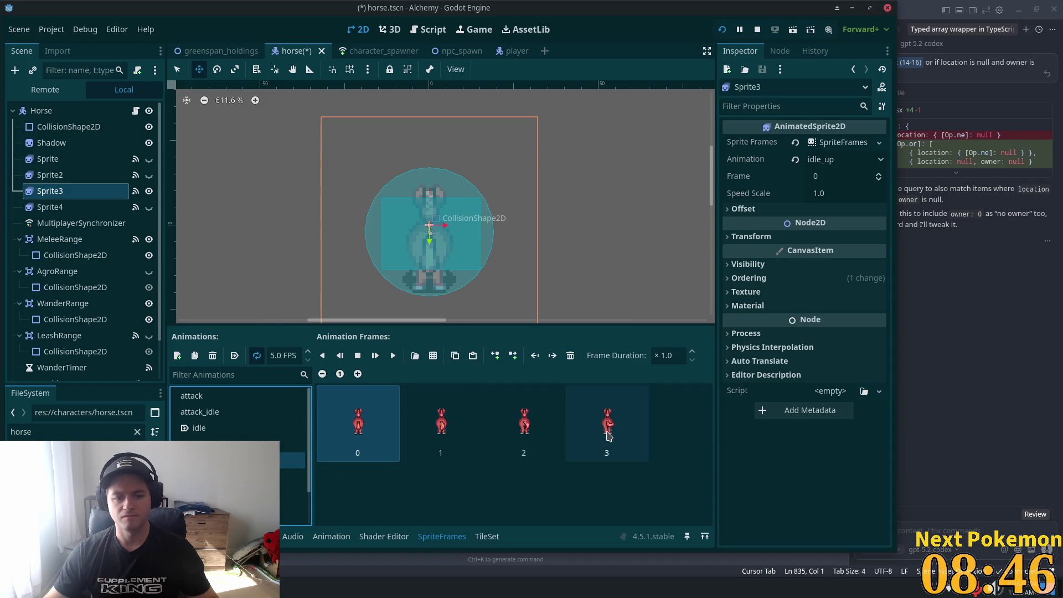
shift+click(607, 435)
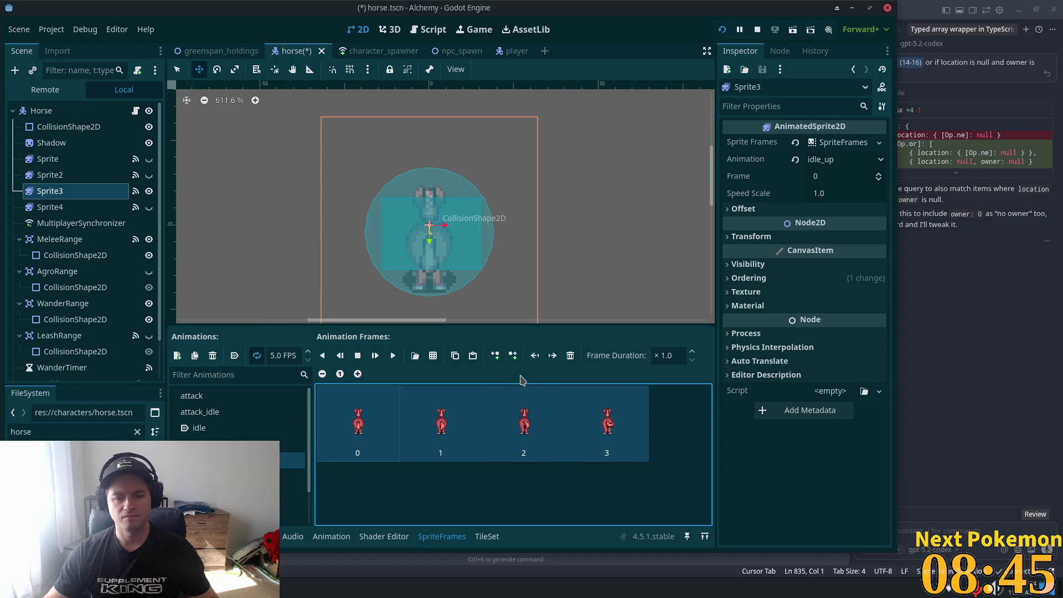
click(570, 356)
click(431, 358)
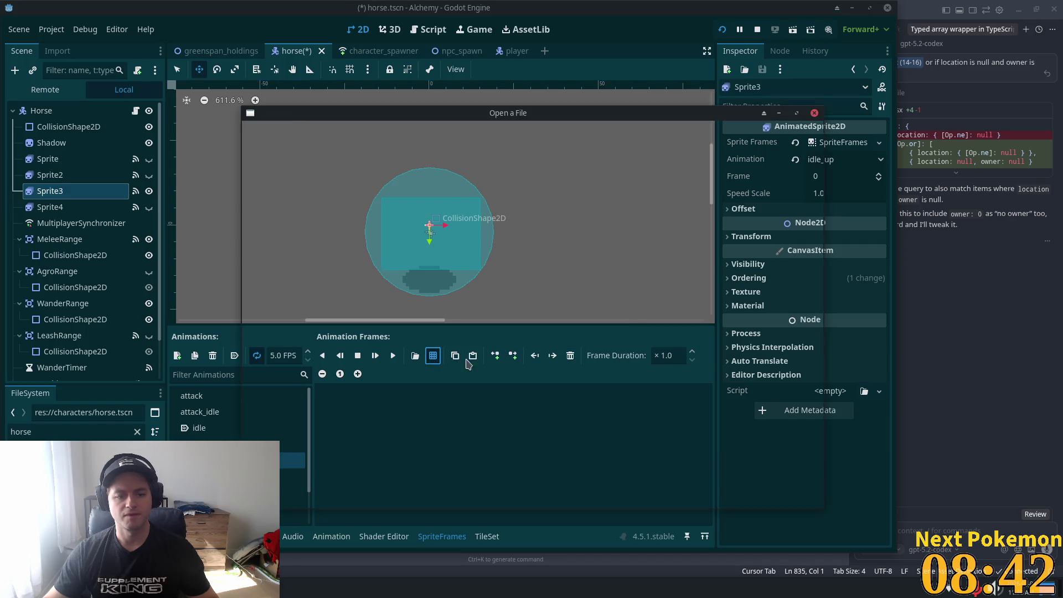
click(612, 270)
double_click(616, 274)
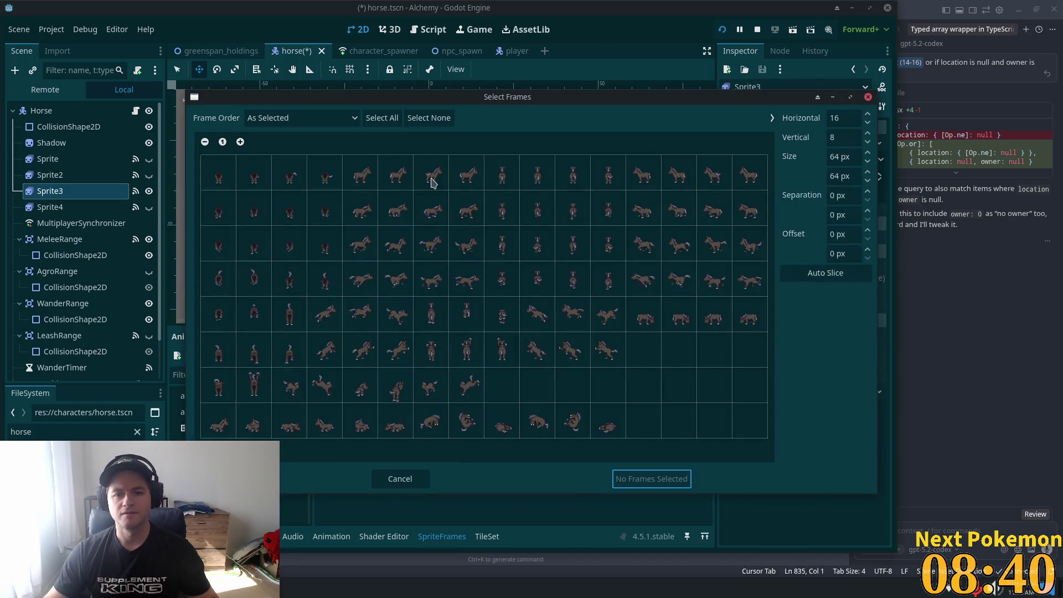
drag(502, 174, 594, 176)
mouse_move(539, 104)
mouse_down()
mouse_move(741, 85)
mouse_move(499, 86)
mouse_up()
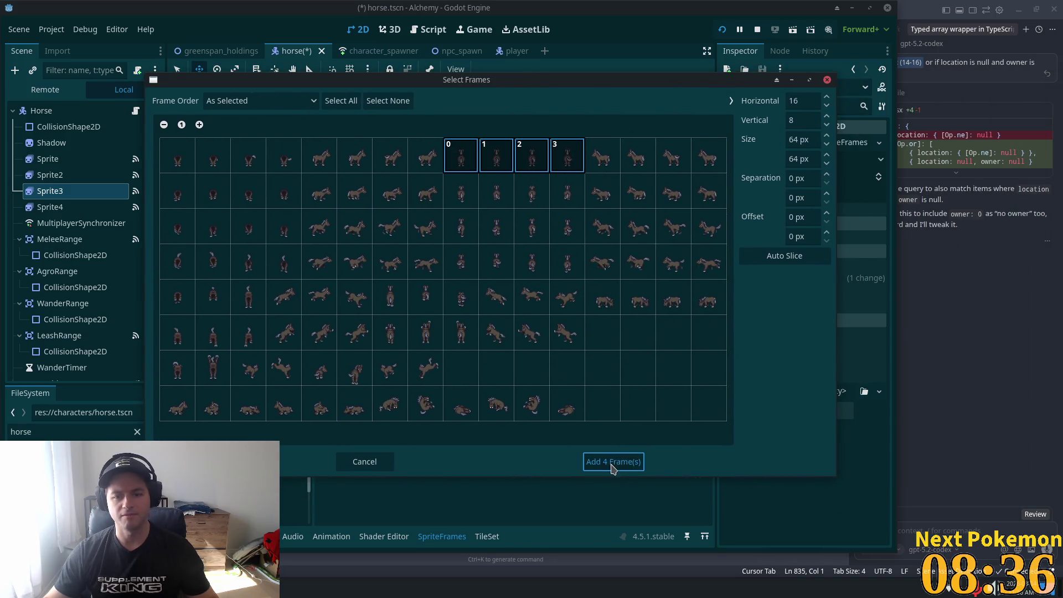
click(612, 462)
key(ctrl+s)
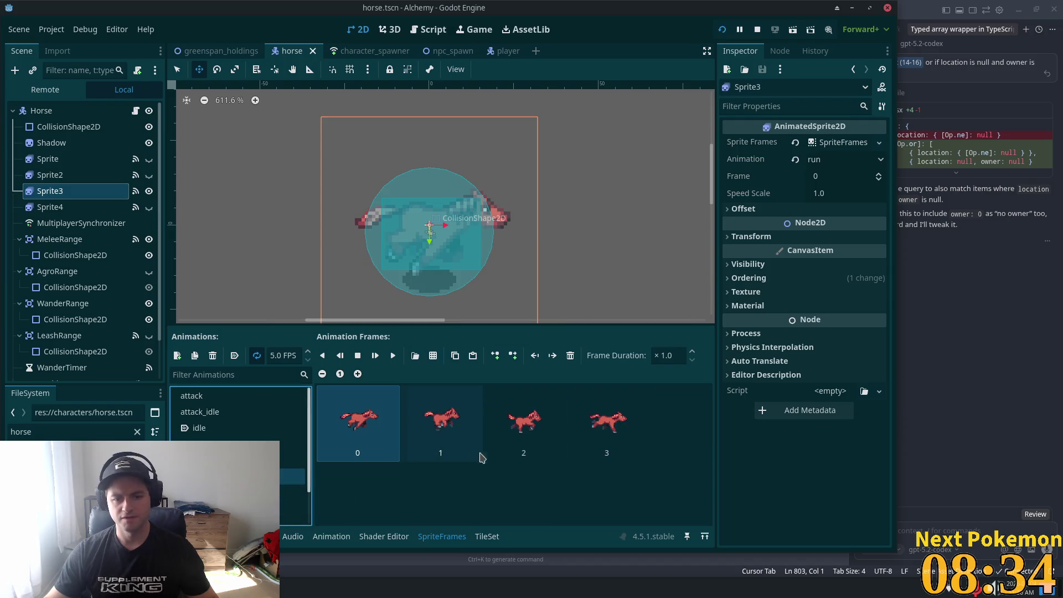
Replace run's red frames with four sideways running frames from row 4 and save
shift+click(637, 449)
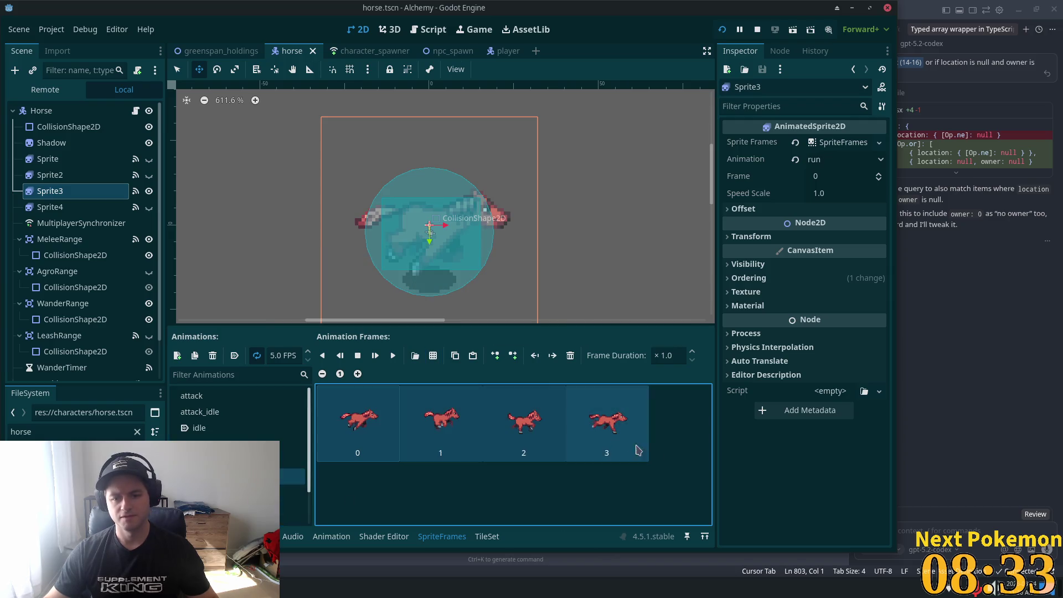
click(570, 354)
click(433, 355)
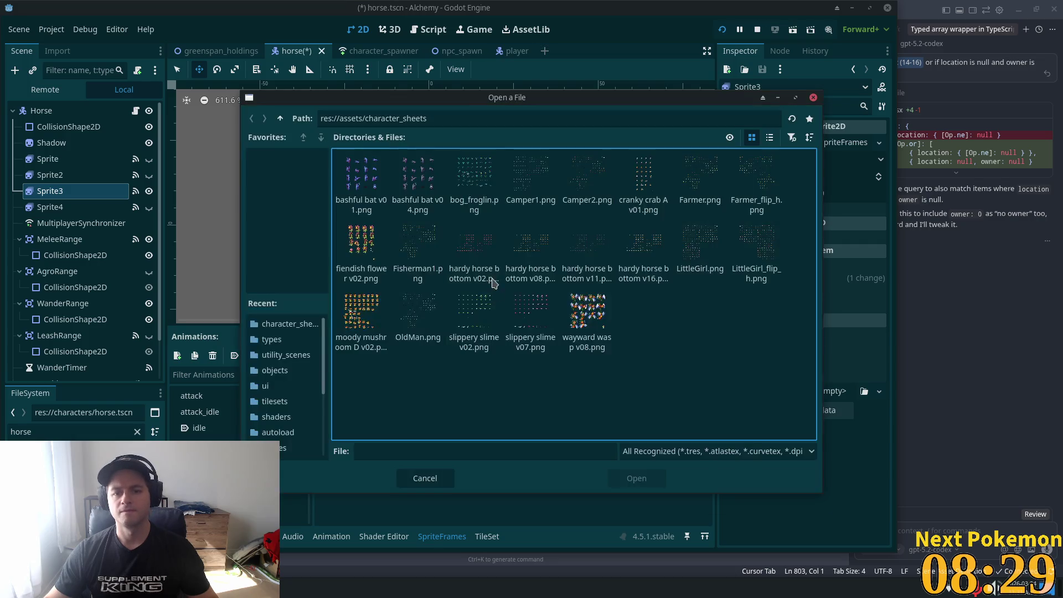
double_click(624, 239)
drag(368, 278, 479, 293)
click(636, 479)
key(ctrl+s)
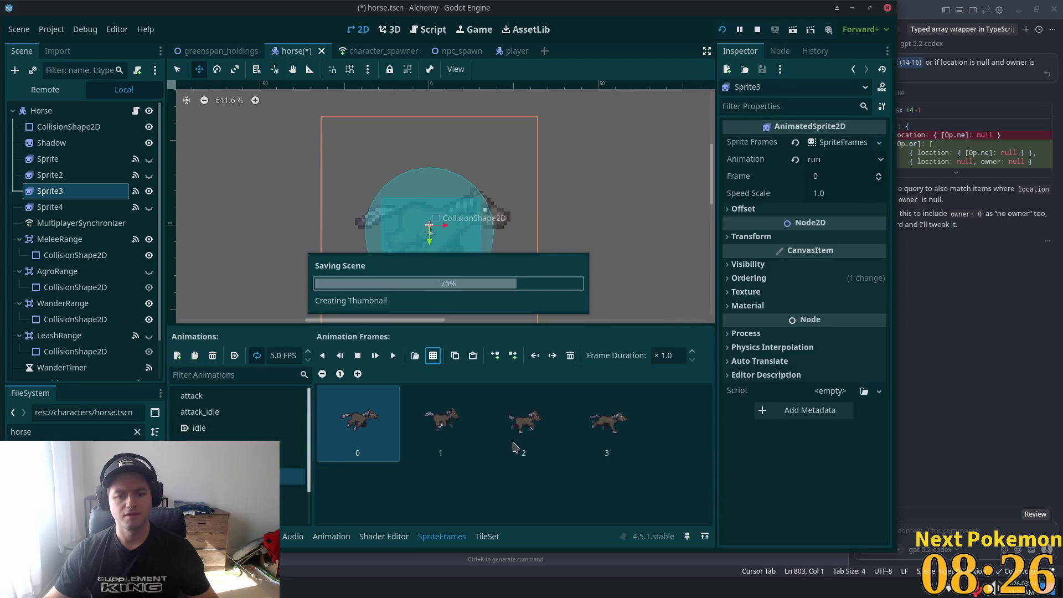
Replace run_down's red frames with four row-4 running frames from hardy horse bottom v11 and save
click(232, 508)
click(232, 491)
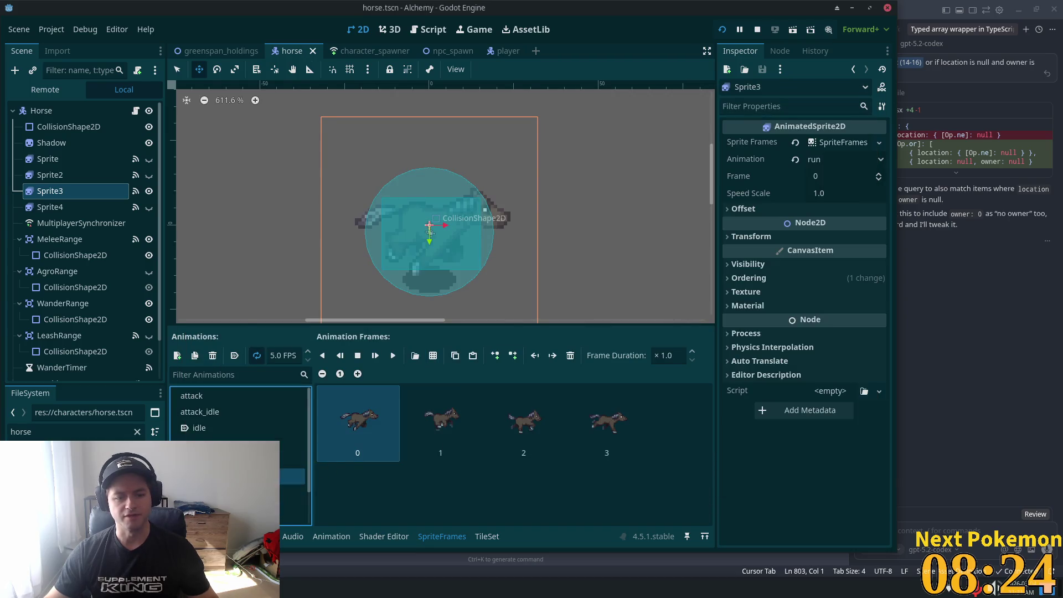
shift+click(628, 430)
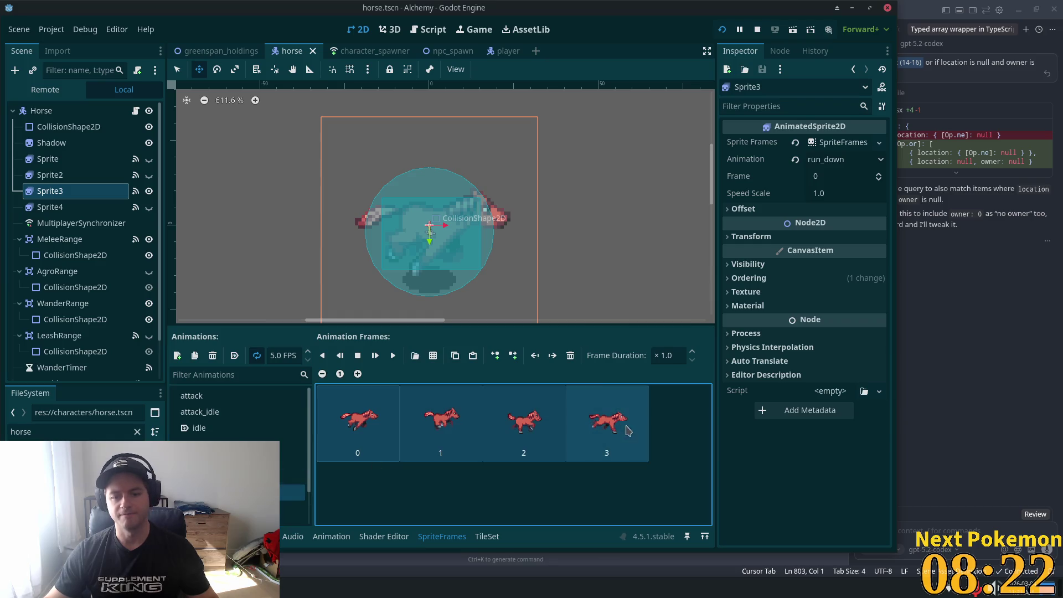
click(573, 354)
click(433, 354)
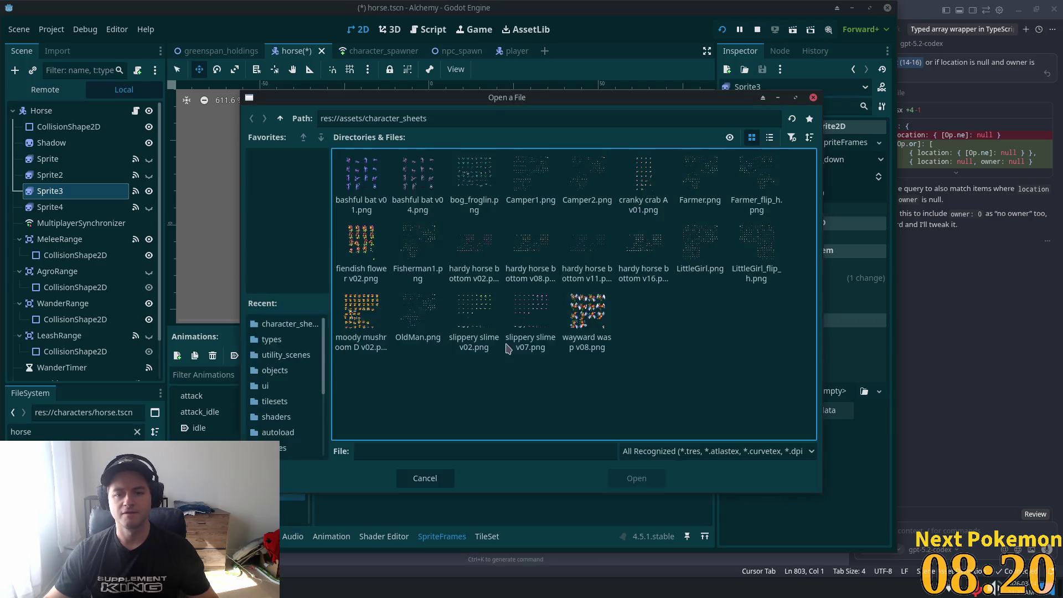
double_click(587, 247)
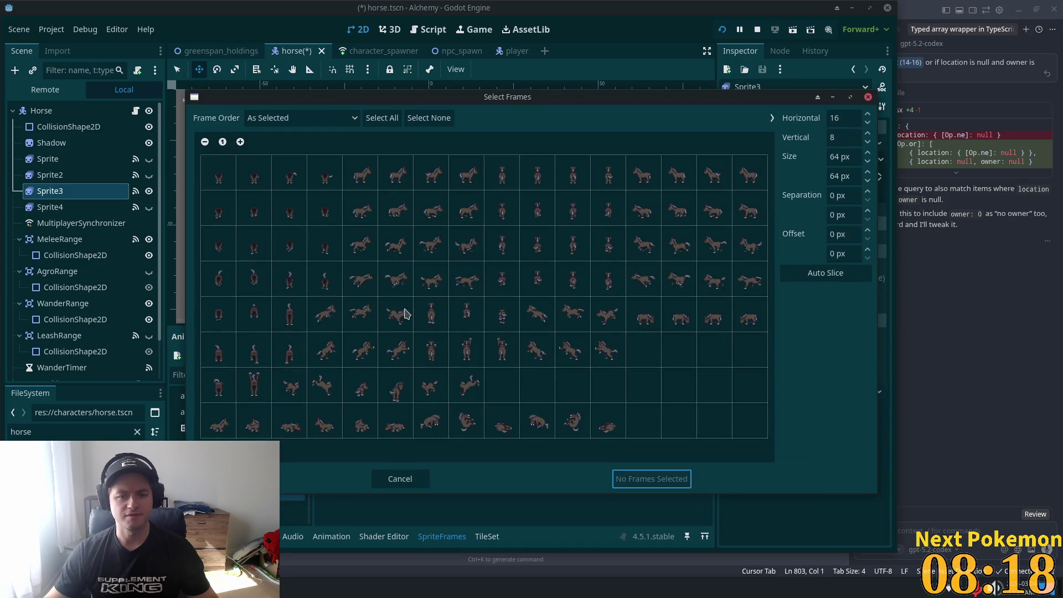
drag(362, 282, 467, 277)
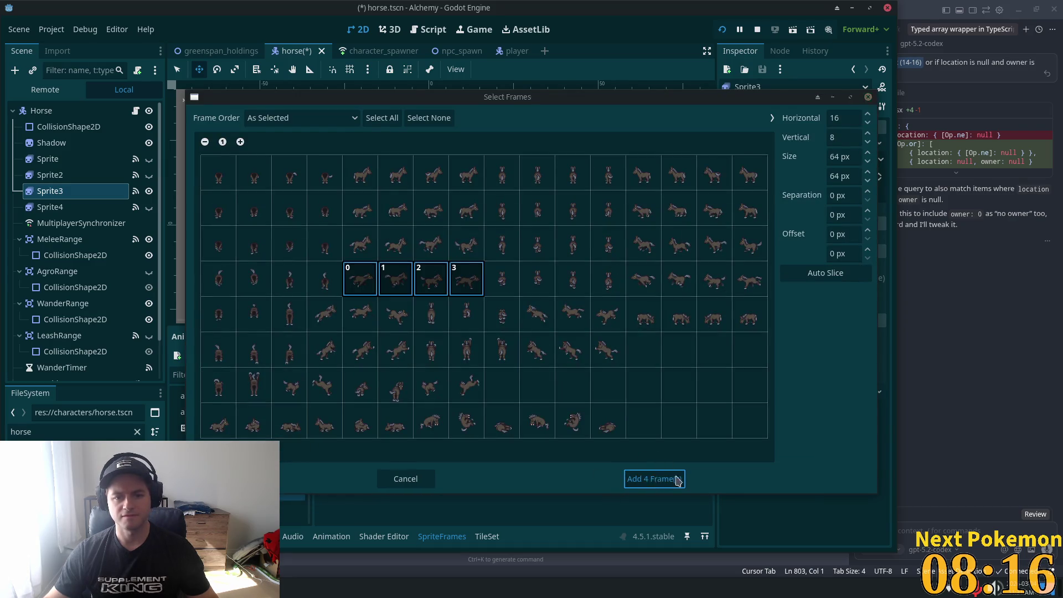
click(663, 479)
key(ctrl+s)
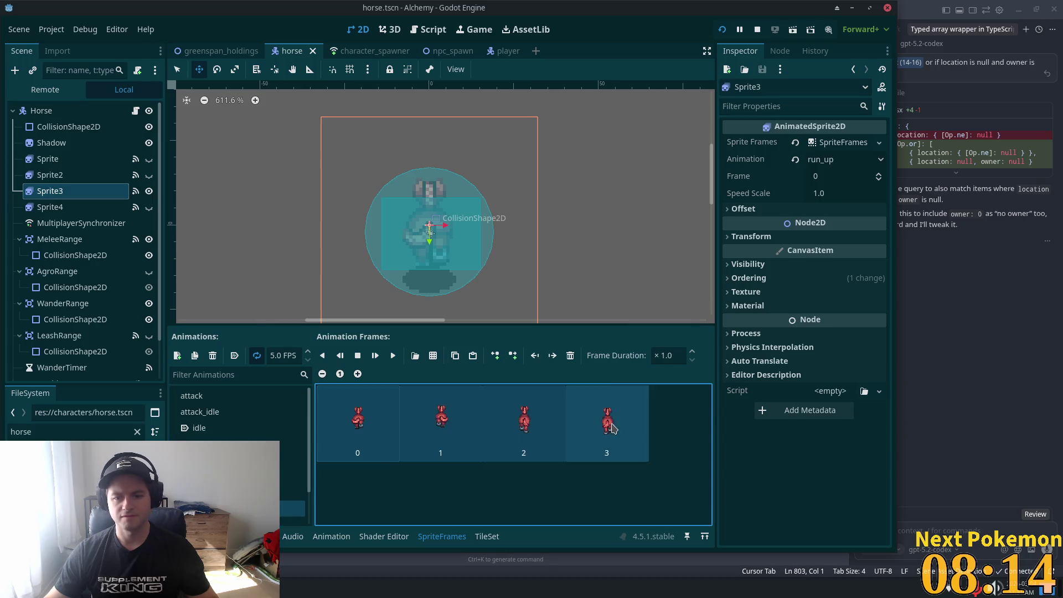
Give run_up four back-facing row-4 running frames, then delete one old walk frame
click(571, 356)
click(433, 355)
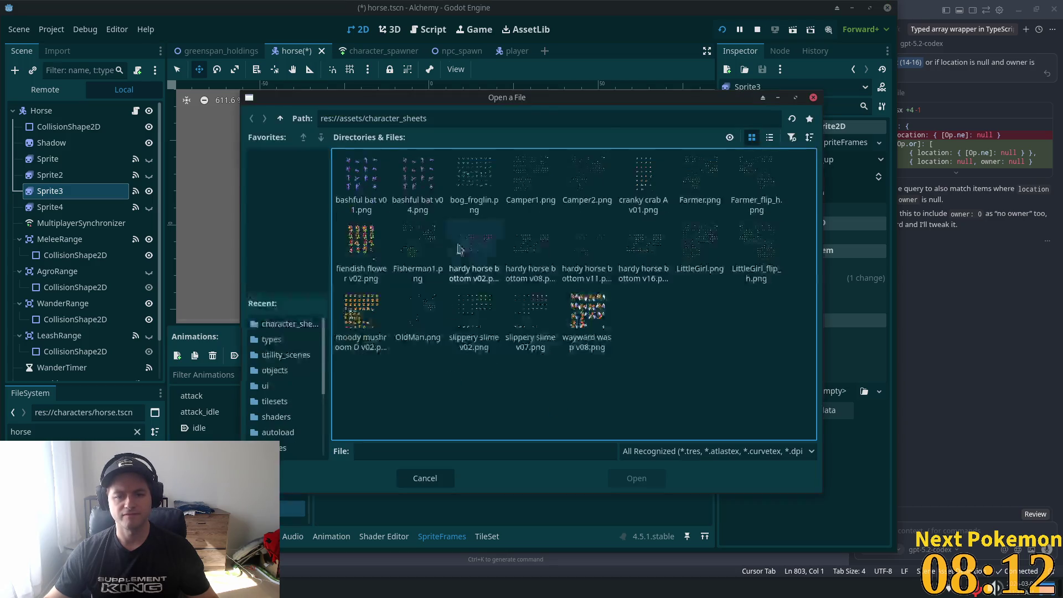
double_click(587, 252)
drag(502, 278, 608, 279)
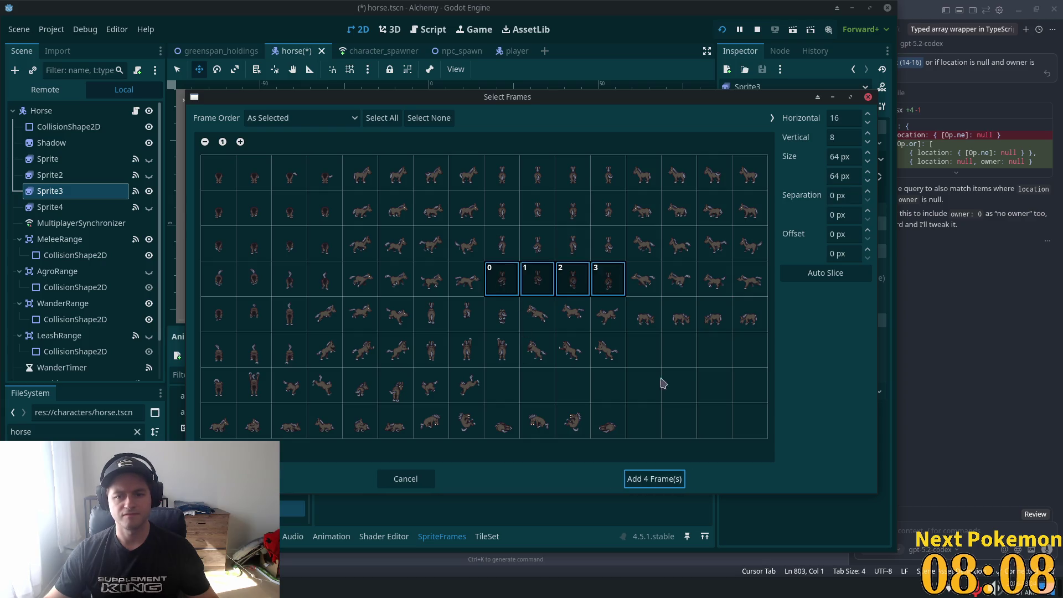
click(640, 480)
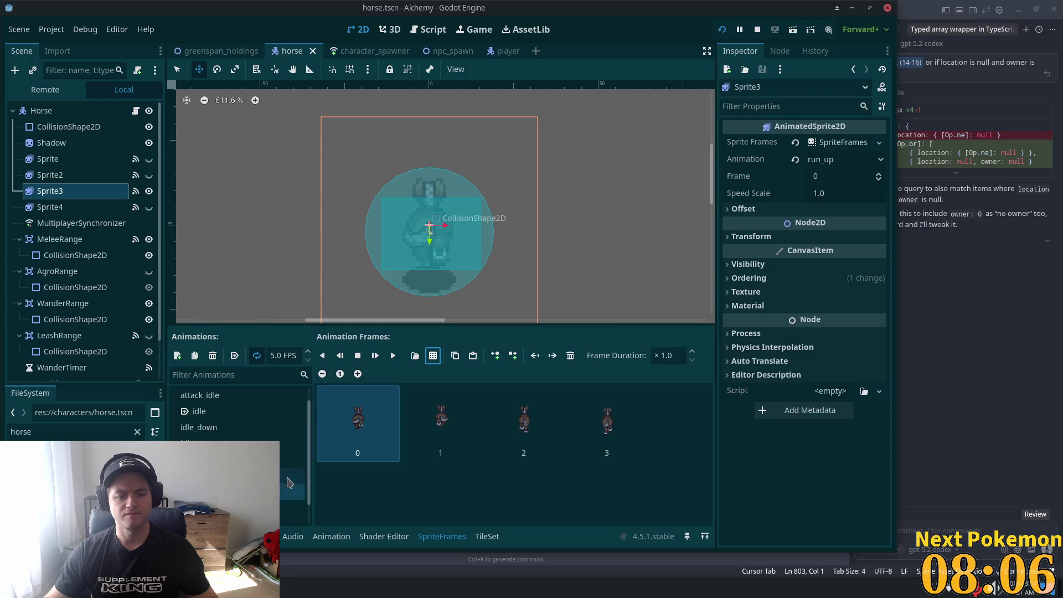
click(288, 483)
click(570, 356)
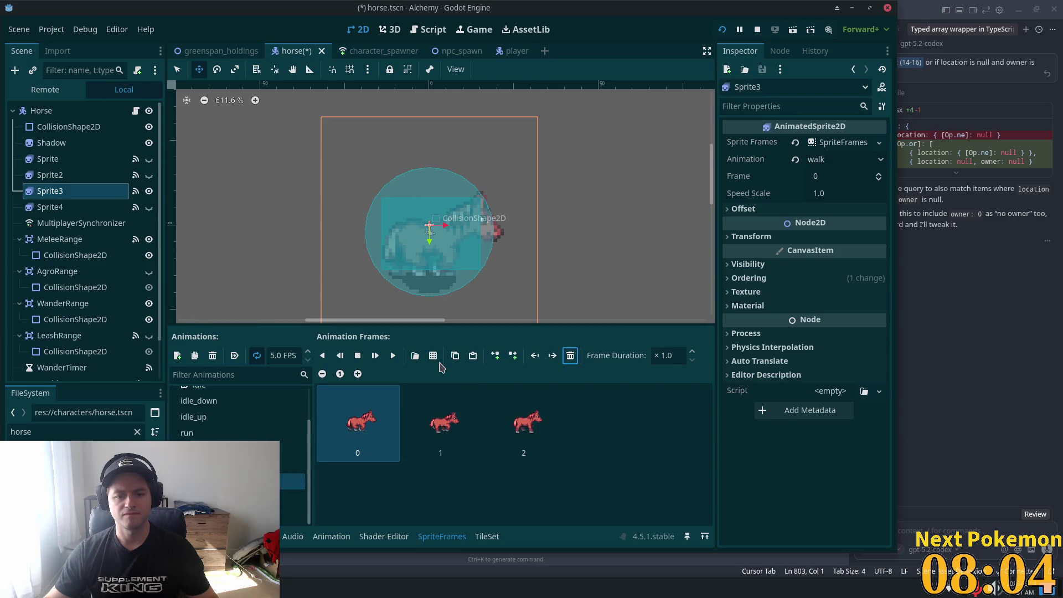
Add four row-2 walking frames from hardy horse bottom v11 to walk, save, and remove the old red ones
click(433, 355)
click(600, 257)
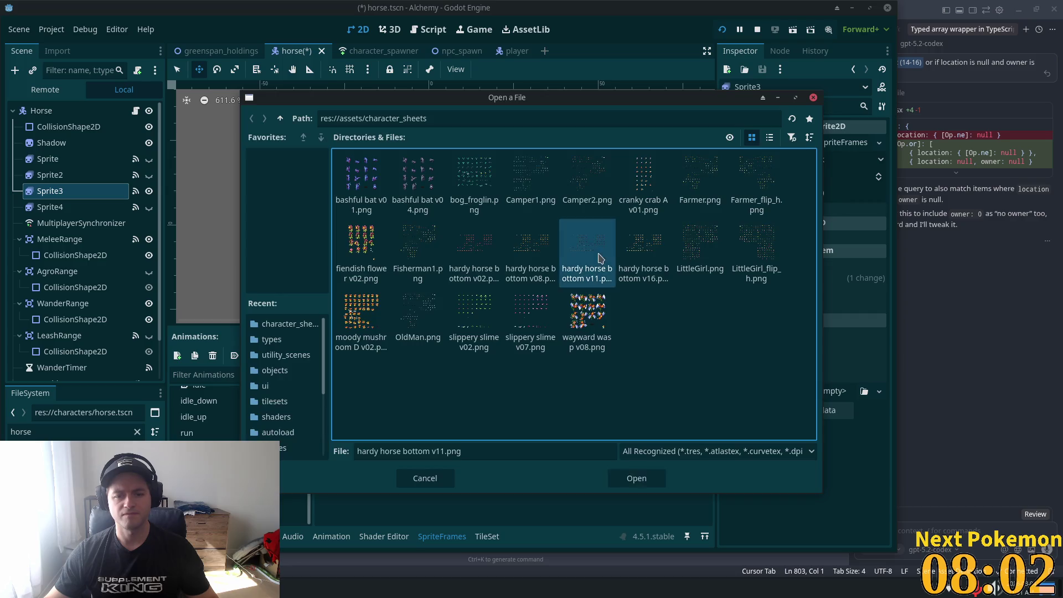
double_click(599, 257)
drag(359, 205, 463, 222)
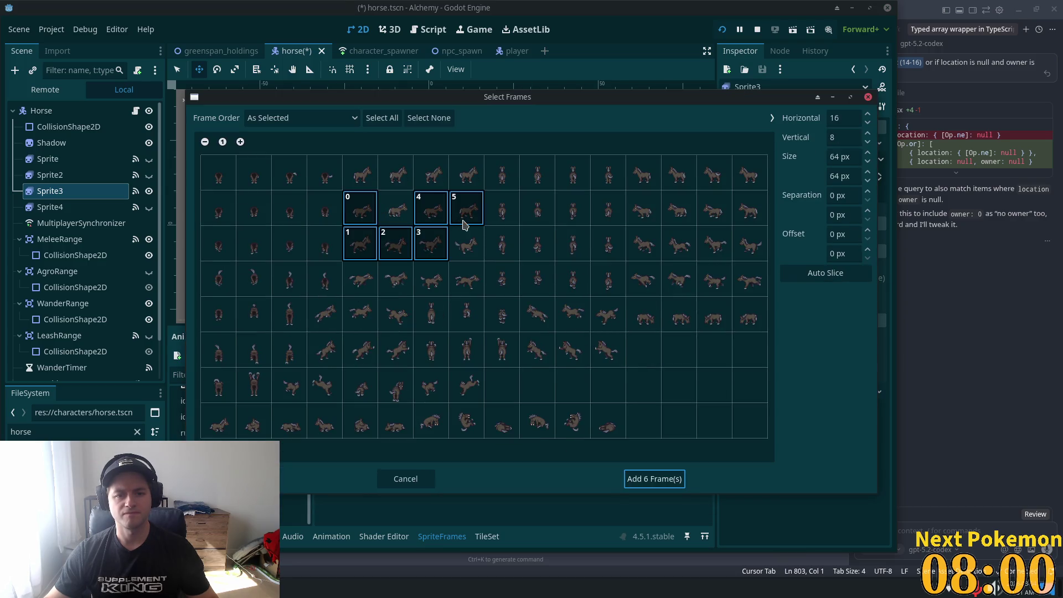
drag(374, 224, 466, 211)
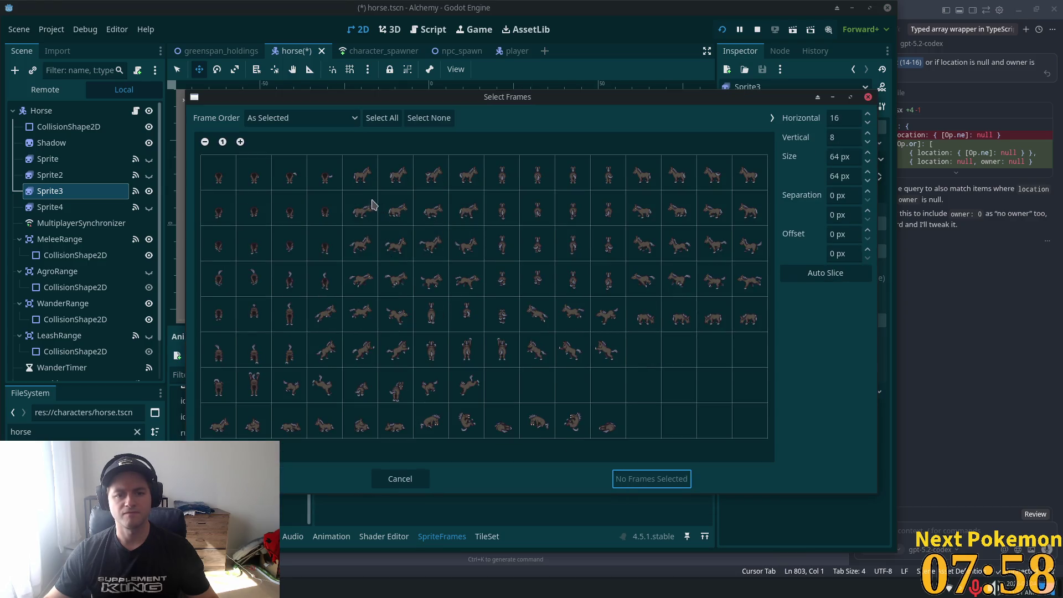
drag(374, 205, 470, 212)
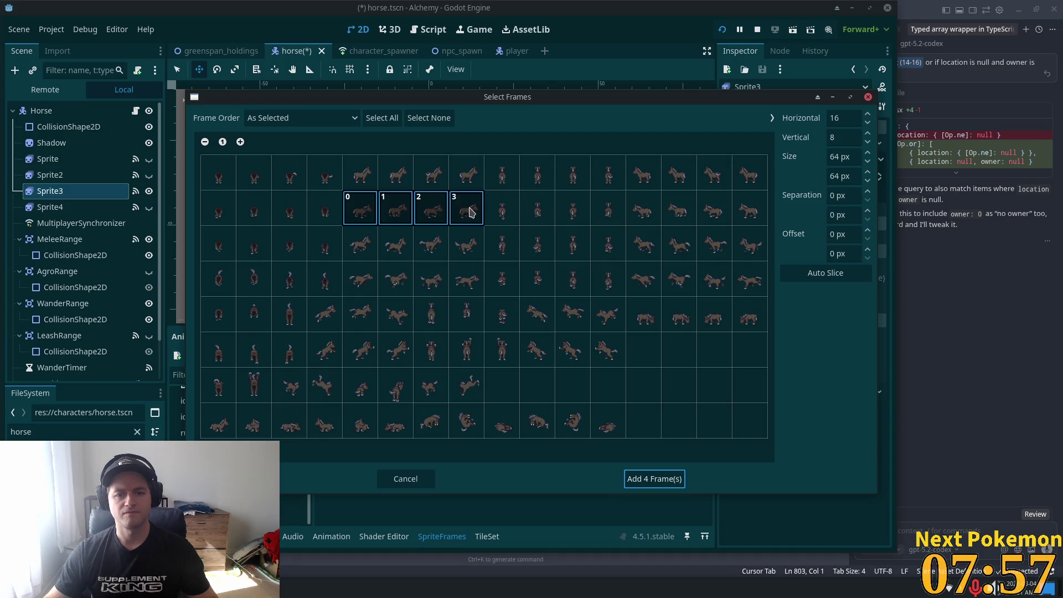
click(655, 479)
key(ctrl+s)
scroll(454, 464, down, 1)
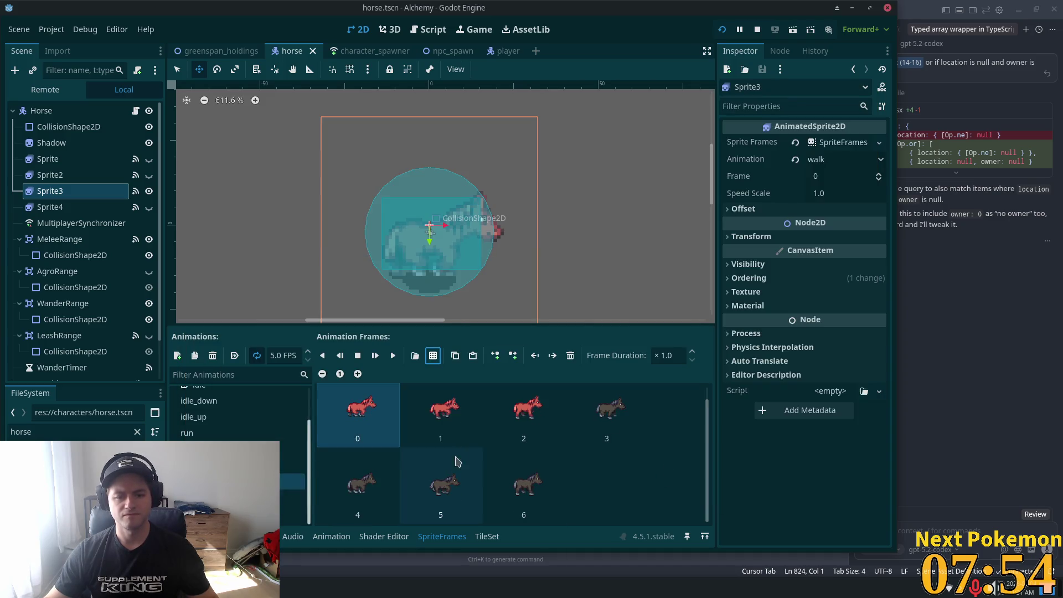
shift+click(538, 422)
click(570, 355)
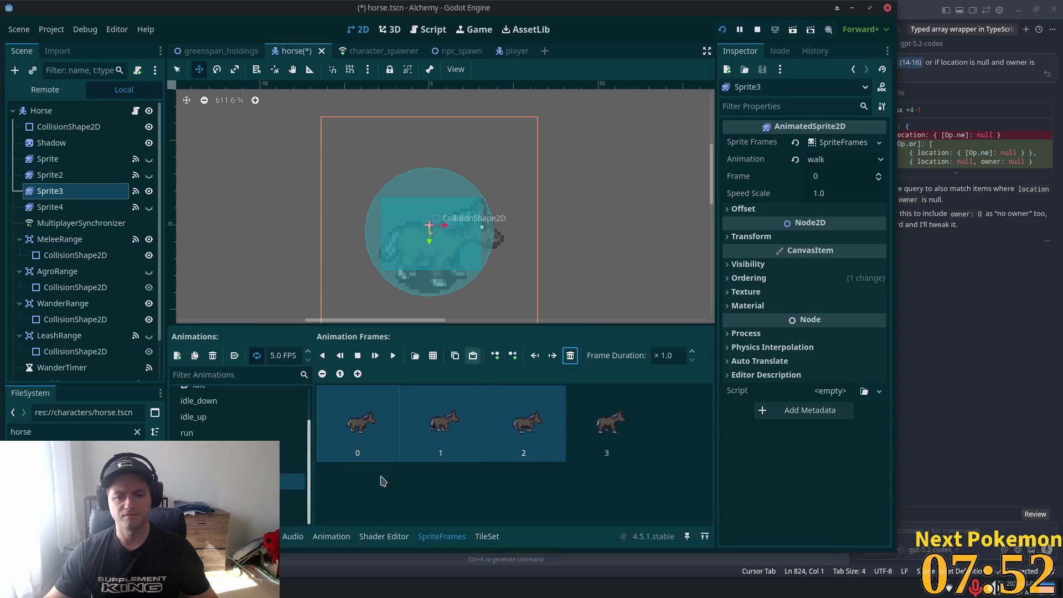
Replace walk_down's frames with four row-2 frames from hardy horse bottom v11.png
click(293, 497)
shift+click(606, 429)
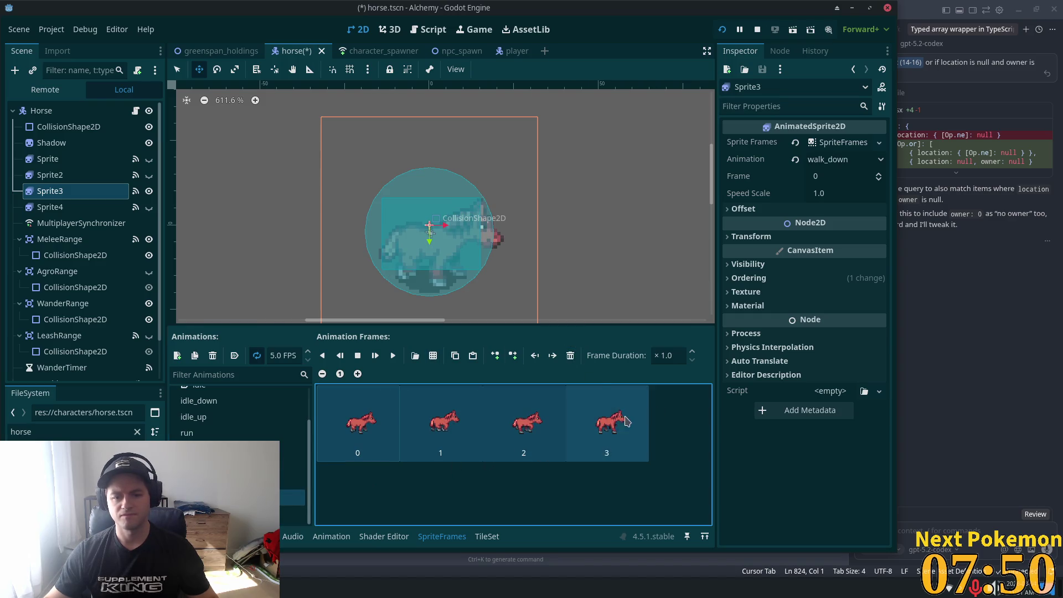
click(570, 355)
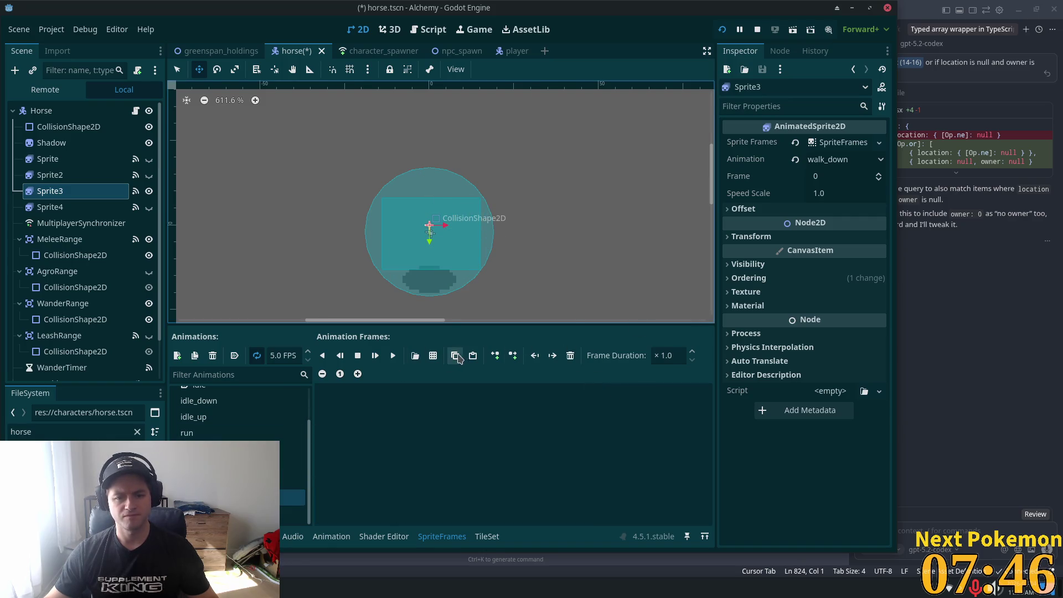
click(433, 355)
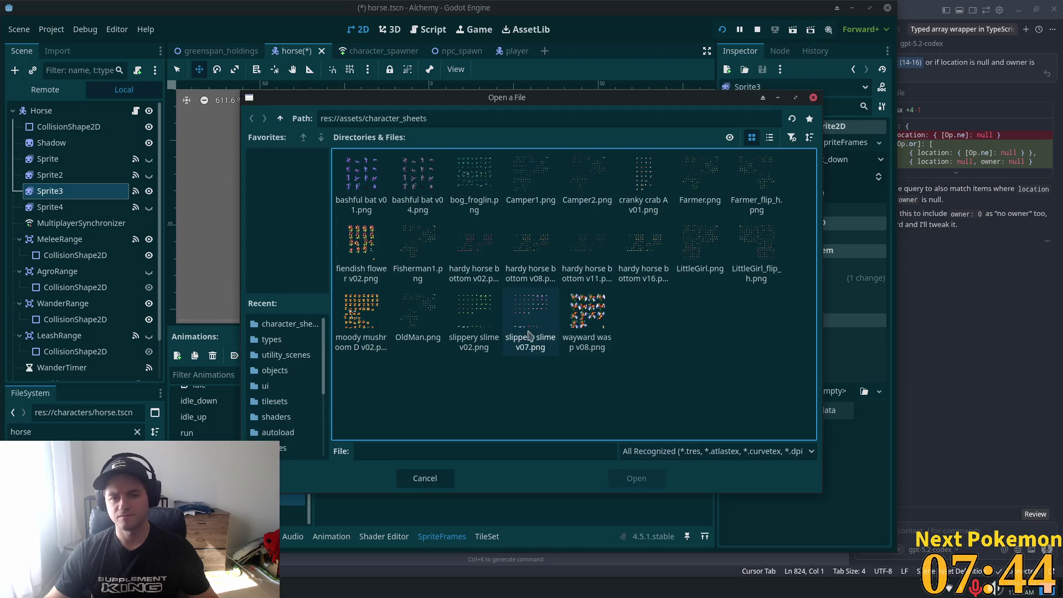
double_click(589, 257)
drag(360, 209, 465, 208)
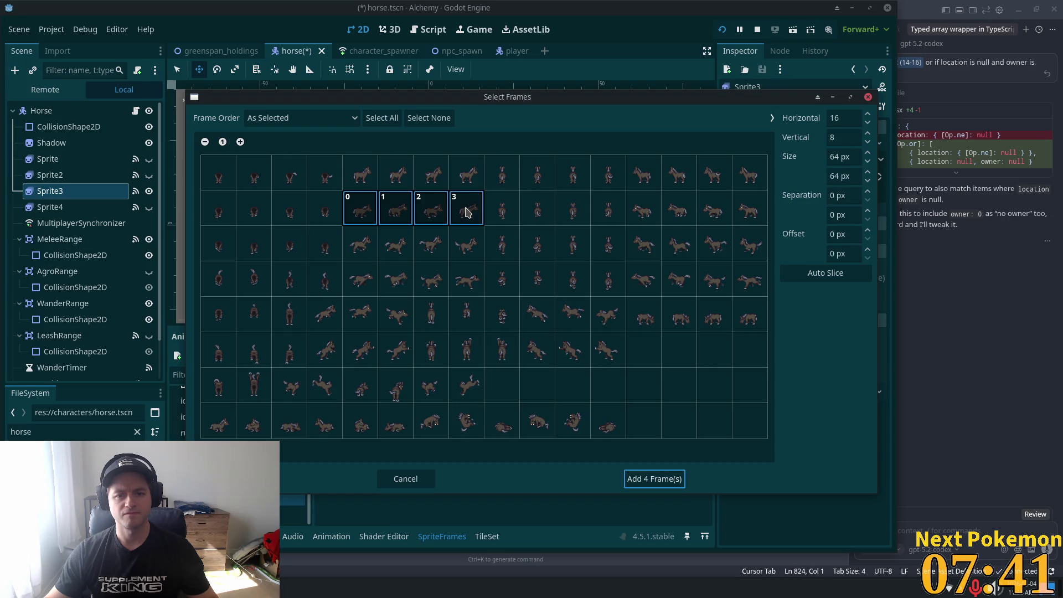
click(635, 478)
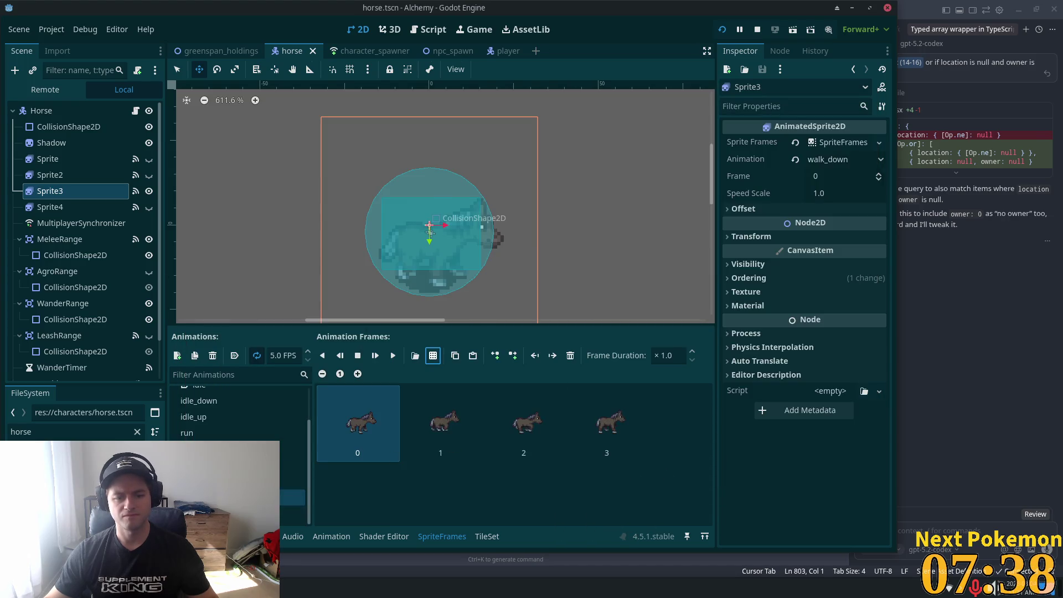
Replace walk_up's frames with four row-2 frames from hardy horse bottom v08.png
click(233, 513)
click(441, 424)
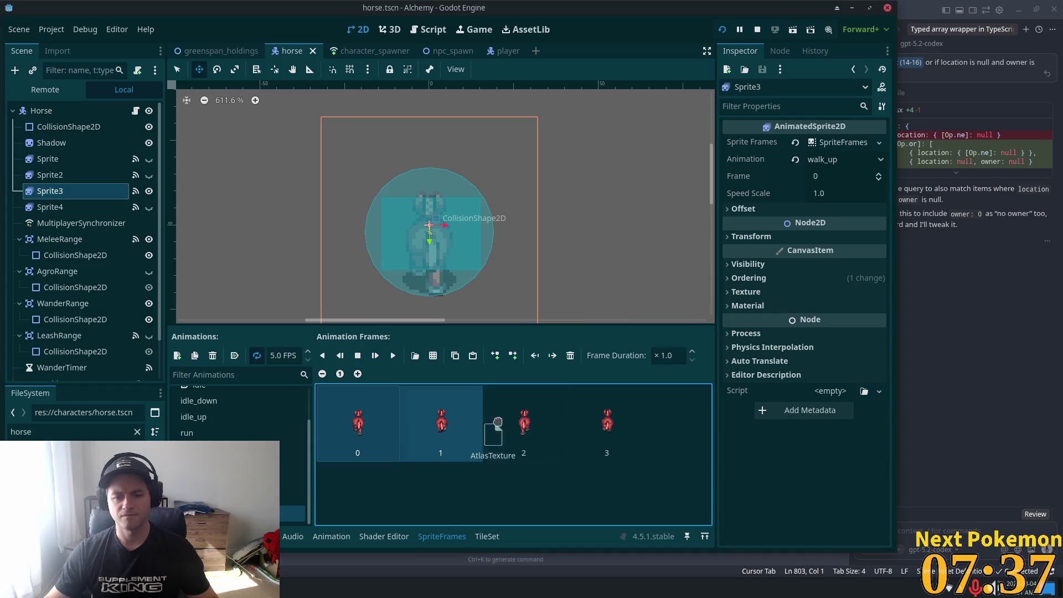
shift+click(605, 424)
click(570, 357)
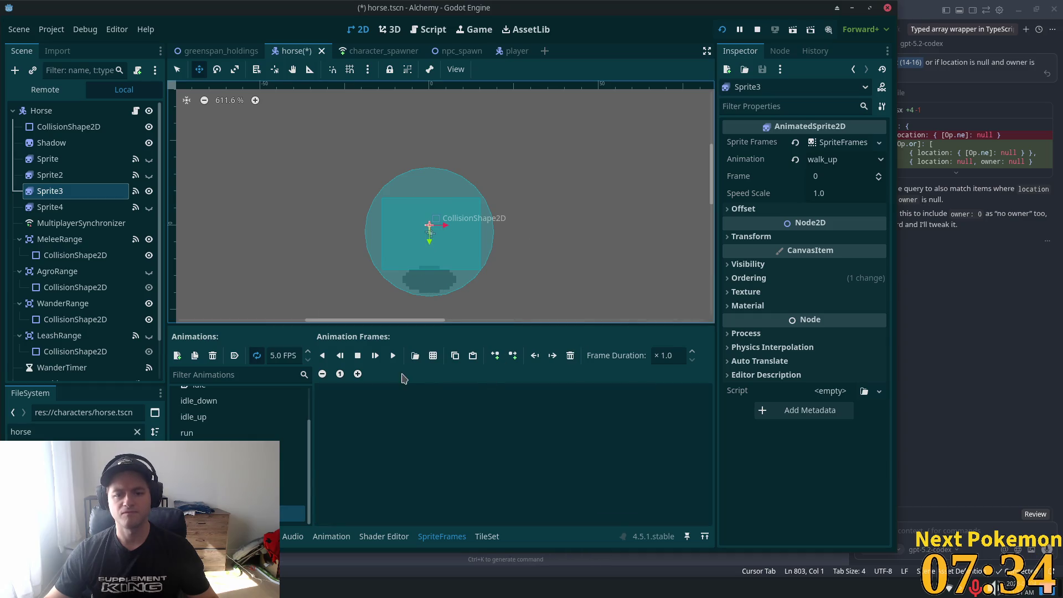
click(433, 355)
double_click(534, 253)
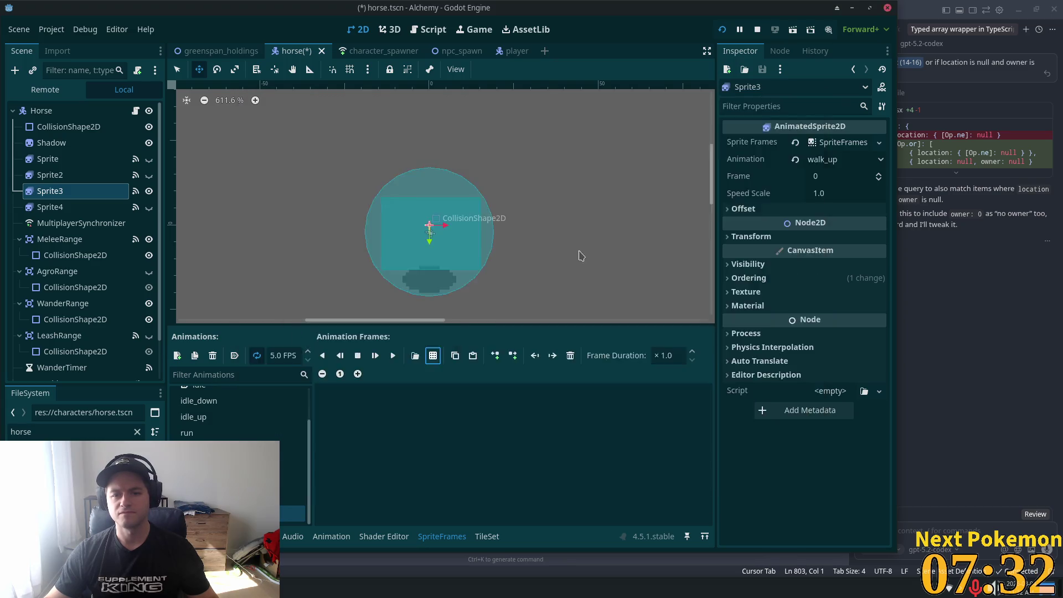
drag(506, 213, 612, 210)
click(642, 481)
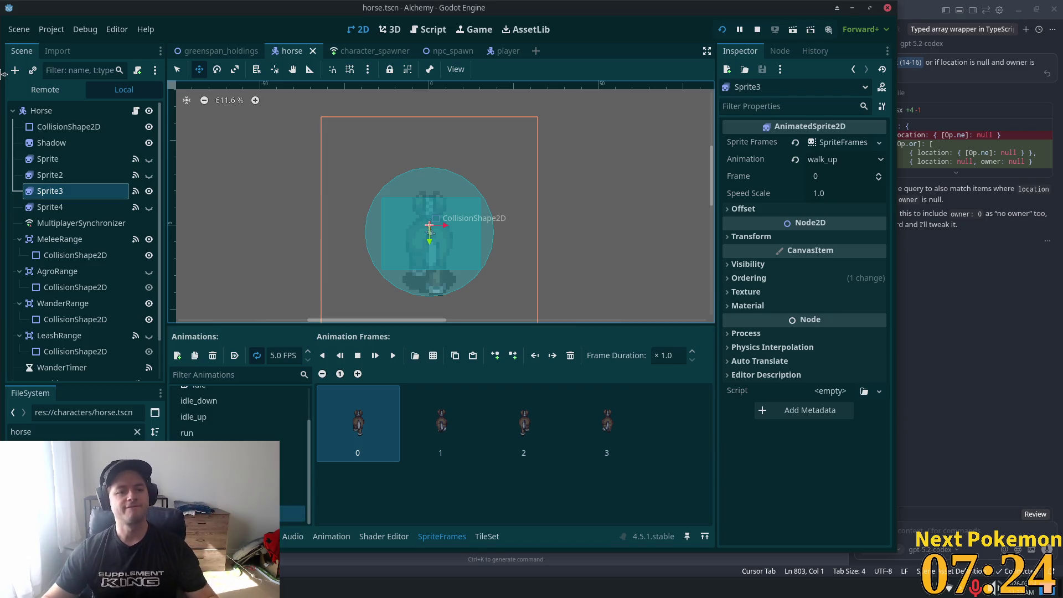
Add a Sprites element on Horse holding Sprite3, then hide Sprite3 on the canvas
click(77, 114)
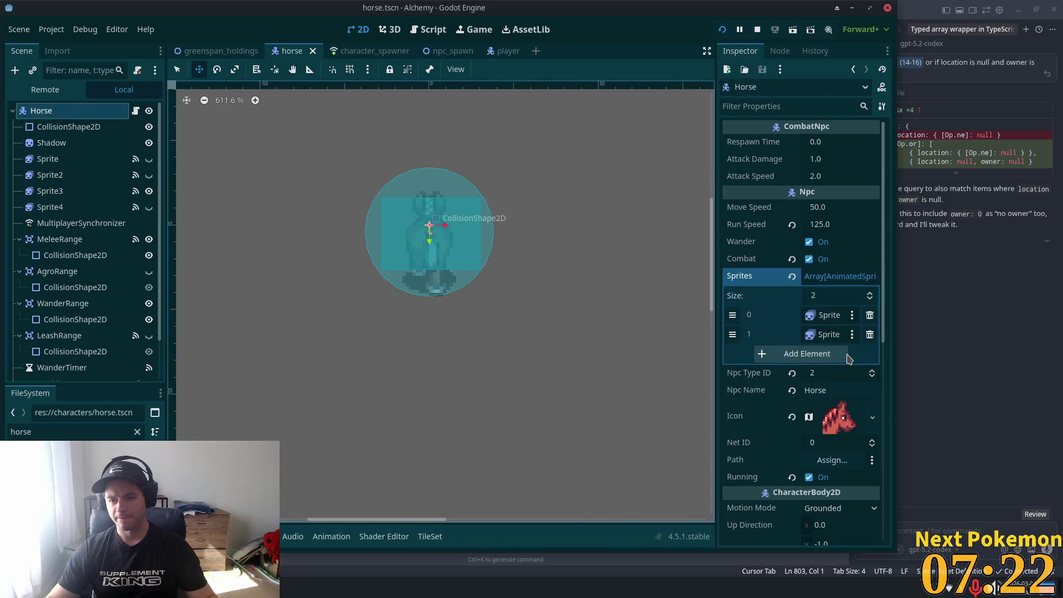
click(806, 355)
mouse_move(55, 191)
mouse_down()
mouse_move(830, 337)
mouse_move(824, 354)
mouse_up()
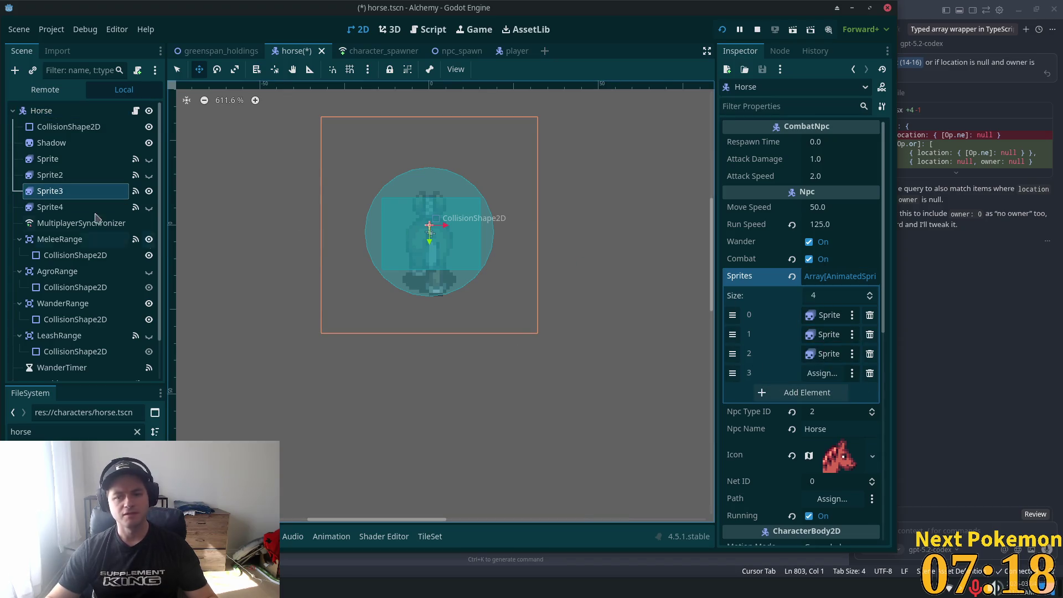
click(55, 191)
click(56, 206)
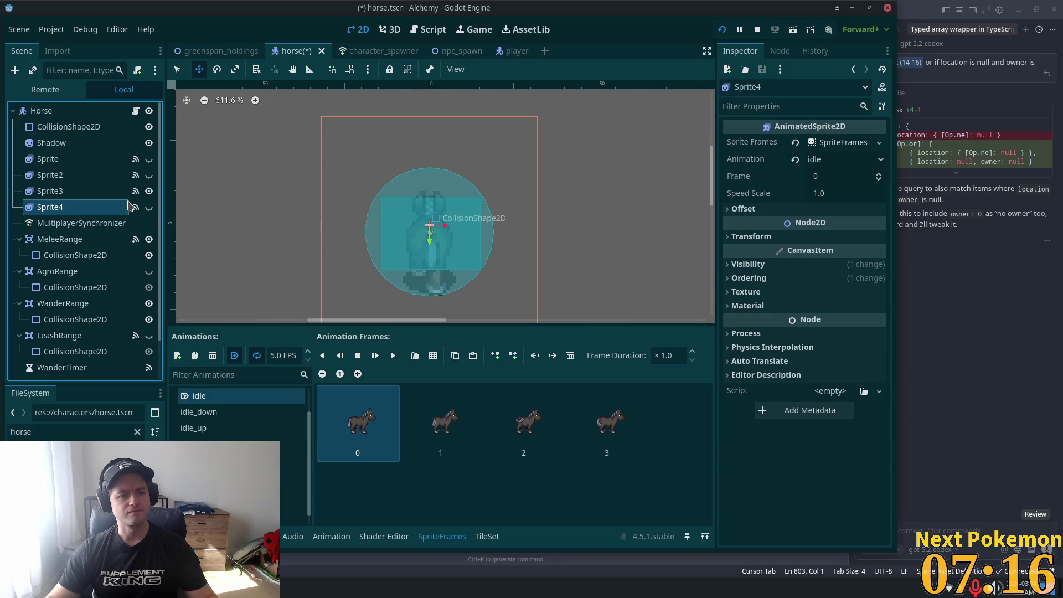
Select Sprite4 and make it visible on the canvas
click(149, 191)
click(150, 207)
click(150, 207)
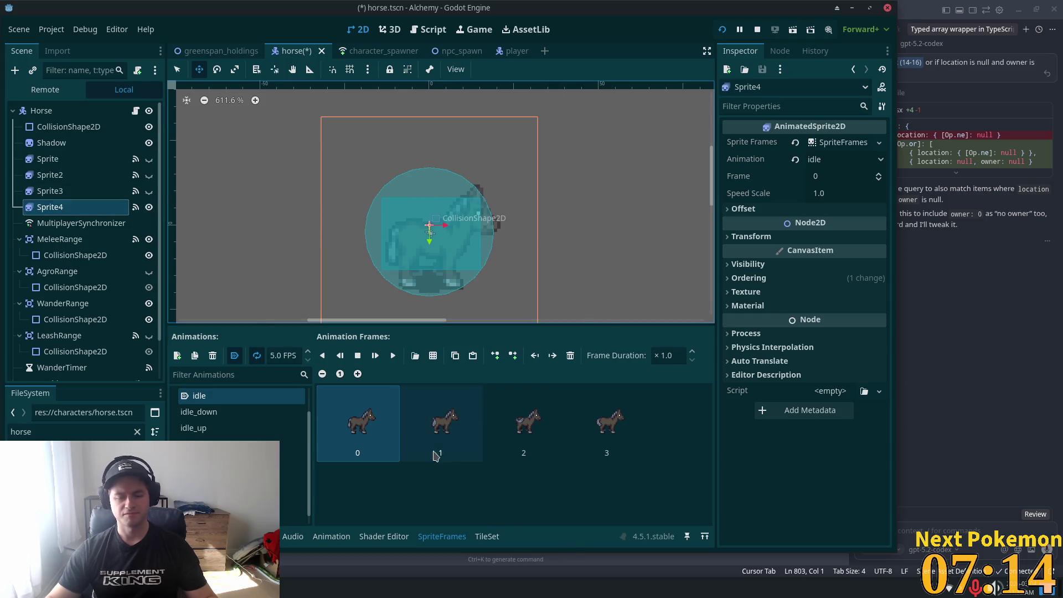
scroll(293, 446, up, 2)
Replace attack's old frames with three row-6 attacking frames from a tan hardy horse sheet
click(243, 395)
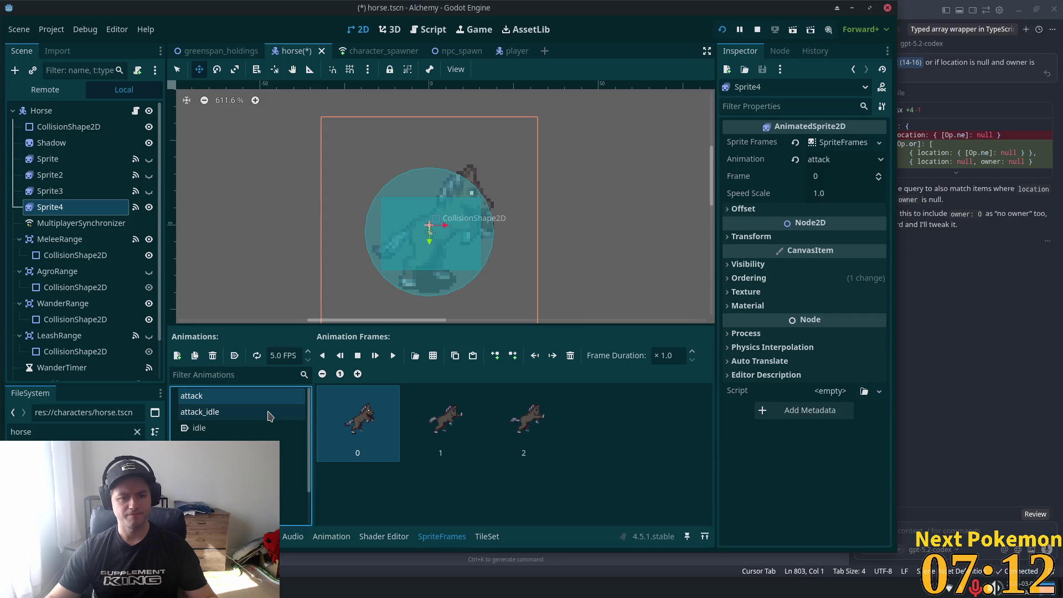
shift+click(525, 421)
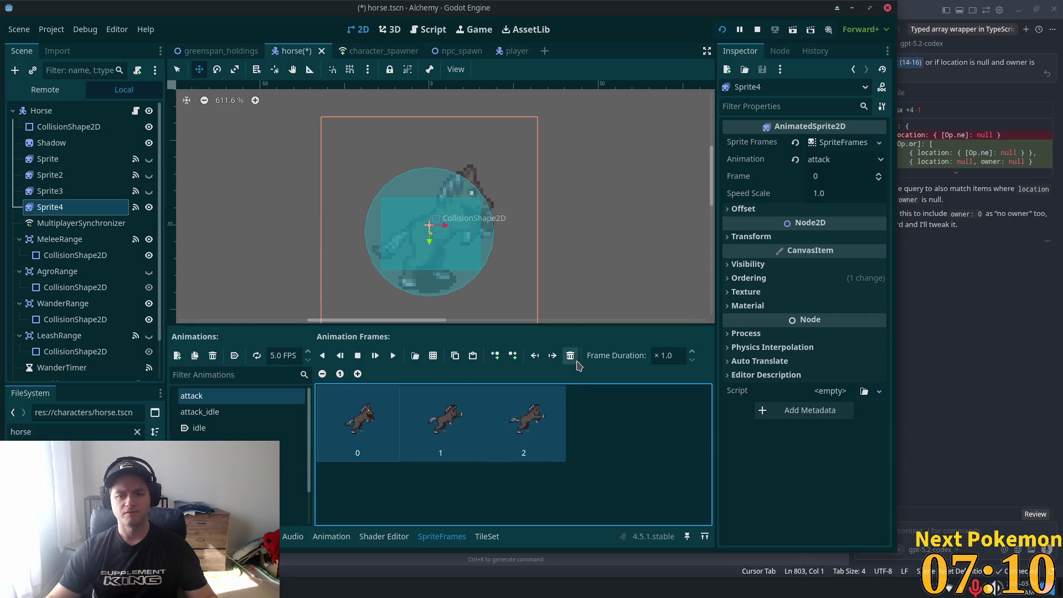
click(570, 355)
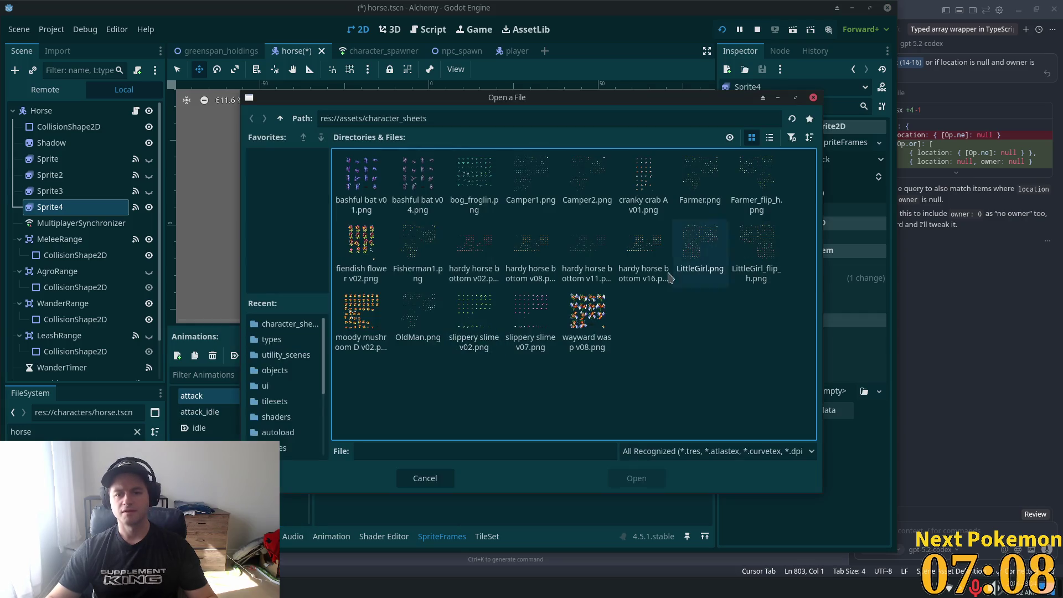
click(644, 243)
click(636, 477)
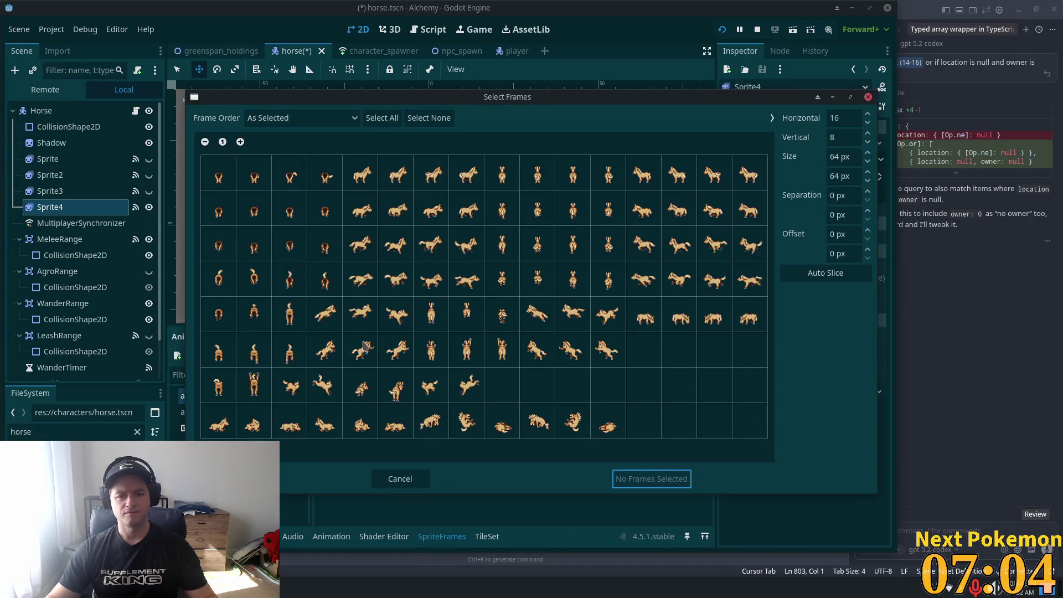
drag(316, 353, 390, 360)
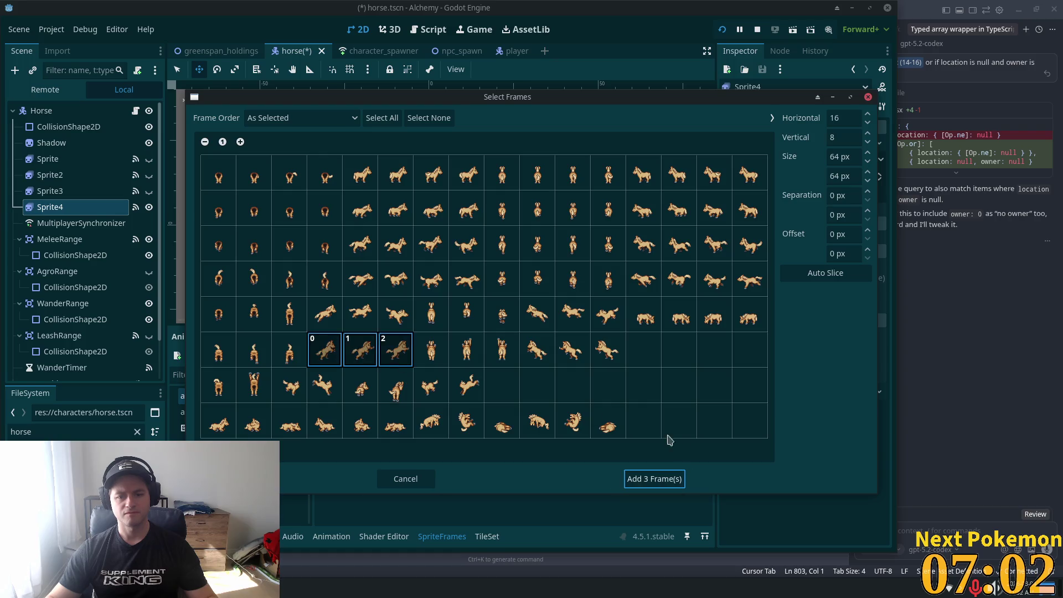
click(656, 480)
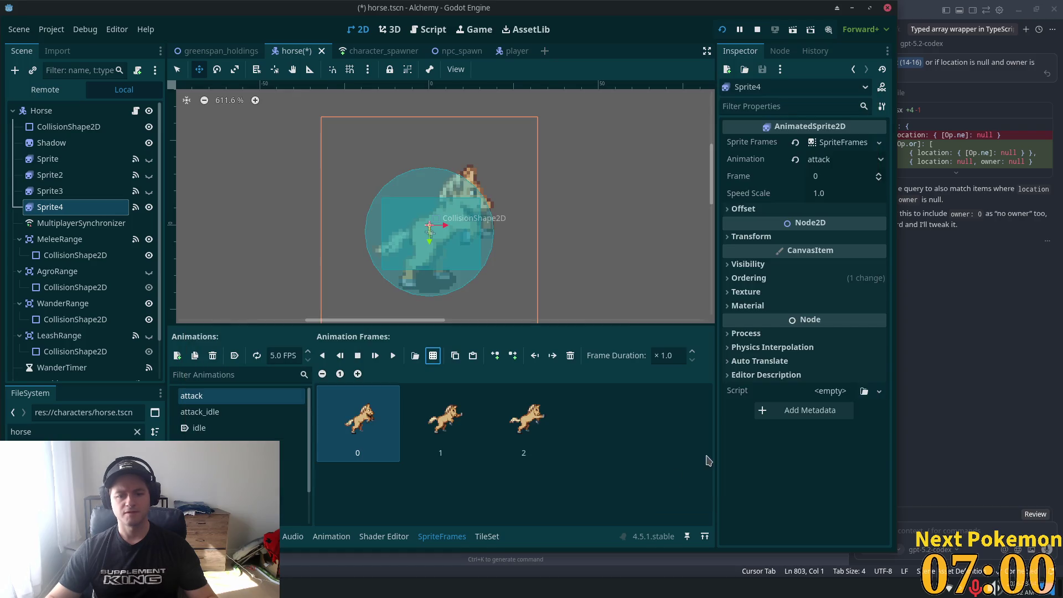
shift+click(495, 457)
Replace attack_idle's frames with four top-row frames from hardy horse bottom v16.png
click(199, 411)
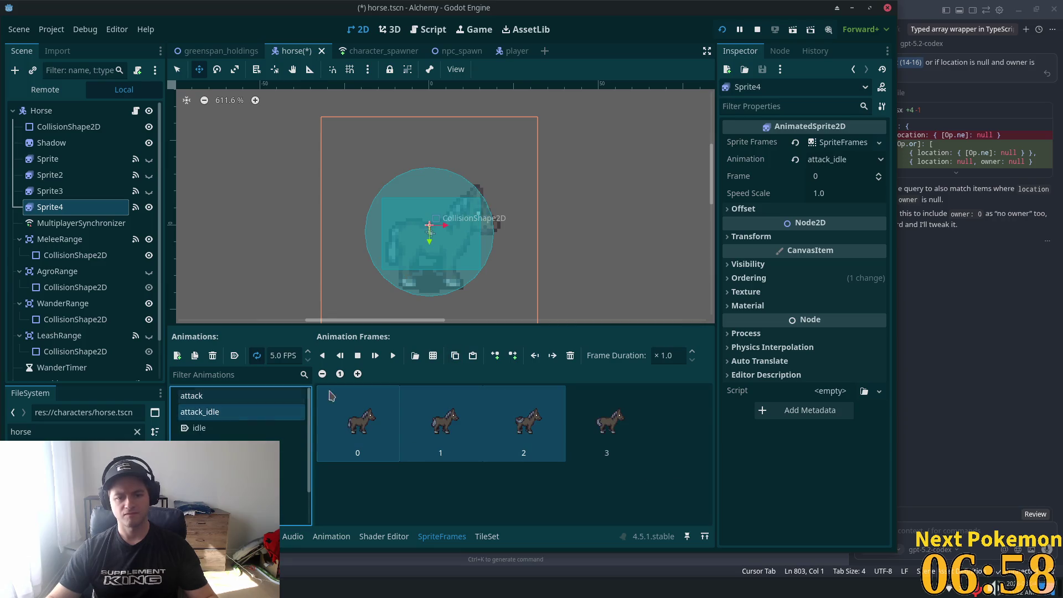
click(569, 356)
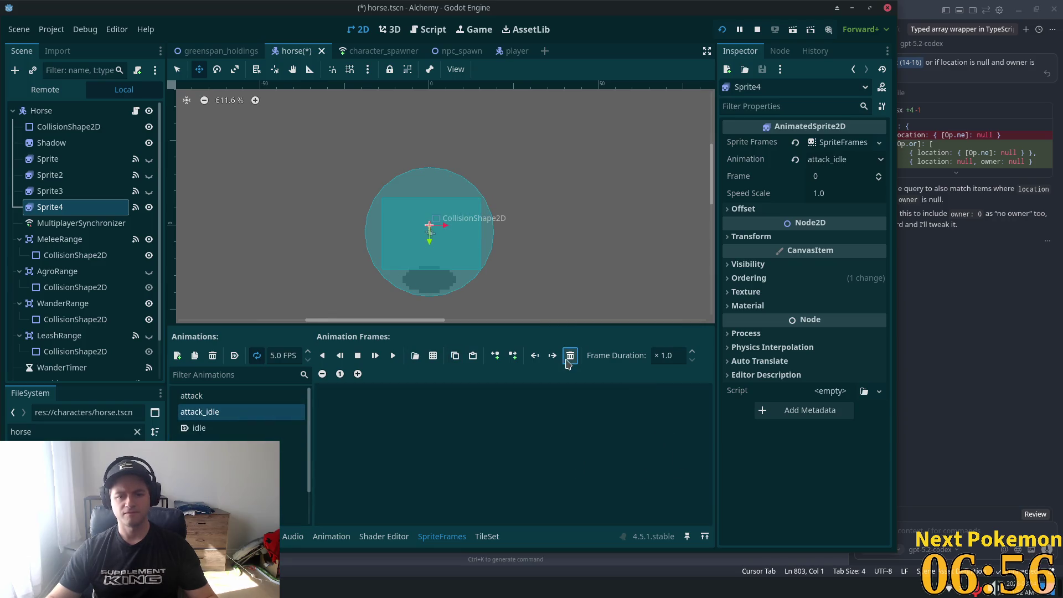
click(431, 358)
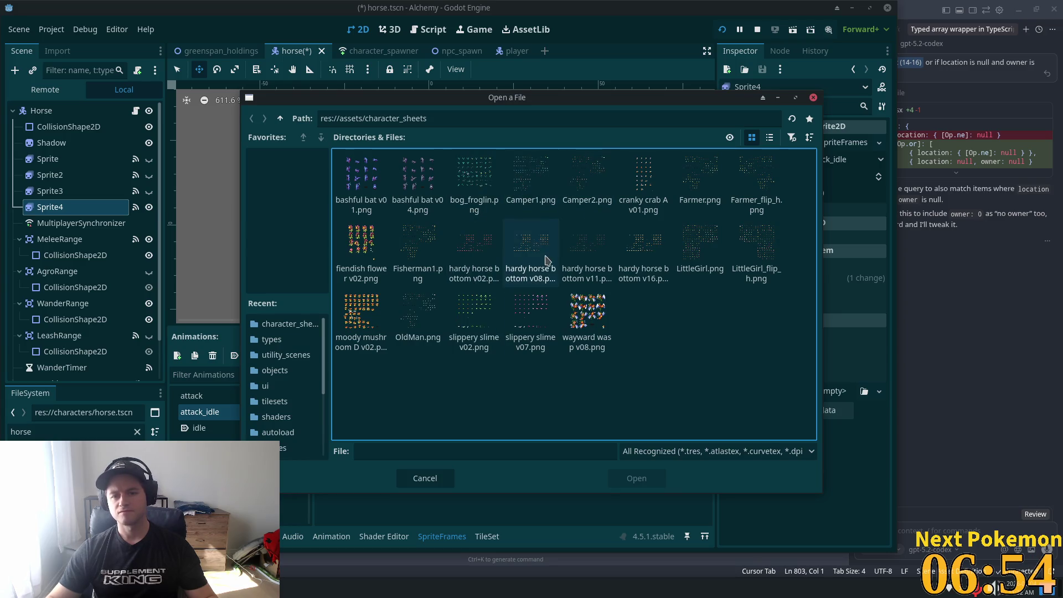
double_click(636, 238)
drag(371, 174, 477, 180)
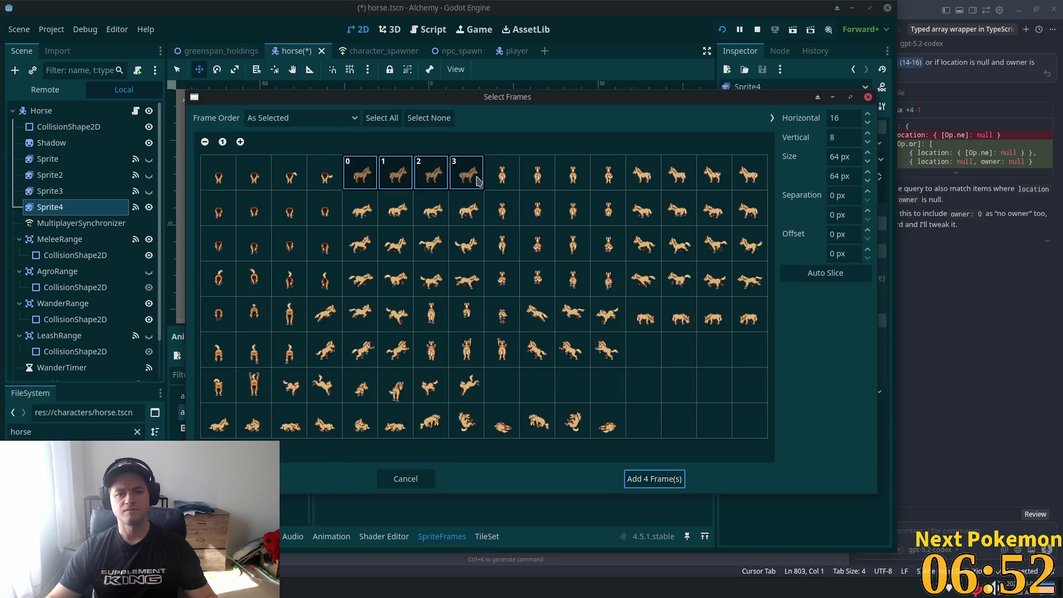
click(647, 479)
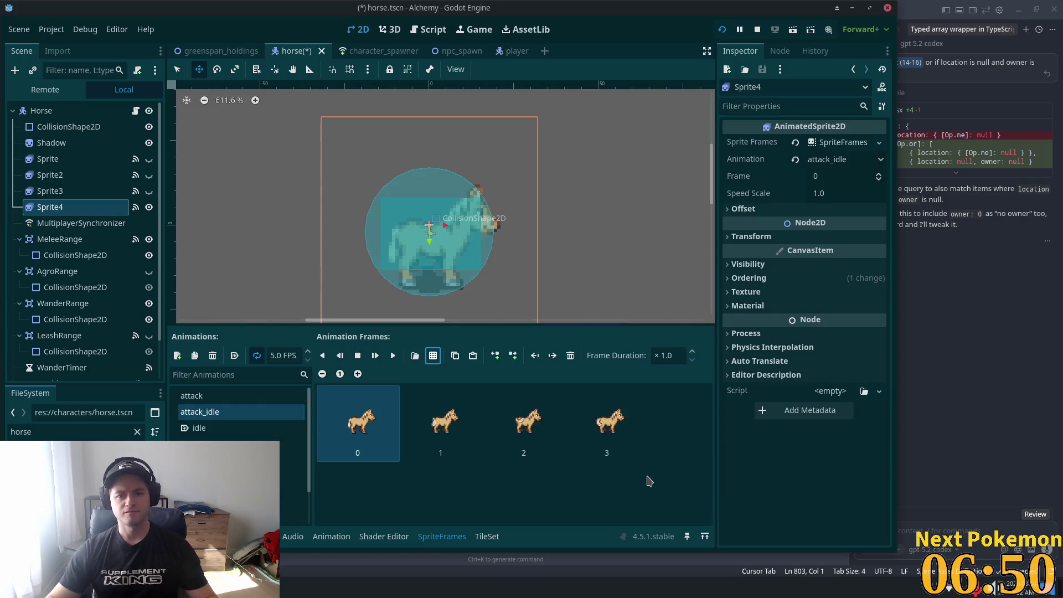
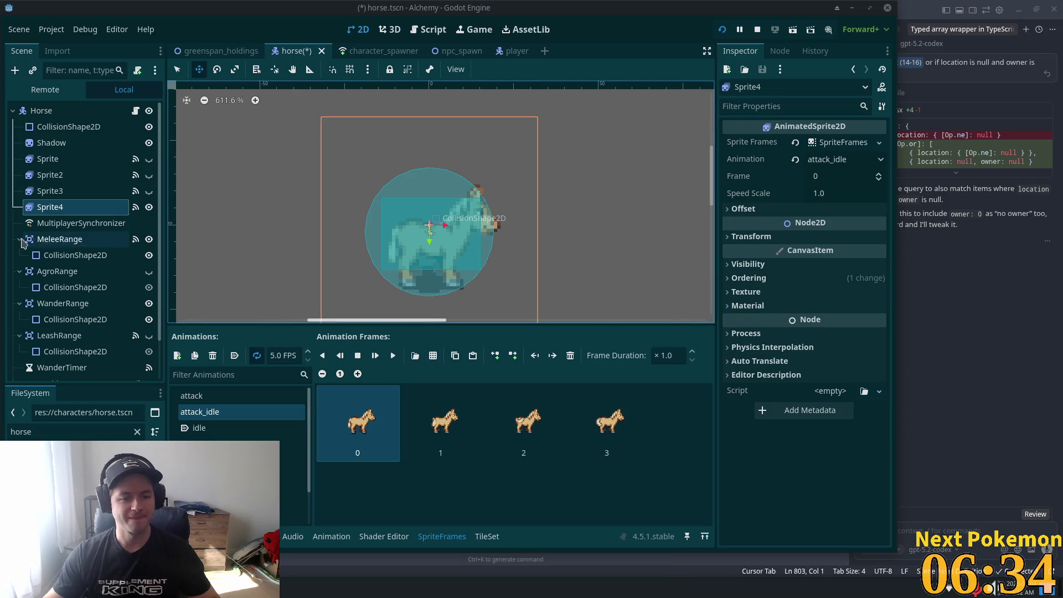
Delete the dark horse frames from the idle and idle_down animations
click(212, 415)
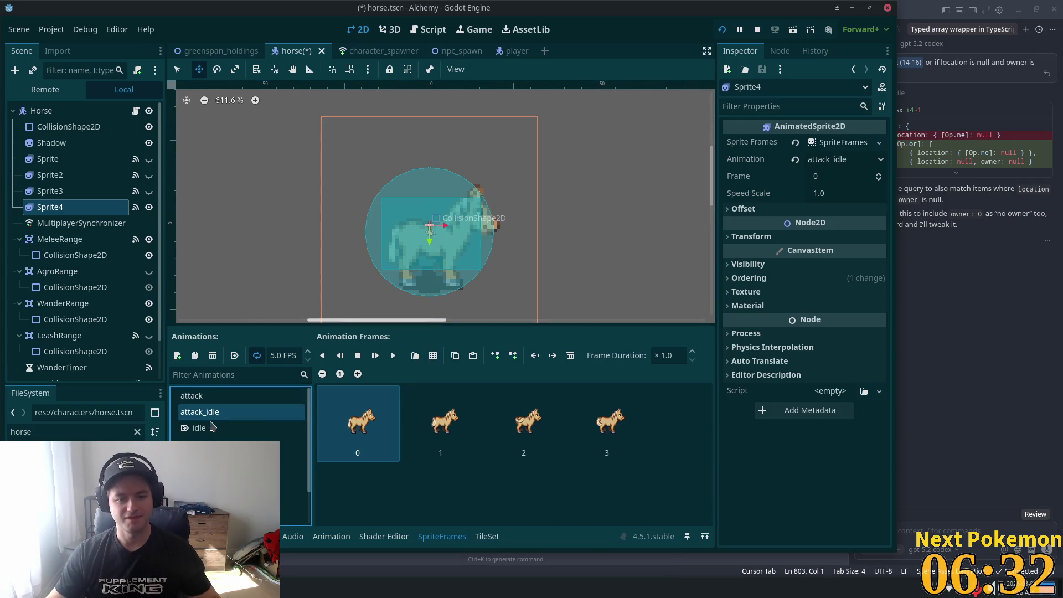
shift+click(618, 438)
key(Down)
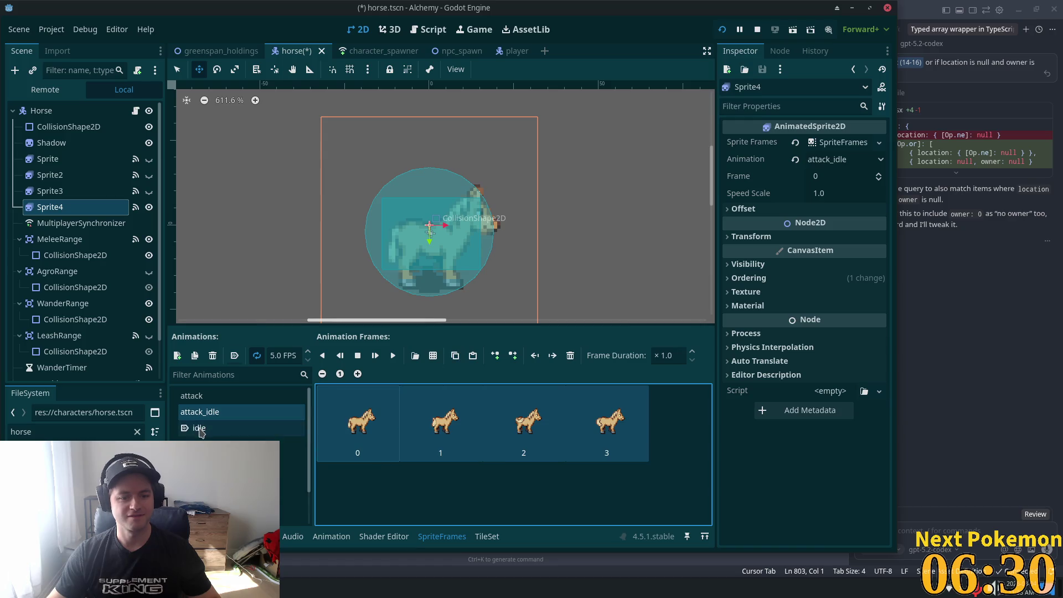
click(571, 356)
click(239, 436)
key(Down)
shift+click(627, 442)
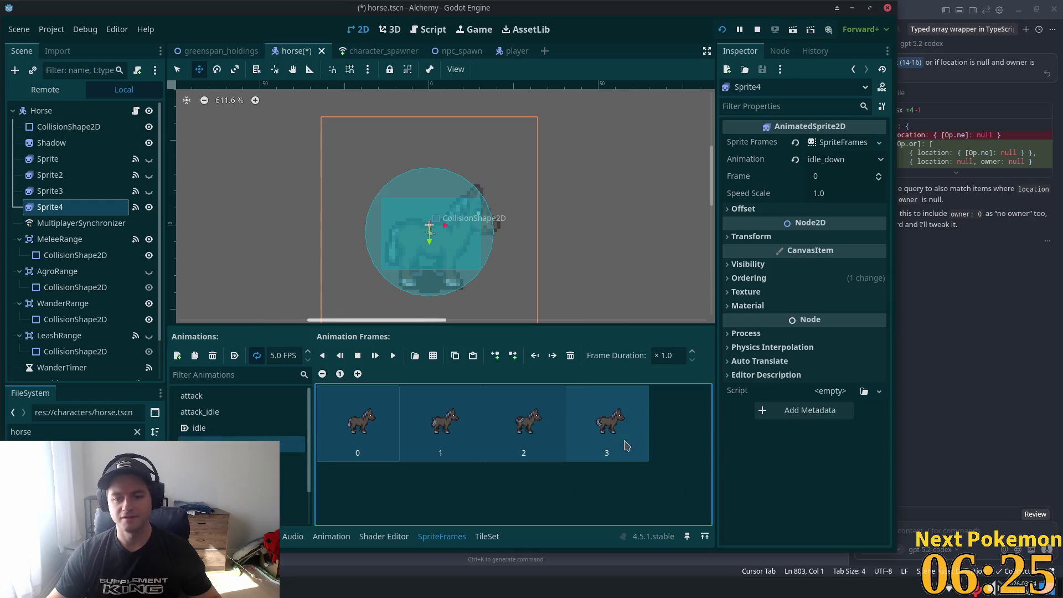
click(570, 356)
Replace idle_up's frames with four back-view tan horse frames from the sheet's top row, and save
click(280, 461)
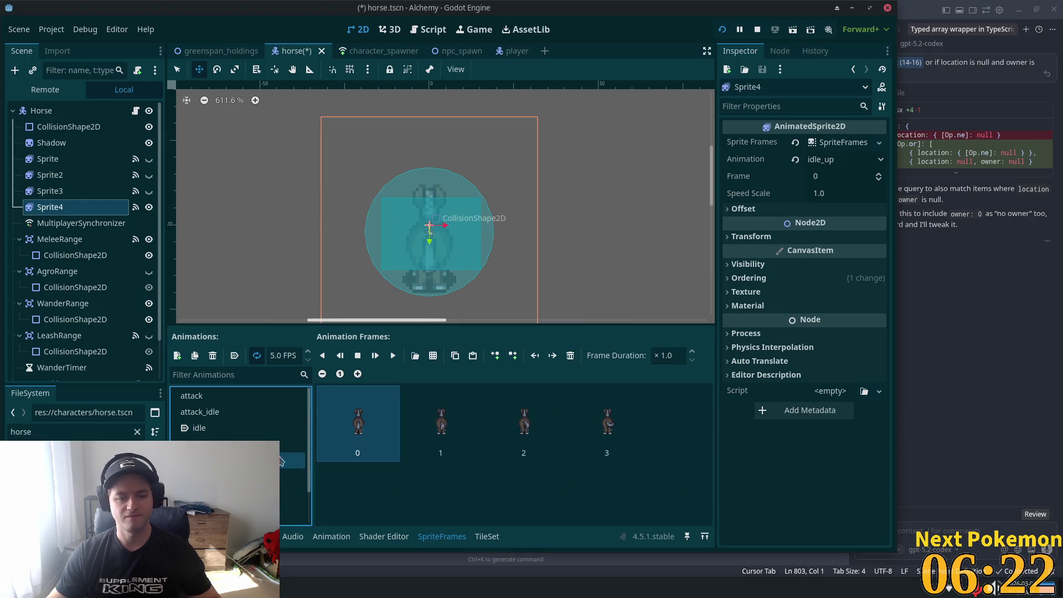
shift+click(595, 428)
click(571, 356)
click(433, 356)
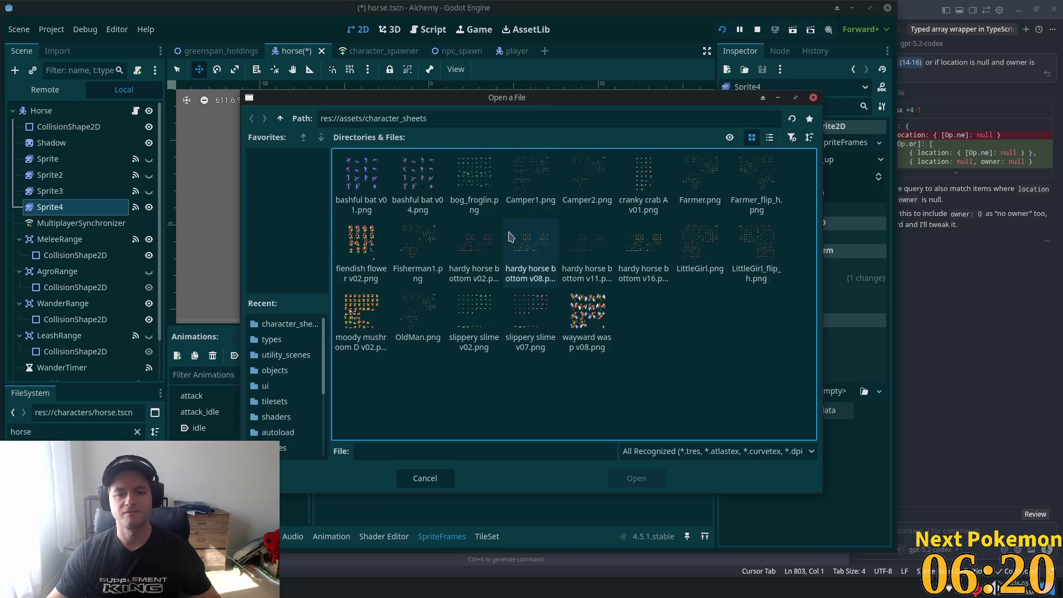
double_click(643, 235)
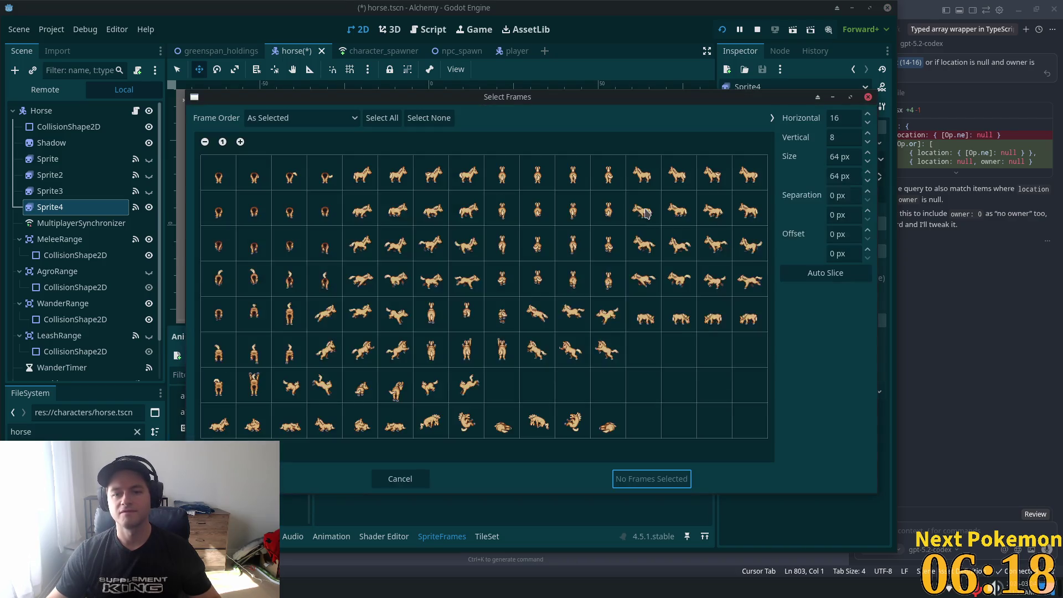
drag(502, 186, 607, 180)
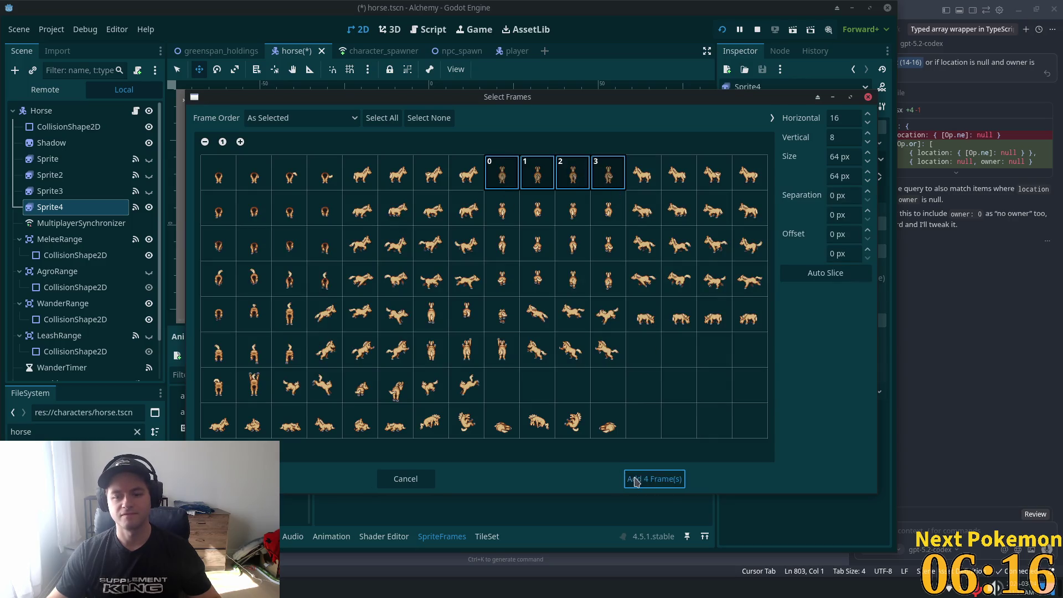
click(636, 482)
key(ctrl+s)
Replace the run animation's frames with four side-view tan running frames, and save
click(238, 476)
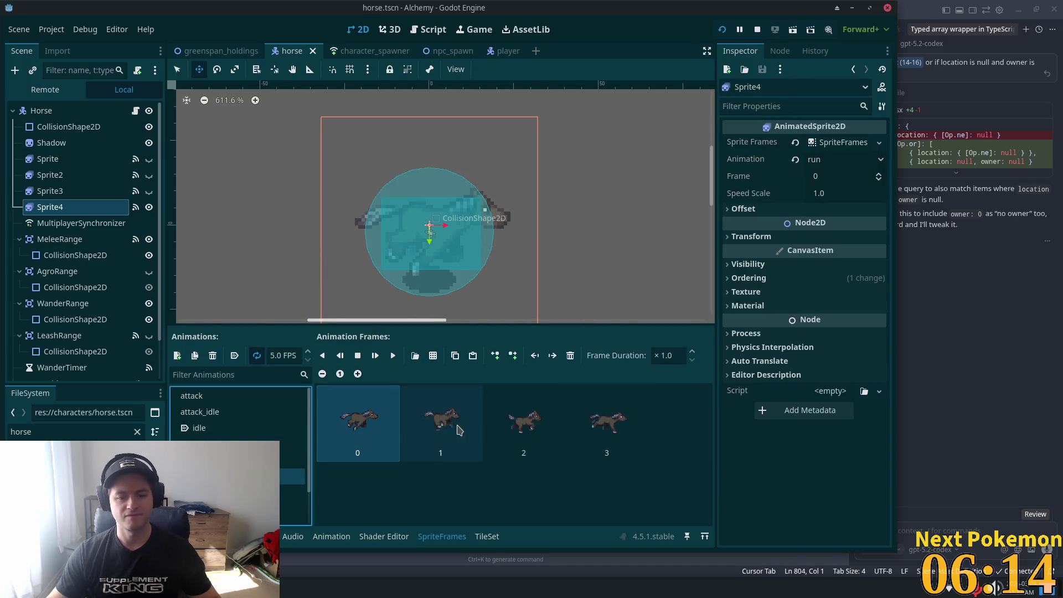
shift+click(612, 424)
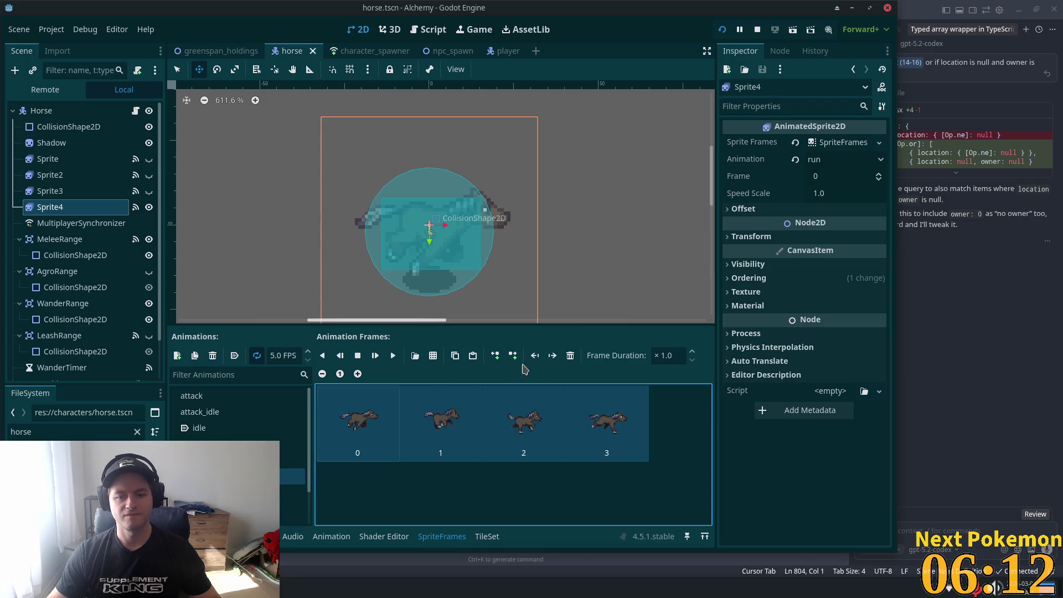
click(570, 355)
click(433, 355)
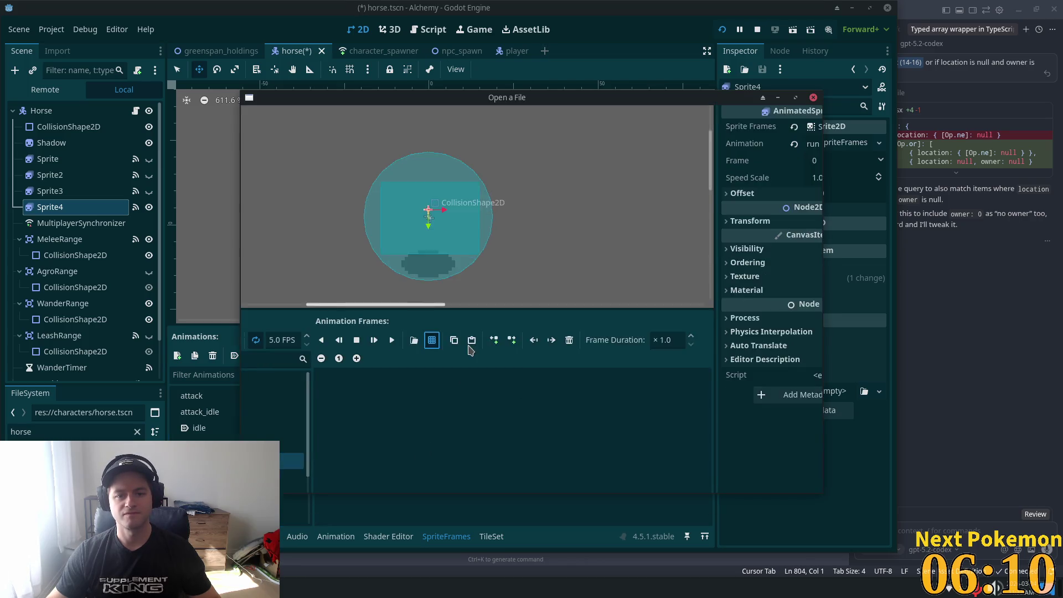
double_click(643, 244)
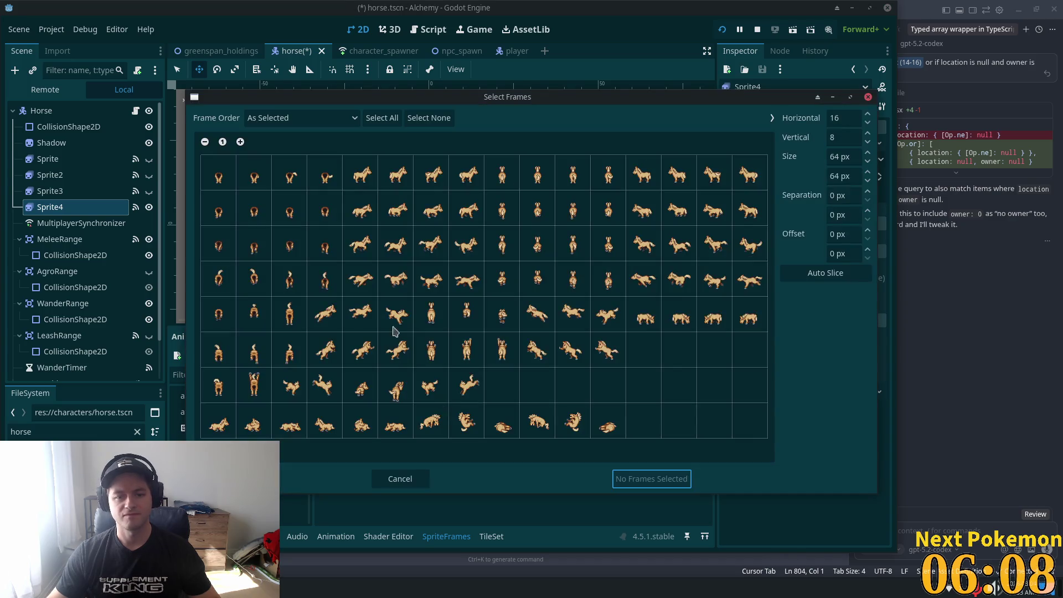
drag(360, 280, 467, 279)
click(652, 479)
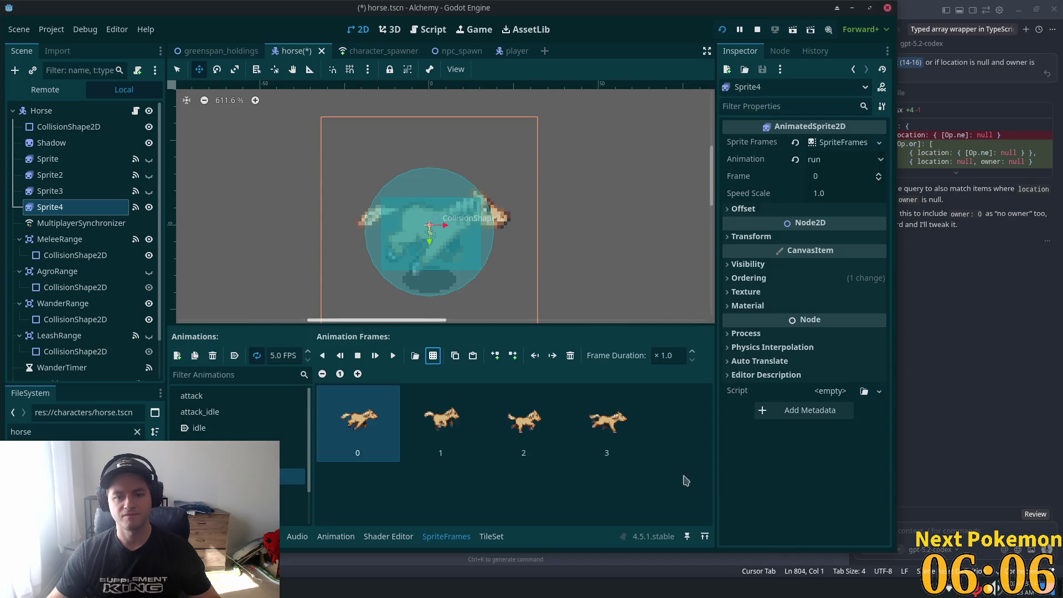
key(ctrl+s)
Replace run_up's frames with four up-facing running frames from row 4, and save
shift+click(602, 439)
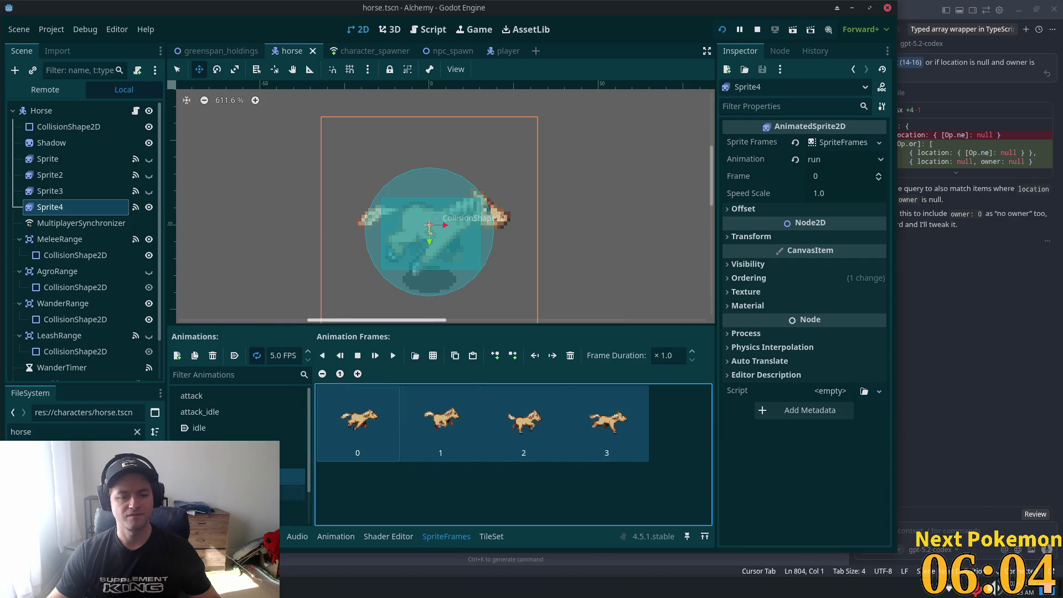
click(294, 492)
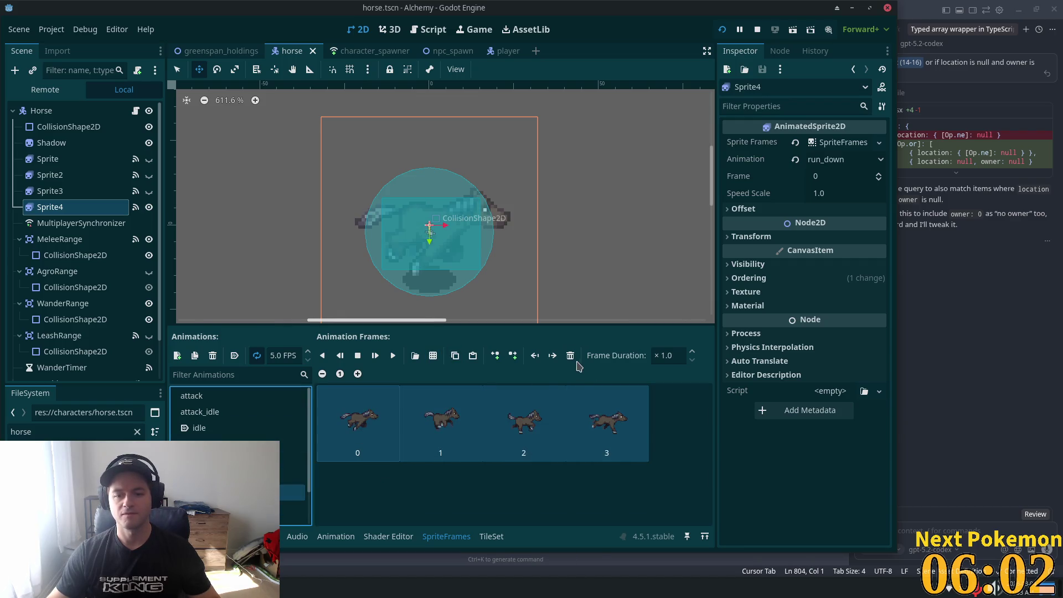
key(Down)
key(Down)
key(Down)
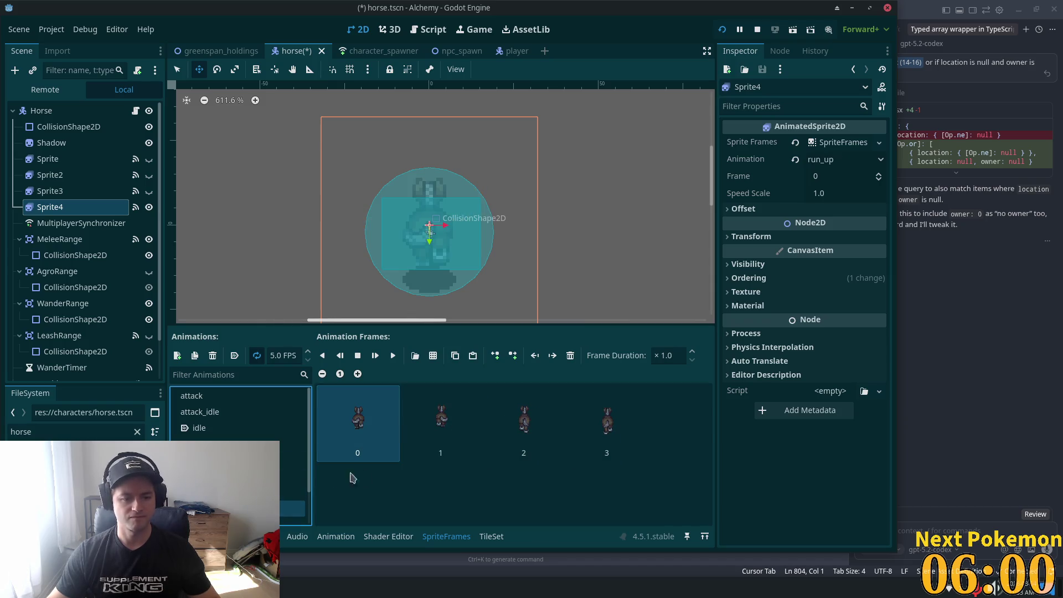
shift+click(635, 430)
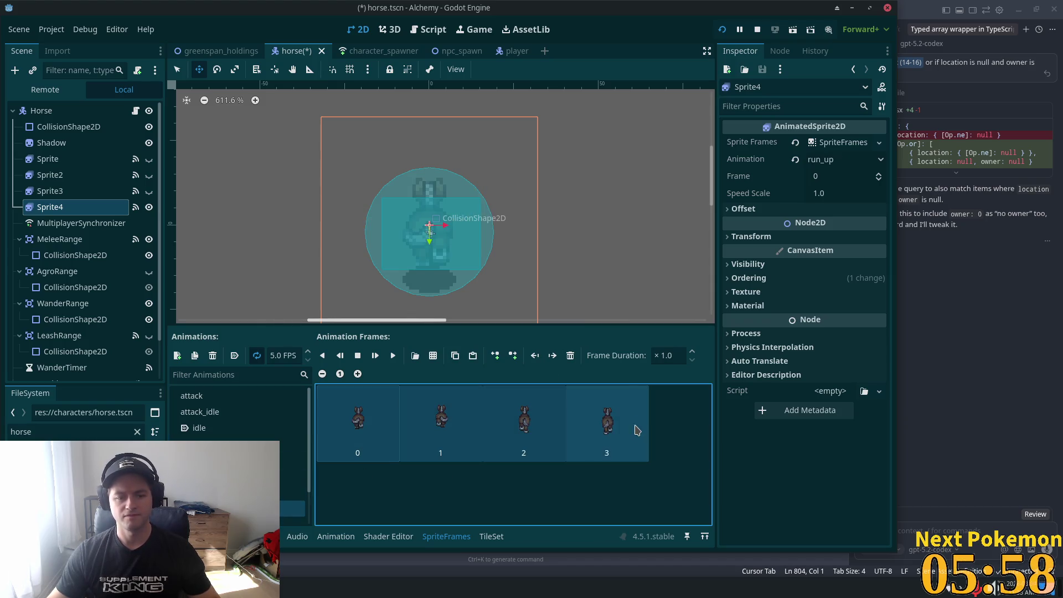
click(570, 356)
click(433, 356)
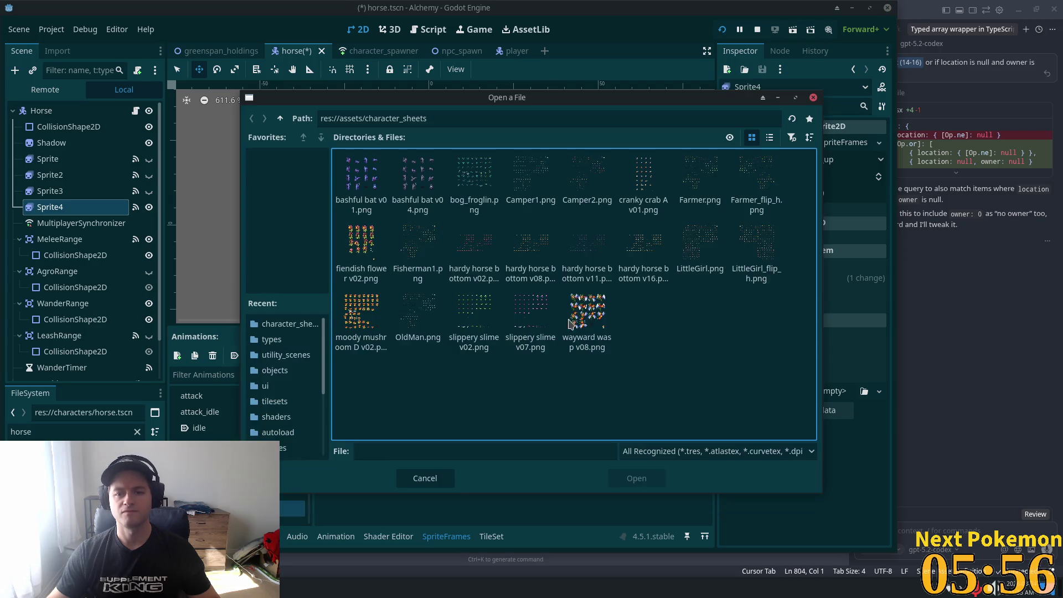
double_click(642, 264)
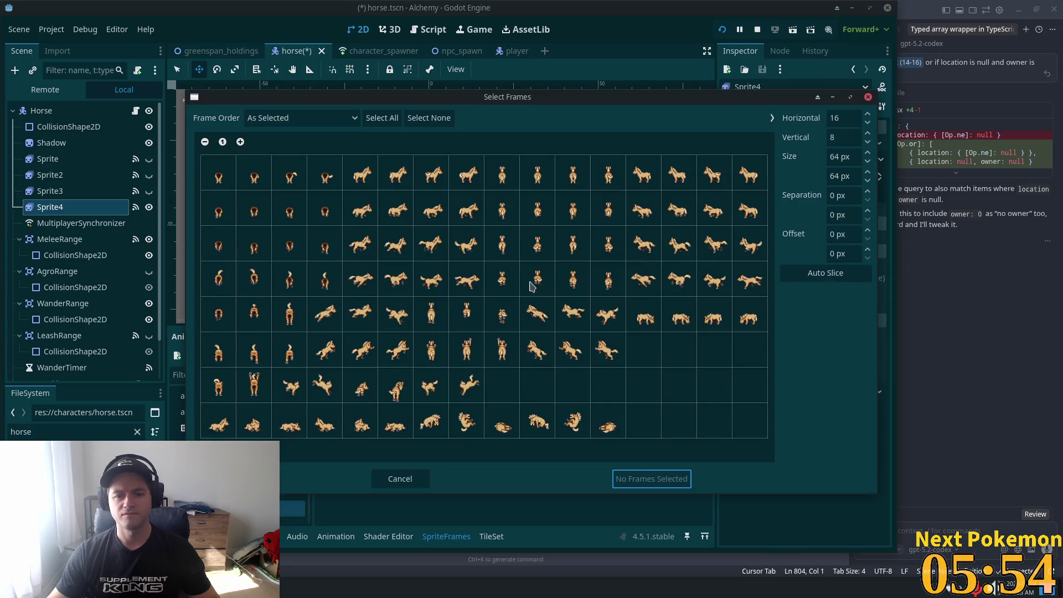
drag(497, 278, 604, 281)
click(654, 485)
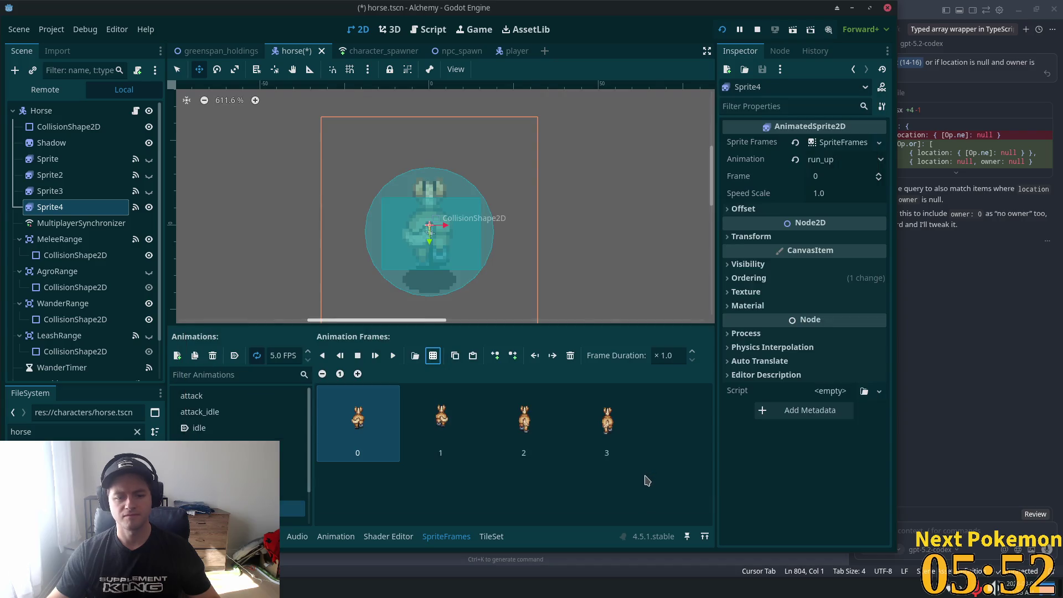
key(ctrl+s)
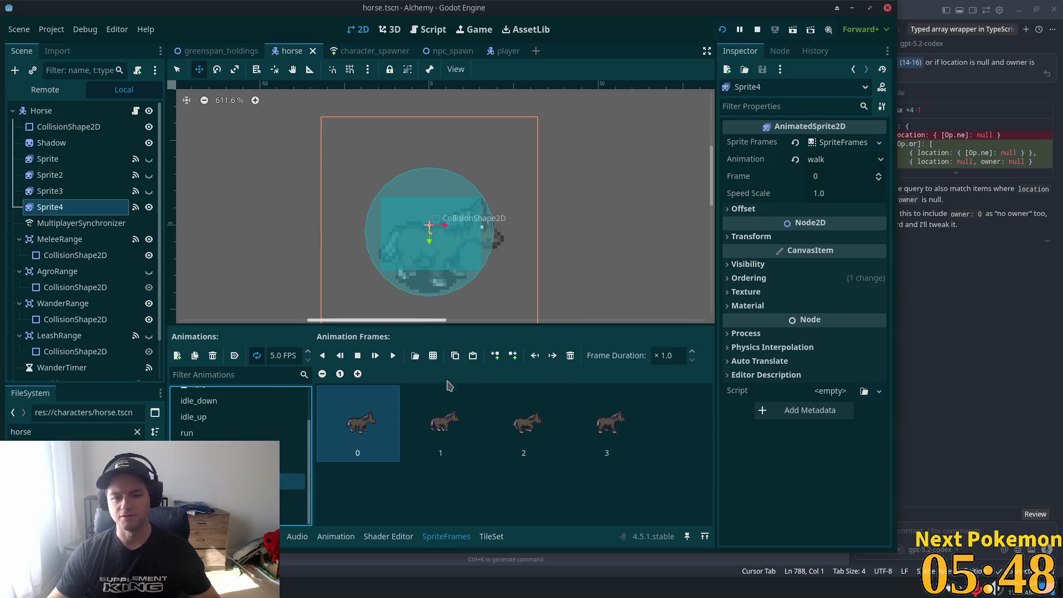
Replace the walk animation with four second-row walking frames from the horse sheet, and save
shift+click(609, 435)
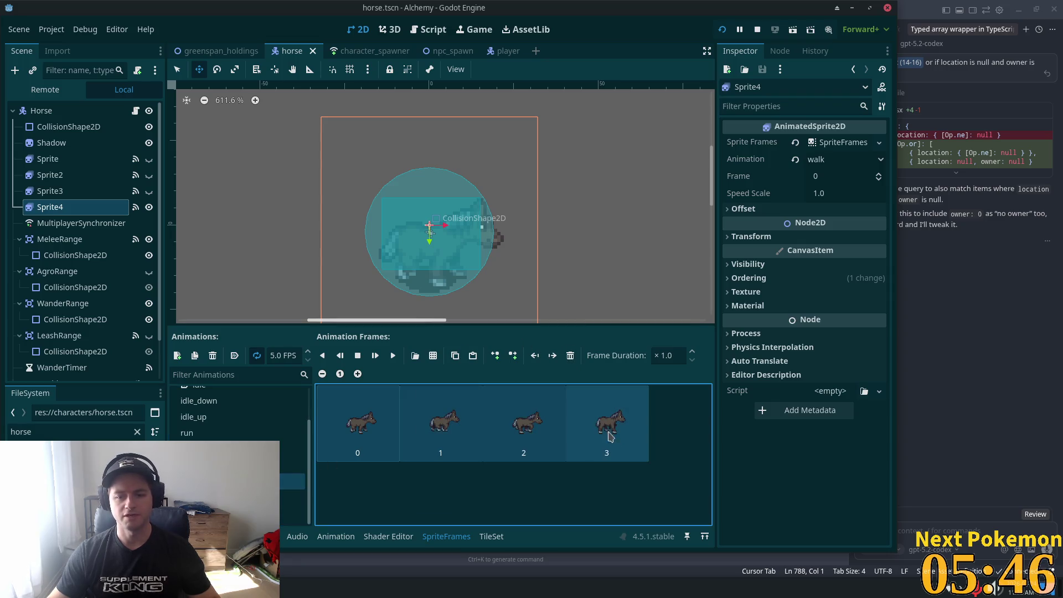
click(571, 357)
click(433, 355)
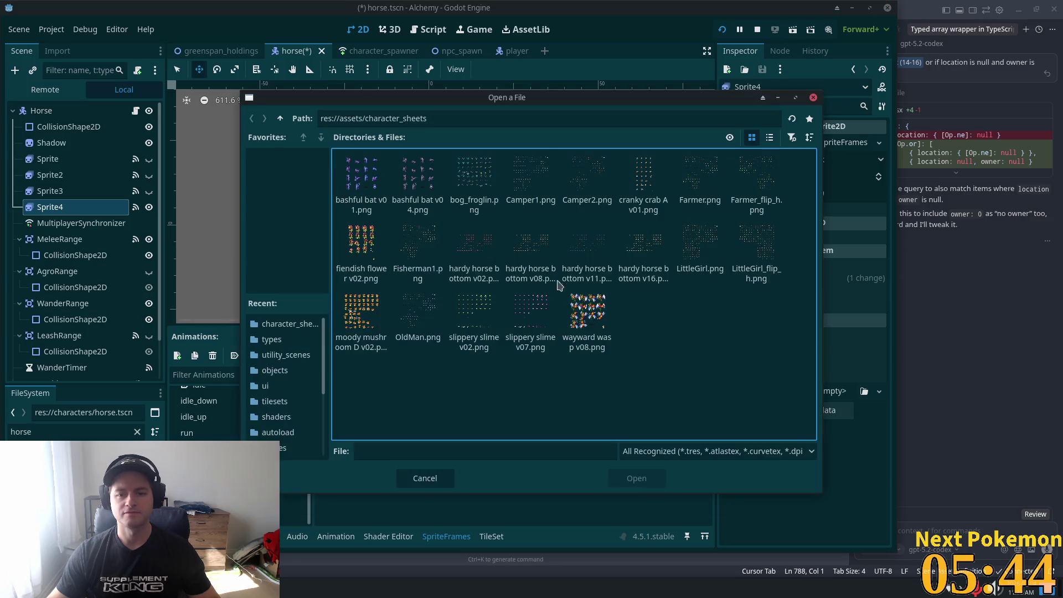
double_click(640, 238)
drag(361, 211, 466, 217)
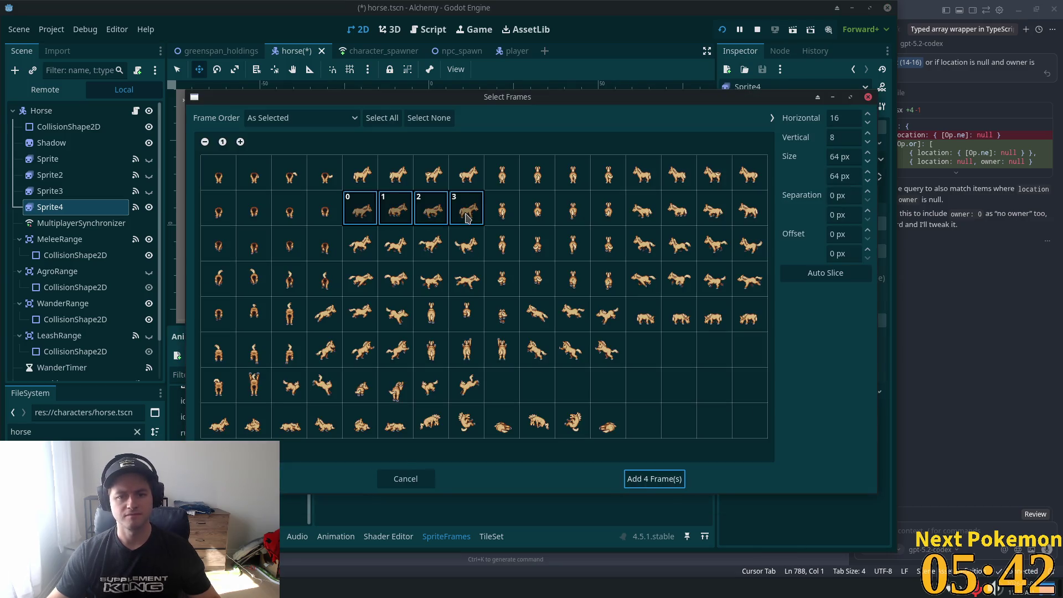
click(668, 479)
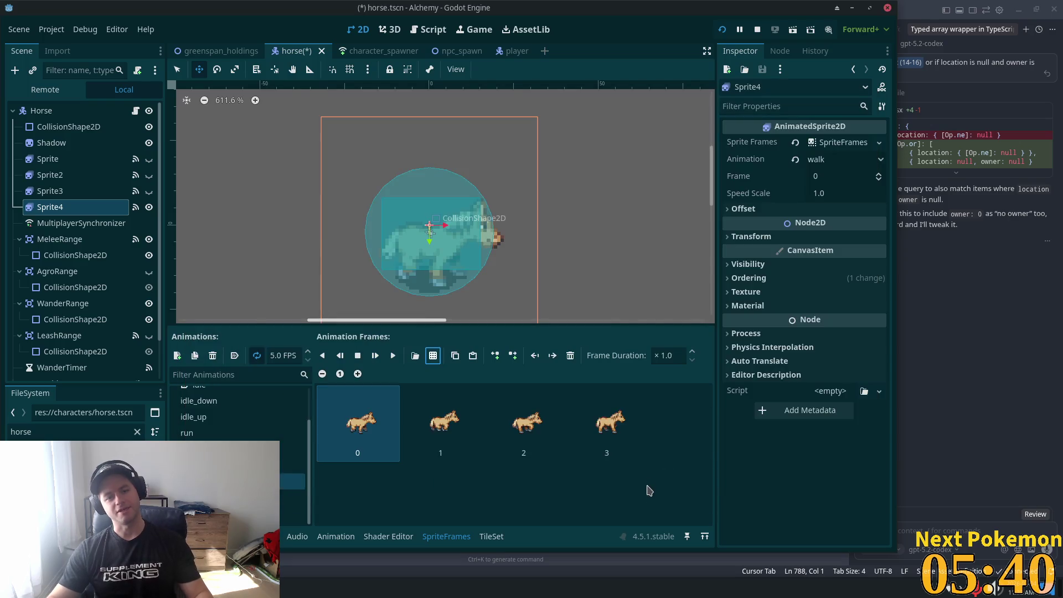
key(ctrl+s)
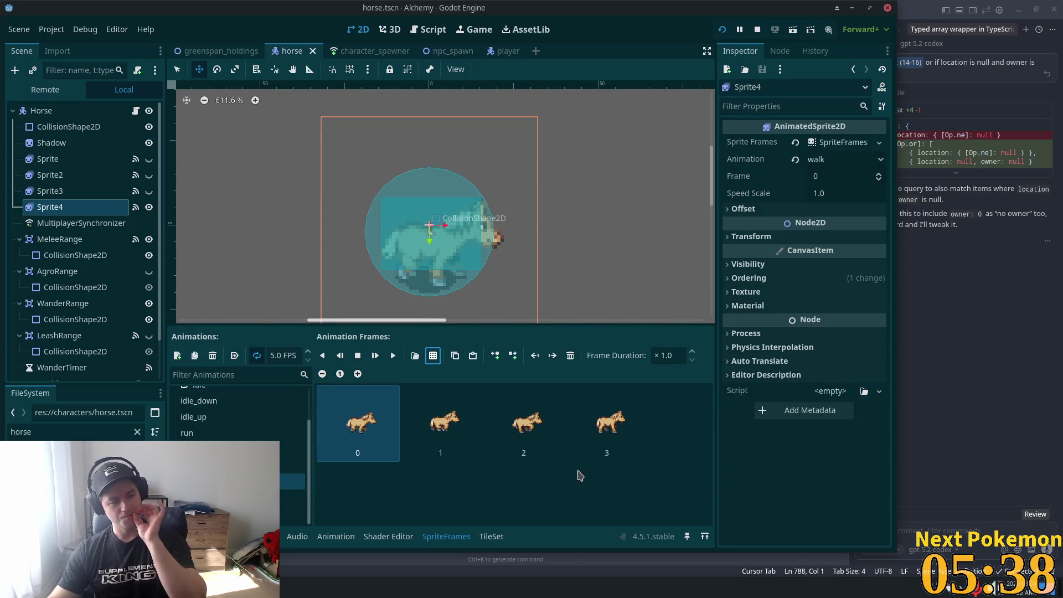
Delete the dark horse frames from the walk_down animation
click(293, 497)
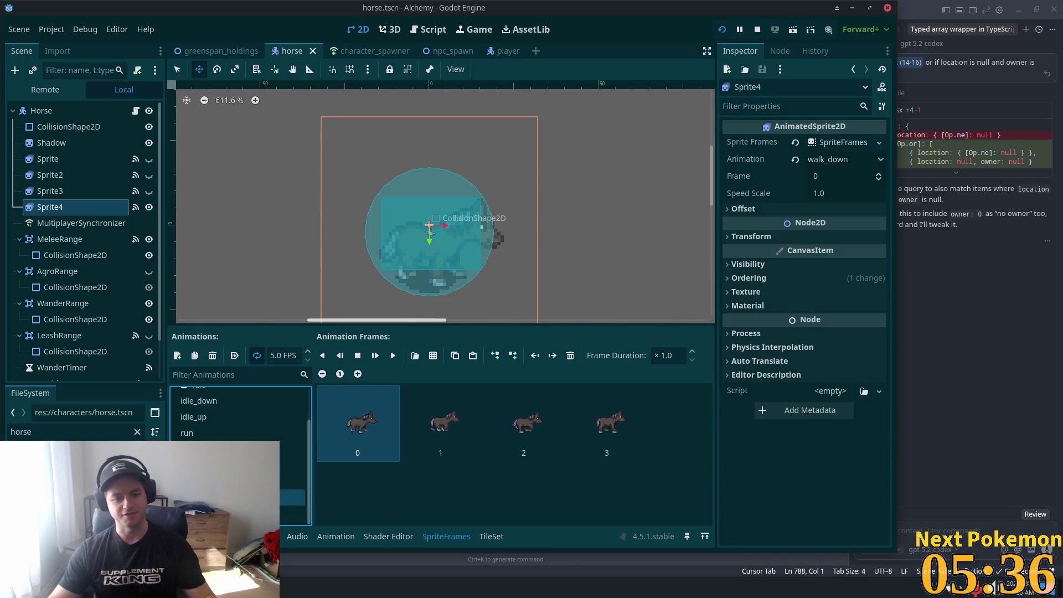
shift+click(621, 433)
click(569, 355)
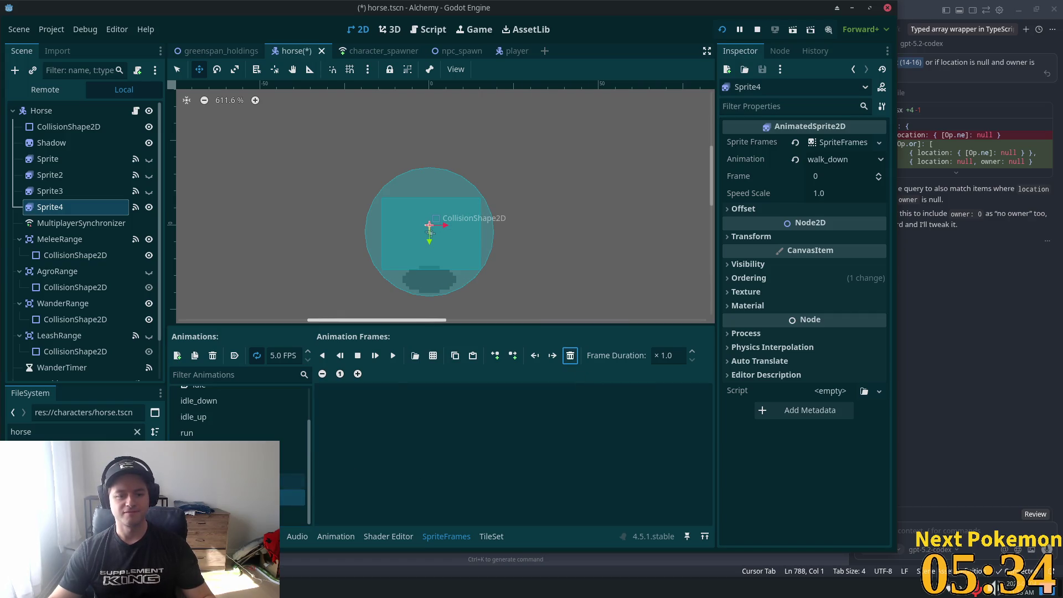
Fill walk_up with four second-row horse frames, then select the Horse root node
click(293, 481)
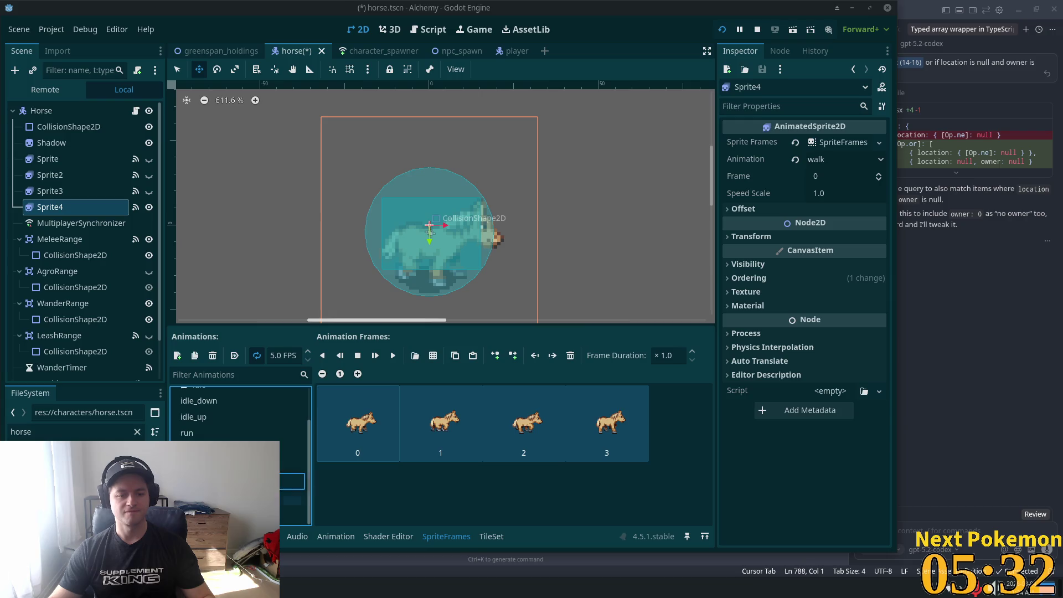
key(Down)
key(Down)
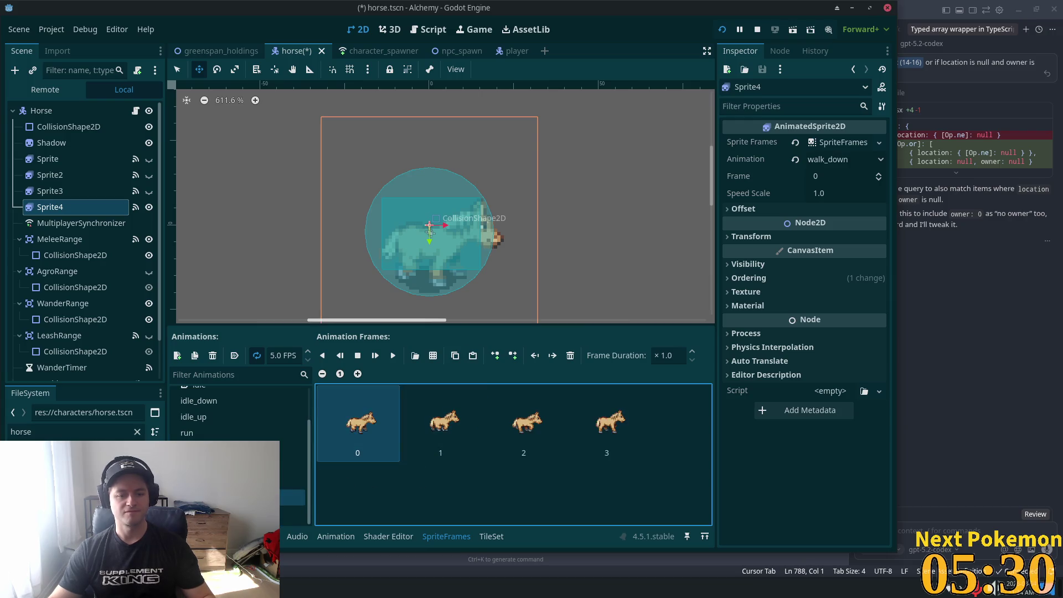
click(570, 355)
click(570, 354)
click(570, 355)
click(570, 354)
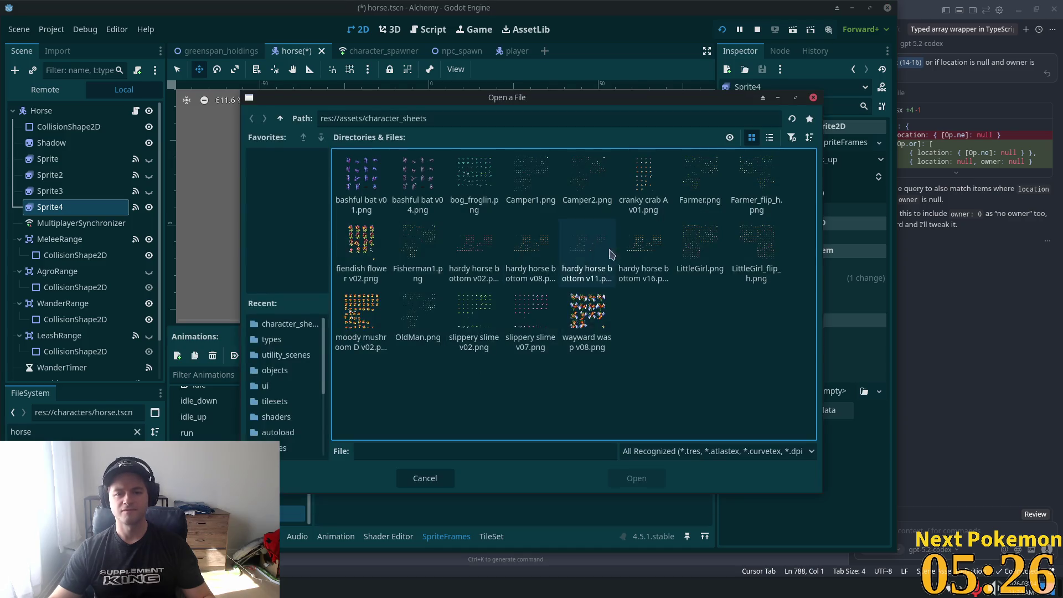
double_click(642, 249)
drag(518, 212, 610, 212)
click(651, 477)
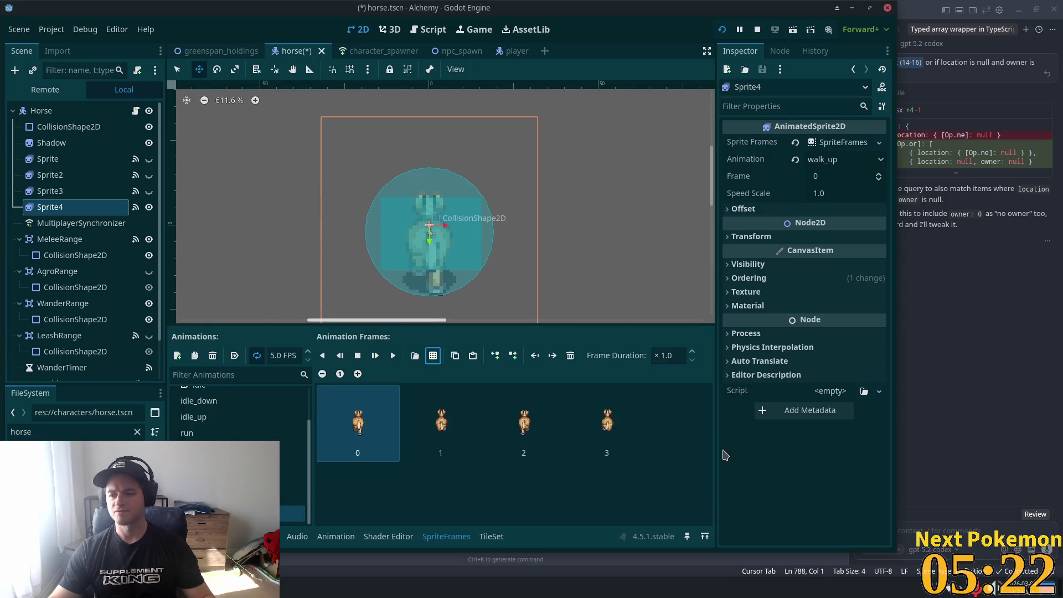
click(526, 468)
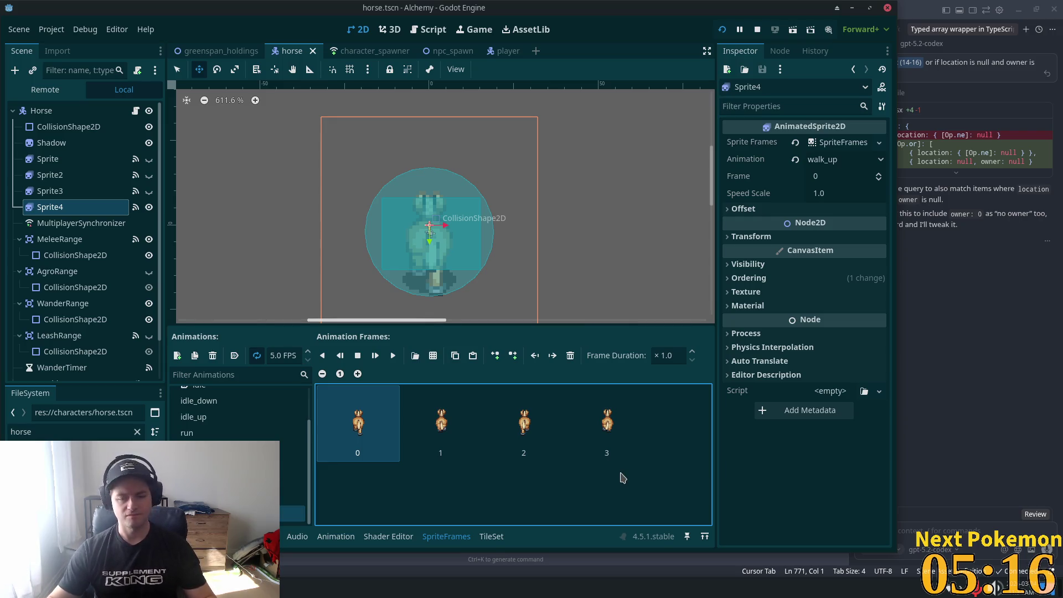
click(756, 29)
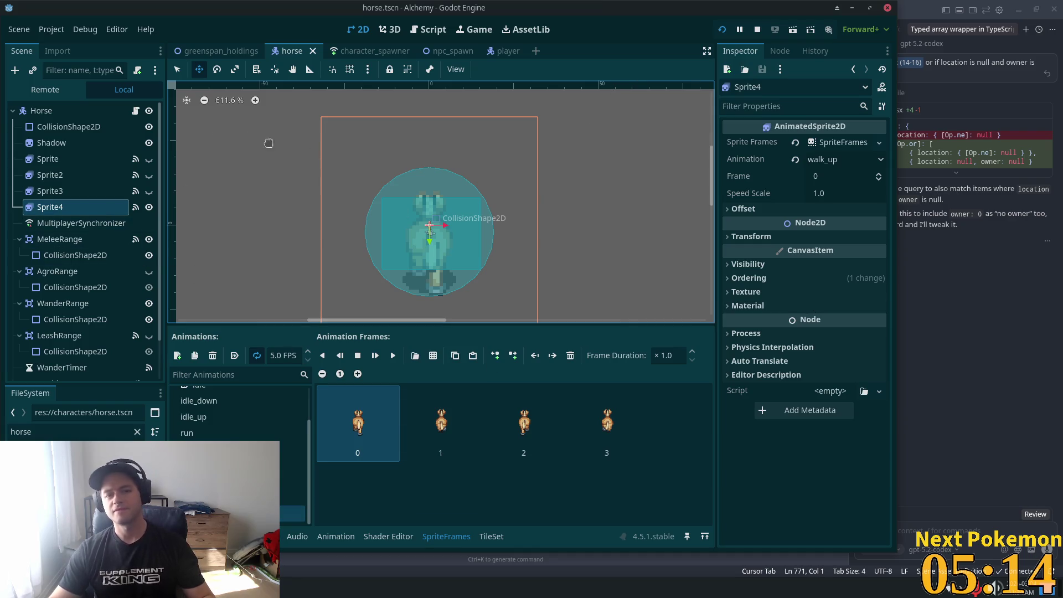
click(323, 206)
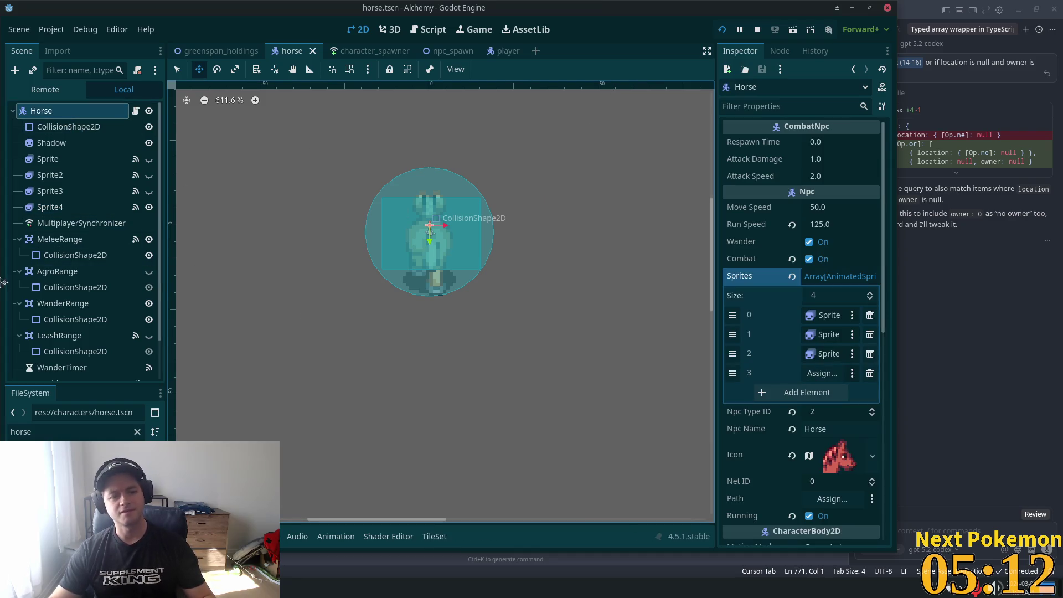
Assign Sprite4 to the Horse's fourth Sprites slot and add a second horse spawner in greenspan_holdings
mouse_move(50, 207)
mouse_down()
mouse_move(372, 247)
mouse_move(830, 386)
mouse_move(821, 372)
mouse_up()
click(239, 51)
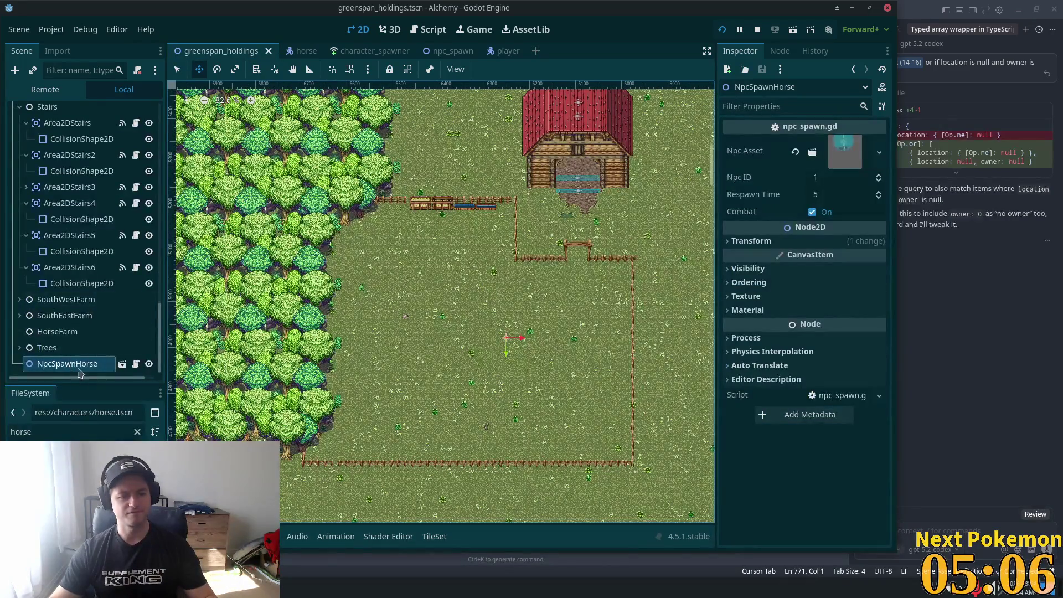
key(ctrl+d)
mouse_move(549, 383)
mouse_down()
mouse_move(456, 342)
mouse_move(440, 438)
mouse_up()
Spread duplicates to seven NpcSpawnHorse nodes across the field, then save and run with F5
key(ctrl+d)
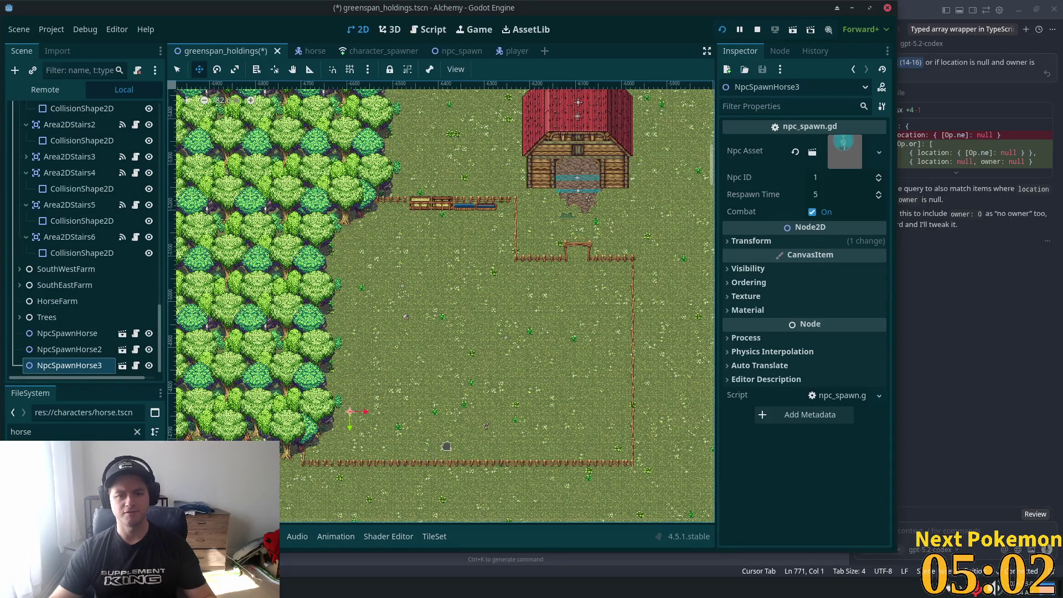
key(ctrl+d)
drag(341, 439, 534, 439)
key(ctrl+d)
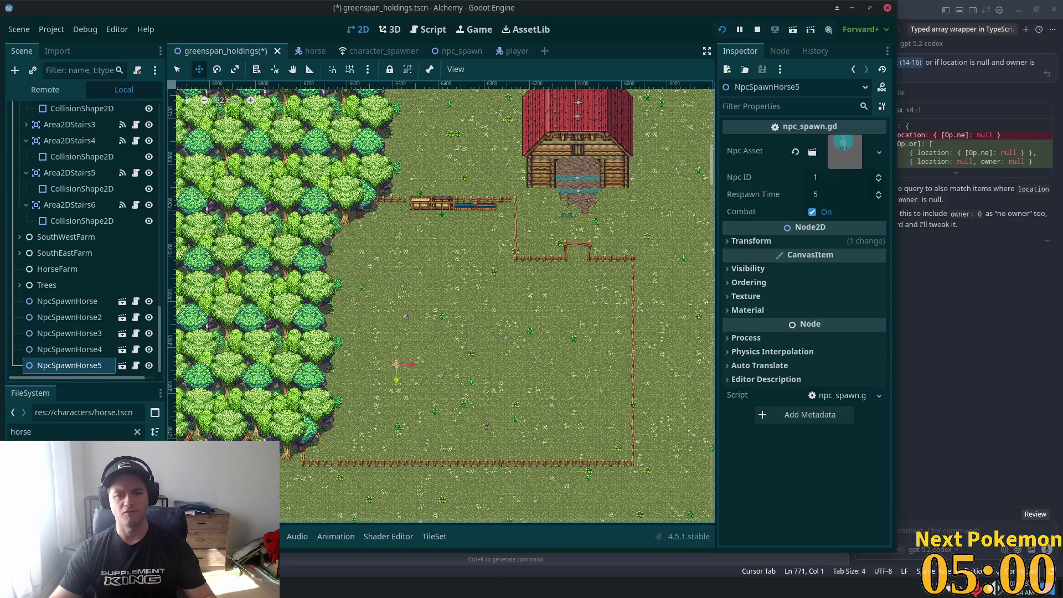
key(ctrl+d)
mouse_move(332, 239)
mouse_down()
mouse_move(605, 288)
mouse_move(540, 231)
mouse_up()
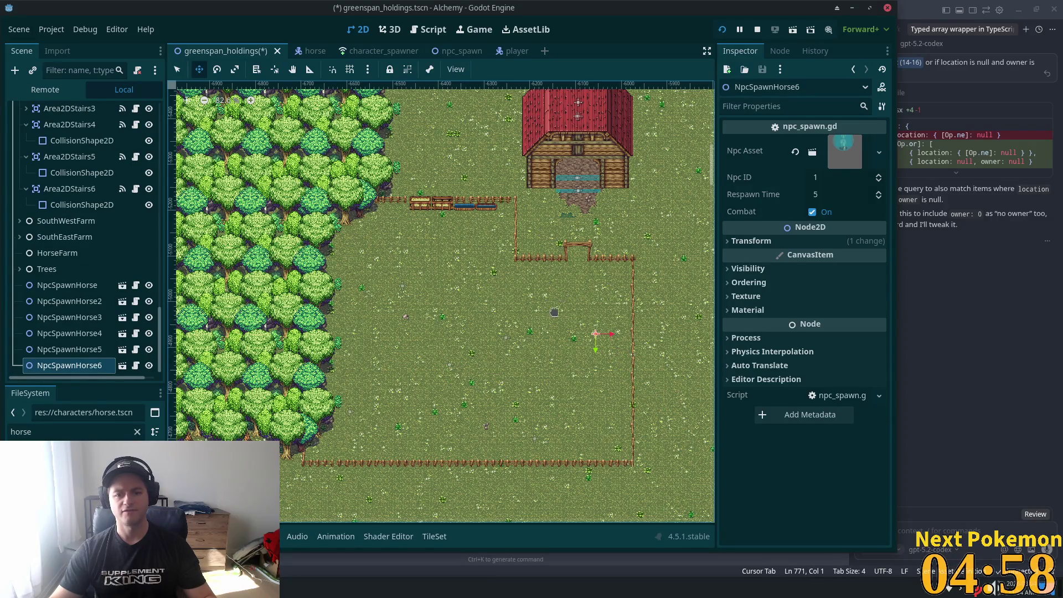
key(ctrl+d)
drag(439, 185, 358, 157)
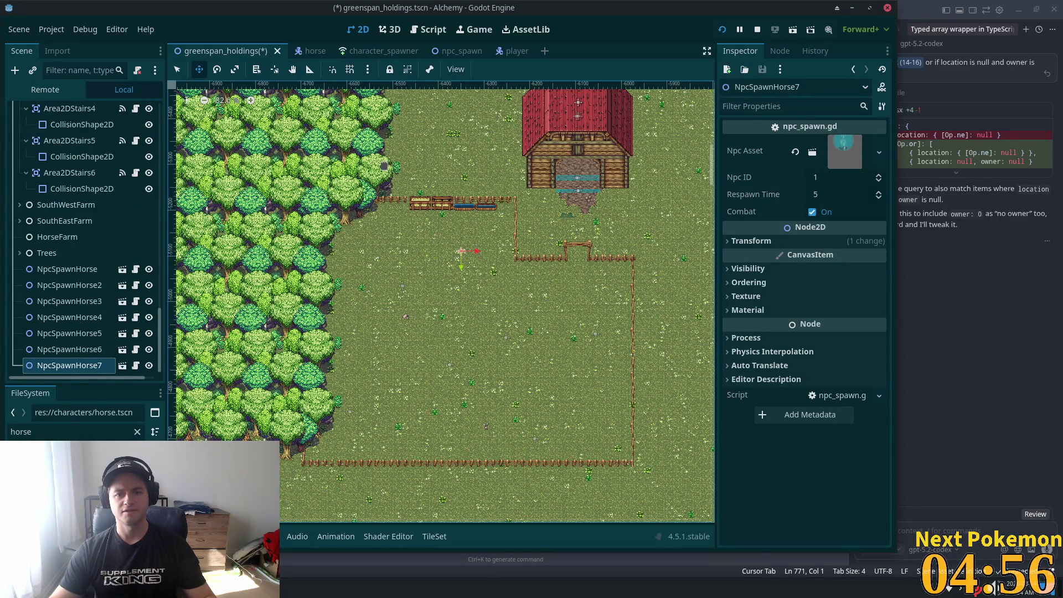
key(F5)
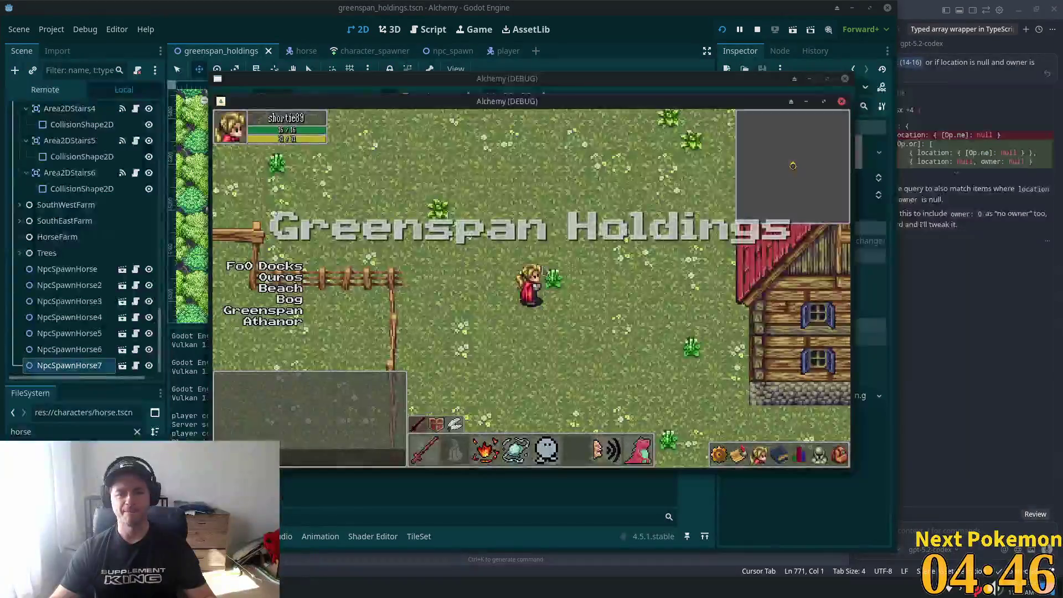
Walk the character around the fields, house and fences to watch the tan horses wander
key(Down)
key(Right)
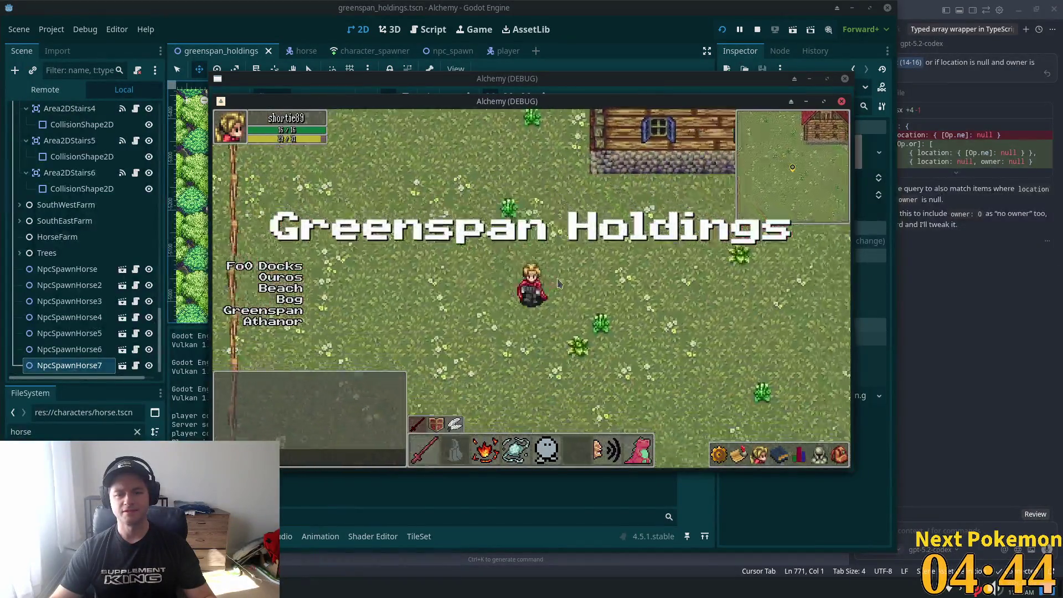
key(Left)
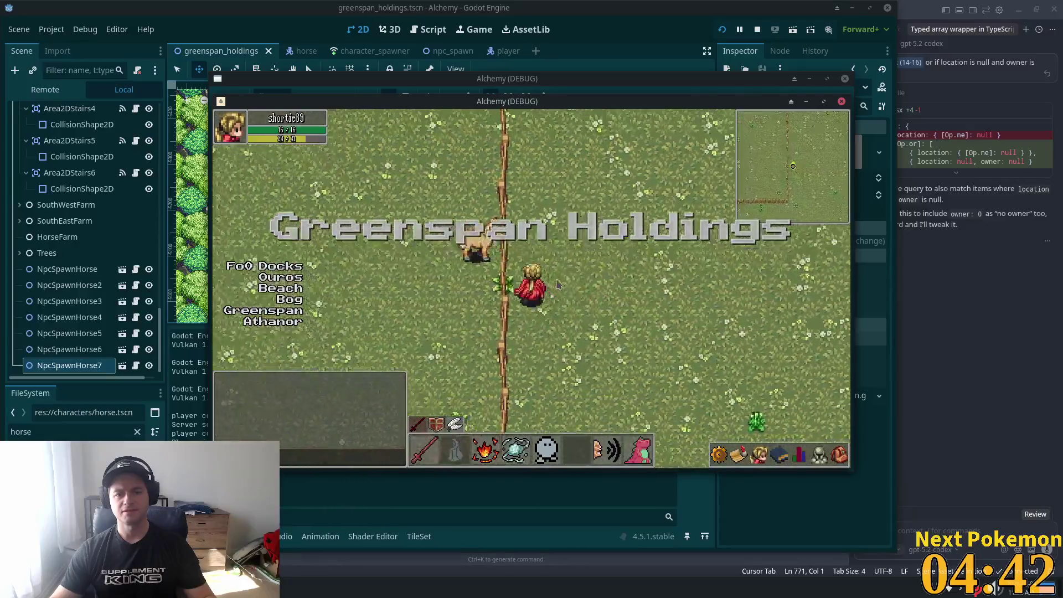
key(Up)
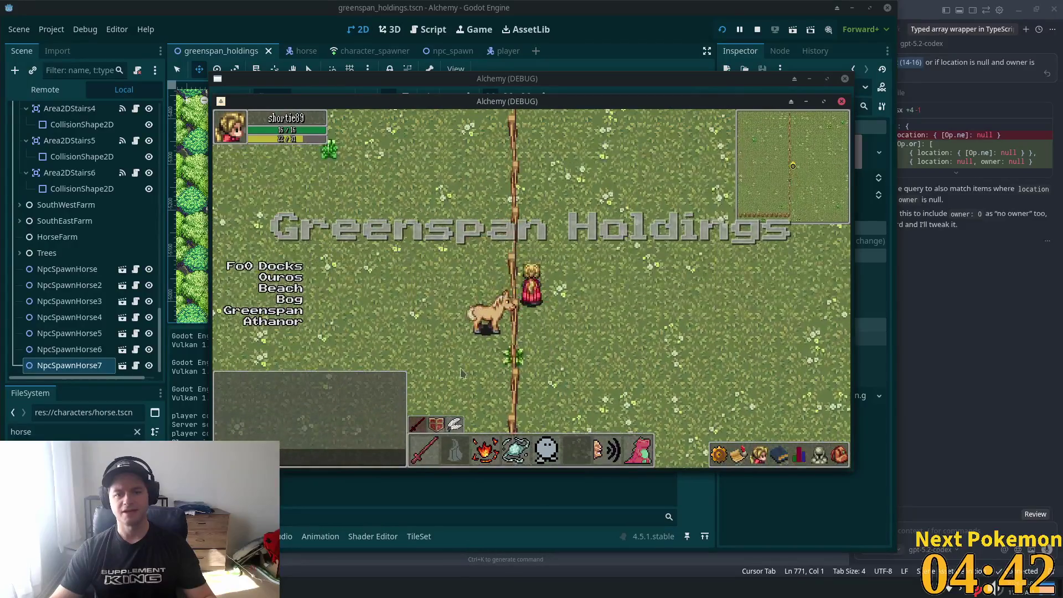
key(Up)
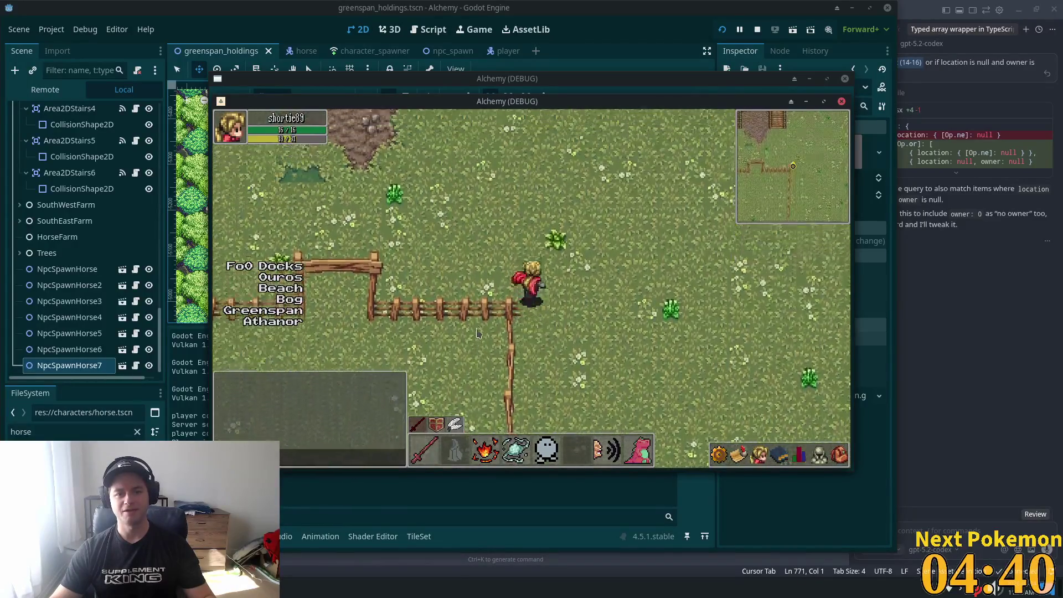
key(Left)
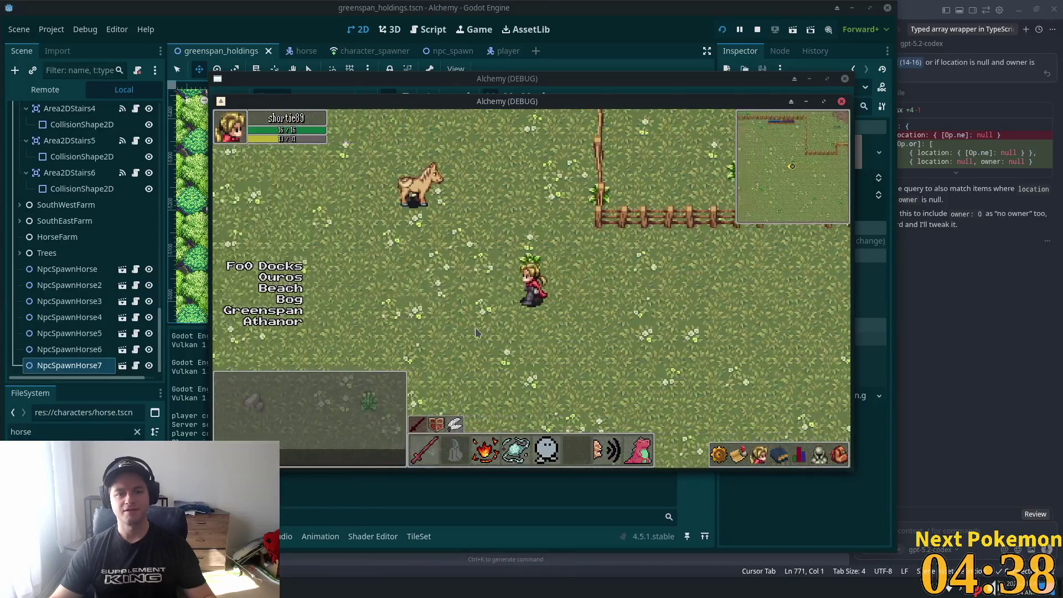
key(Up)
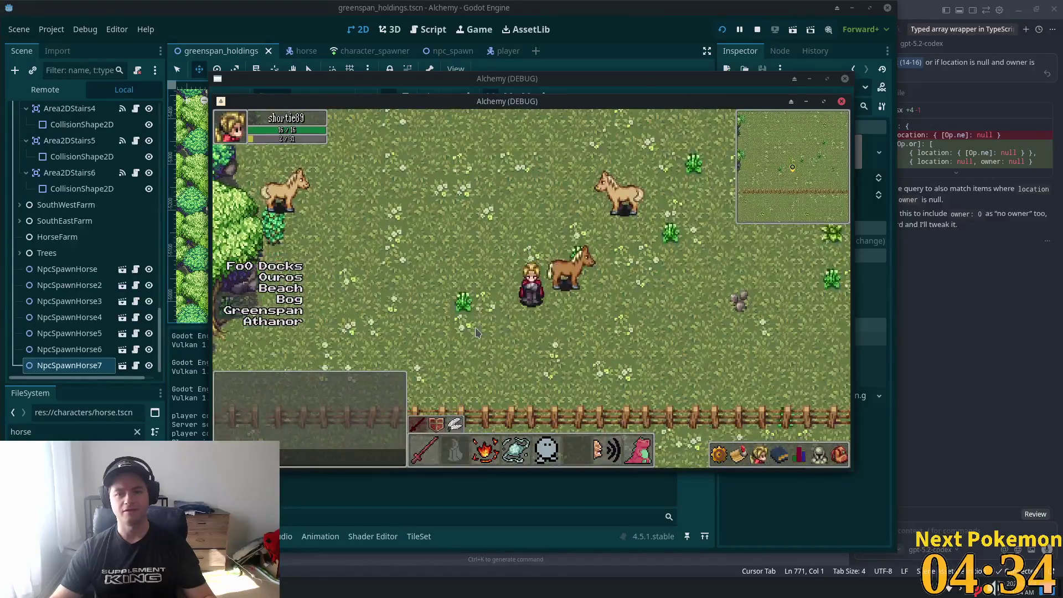
key(Right)
key(Up)
key(Right)
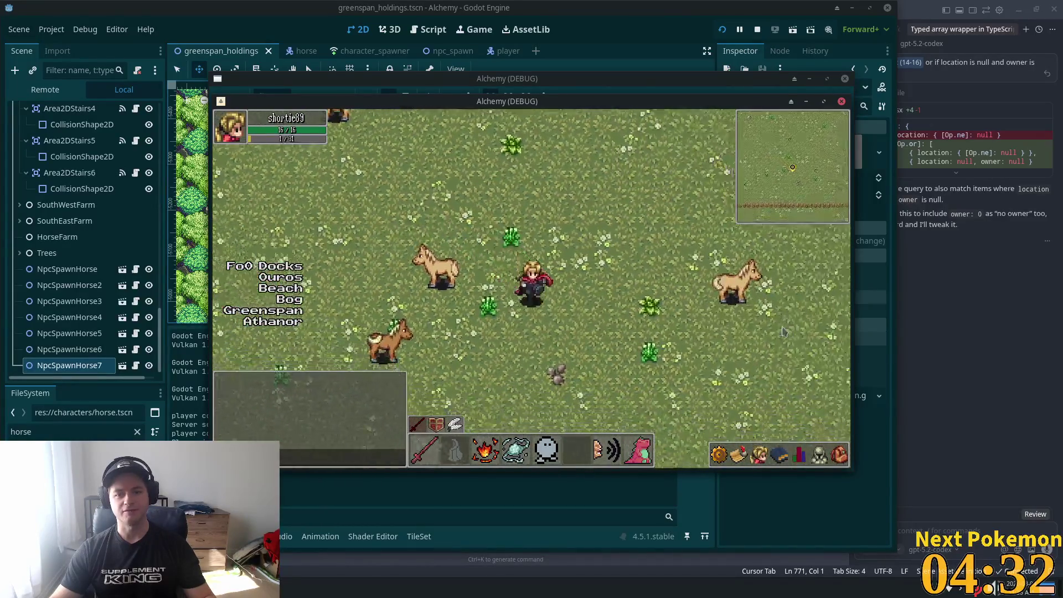
key(Down)
key(Left)
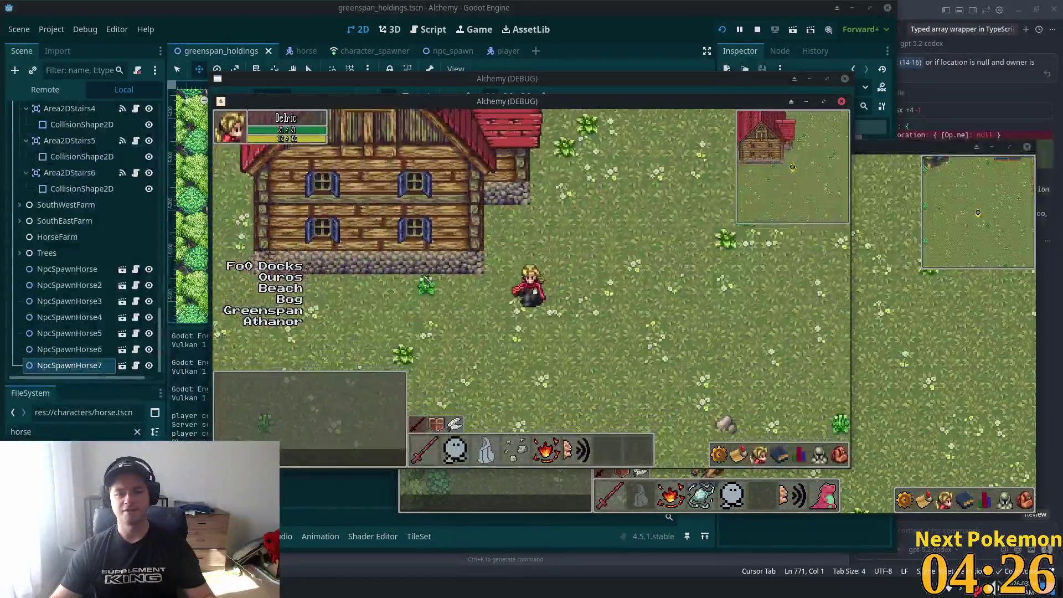
key(Left)
key(Up)
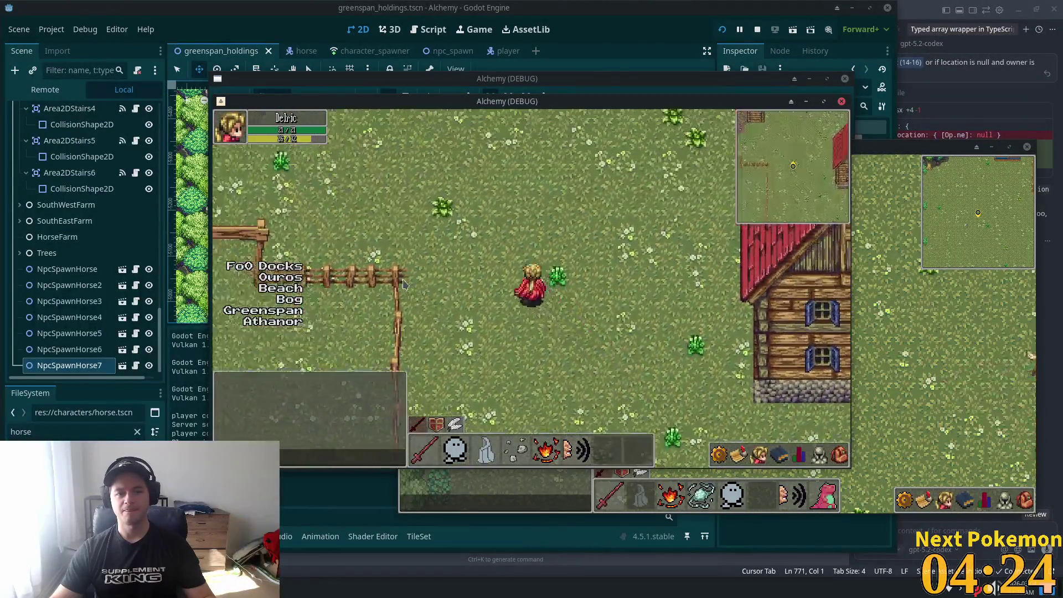
key(Left)
key(Up)
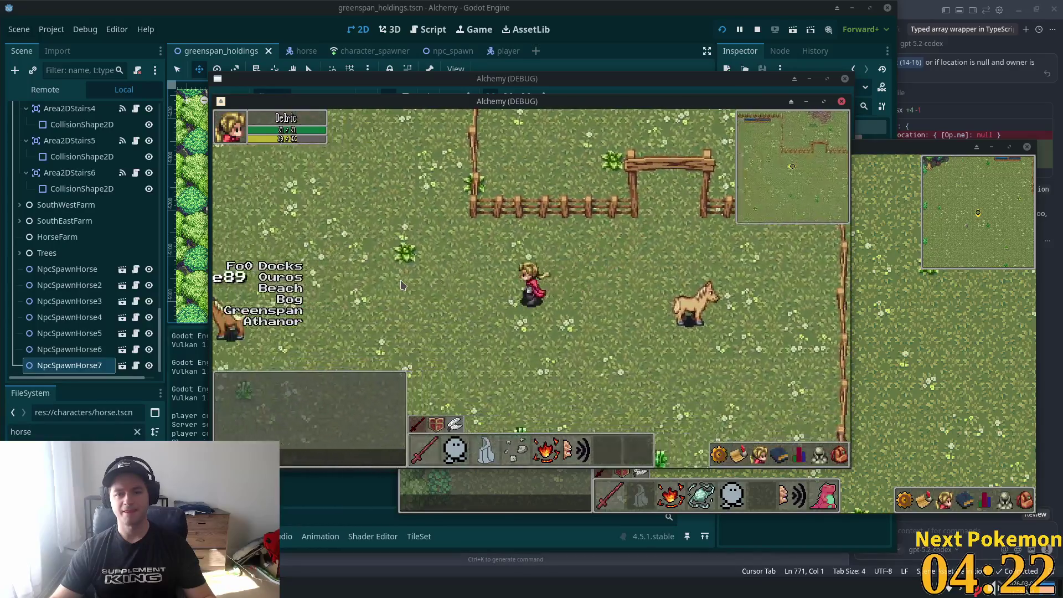
key(Left)
key(Down)
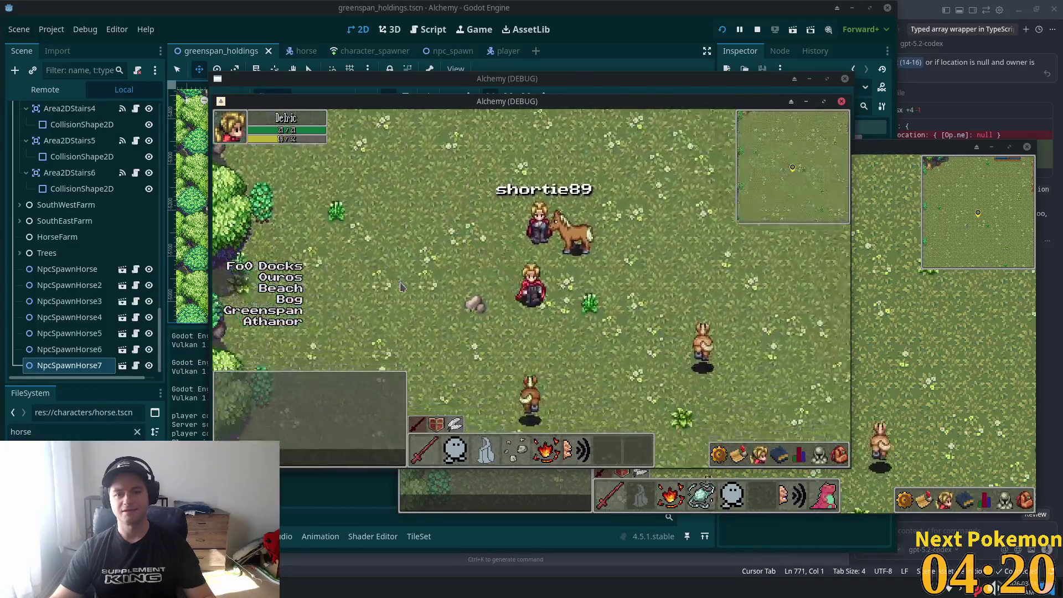
key(Right)
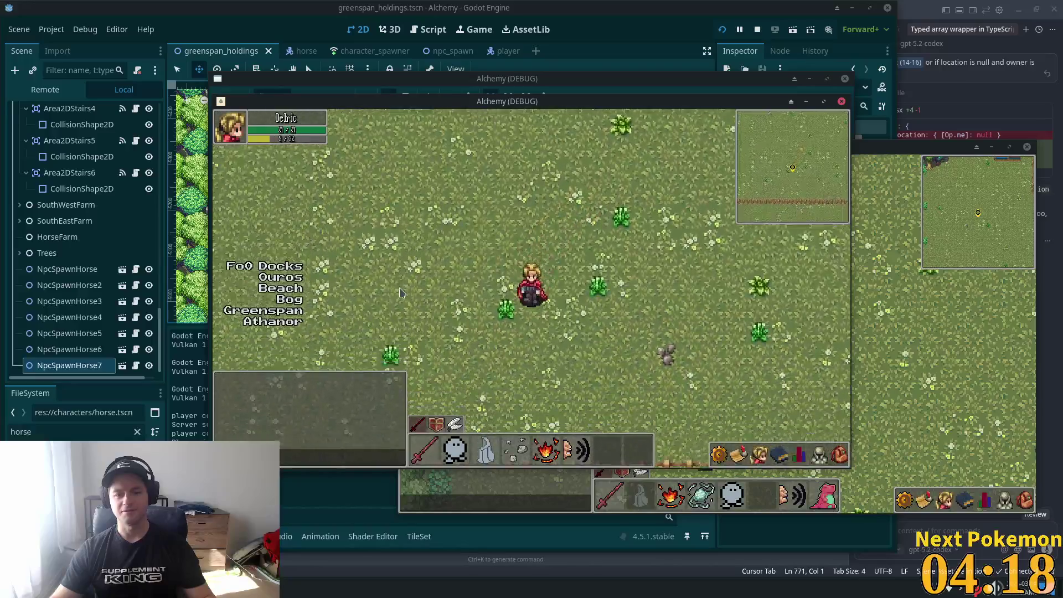
key(Up)
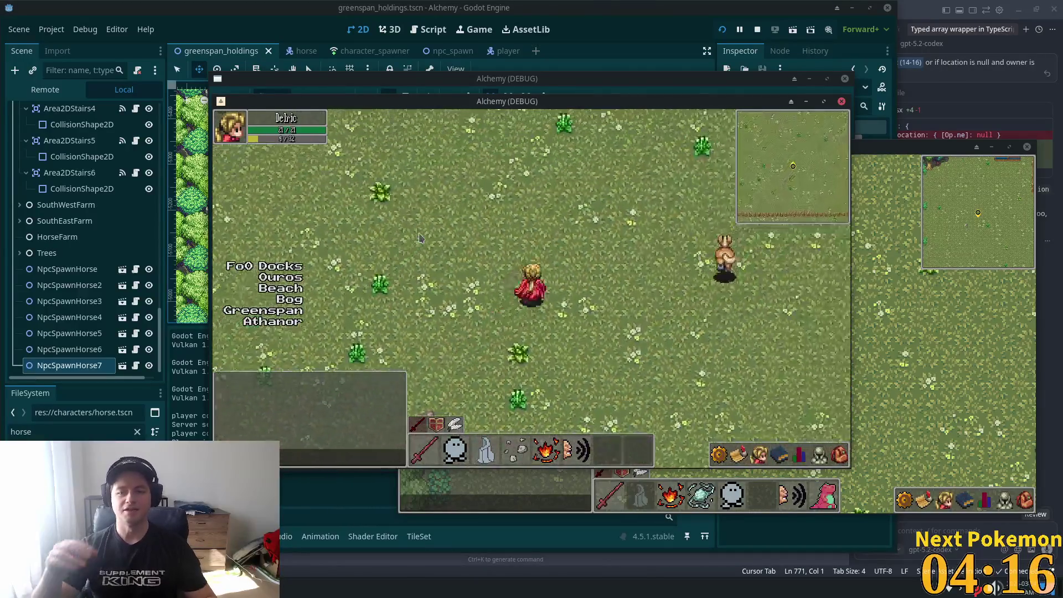
key(Up)
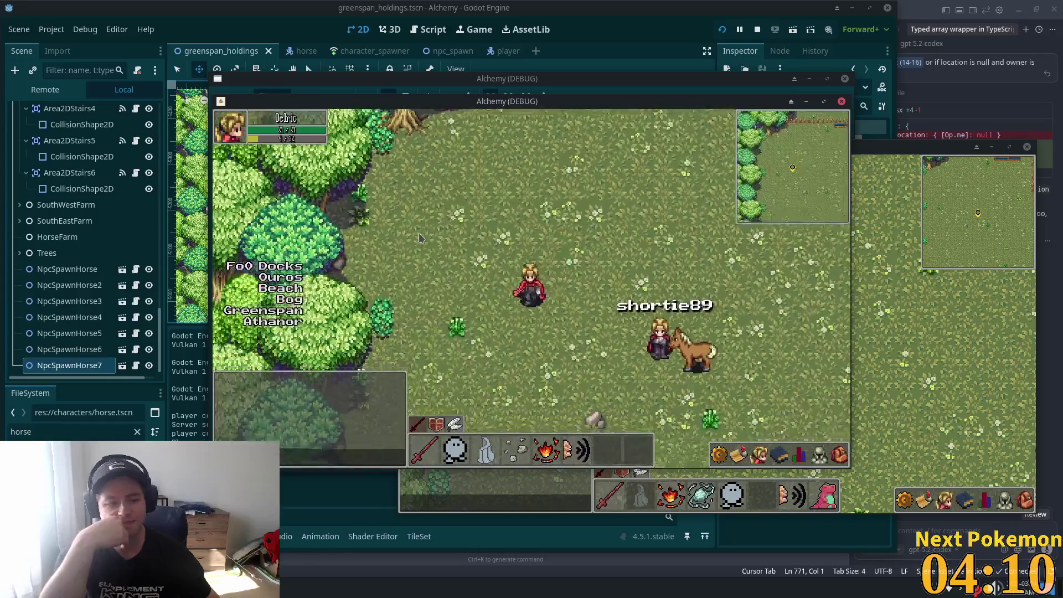
key(Down)
key(Right)
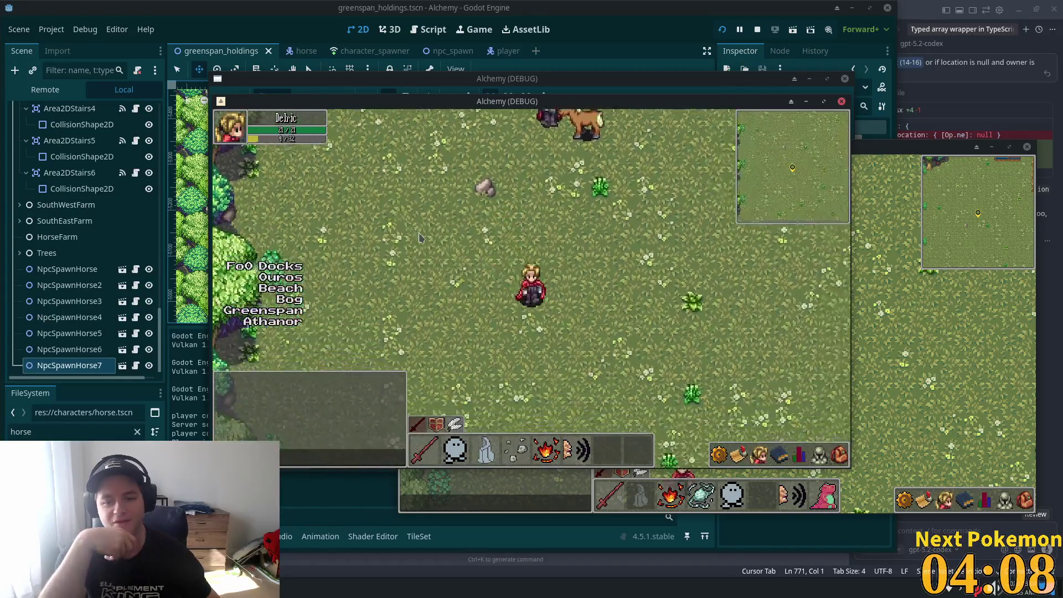
key(Down)
key(Right)
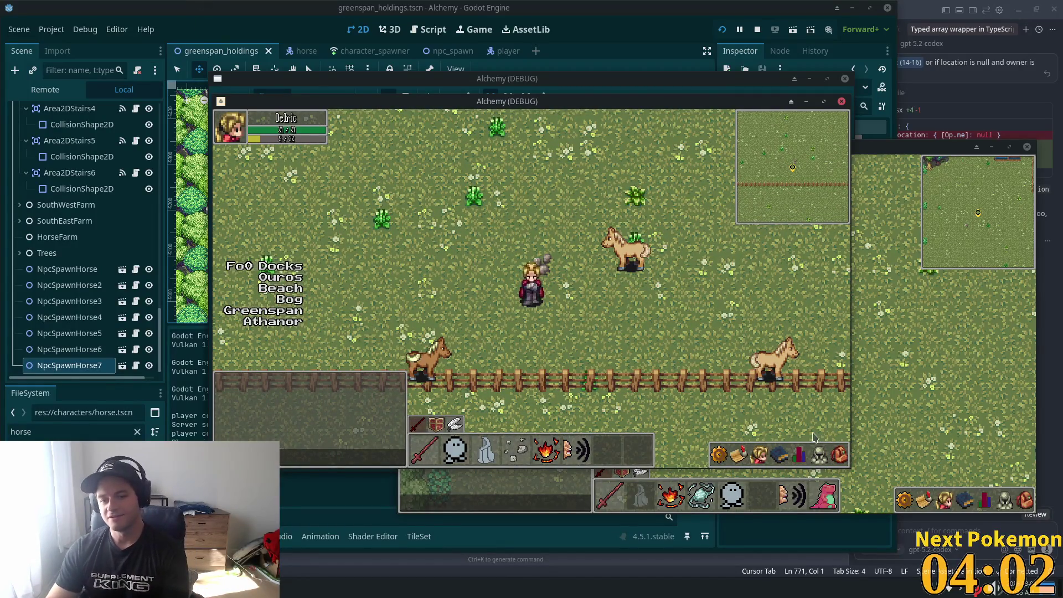
key(Down)
key(Right)
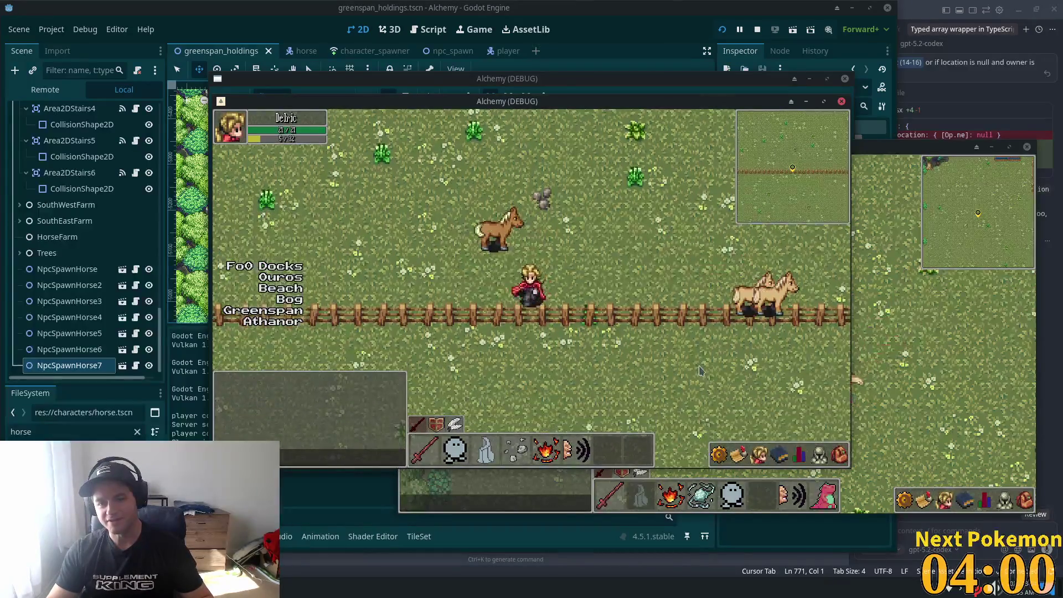
click(299, 51)
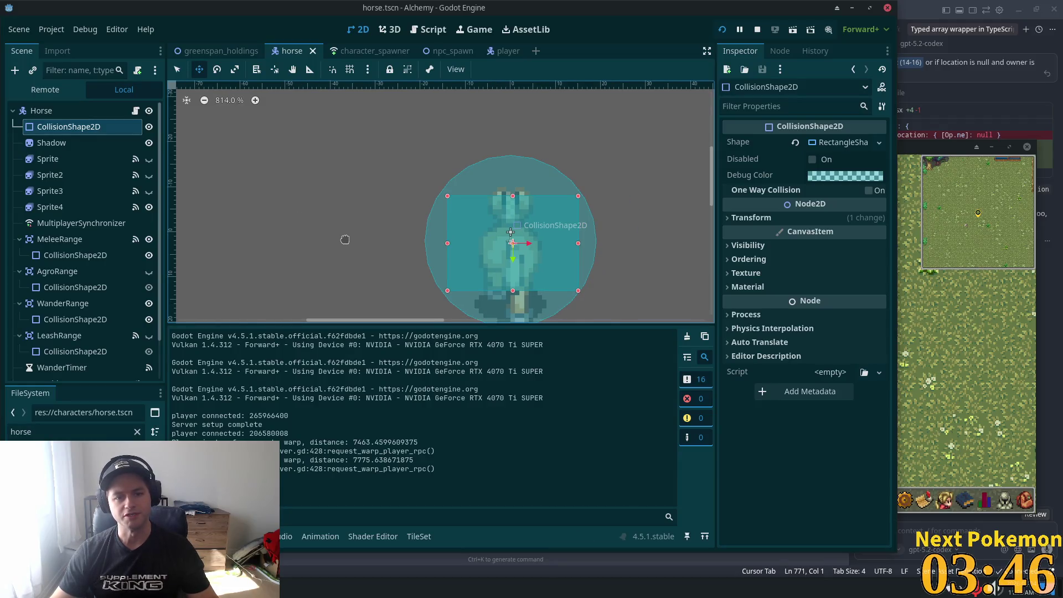
Save horse.tscn and launch the project with F5
mouse_move(348, 255)
mouse_down()
mouse_move(339, 159)
mouse_move(319, 196)
mouse_up()
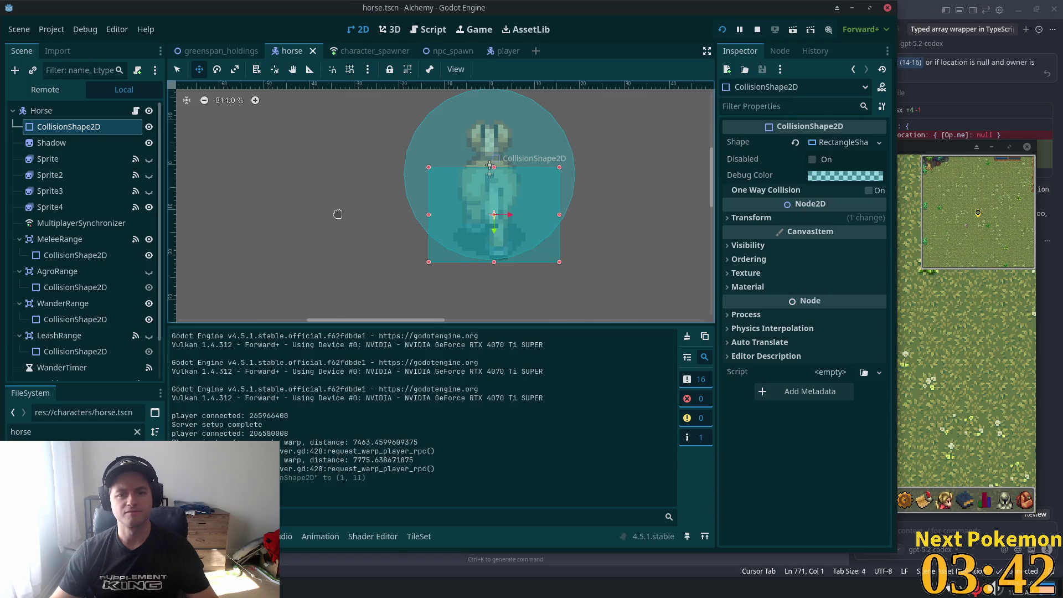
key(ctrl+s)
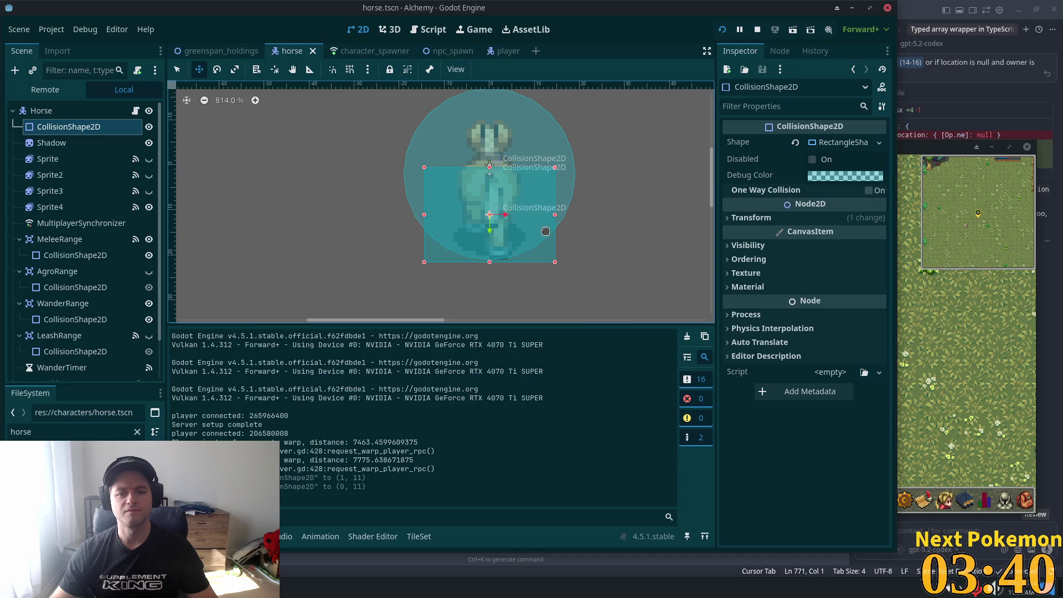
key(F5)
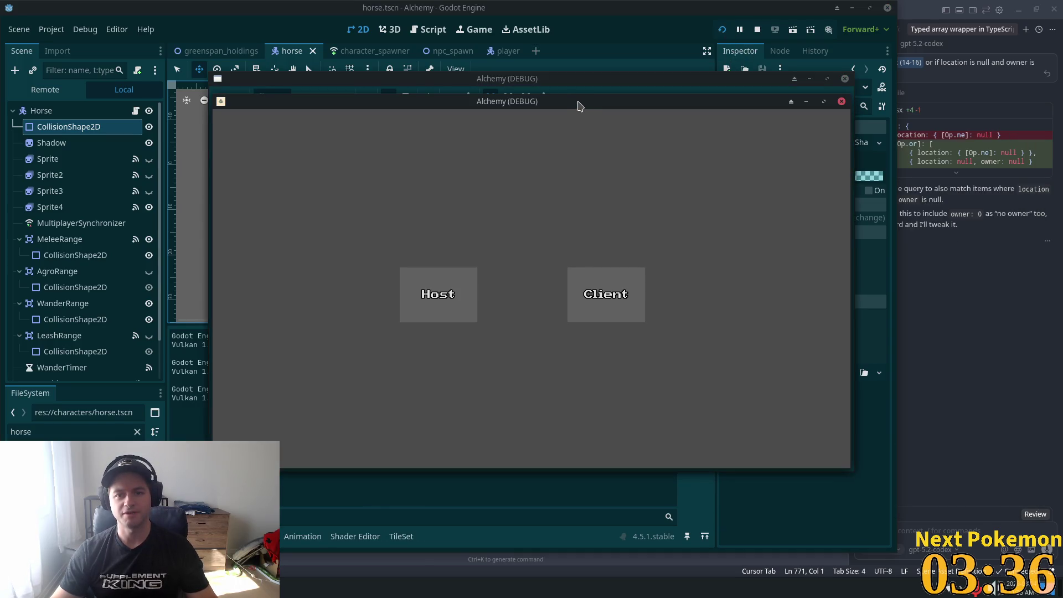
Arrange the two Alchemy (DEBUG) game windows so both are visible
mouse_move(577, 105)
mouse_down()
mouse_move(404, 135)
mouse_move(391, 79)
mouse_up()
click(748, 109)
drag(747, 109, 924, 185)
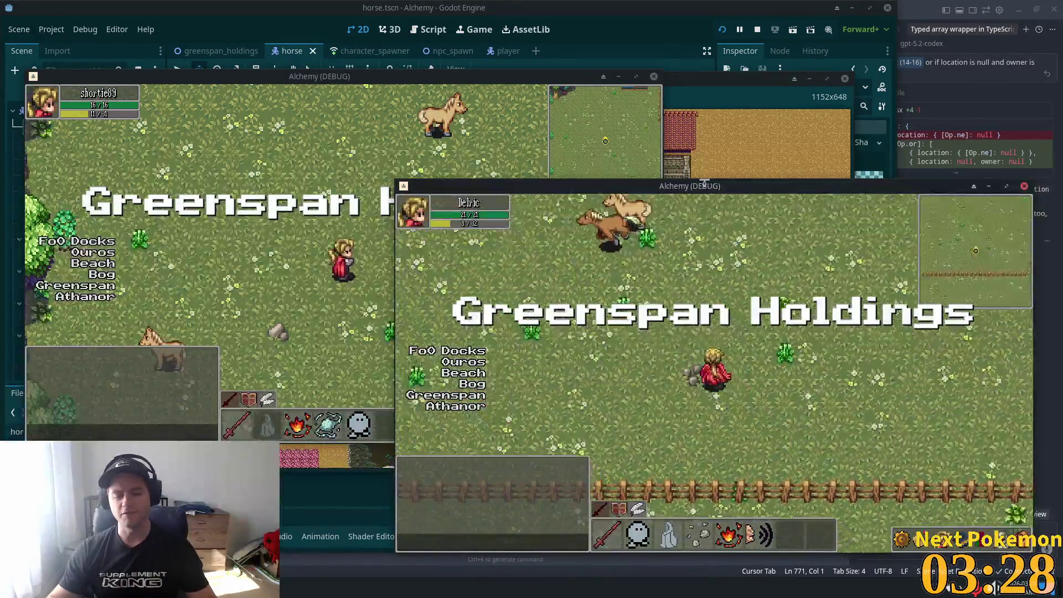
Walk the first player around the field looking for the horses
key(Up)
key(Left)
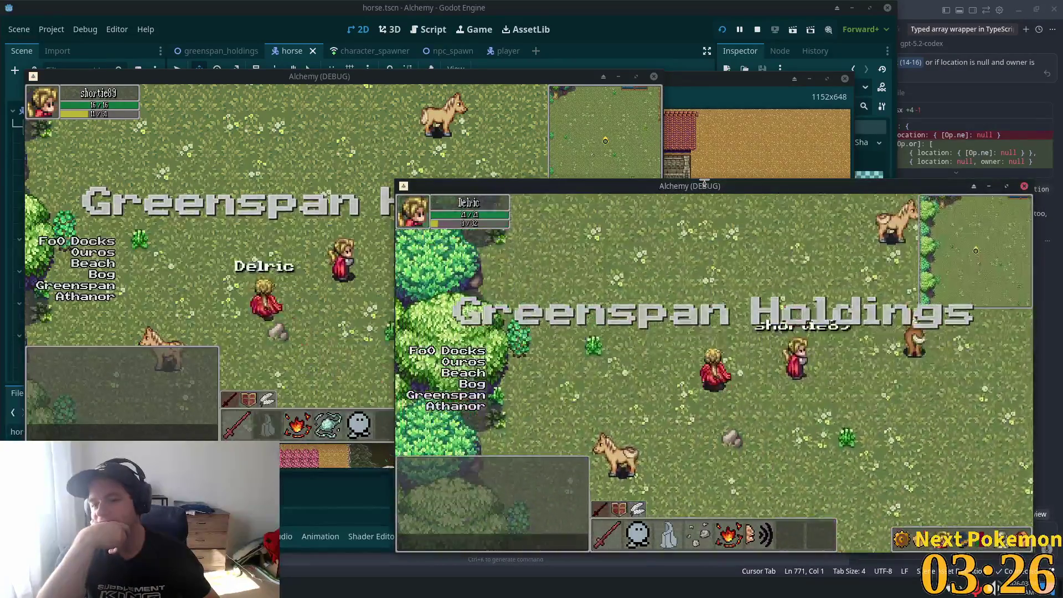
key(Up)
key(Right)
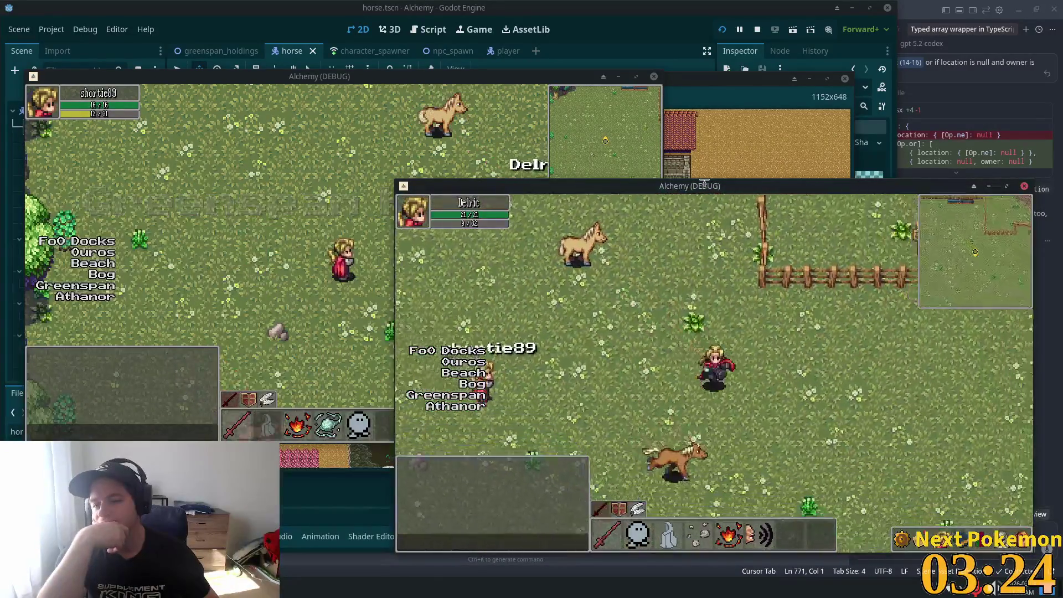
key(Right)
key(Down)
key(Left)
key(Down)
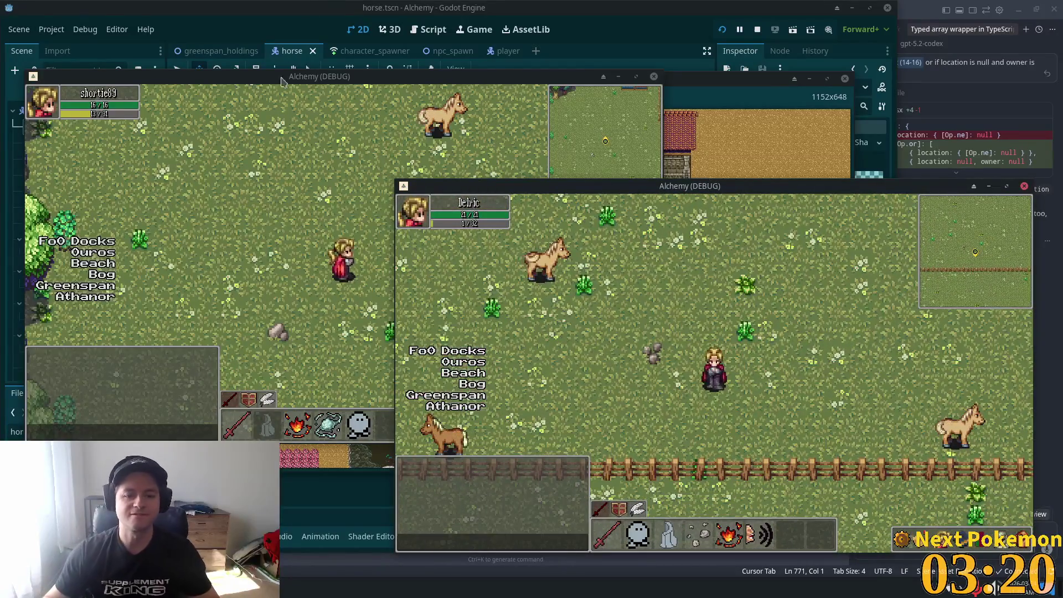
Walk the second player's character among the horses, then stop the game with F8
click(378, 267)
key(Up)
key(Right)
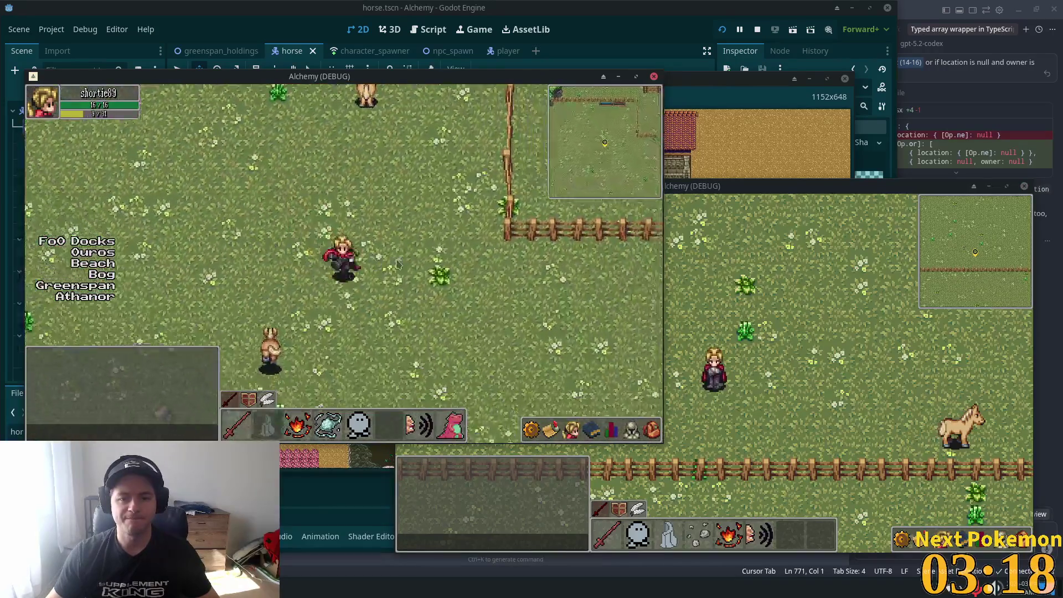
key(Down)
key(Right)
key(Left)
key(Up)
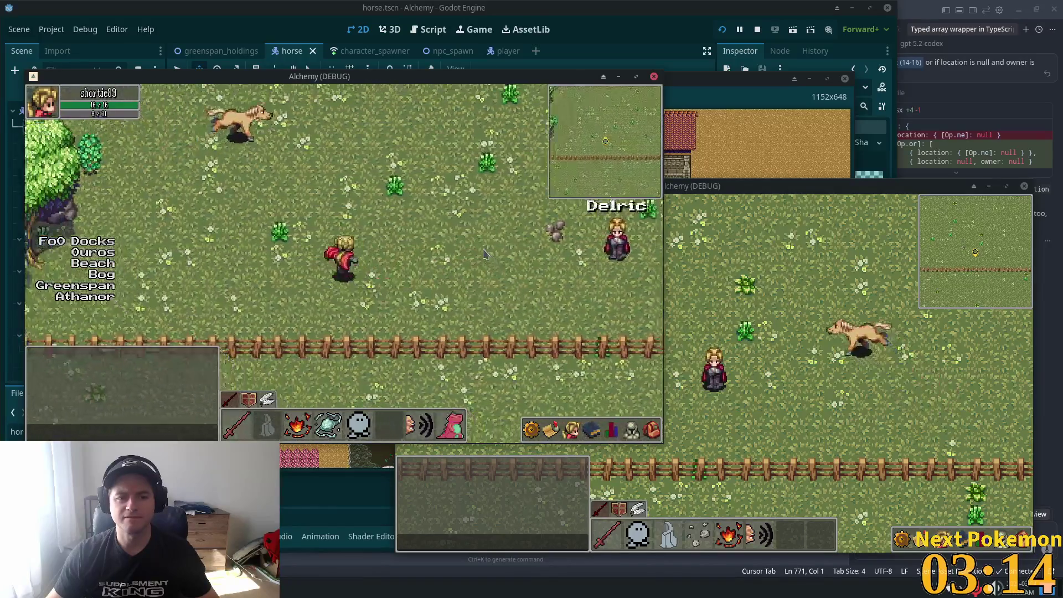
key(Up)
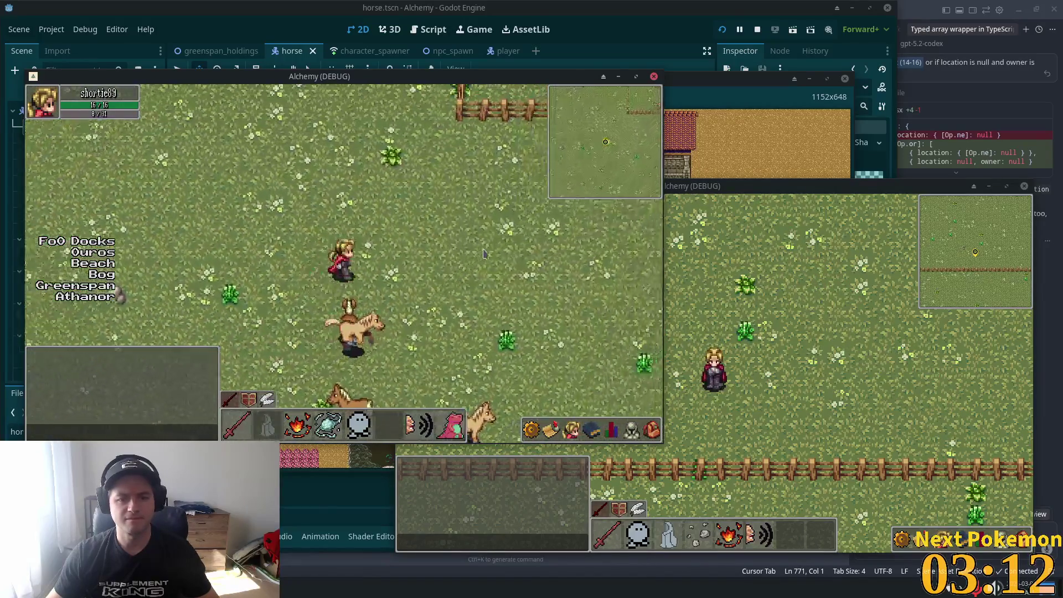
key(Down)
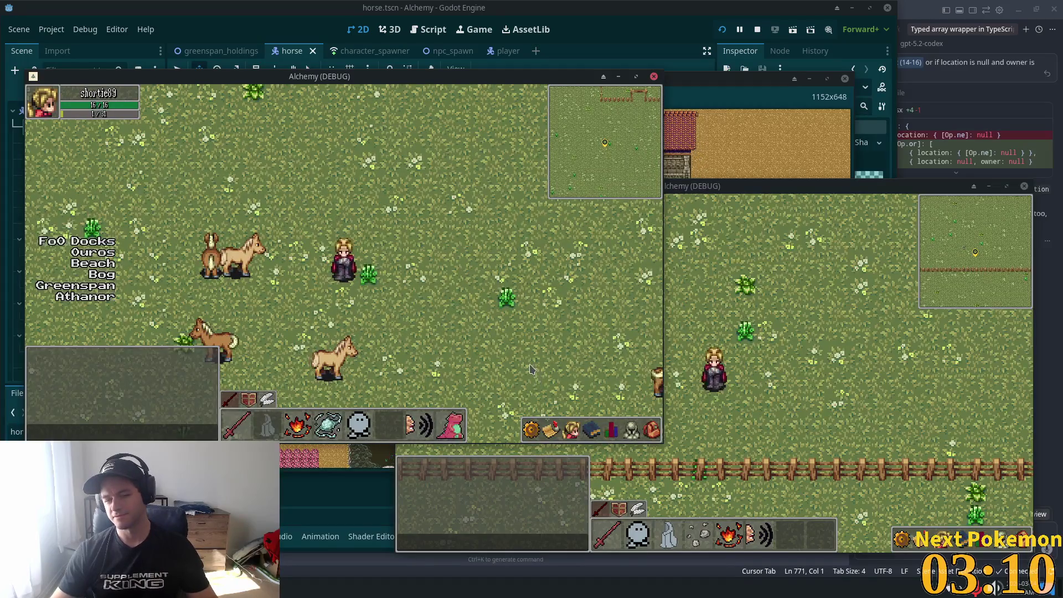
key(F8)
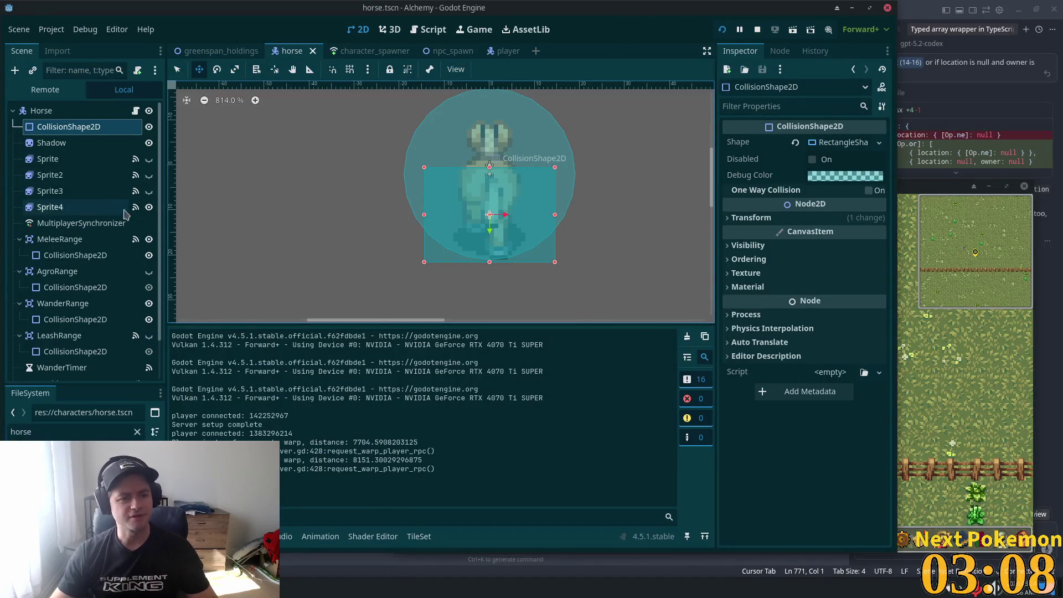
Compare the animation frames of Sprite, Sprite2, Sprite3 and Sprite4 (walk_down, run, walk_up)
click(58, 176)
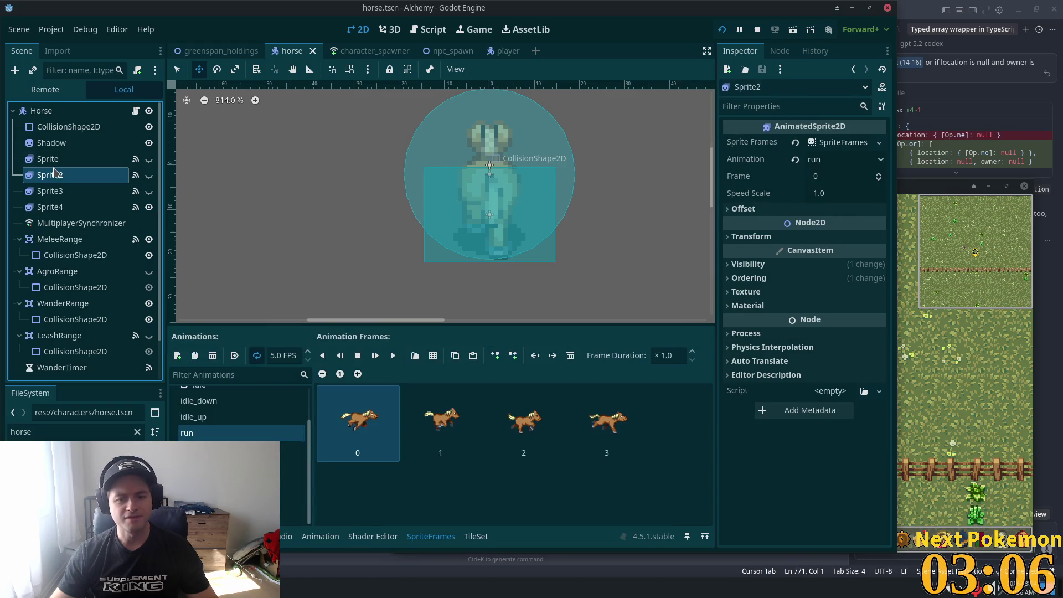
click(50, 160)
click(57, 191)
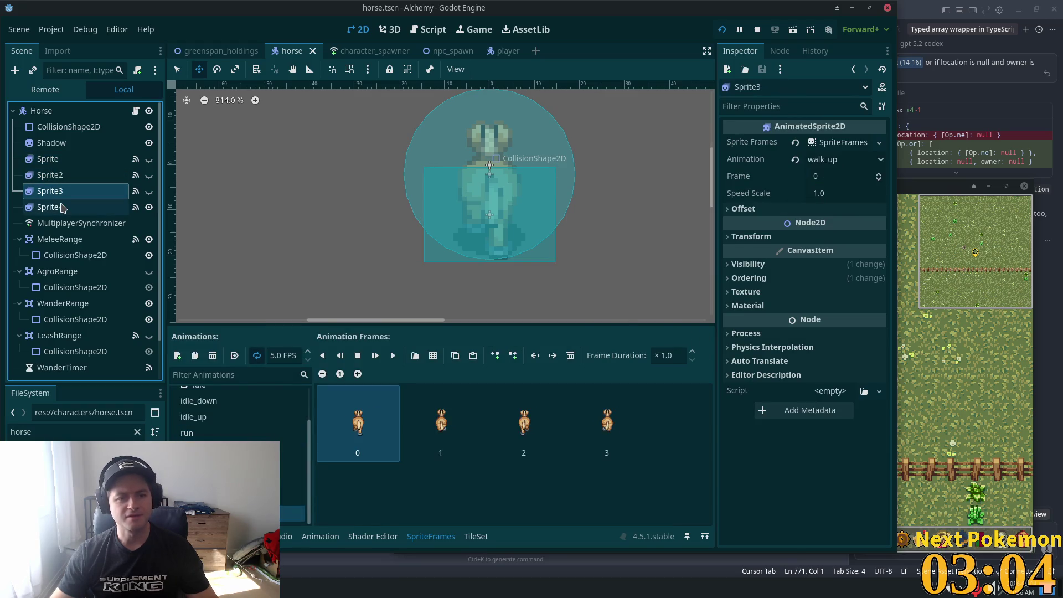
click(47, 160)
click(51, 190)
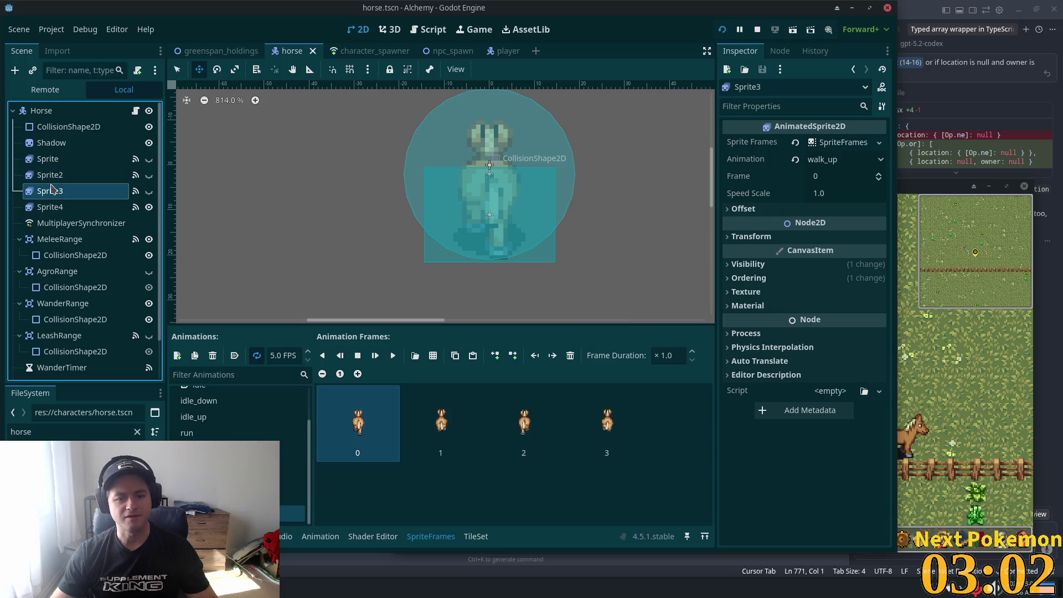
click(69, 208)
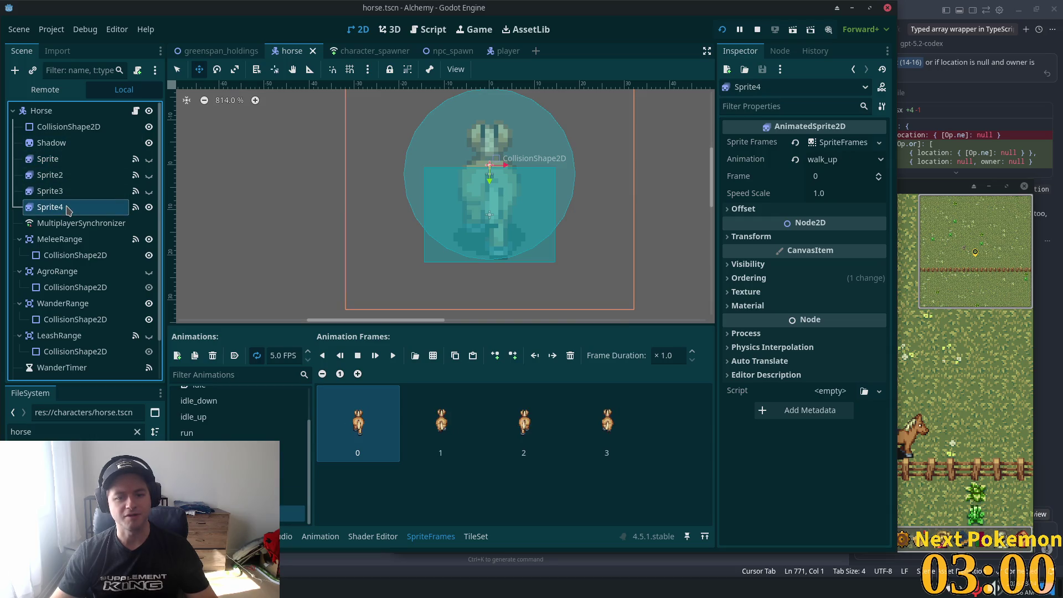
click(53, 191)
click(53, 207)
click(49, 160)
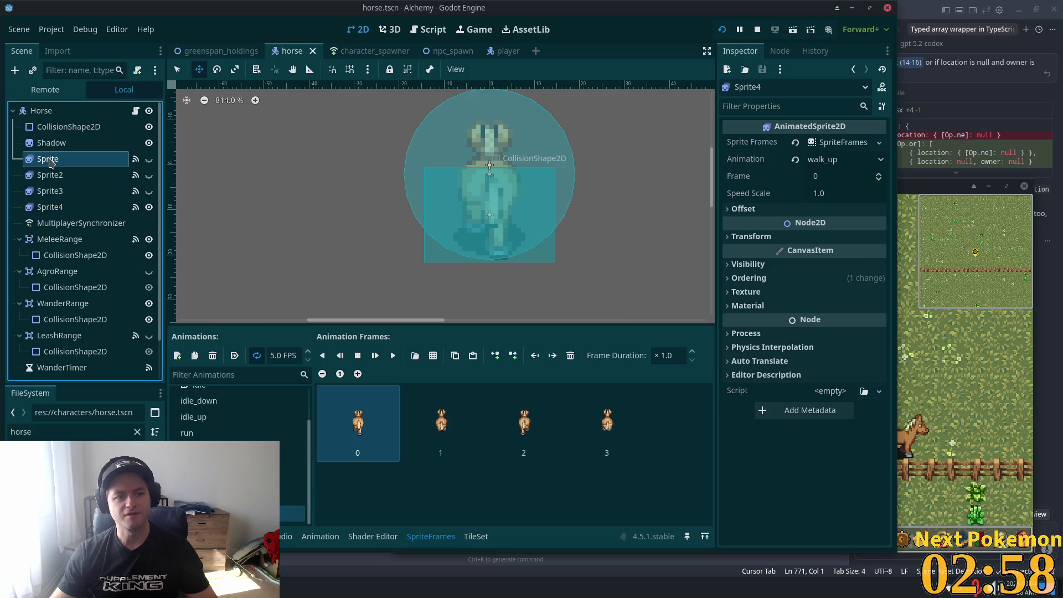
click(52, 176)
click(57, 195)
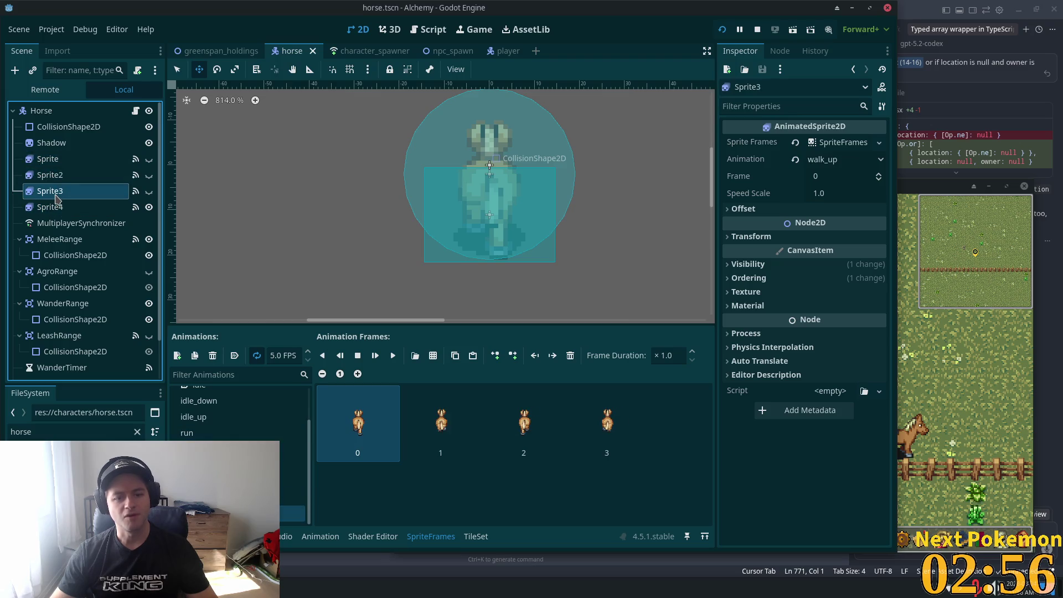
Switch Sprite3's SpriteFrames animation to idle
click(188, 433)
scroll(205, 426, up, 1)
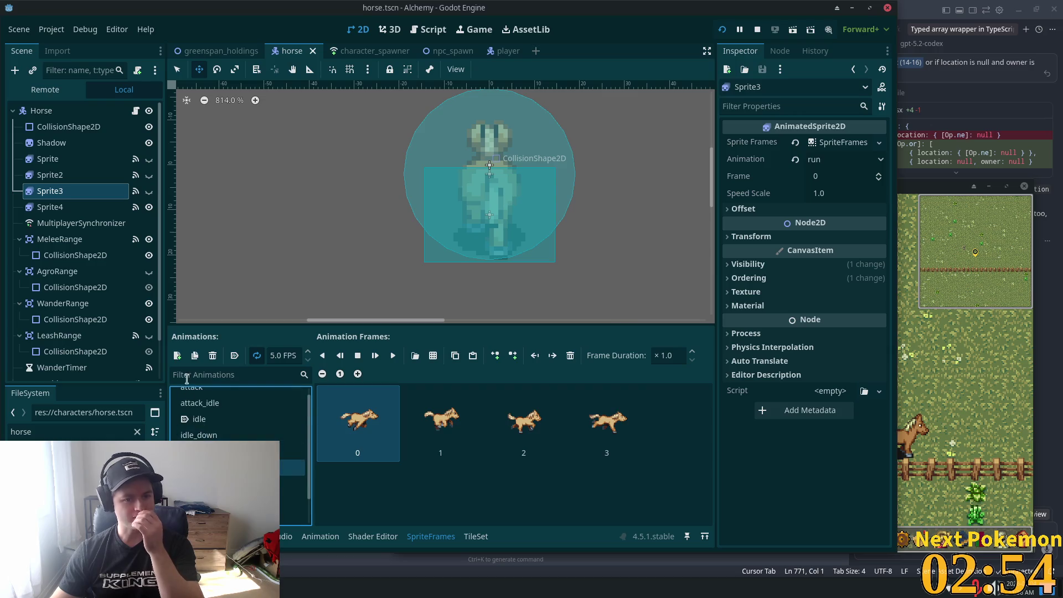
click(205, 419)
scroll(206, 419, up, 1)
Set Sprite4 to the run animation and recheck Sprite and Sprite2's frames
click(54, 176)
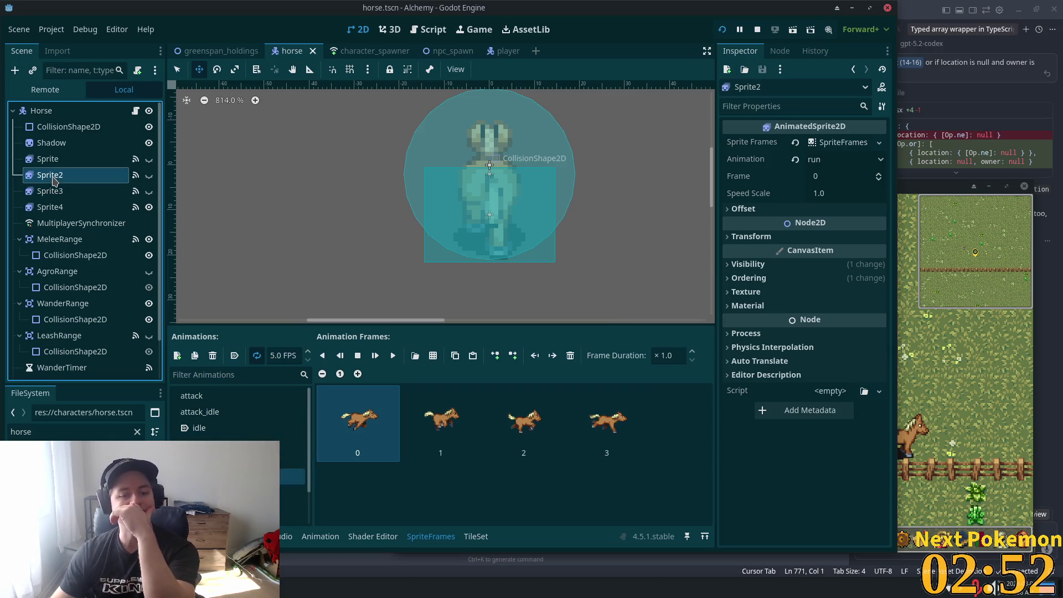
click(56, 191)
click(51, 207)
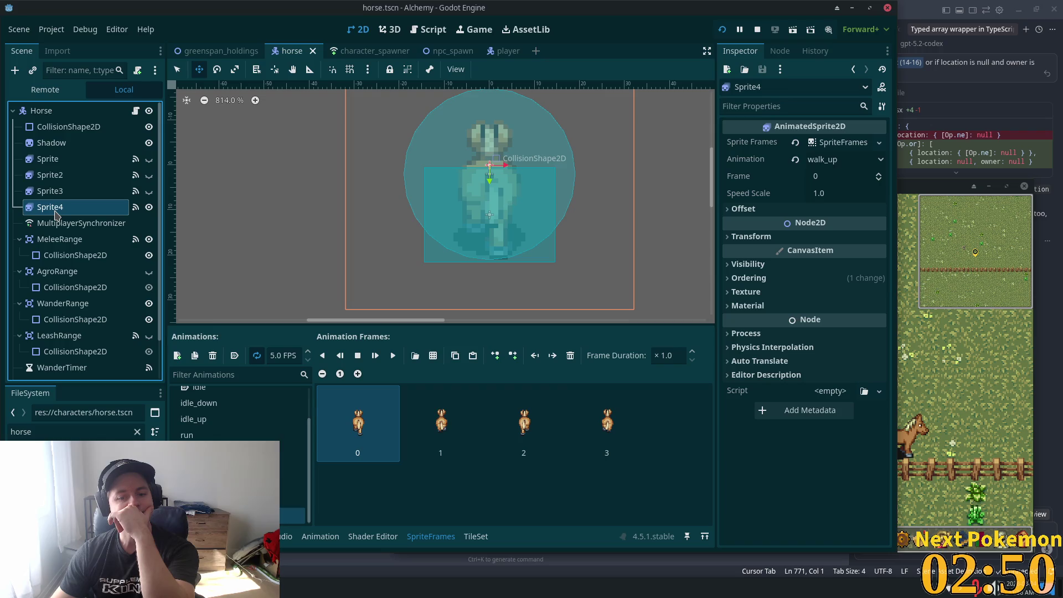
click(187, 435)
click(53, 176)
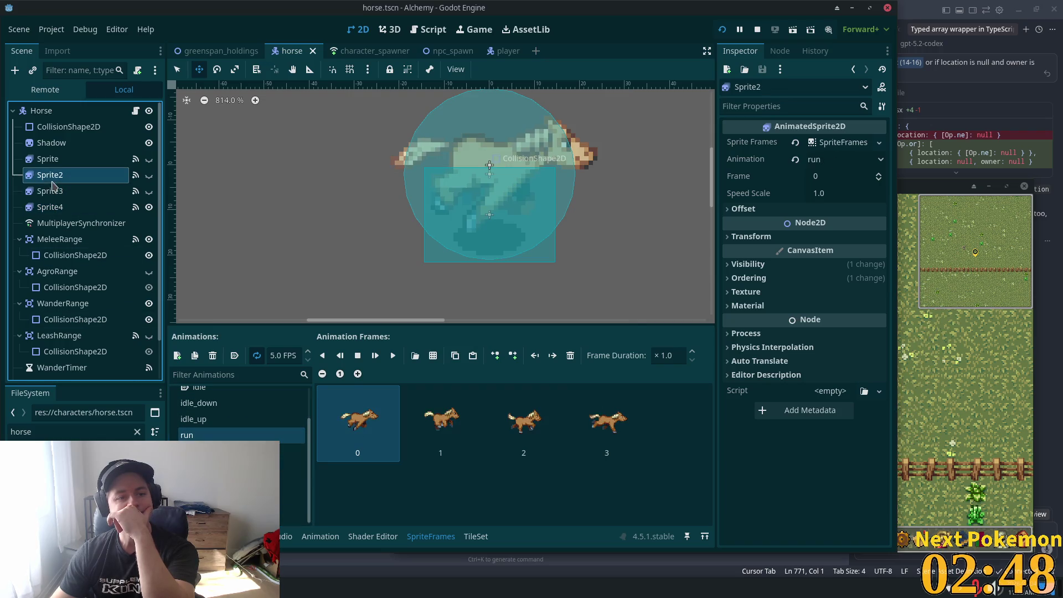
click(45, 161)
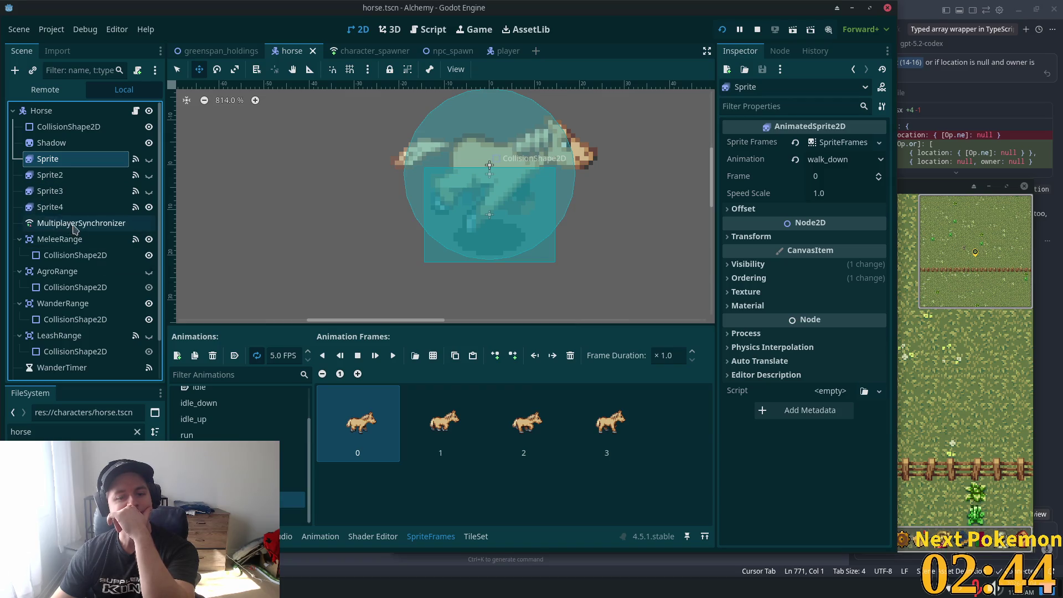
scroll(238, 434, up, 3)
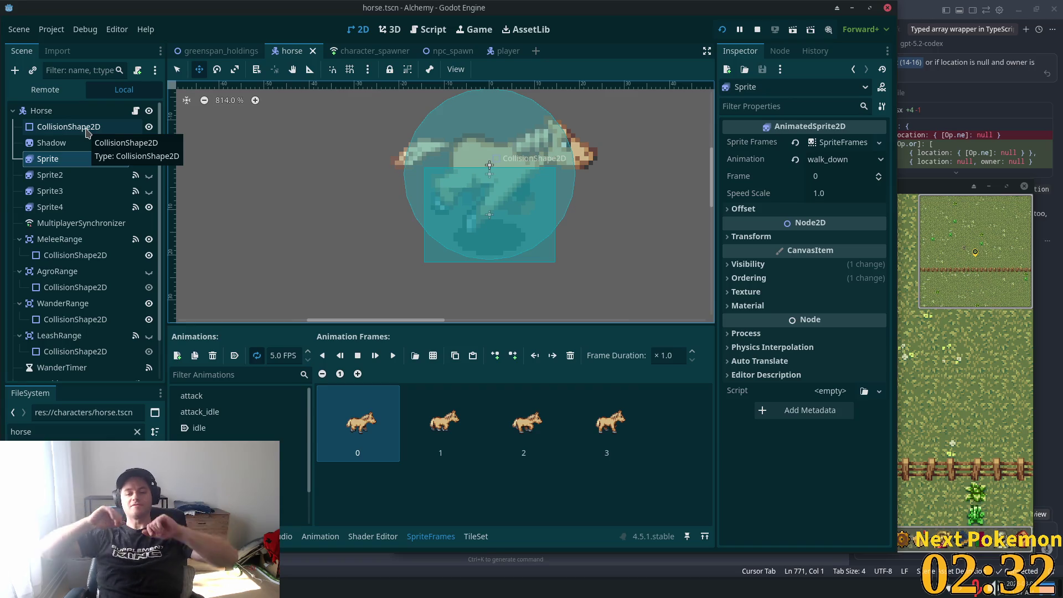
click(91, 206)
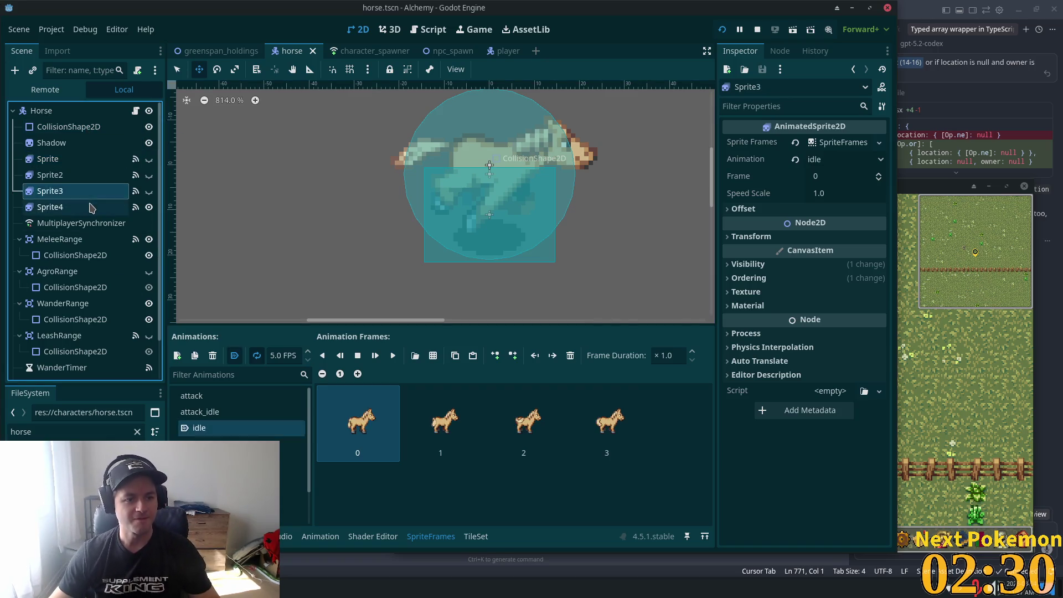
scroll(215, 192, up, 1)
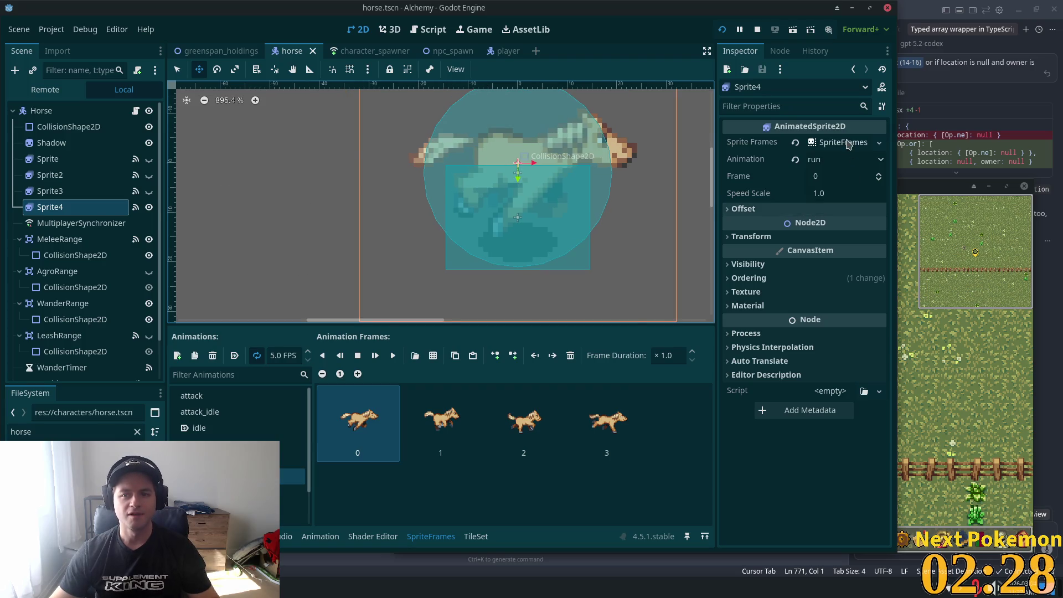
Make Sprite4's SpriteFrames resource unique, leaving Sprite3's unchanged
right_click(847, 144)
click(886, 249)
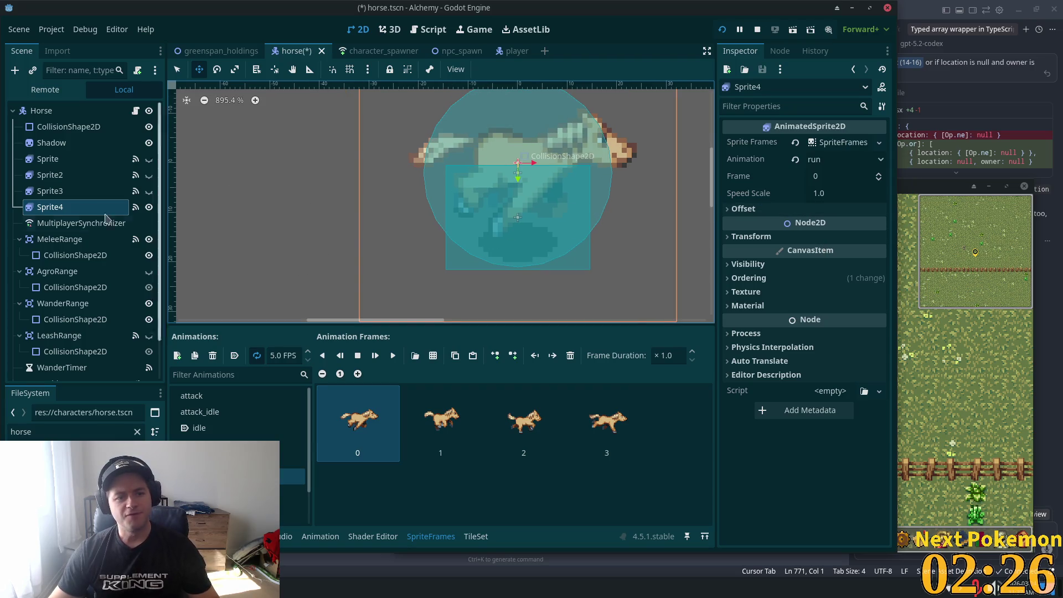
click(55, 190)
right_click(859, 144)
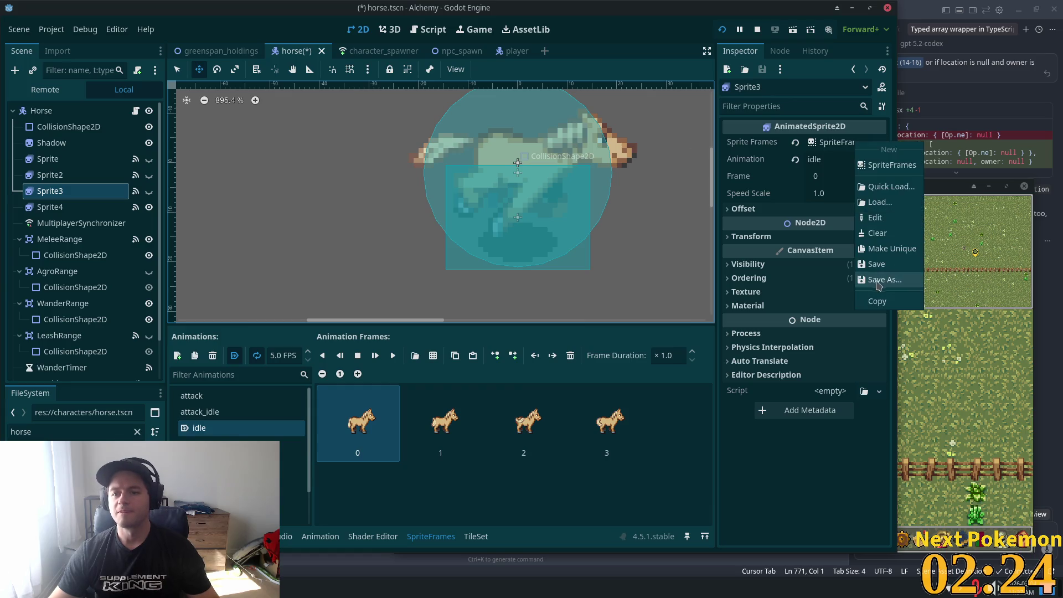
click(863, 248)
Make Sprite's SpriteFrames resource unique and save the horse scene
click(85, 143)
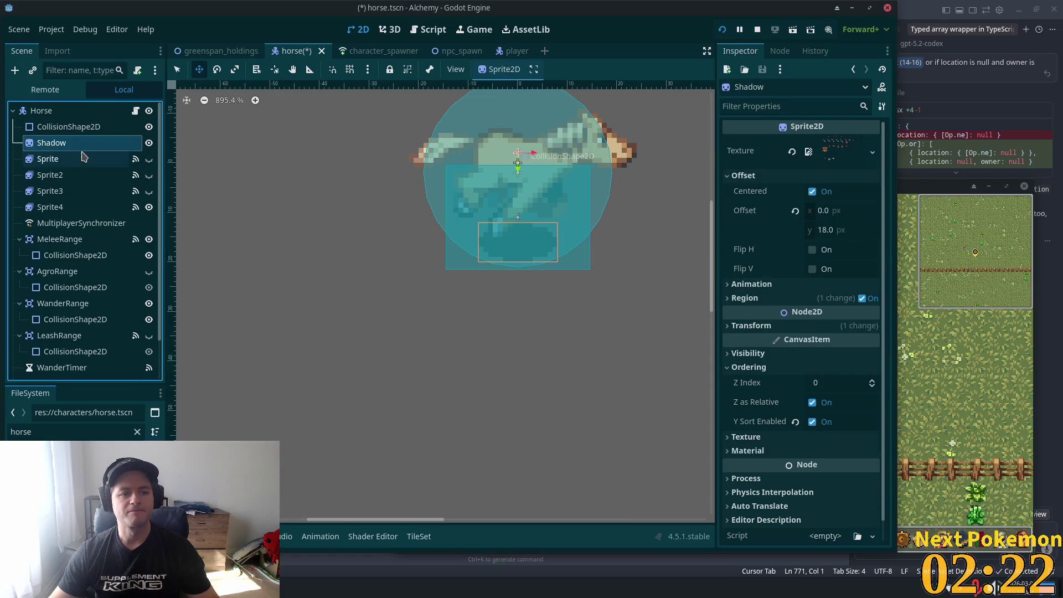
click(83, 158)
right_click(841, 143)
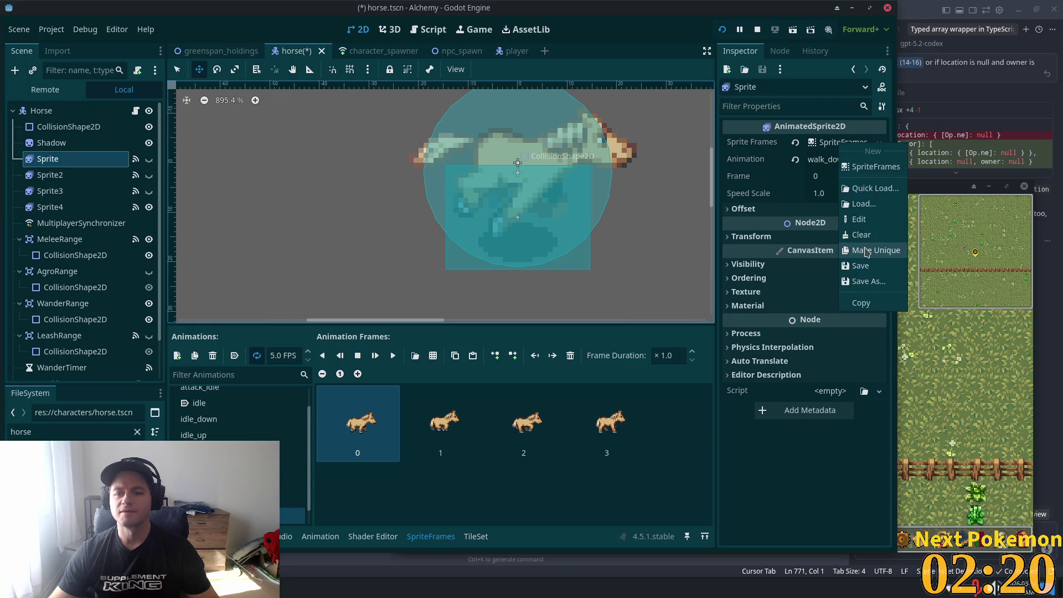
click(858, 249)
key(ctrl+s)
Make Sprite2's SpriteFrames resource unique
click(69, 191)
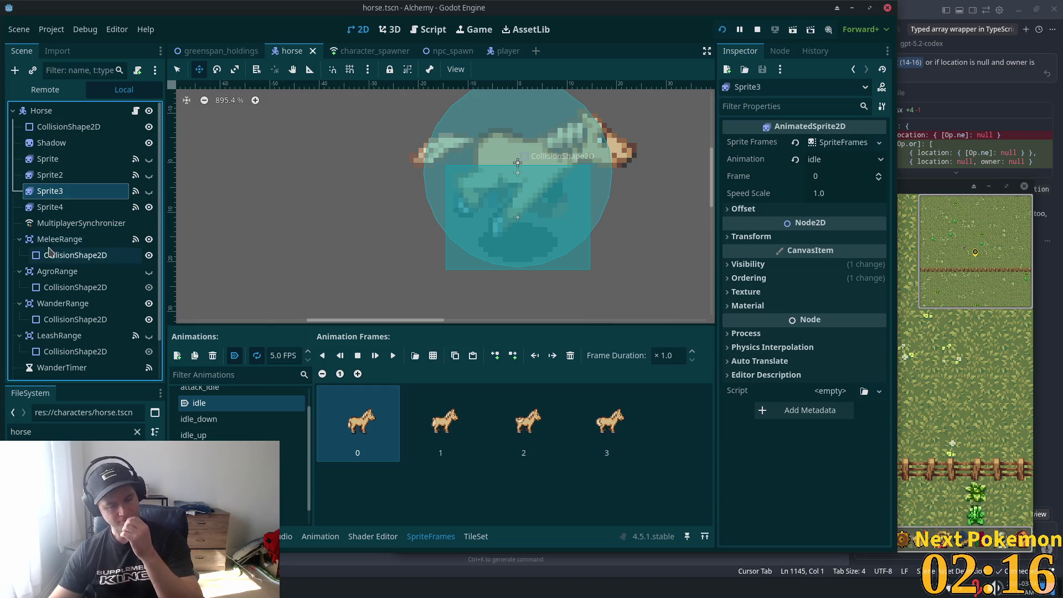
click(76, 175)
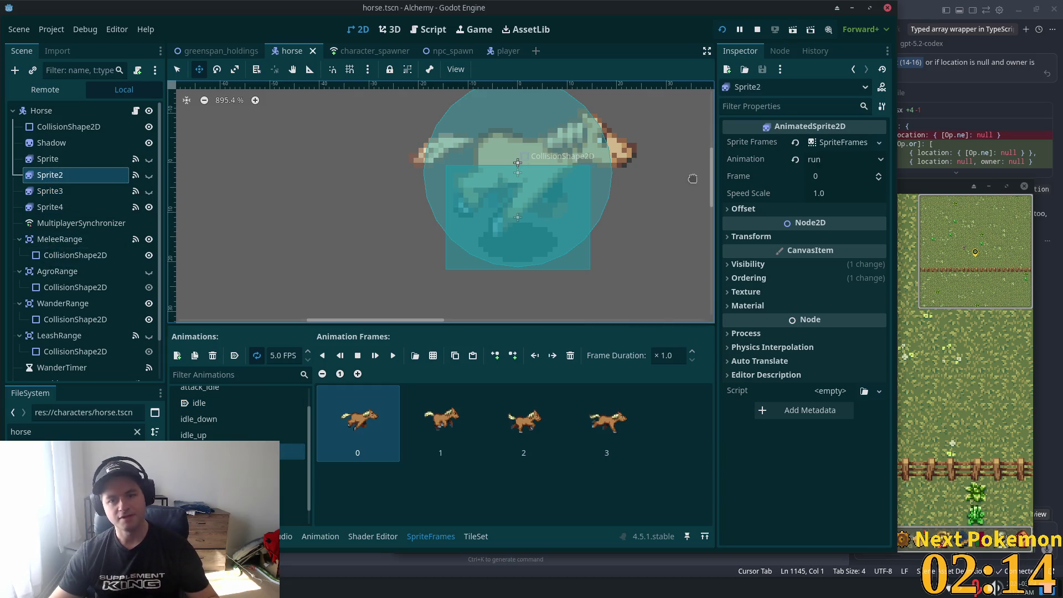
click(857, 143)
click(901, 253)
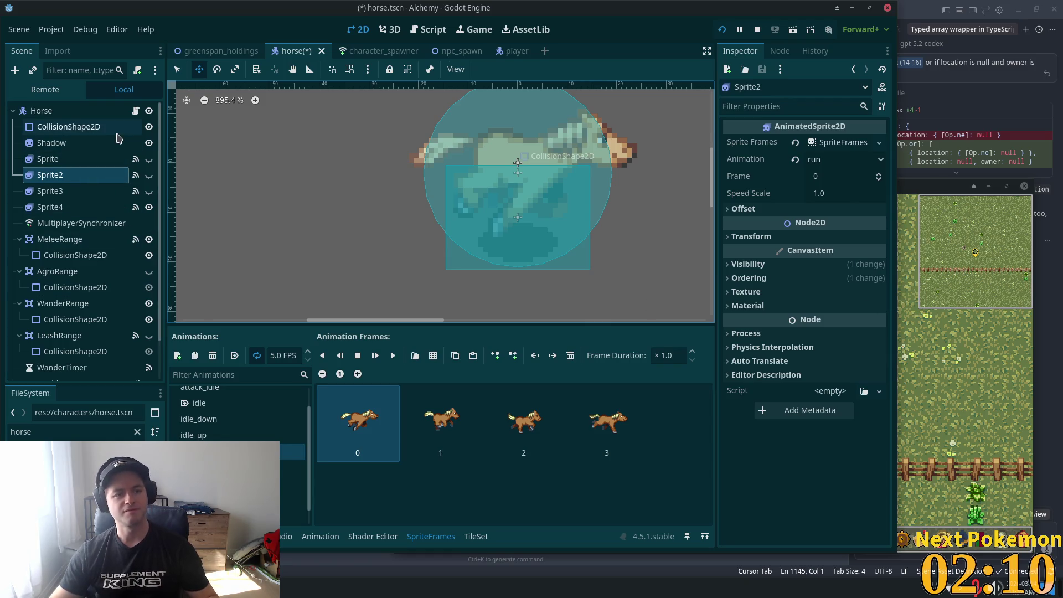
Hide the top-level CollisionShape2D and show Sprite3's attack animation frames
click(149, 127)
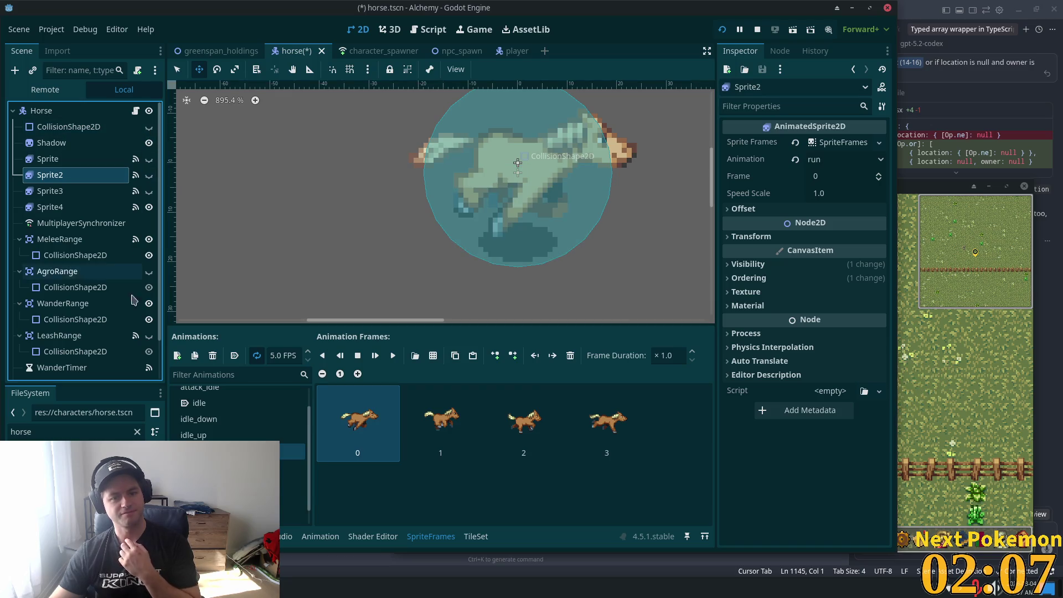
click(65, 208)
click(65, 191)
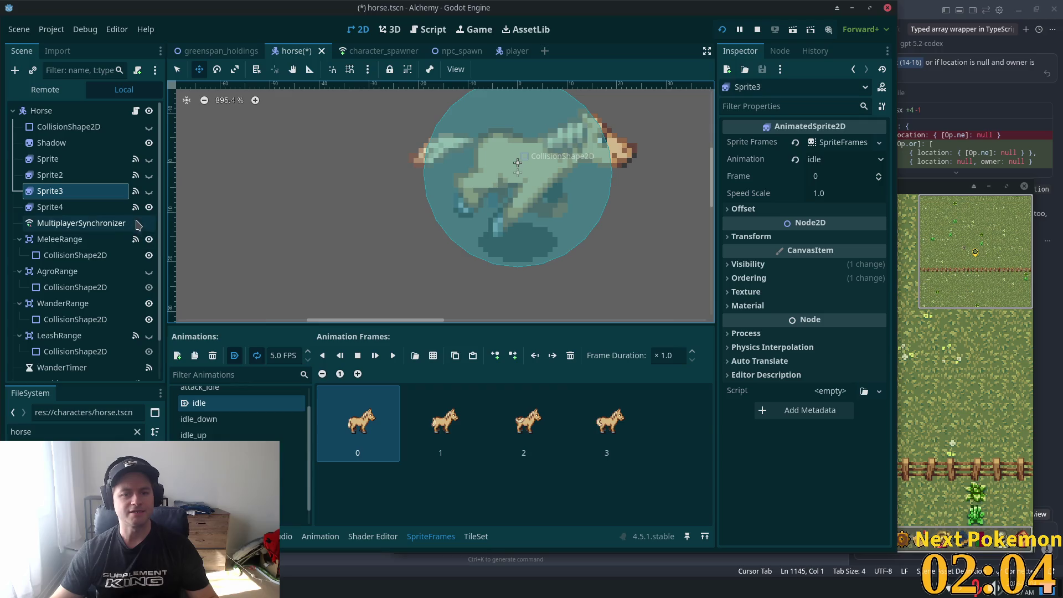
scroll(238, 420, up, 1)
click(211, 395)
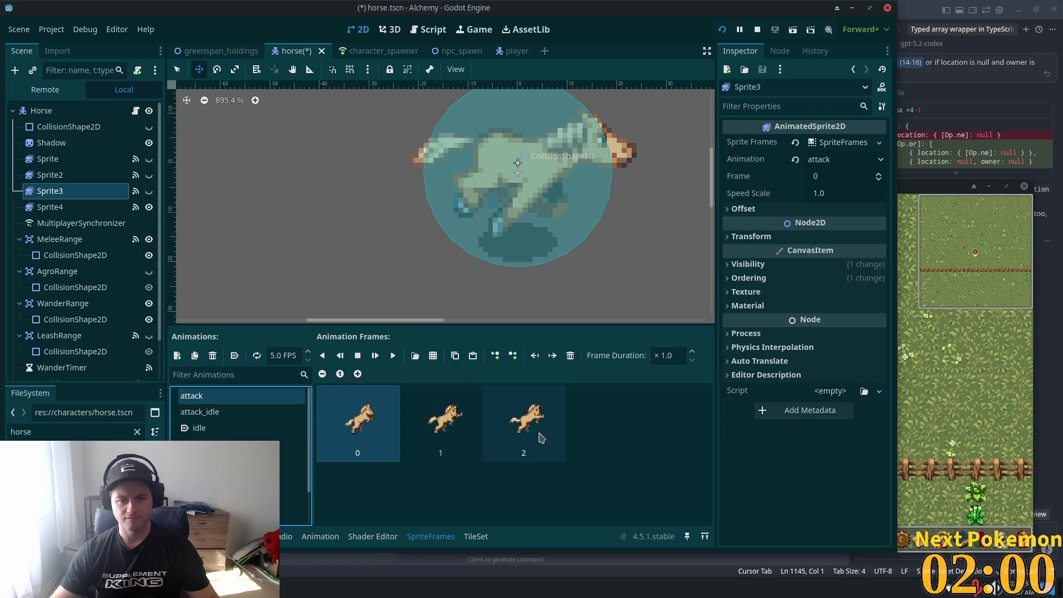
Add three rearing dark horse frames from hardy horse bottom v11.png to attack
click(432, 355)
click(583, 236)
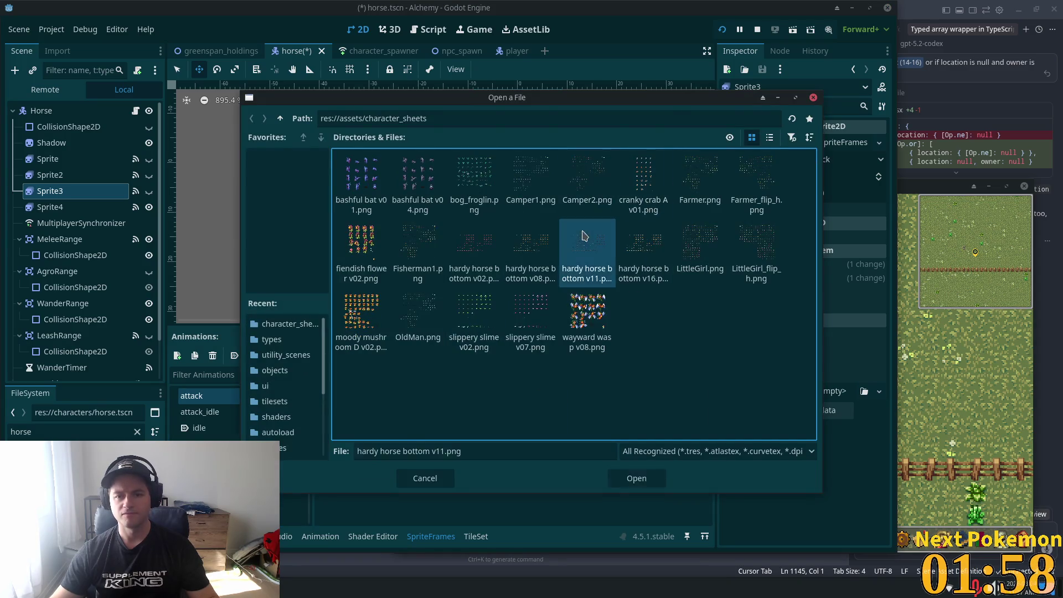
double_click(583, 235)
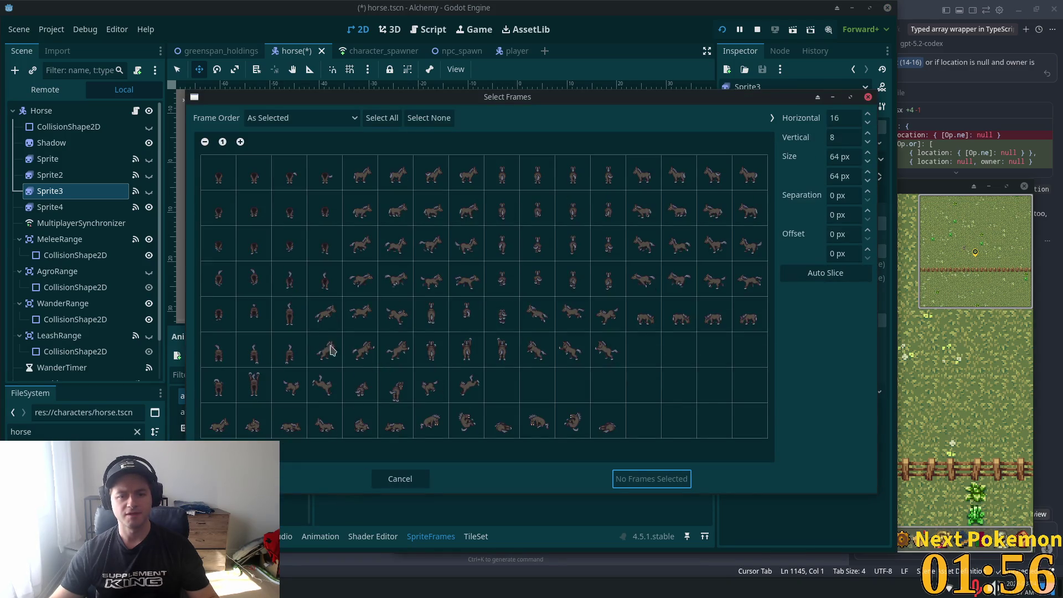
drag(330, 350, 395, 350)
click(652, 478)
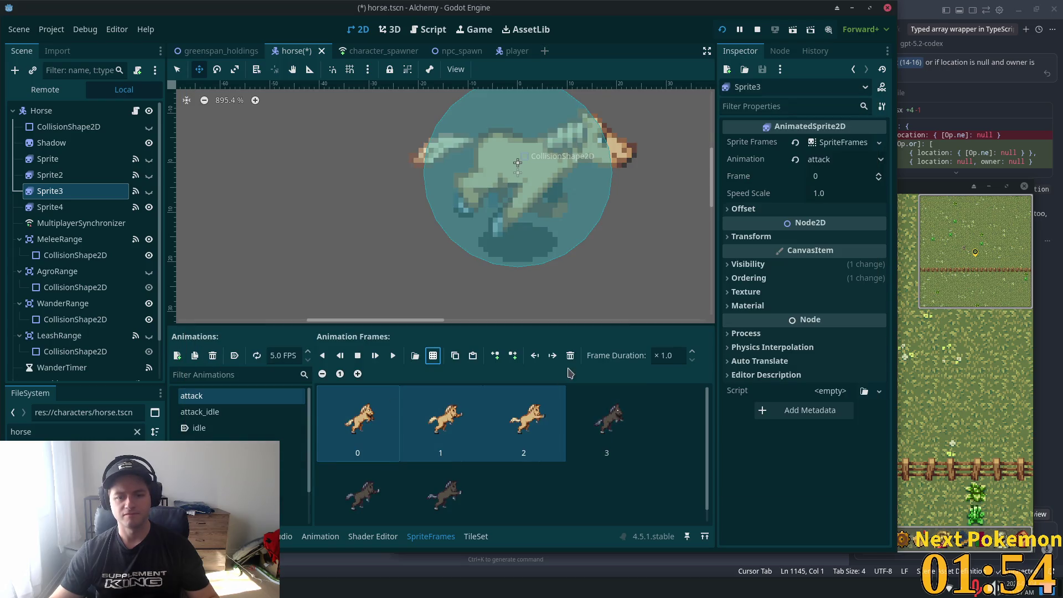
Replace attack_idle's tan frames with four standing dark horse frames and copy them
click(201, 412)
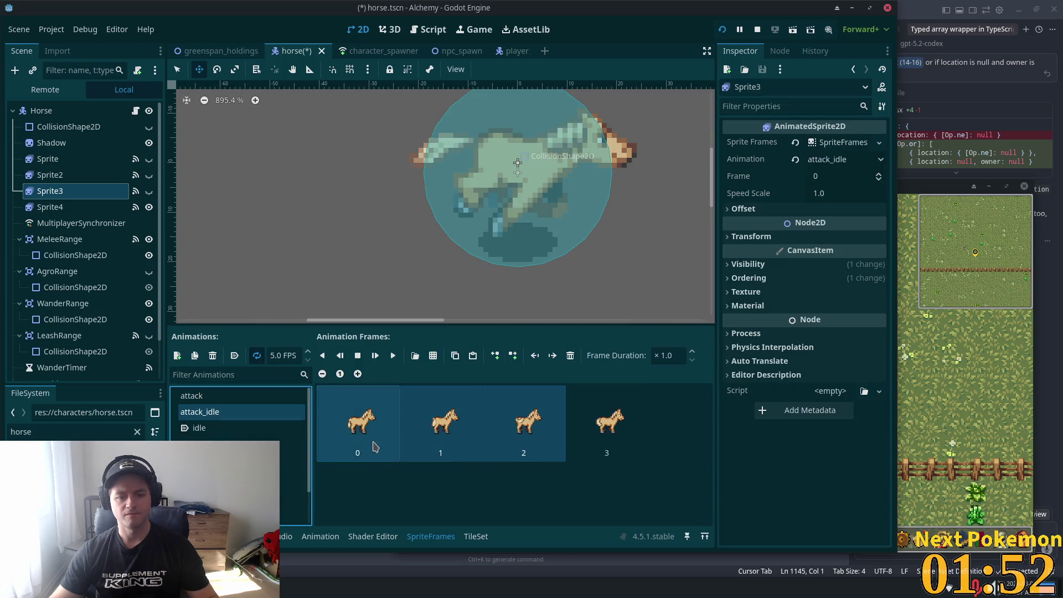
shift+click(604, 441)
click(570, 355)
click(432, 357)
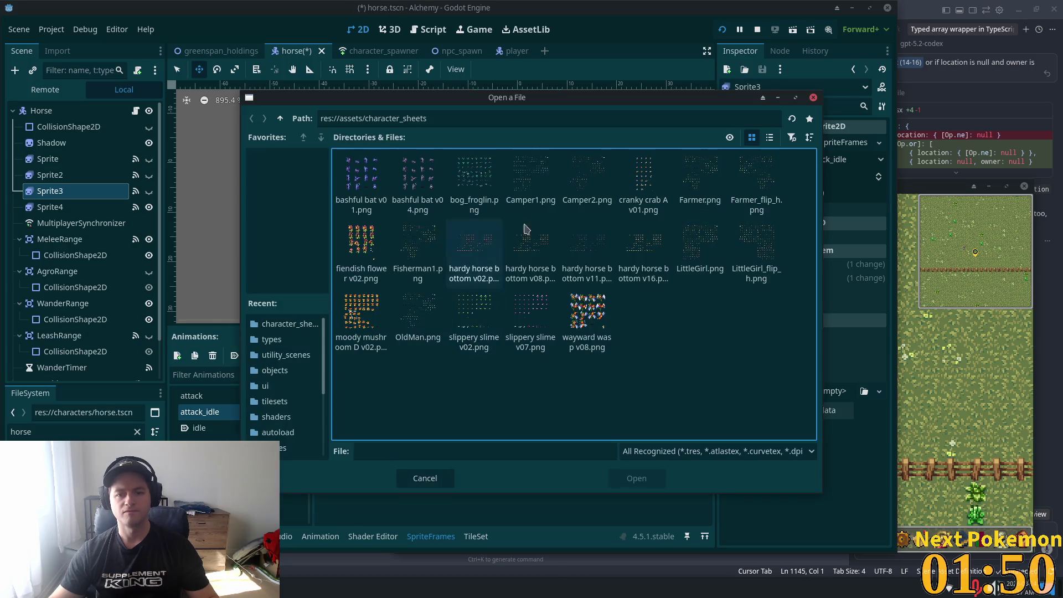
double_click(646, 257)
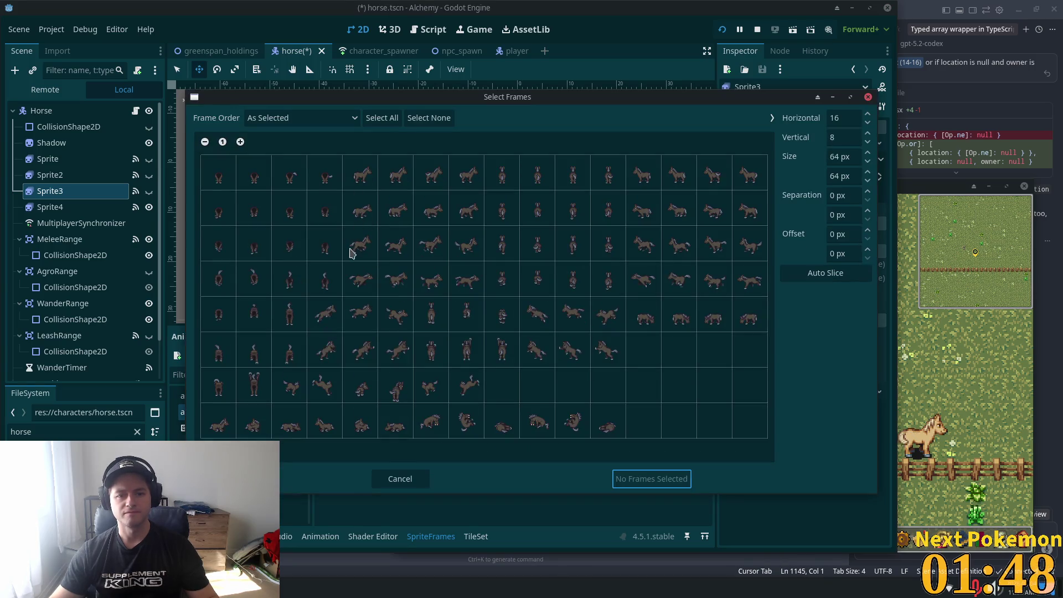
mouse_move(359, 181)
mouse_down()
mouse_move(465, 179)
mouse_move(430, 173)
mouse_move(407, 174)
mouse_move(460, 188)
mouse_move(466, 178)
mouse_up()
click(662, 489)
shift+click(598, 441)
key(ctrl+c)
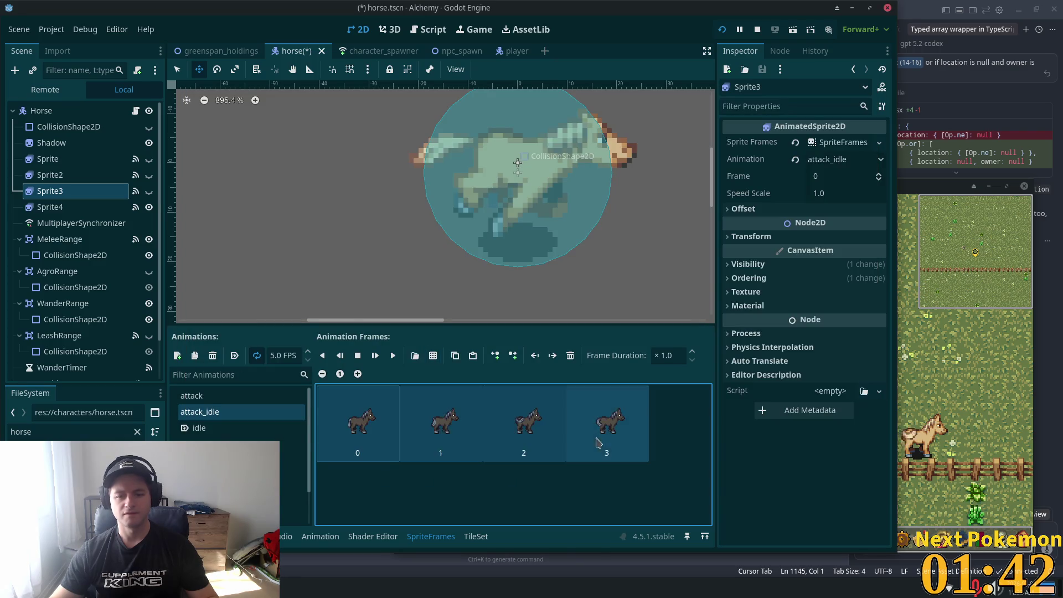
Replace idle and idle_down's tan frames with the copied dark horse frames
click(292, 429)
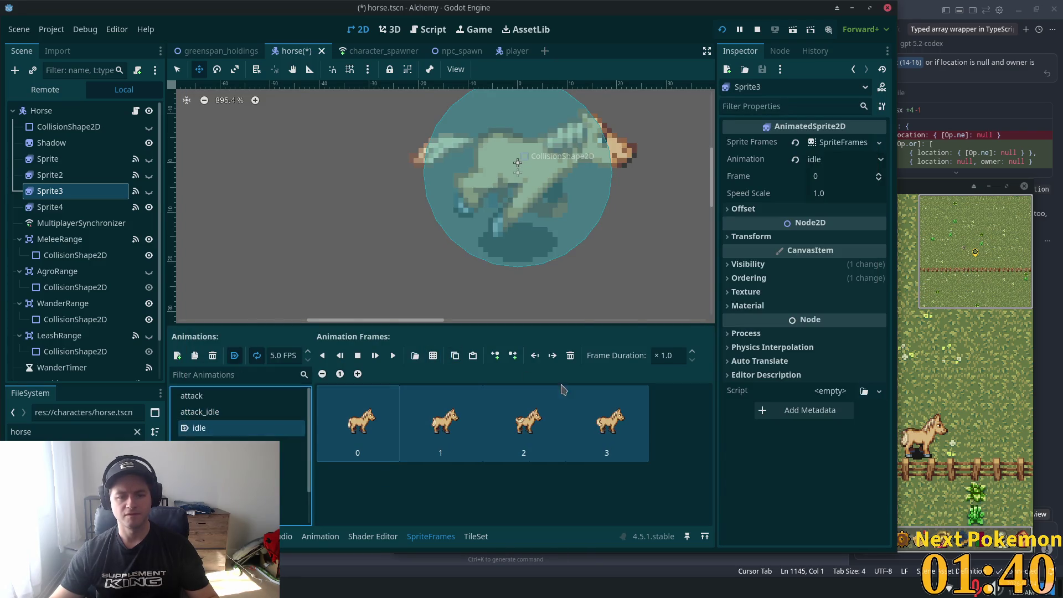
click(570, 356)
key(ctrl+v)
click(238, 444)
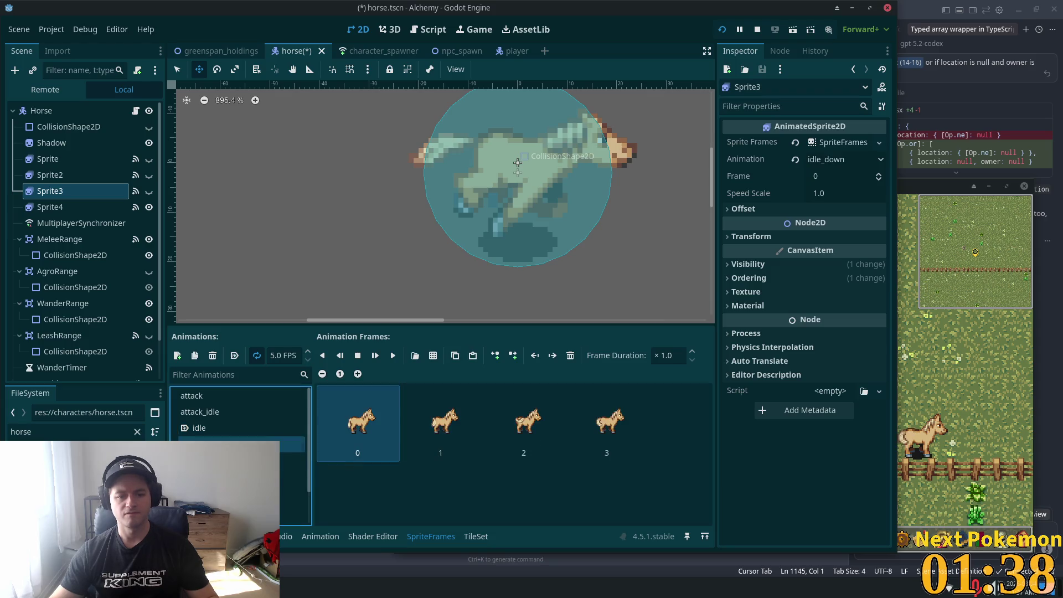
shift+click(591, 439)
click(570, 356)
key(ctrl+v)
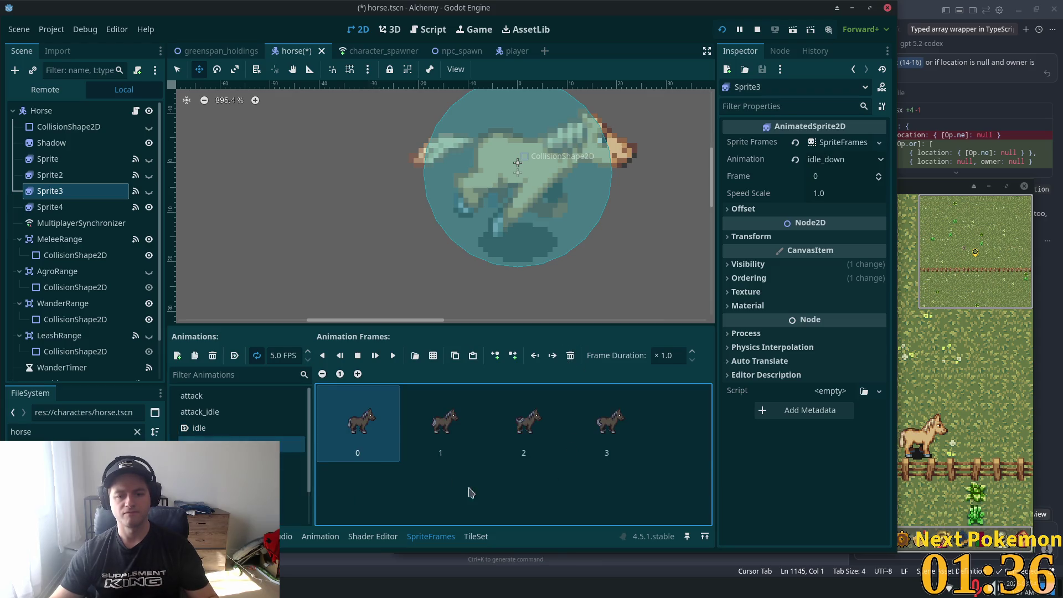
Fill idle_up with four top-row rear-view horse frames and save the scene
click(238, 460)
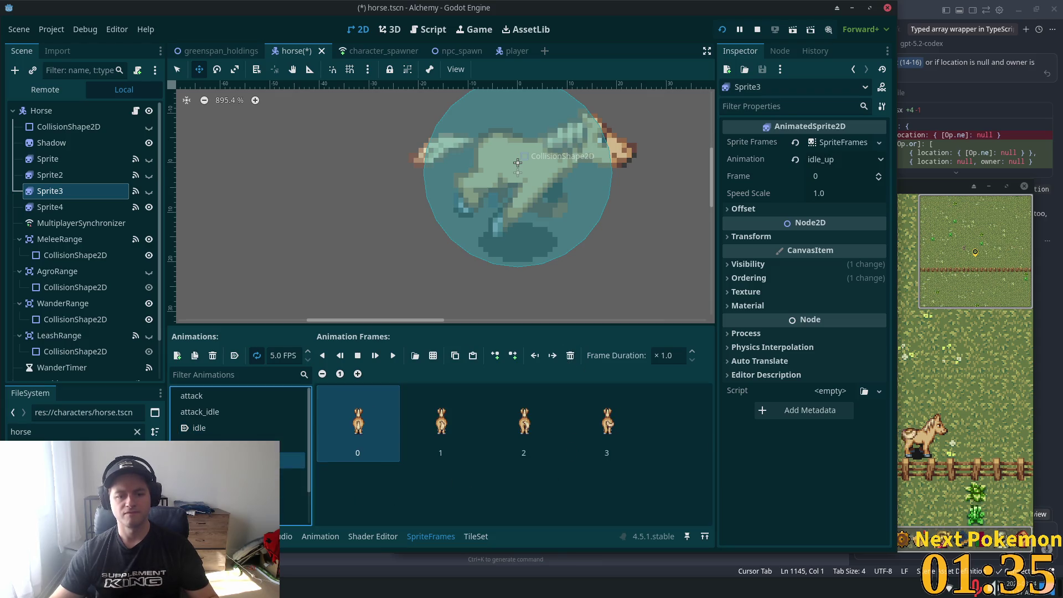
click(433, 356)
double_click(588, 259)
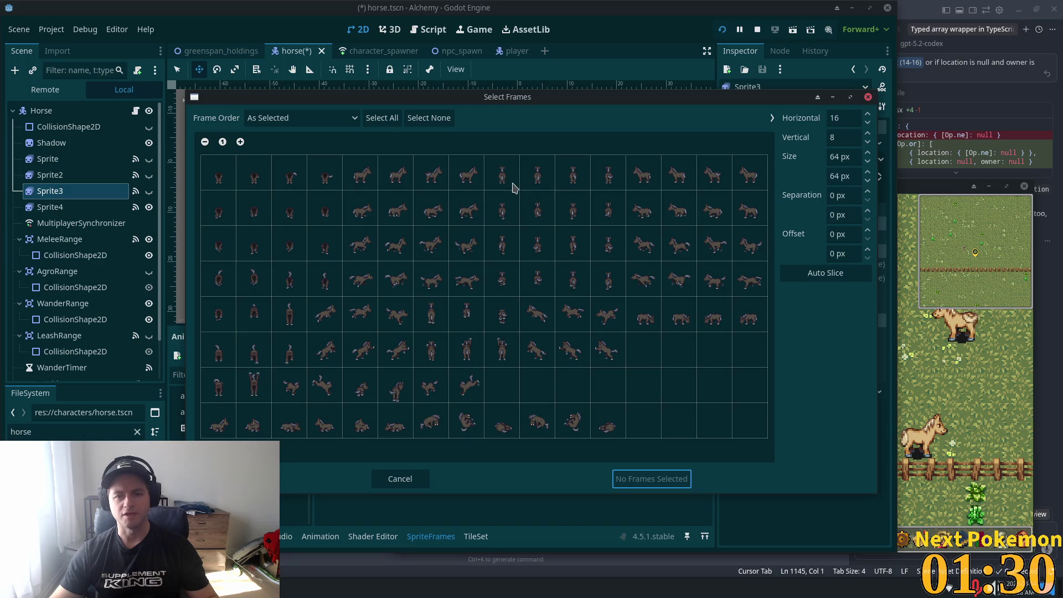
drag(510, 185, 593, 178)
click(658, 476)
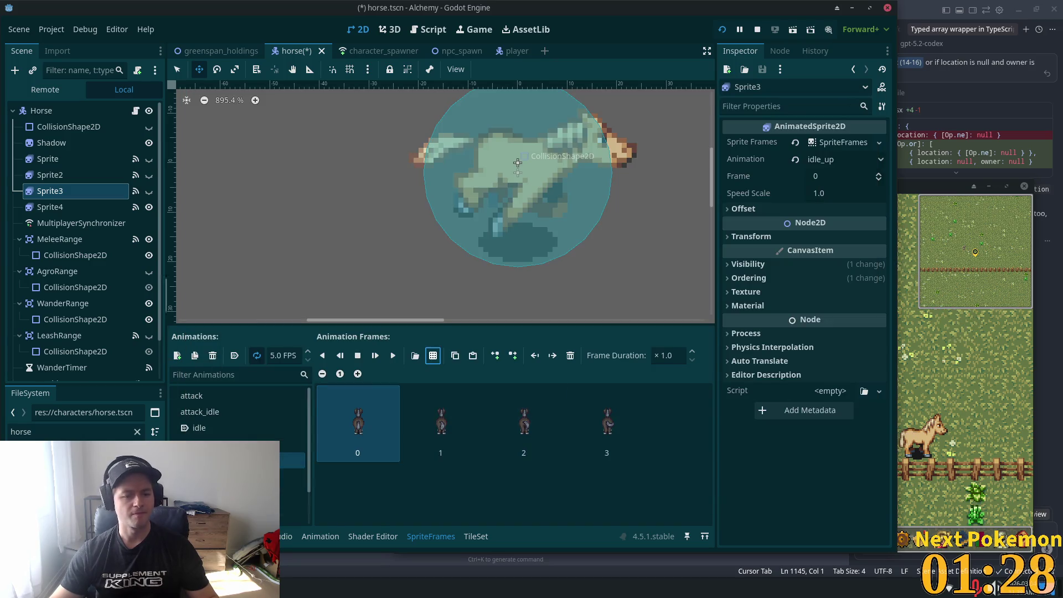
key(ctrl+s)
key(Down)
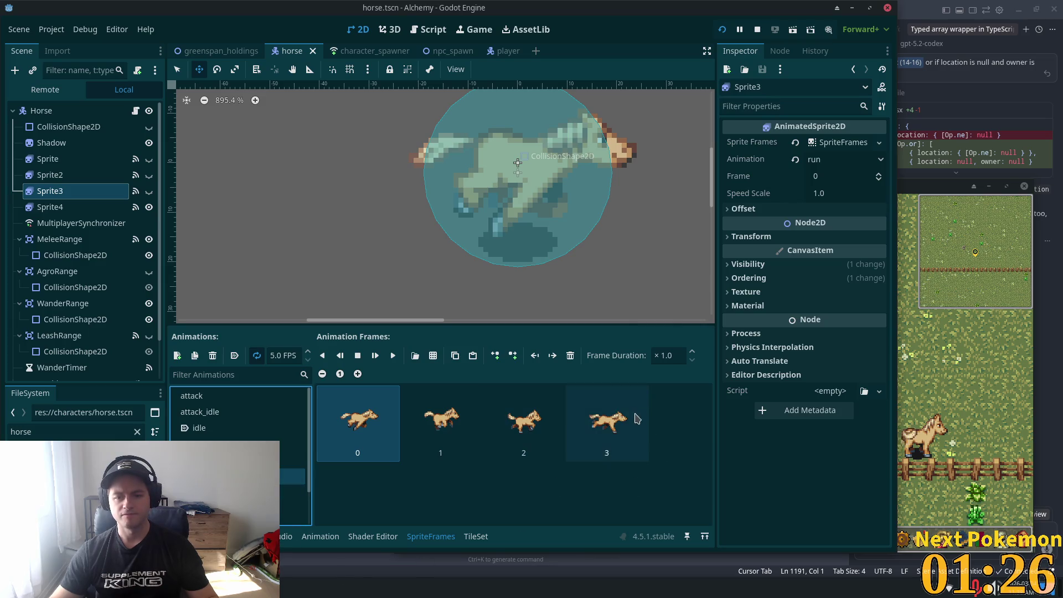
Replace run's tan frames with four dark running frames from row 4 of the horse sheet
click(570, 355)
click(433, 355)
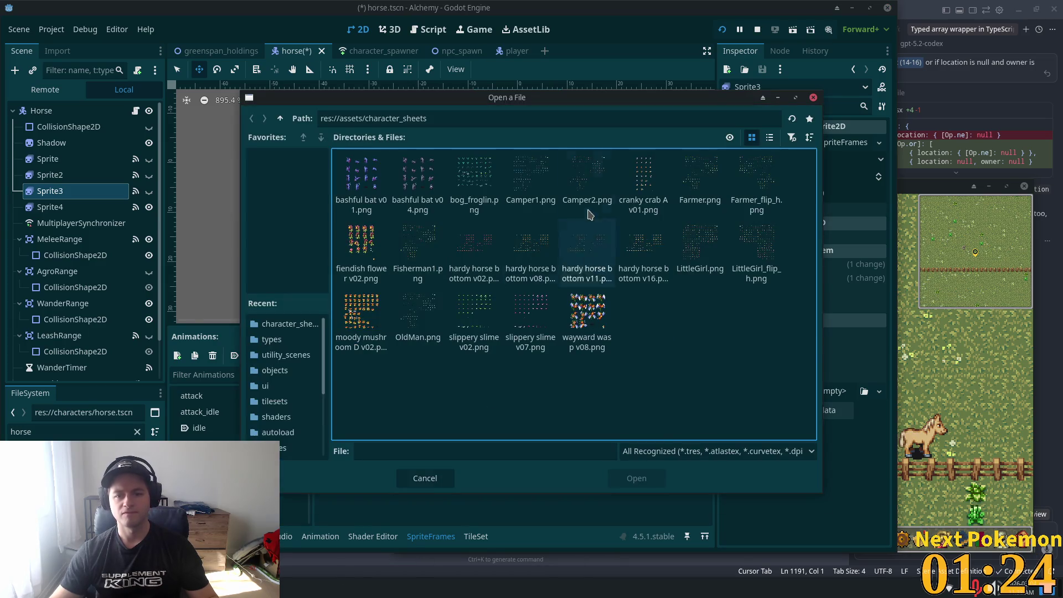
double_click(587, 243)
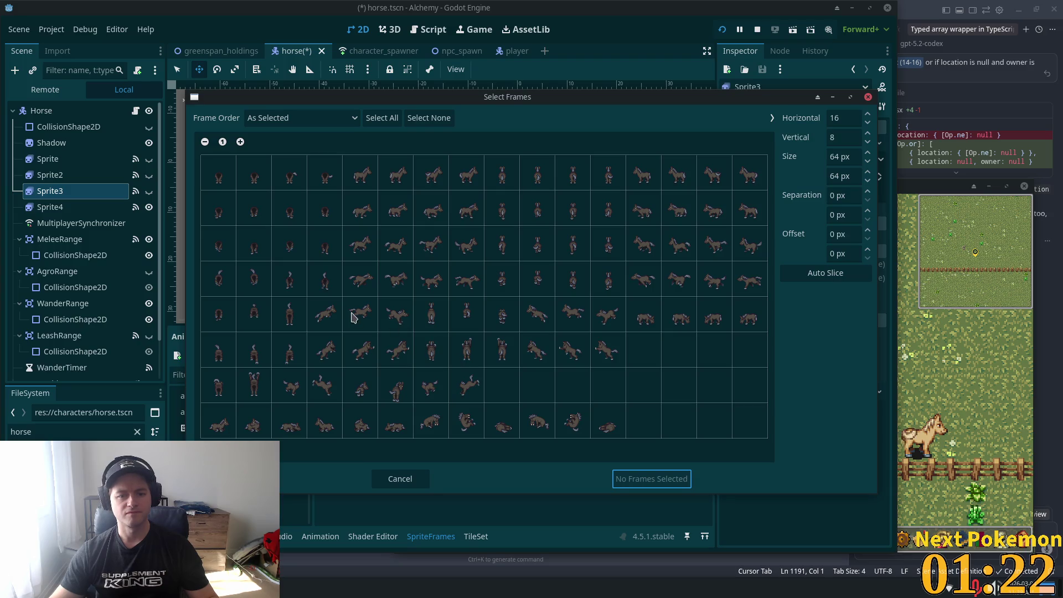
click(353, 317)
drag(360, 289, 426, 292)
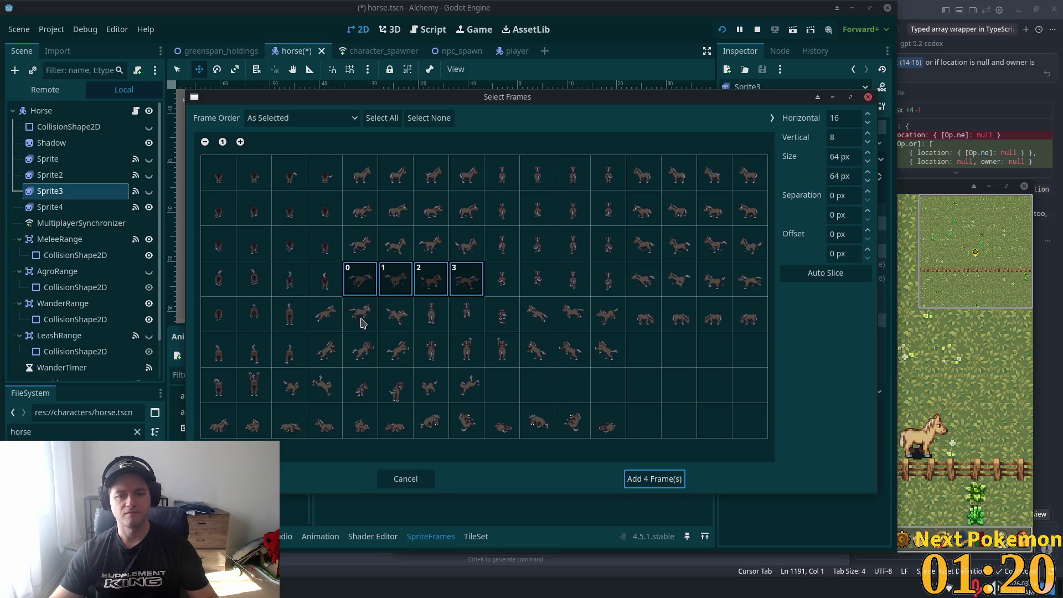
click(652, 480)
shift+click(636, 437)
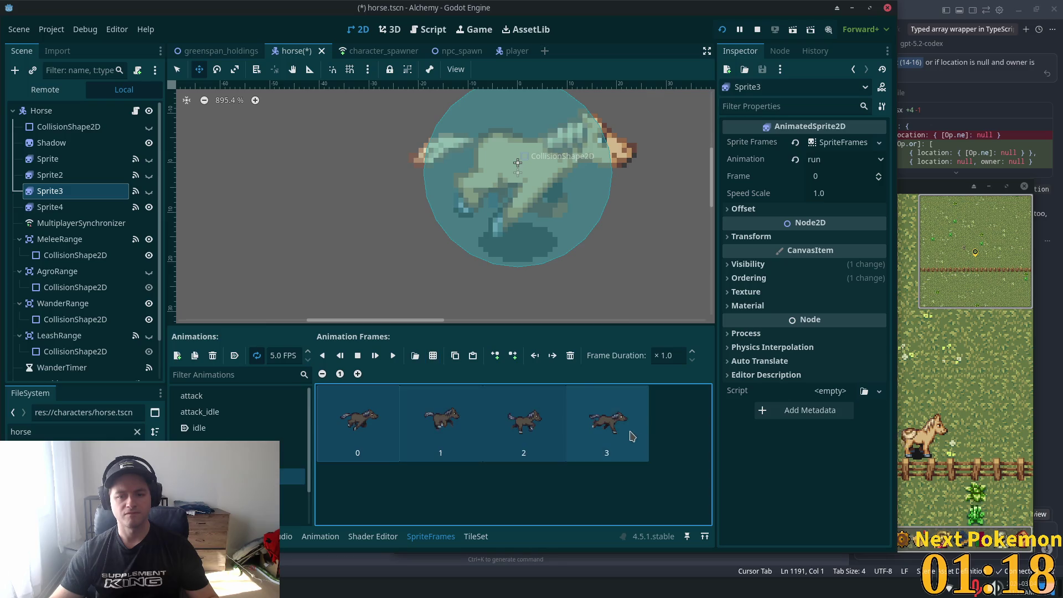
Clear run_down's old frames, fill run_up with row-4 horse frames, and save
click(260, 491)
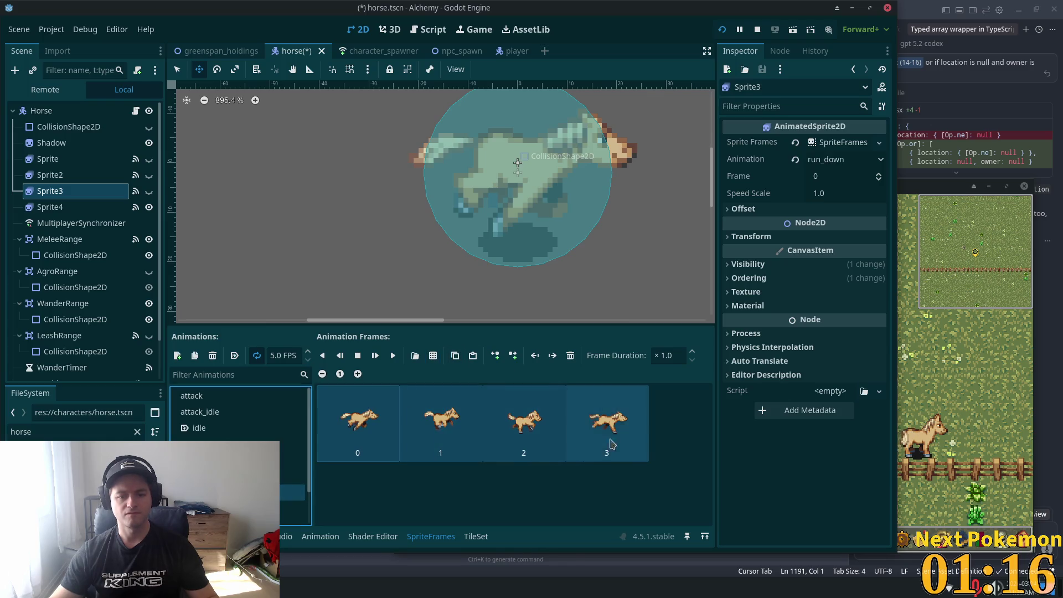
click(570, 356)
key(Down)
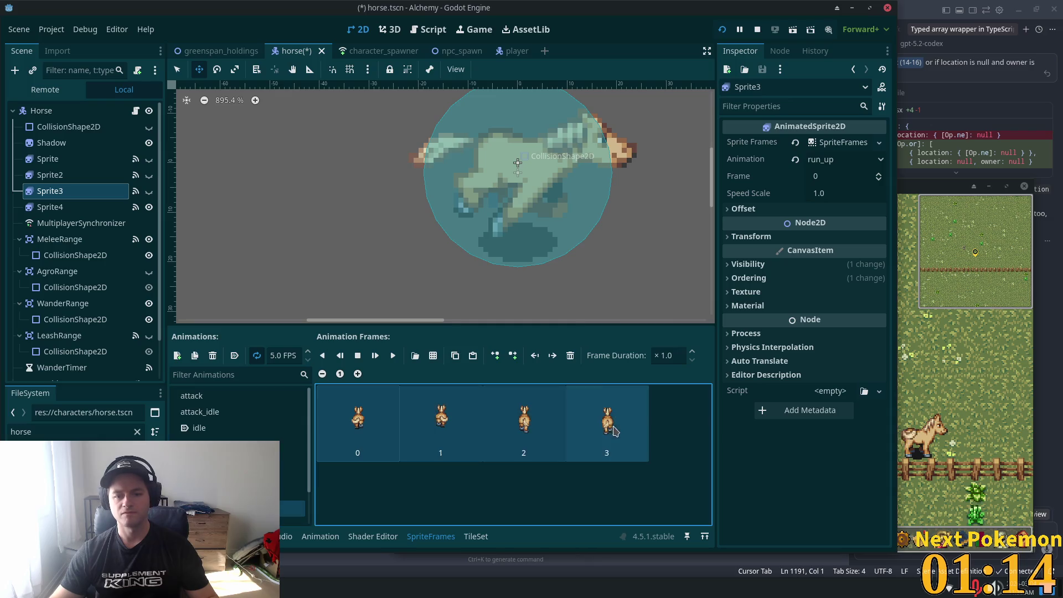
shift+click(613, 431)
click(570, 356)
click(433, 355)
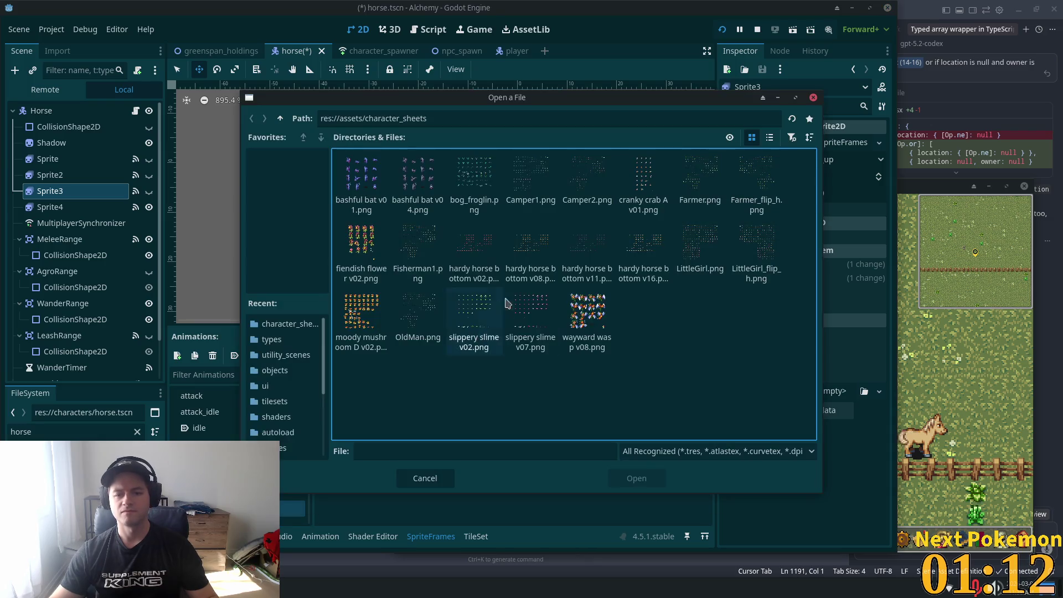
double_click(587, 260)
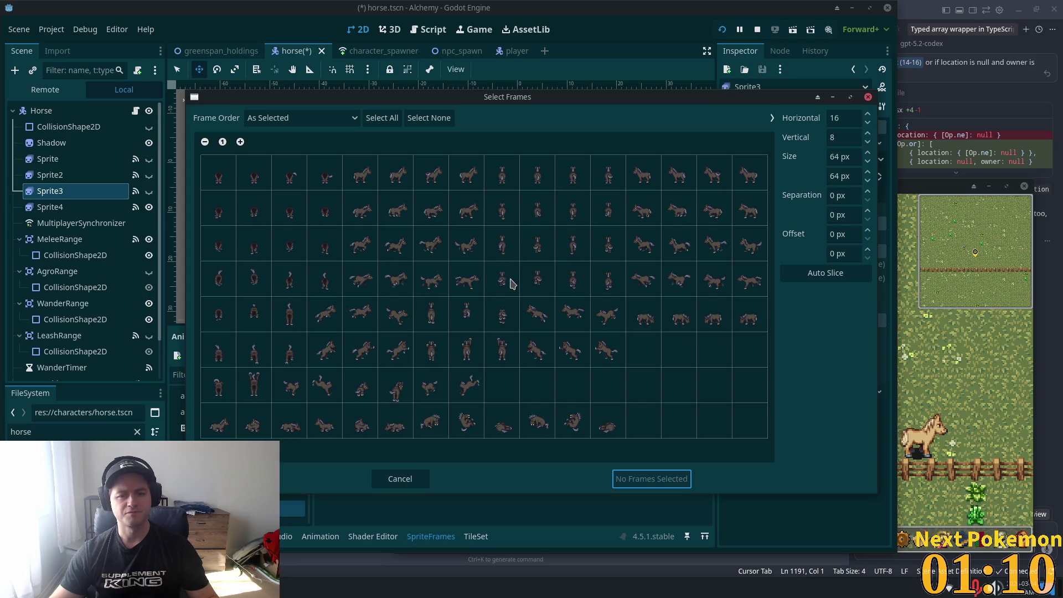
drag(514, 283, 594, 280)
click(674, 483)
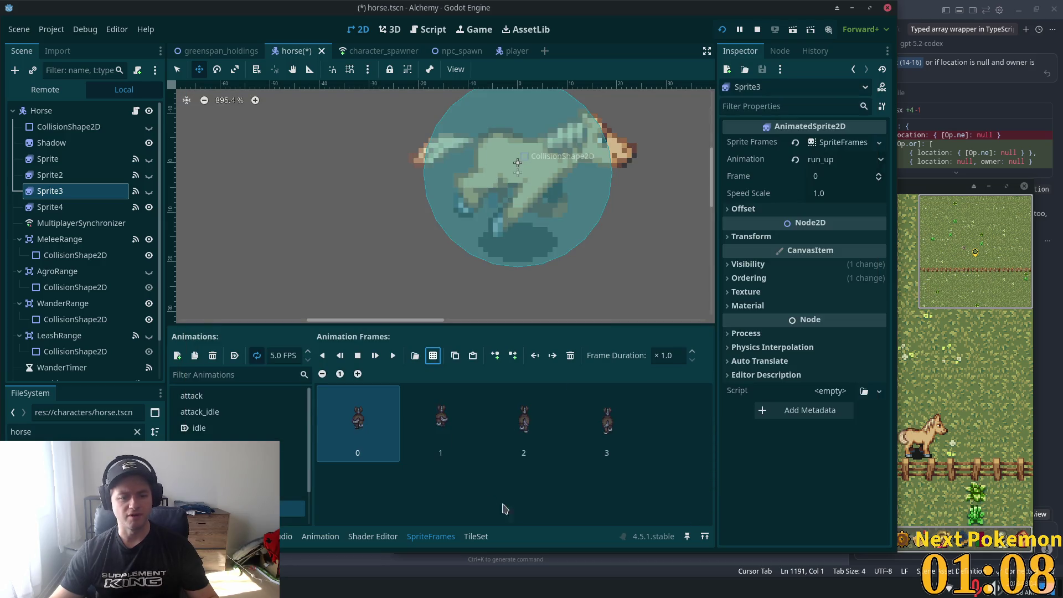
key(ctrl+s)
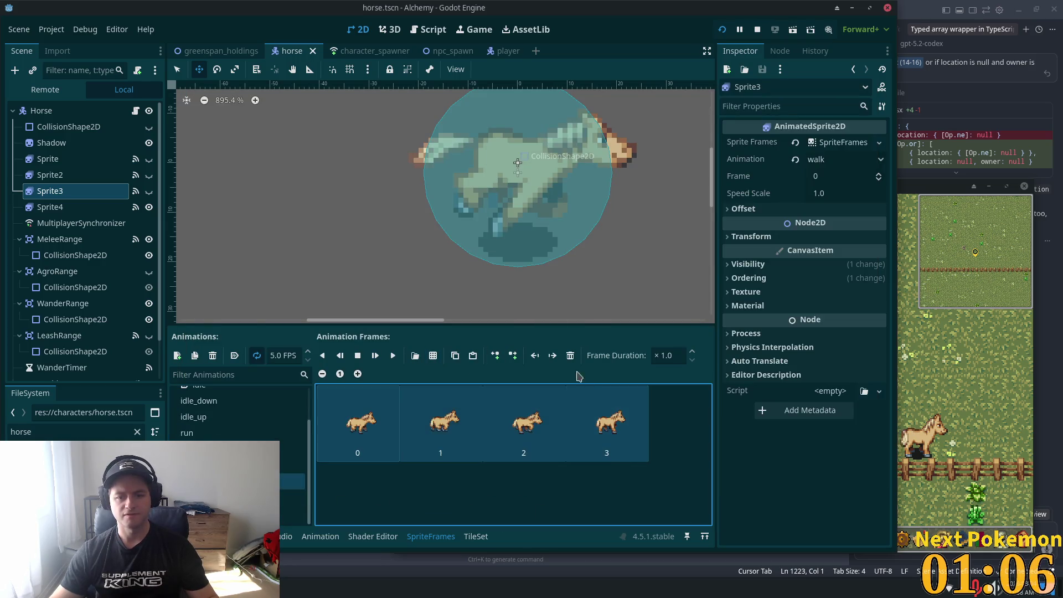
Give walk four second-row walking frames from the horse sheet and save
key(ctrl+z)
click(434, 355)
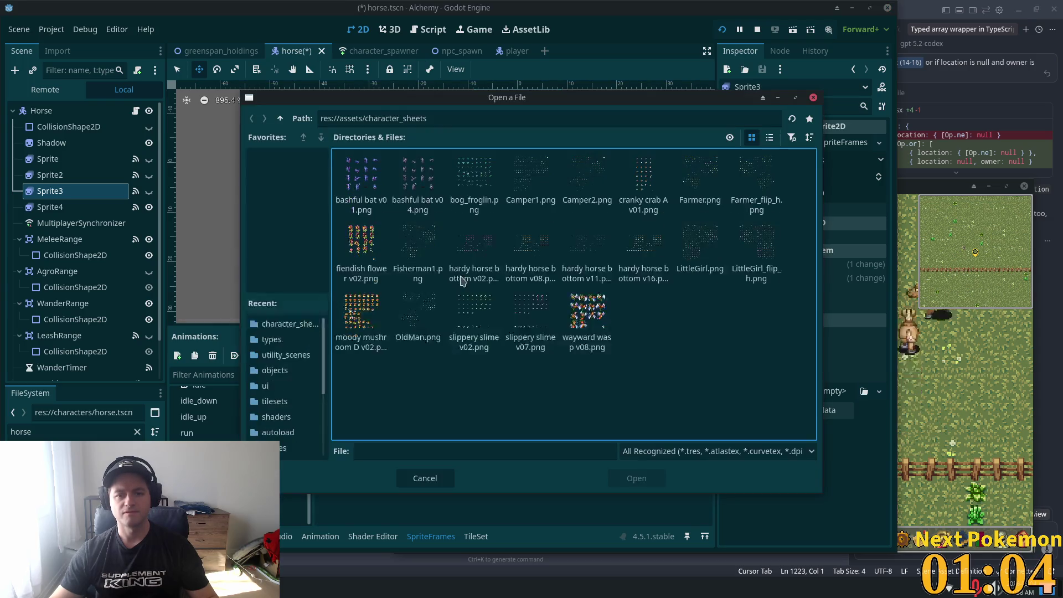
double_click(611, 258)
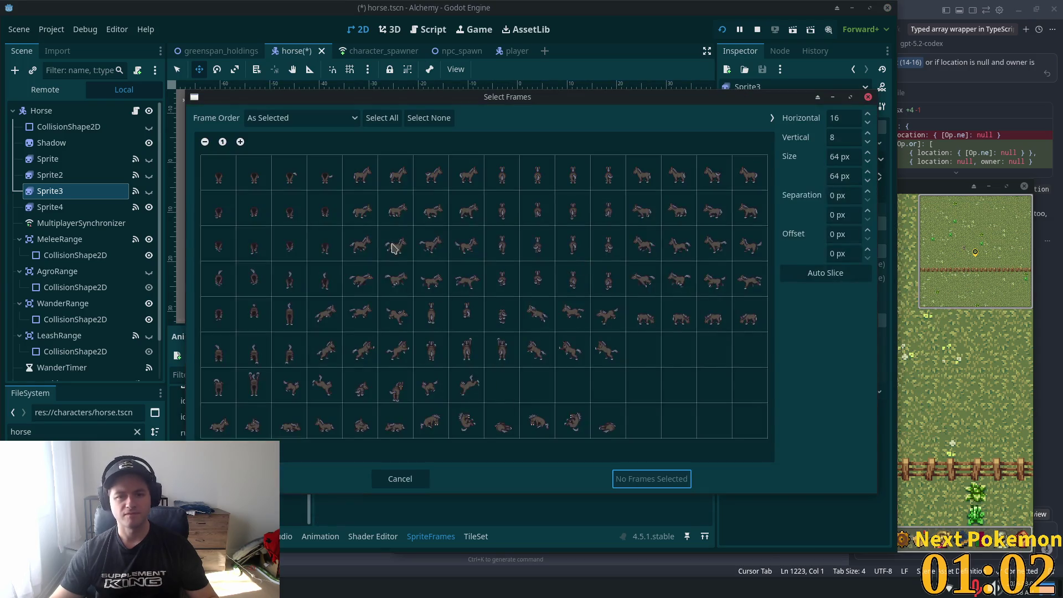
drag(369, 214, 454, 216)
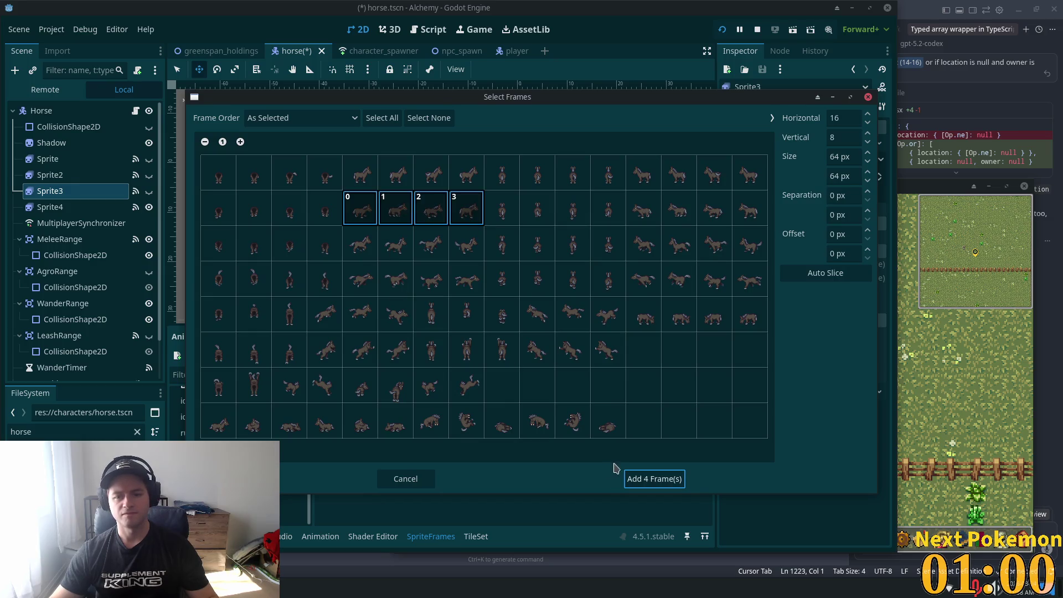
click(642, 479)
key(ctrl+s)
Replace walk_down's old frames with the copied walk frames
click(622, 433)
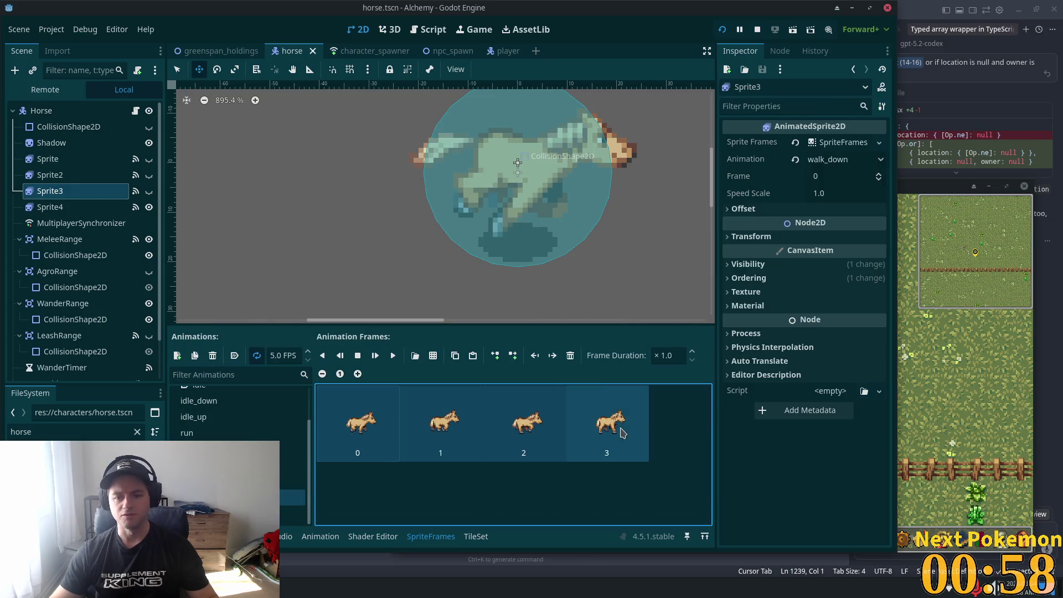
click(566, 357)
click(233, 481)
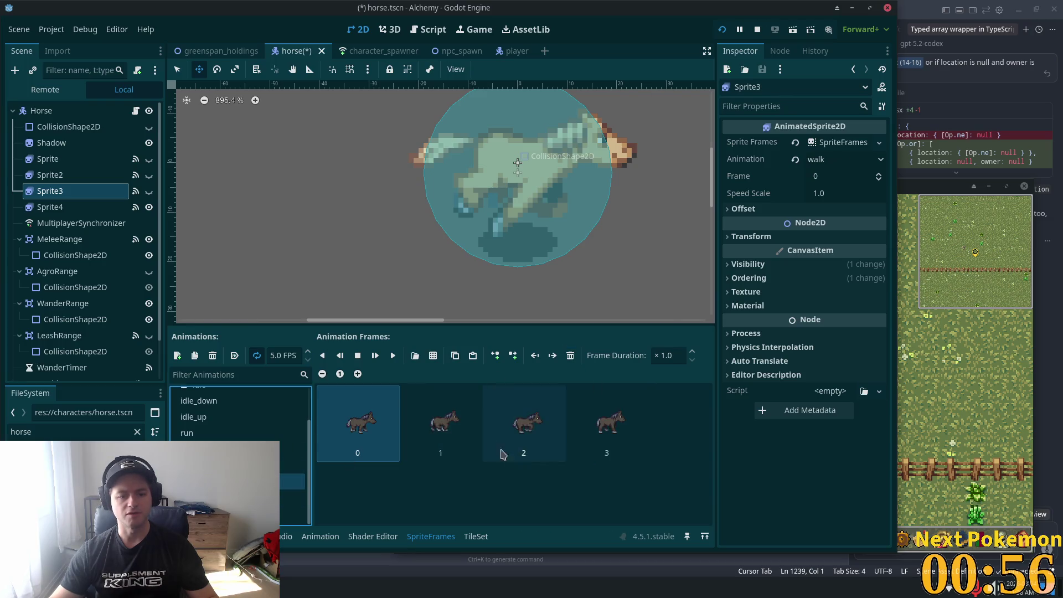
click(232, 497)
click(472, 355)
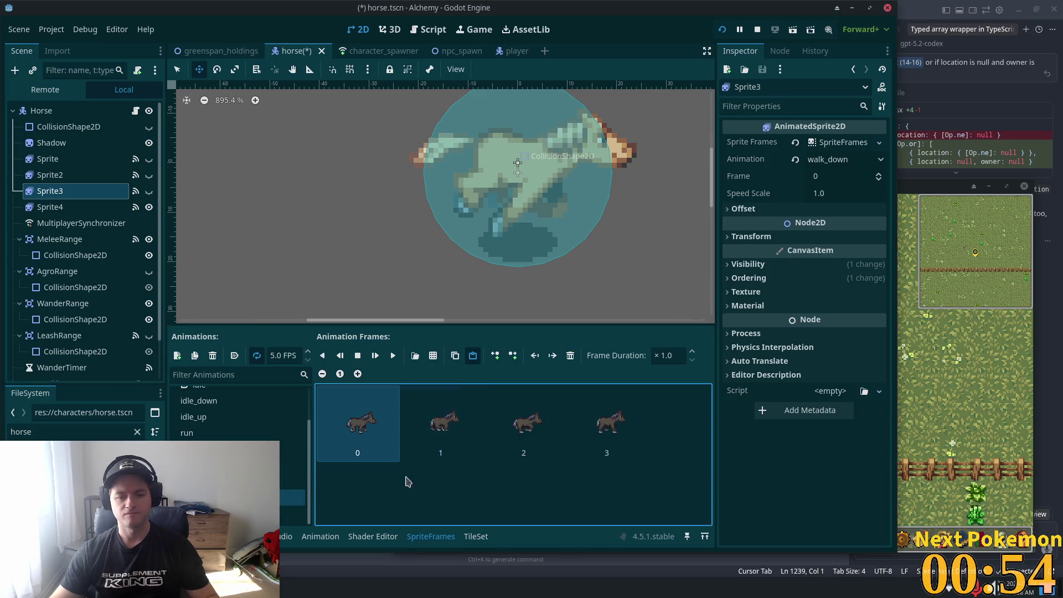
Replace walk_up's frames with four row-two back-view horse frames and save
click(232, 513)
shift+click(607, 420)
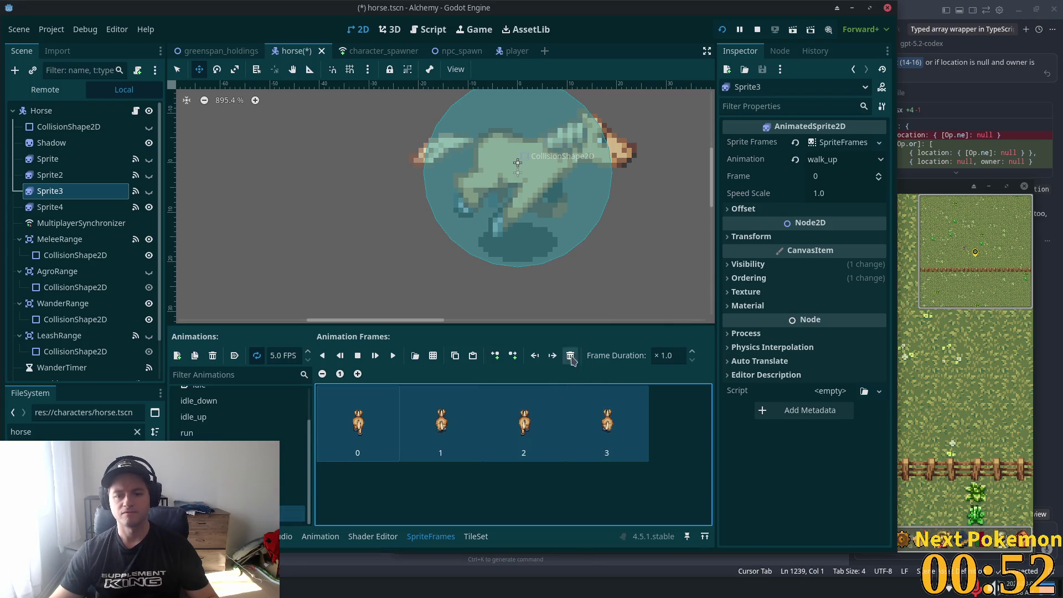
click(570, 355)
click(433, 356)
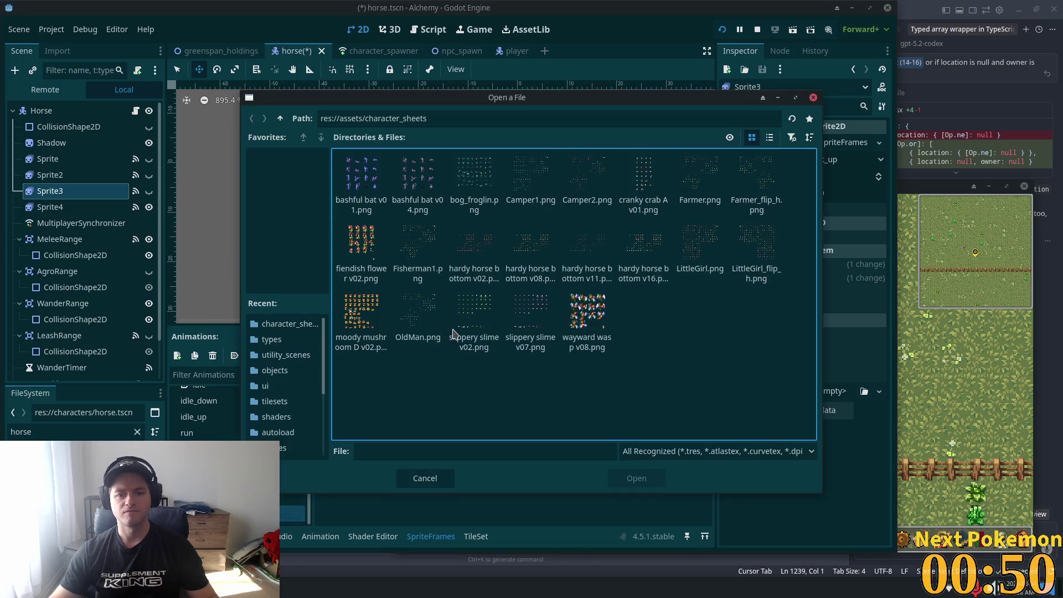
click(595, 245)
double_click(596, 246)
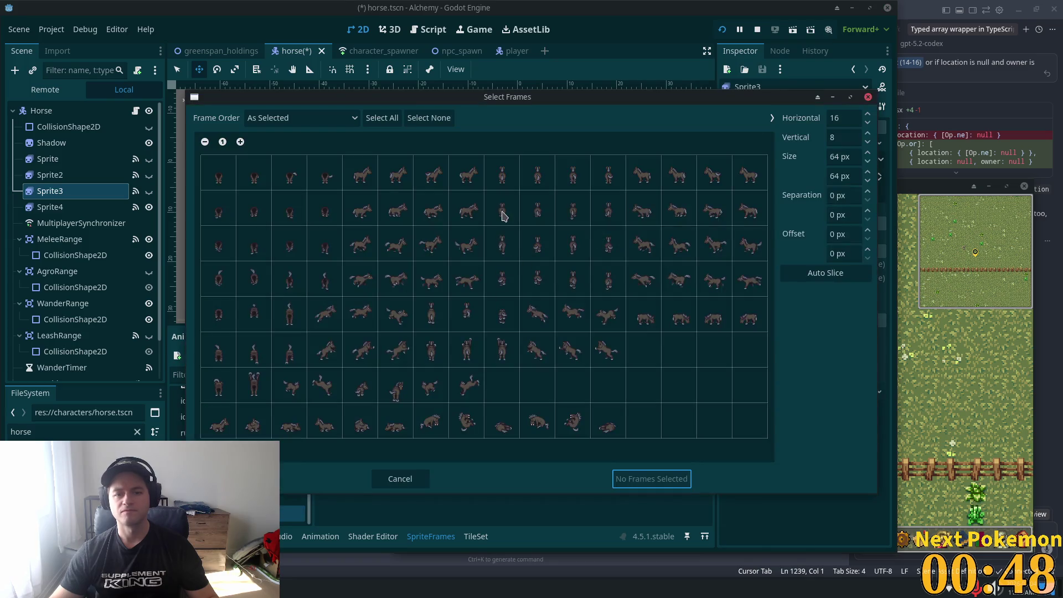
drag(503, 208, 598, 221)
click(664, 484)
key(ctrl+s)
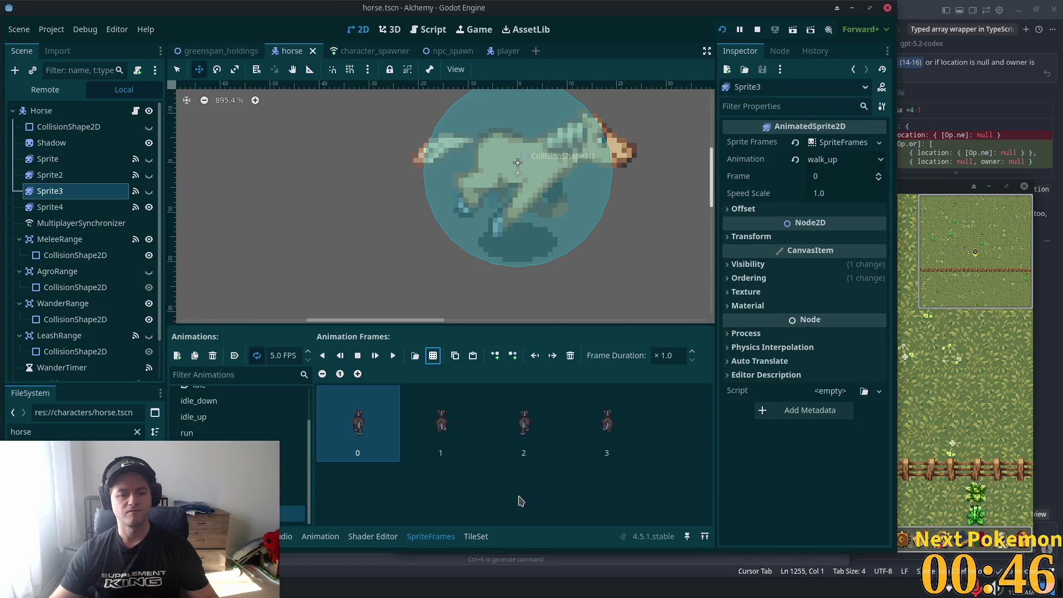
Select the Sprite node and bring up its attack animation frames
click(48, 159)
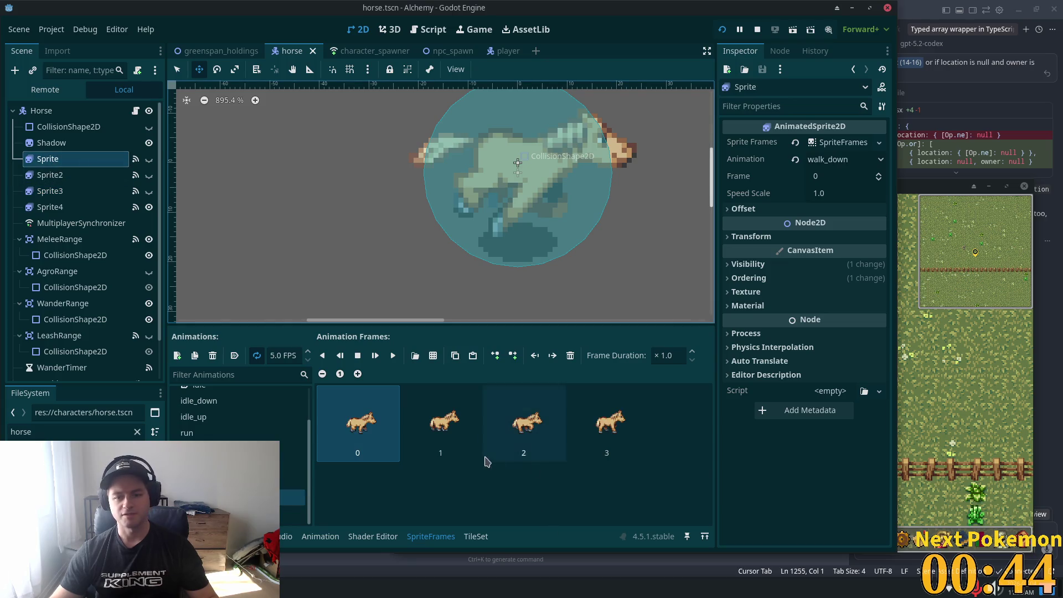
click(509, 486)
key(ctrl+a)
scroll(266, 415, up, 1)
click(259, 399)
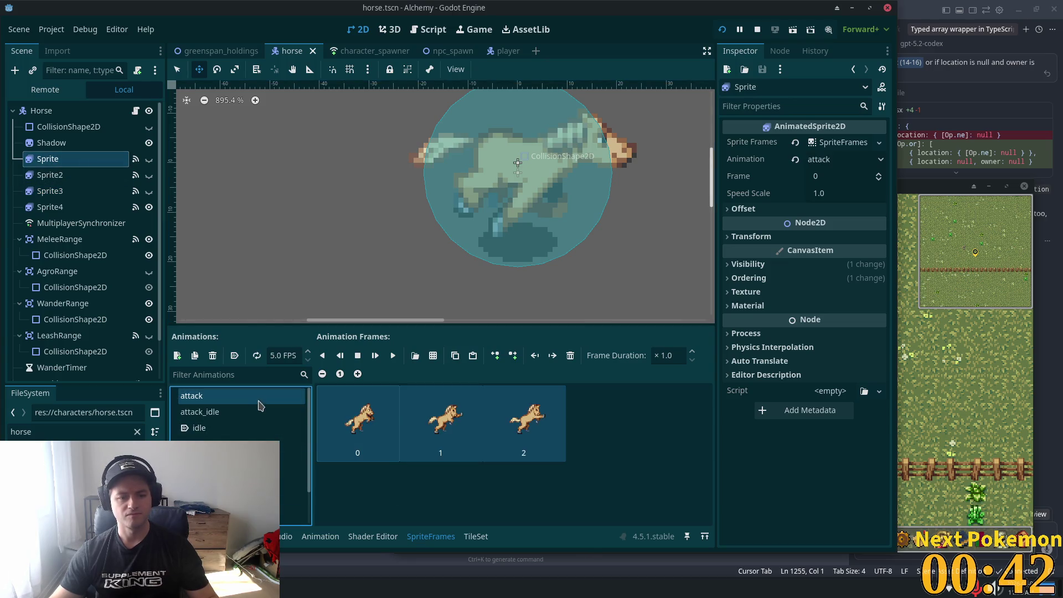
Replace Sprite's attack frames with three red row-six horse frames and save
click(570, 357)
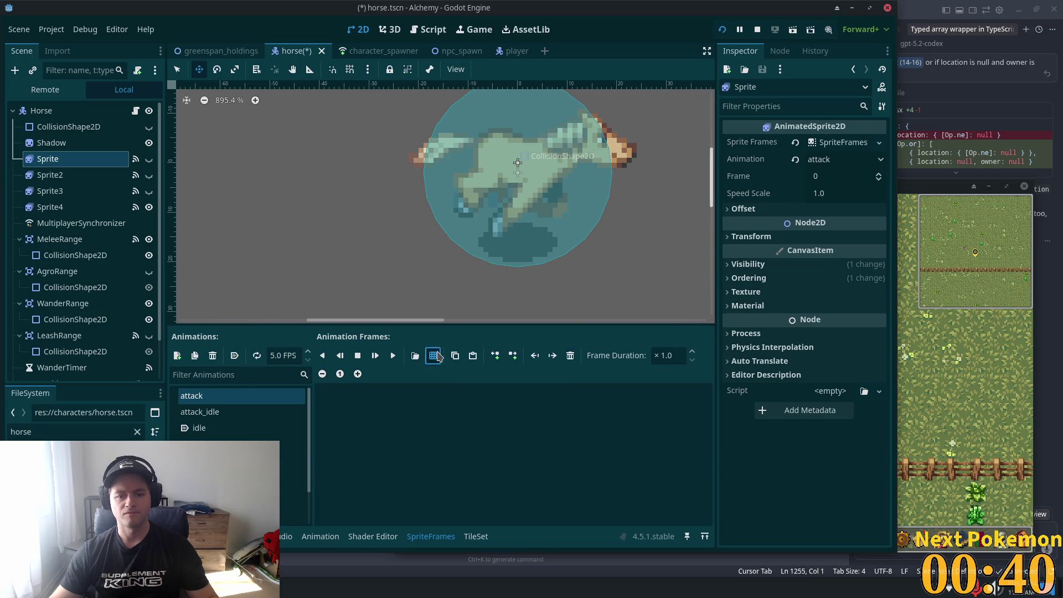
click(437, 355)
key(Escape)
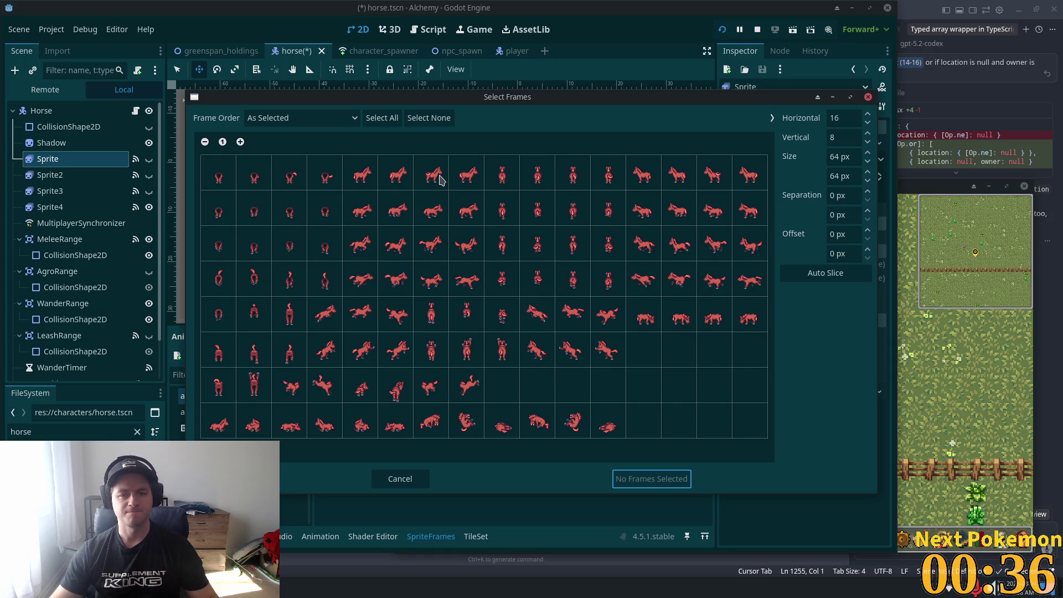
mouse_move(497, 104)
mouse_down()
mouse_move(615, 95)
mouse_move(575, 109)
mouse_up()
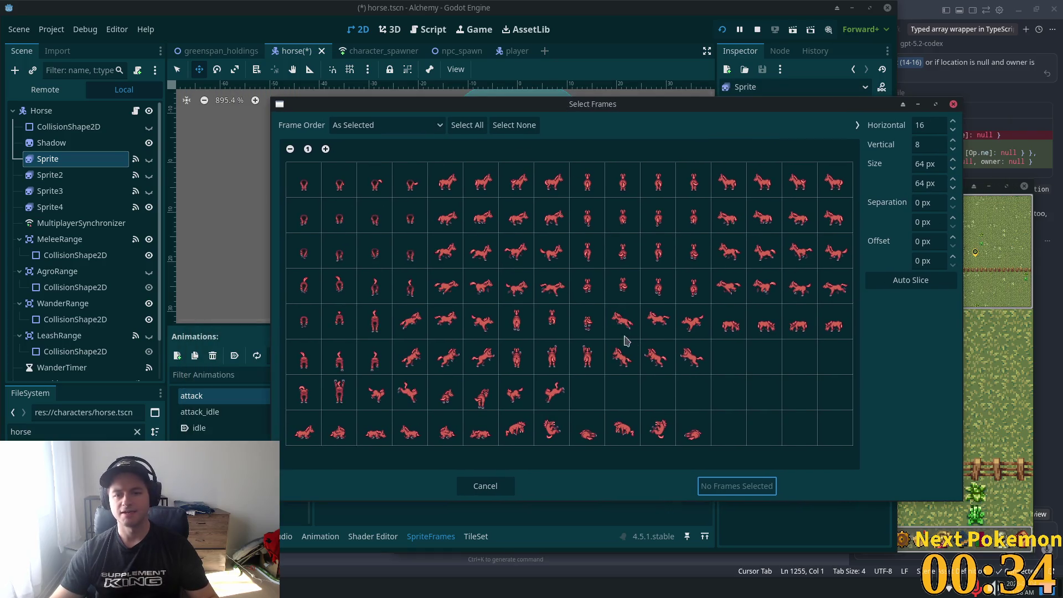
click(442, 358)
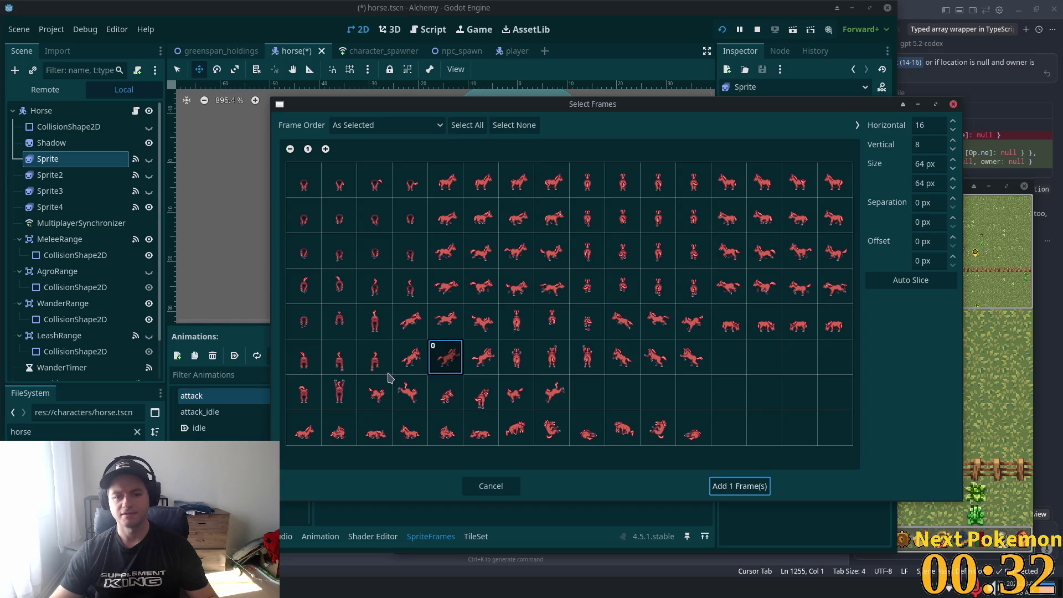
click(435, 365)
drag(410, 359, 480, 359)
click(742, 486)
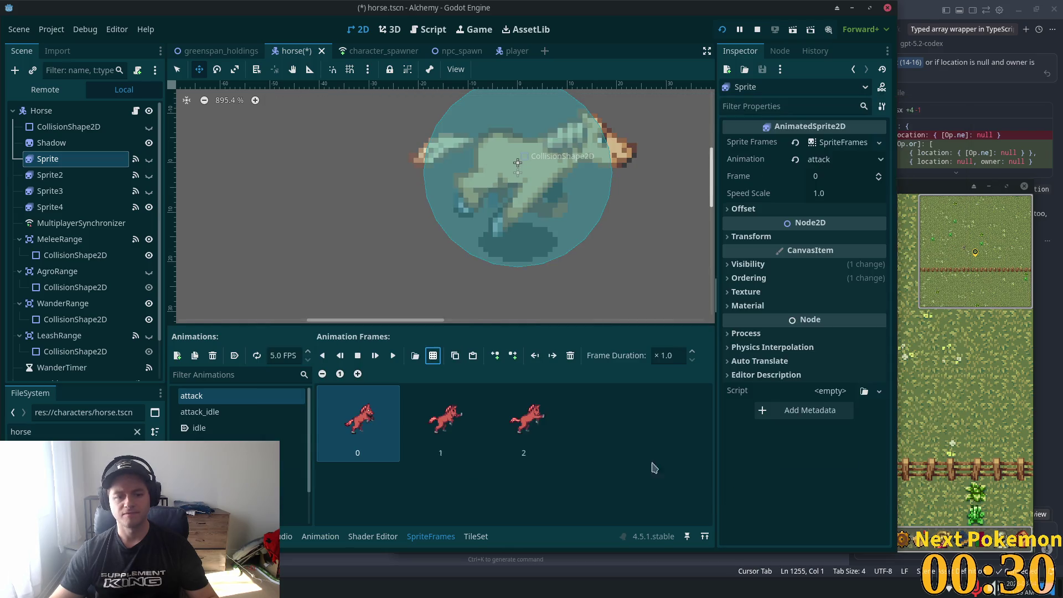
key(ctrl+s)
Replace attack_idle's tan frames with the first four red frames of row one
click(199, 412)
shift+click(627, 429)
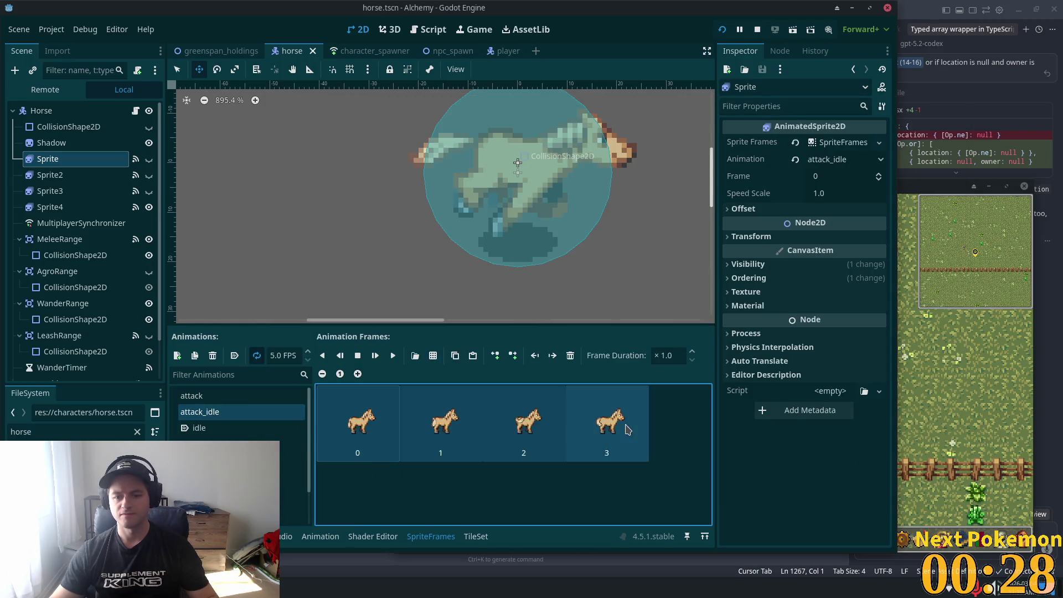
click(570, 357)
click(432, 355)
key(Escape)
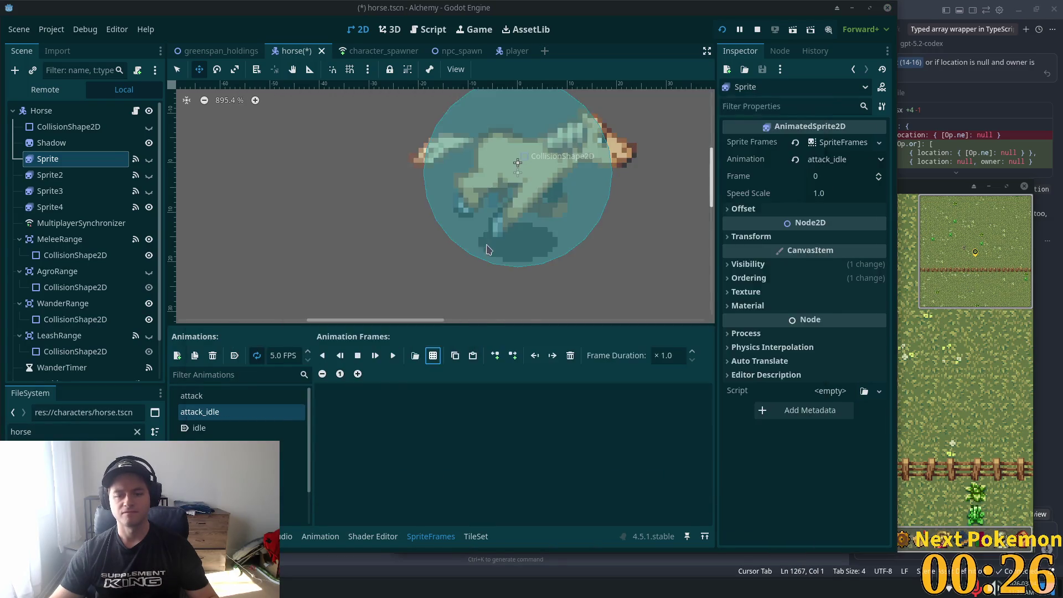
drag(359, 175, 466, 175)
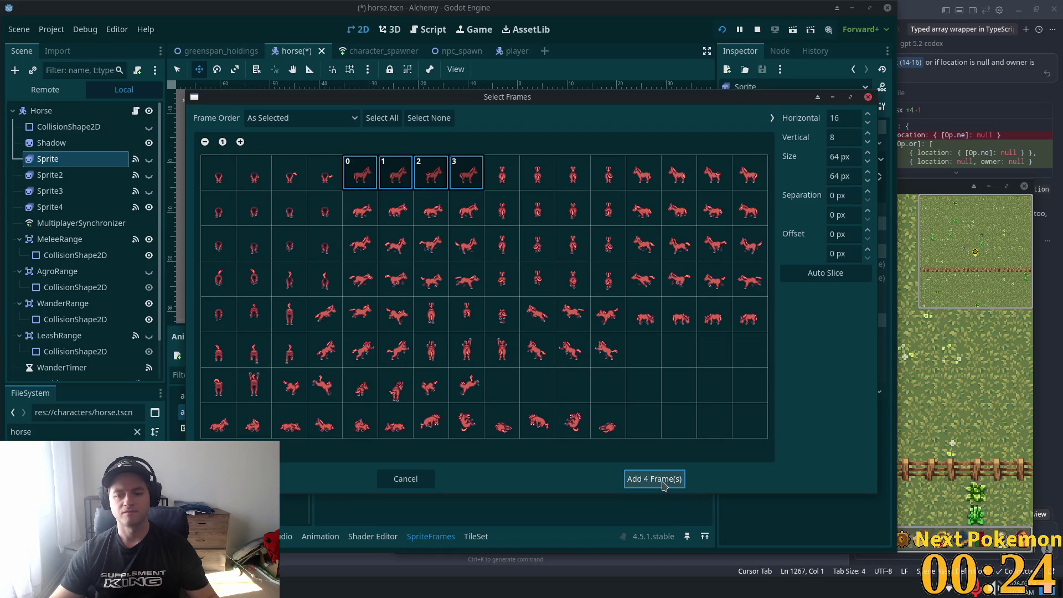
click(658, 480)
shift+click(592, 431)
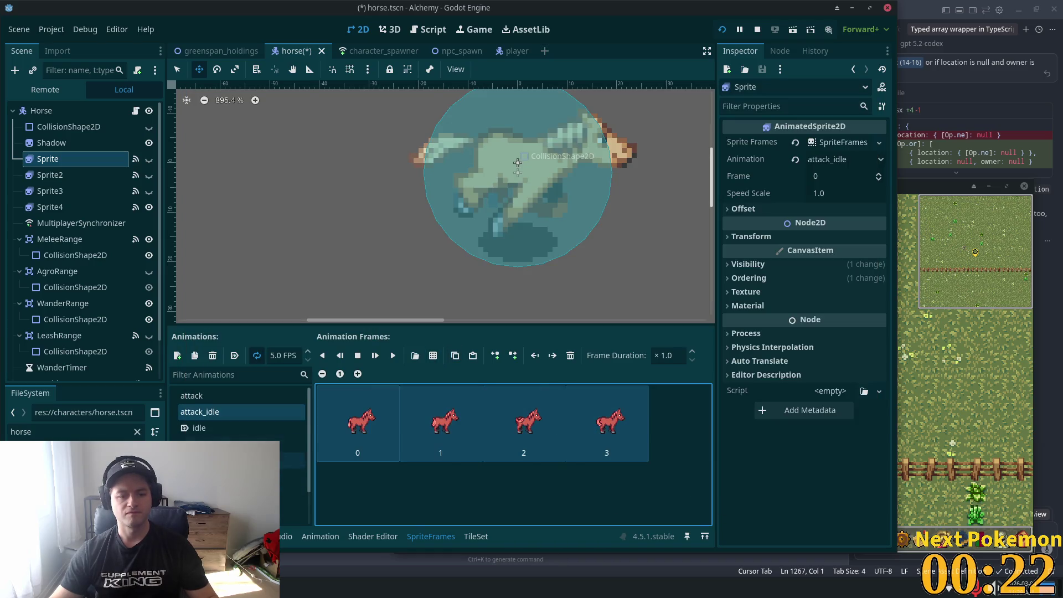
click(199, 427)
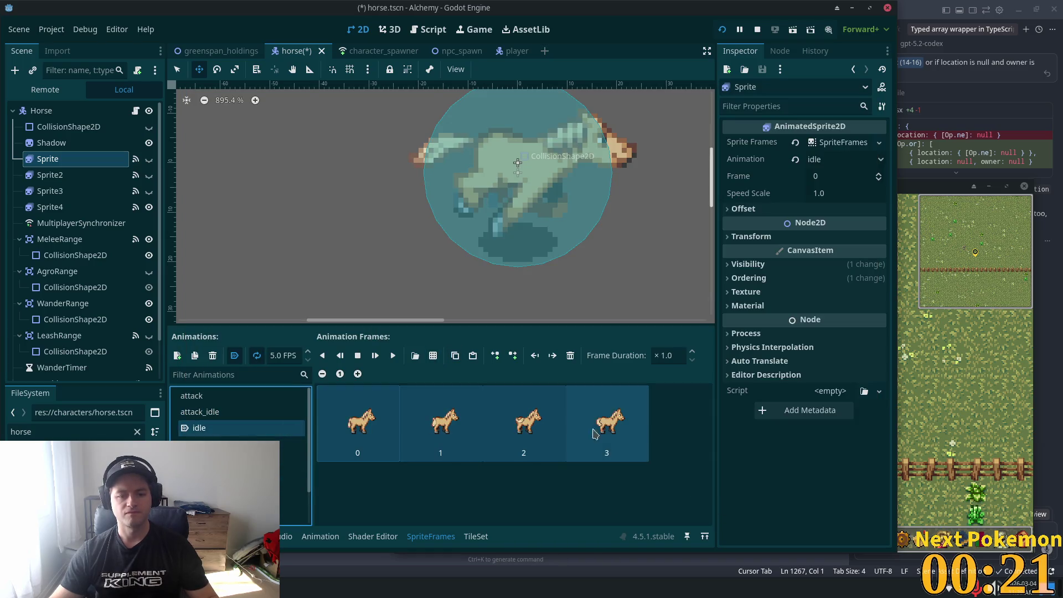
Replace the old tan frames in idle and idle_down with the copied red horse frames
click(570, 355)
key(ctrl+v)
click(237, 443)
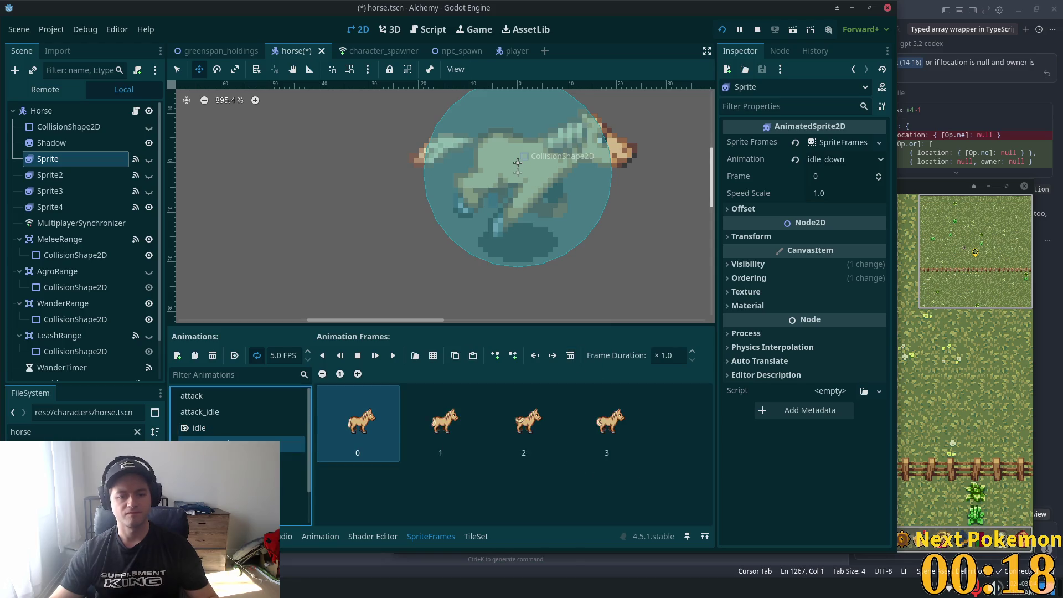
click(639, 434)
shift+click(615, 432)
click(570, 355)
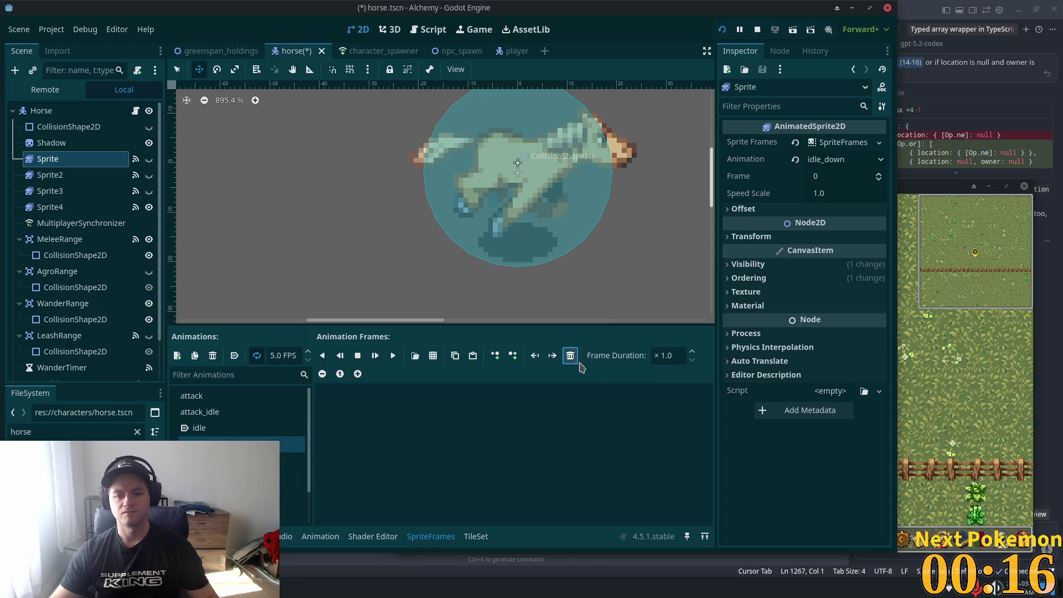
key(ctrl+v)
Give idle_up four top-row frames from hardy horse bottom v02.png and save the scene
click(238, 460)
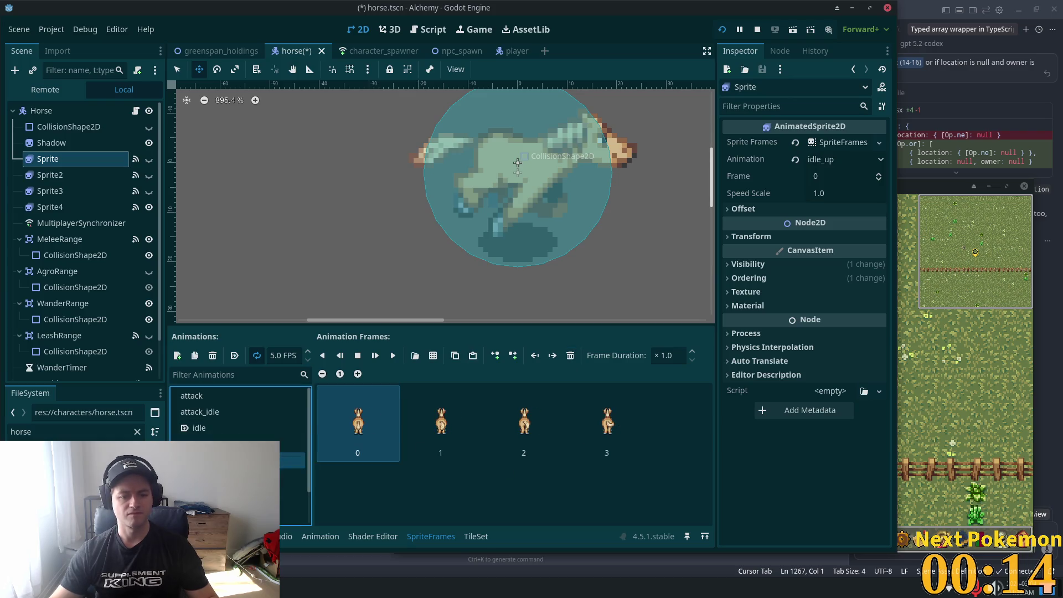
click(570, 355)
click(432, 356)
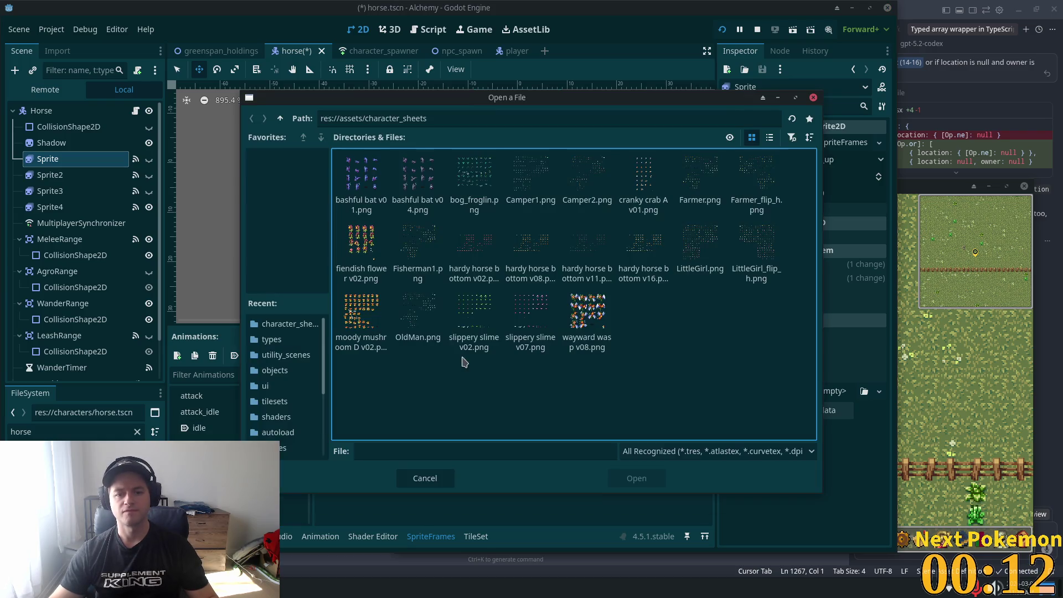
click(469, 244)
key(Return)
drag(513, 179, 595, 179)
click(658, 479)
key(ctrl+s)
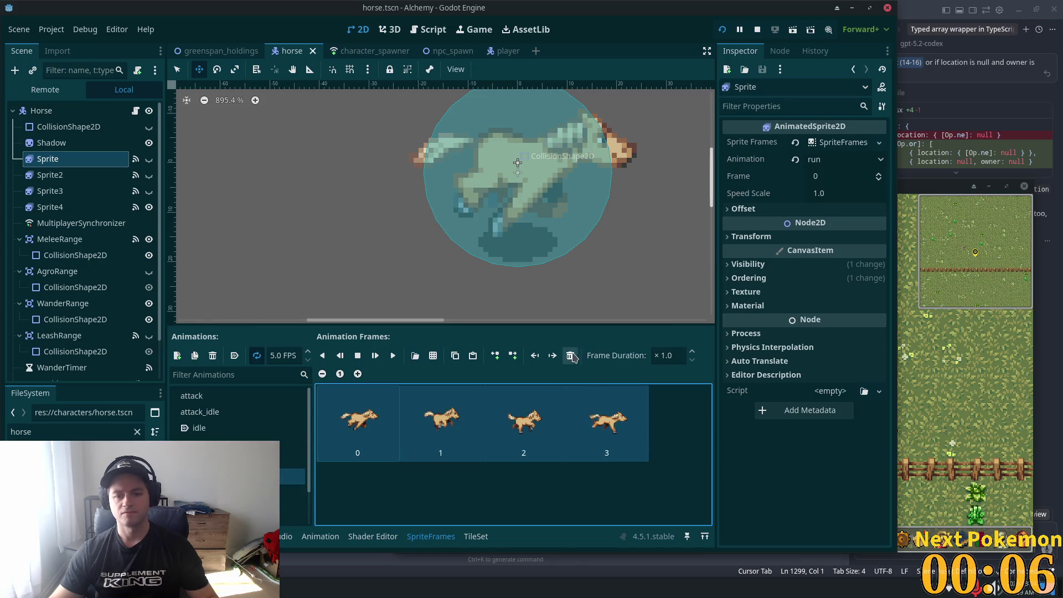
Fill run with four fourth-row running frames from hardy horse bottom v02.png and copy them
key(ctrl+z)
click(432, 360)
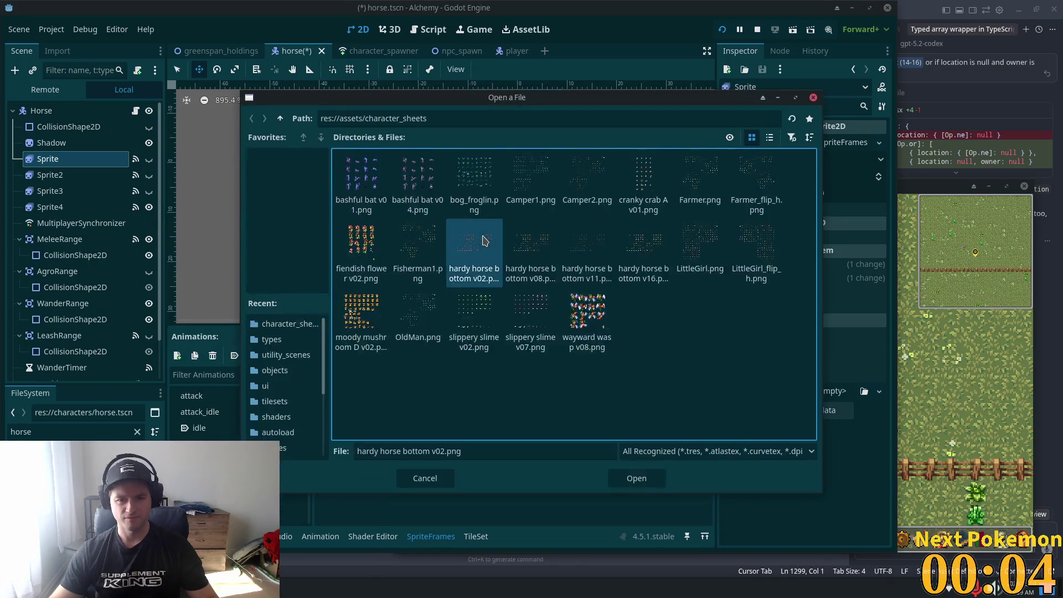
double_click(475, 243)
drag(362, 285, 470, 282)
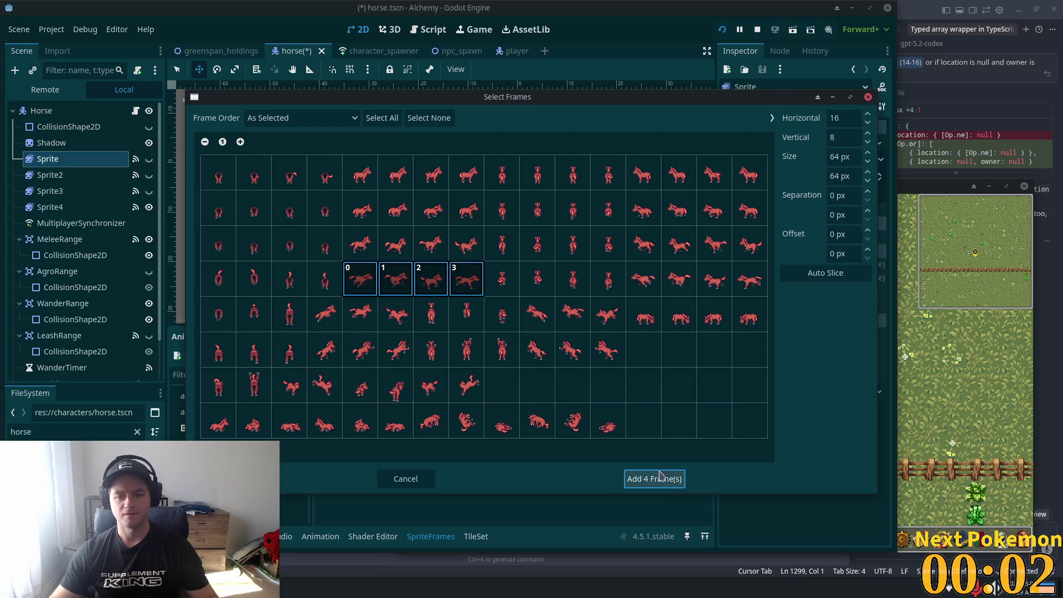
click(658, 479)
shift+click(602, 420)
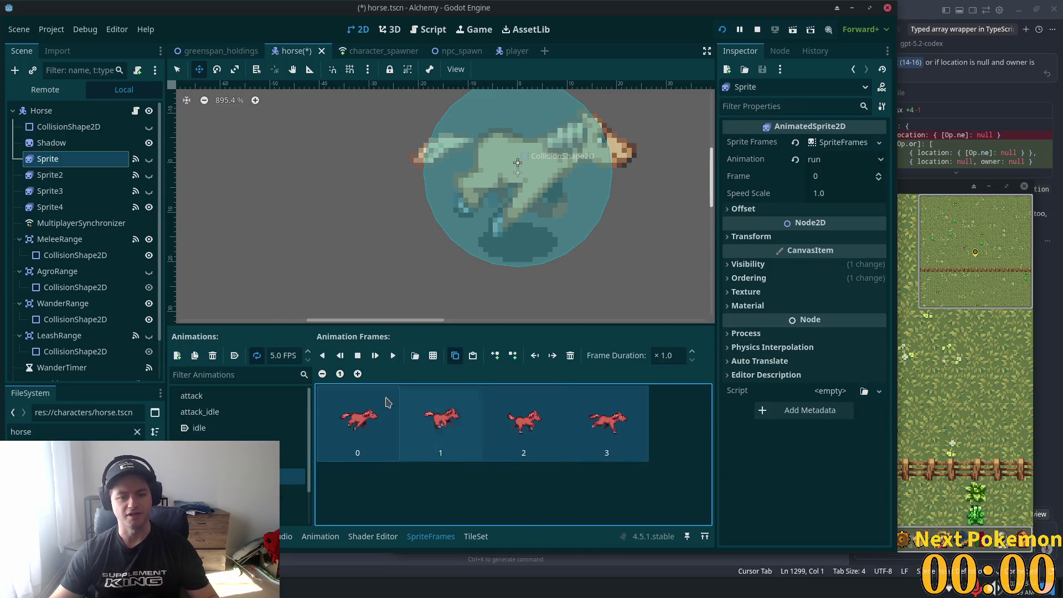
click(454, 354)
click(243, 492)
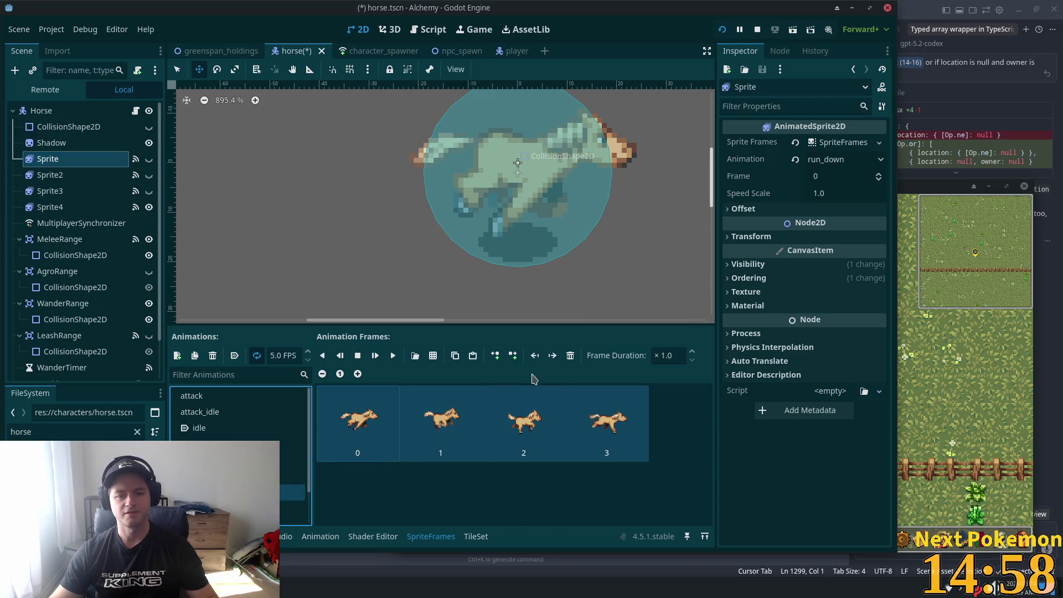
Paste the run frames into run_down and give run_up four up-facing fourth-row horse frames
click(473, 355)
click(244, 508)
click(564, 492)
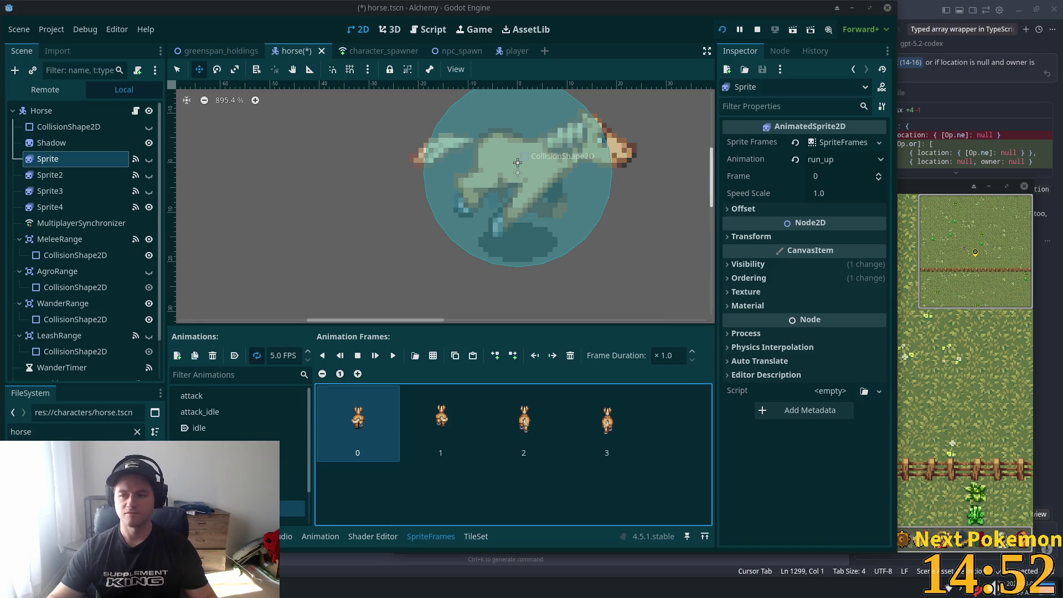
shift+click(612, 447)
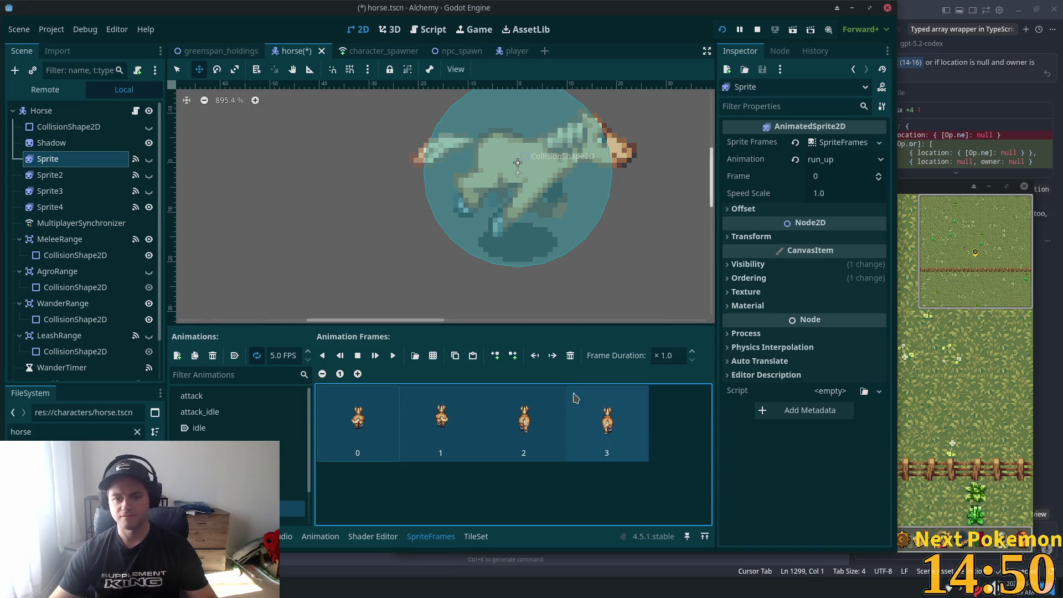
click(572, 354)
click(433, 355)
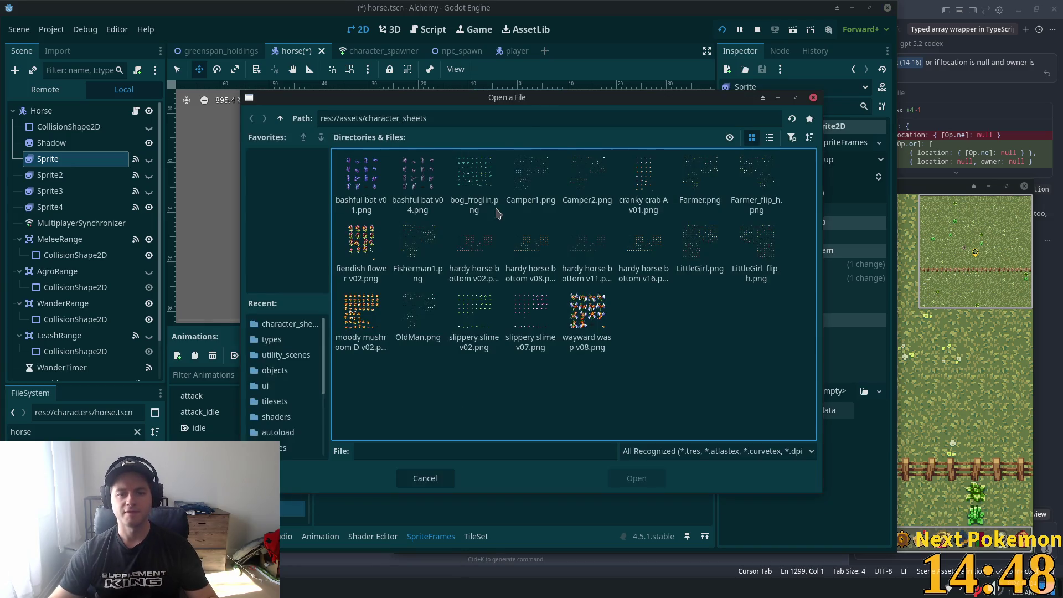
double_click(474, 233)
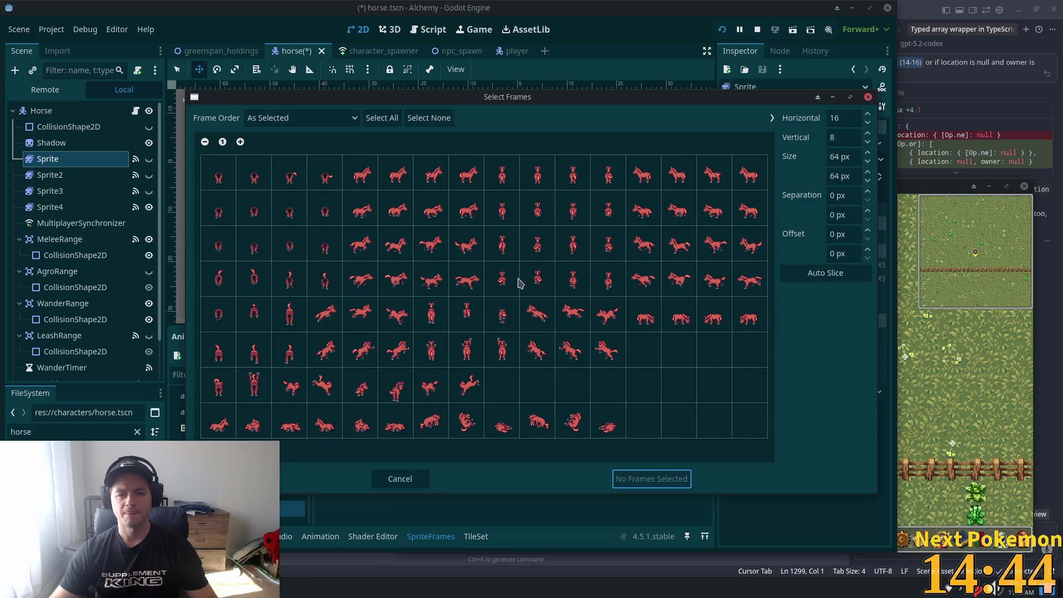
drag(517, 281, 608, 279)
click(652, 479)
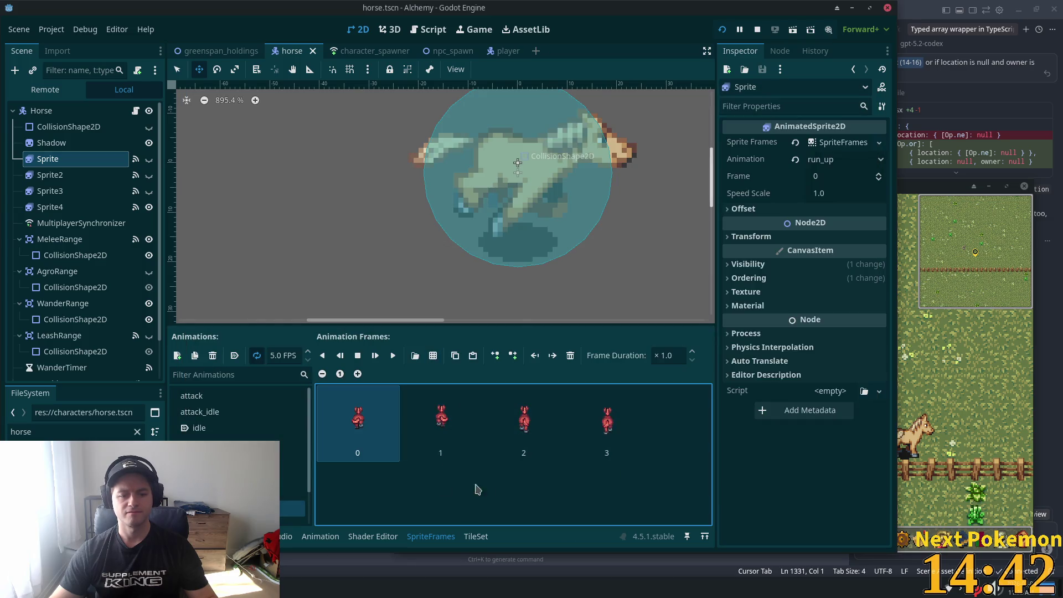
Replace walk's frames with four second-row walking frames from the horse sheet
scroll(238, 443, down, 2)
click(238, 481)
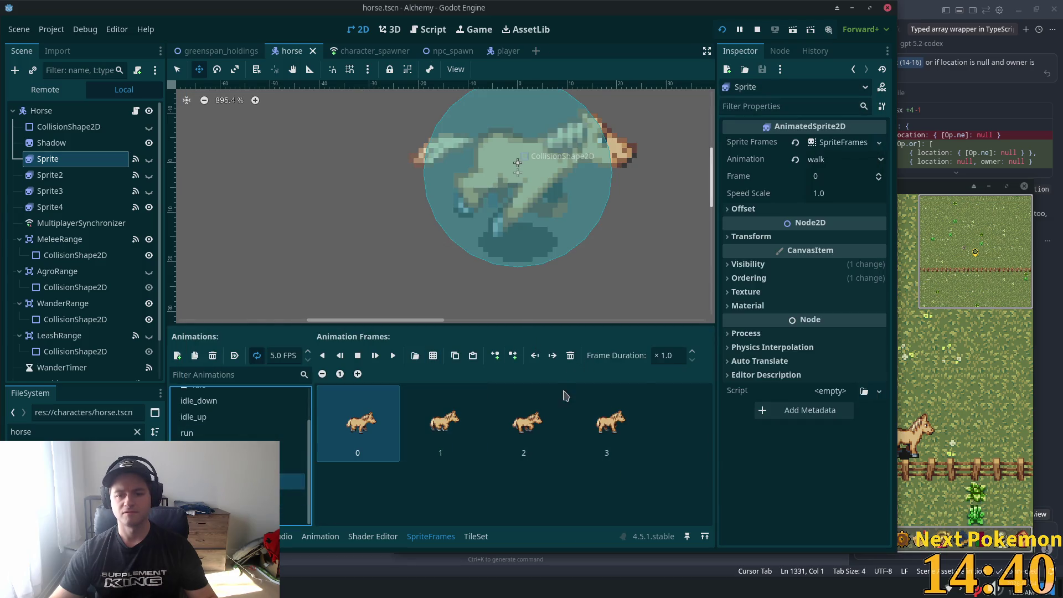
click(570, 354)
click(570, 355)
click(570, 354)
click(570, 355)
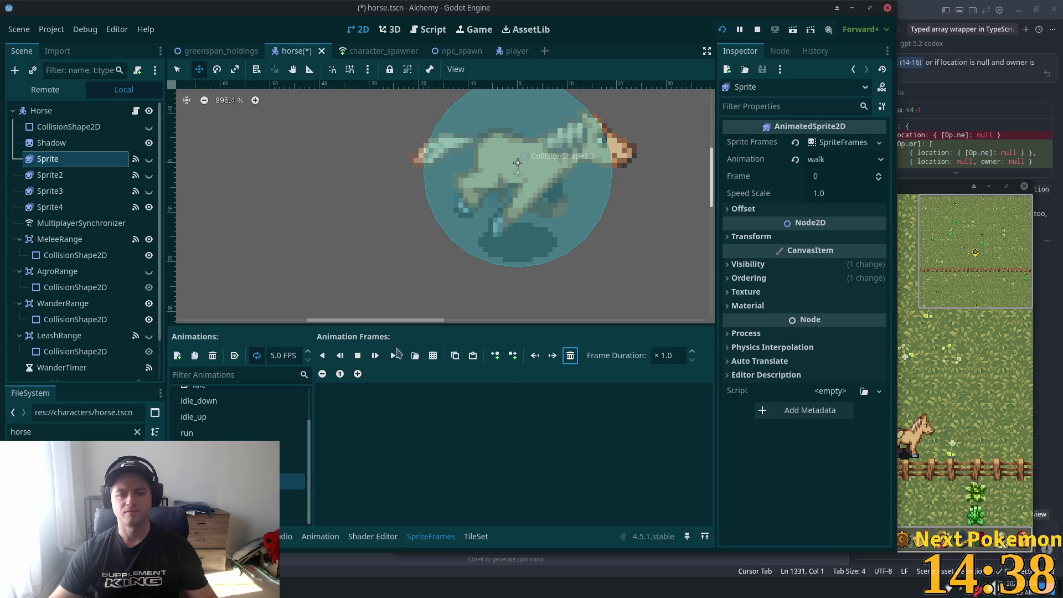
click(433, 355)
double_click(515, 258)
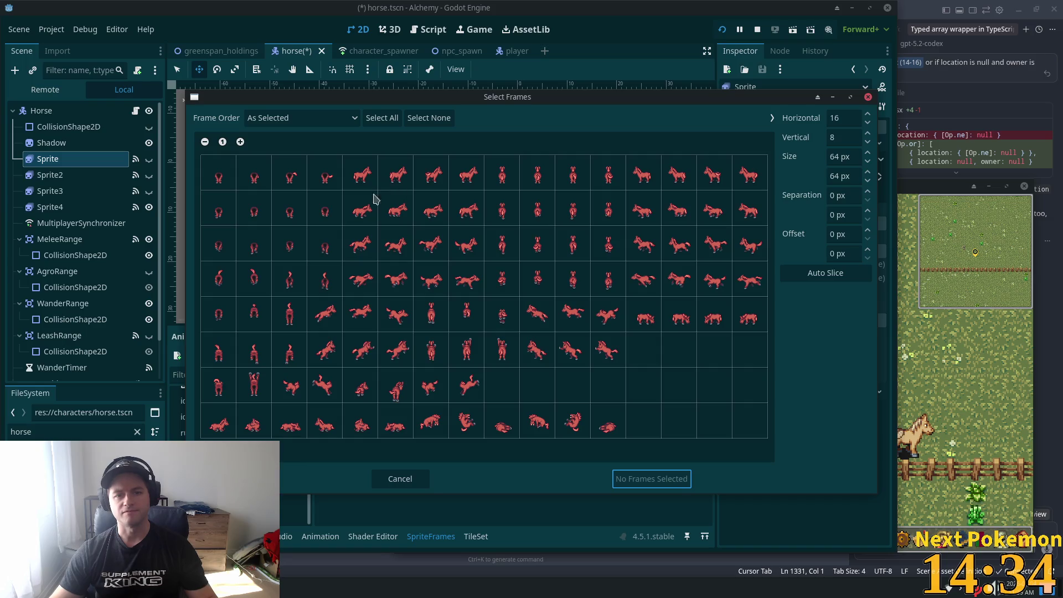
drag(374, 197, 502, 223)
click(501, 214)
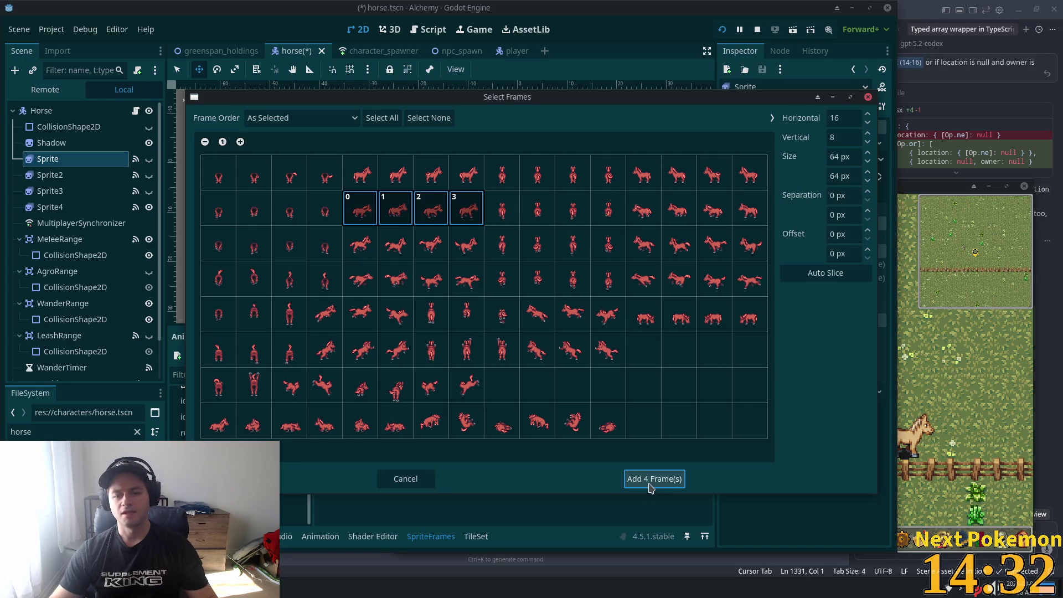
click(650, 479)
Give walk_up four up-facing second-row walking frames and save the horse scene
click(293, 497)
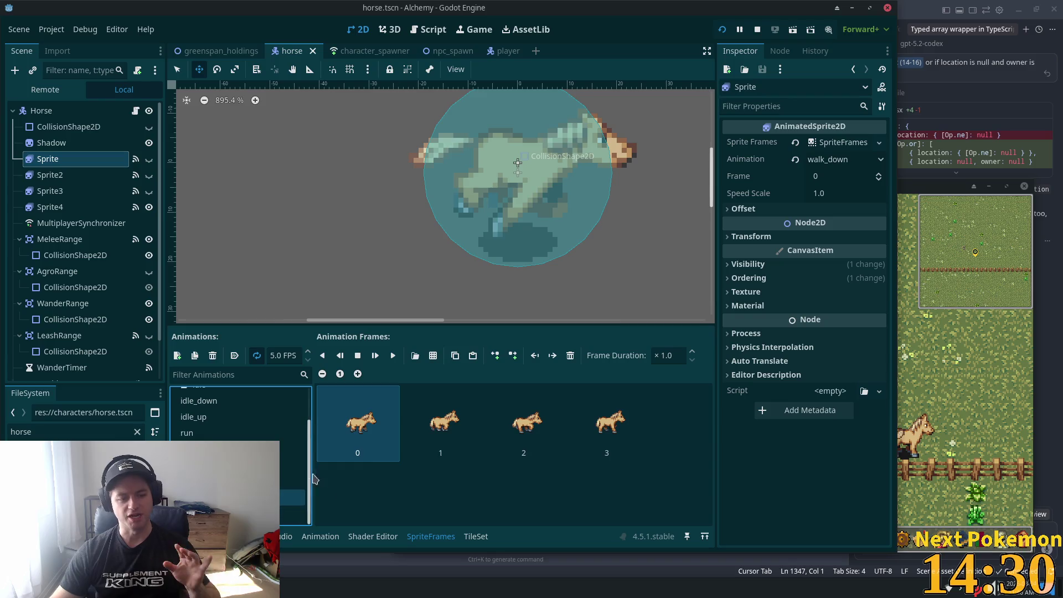
key(Up)
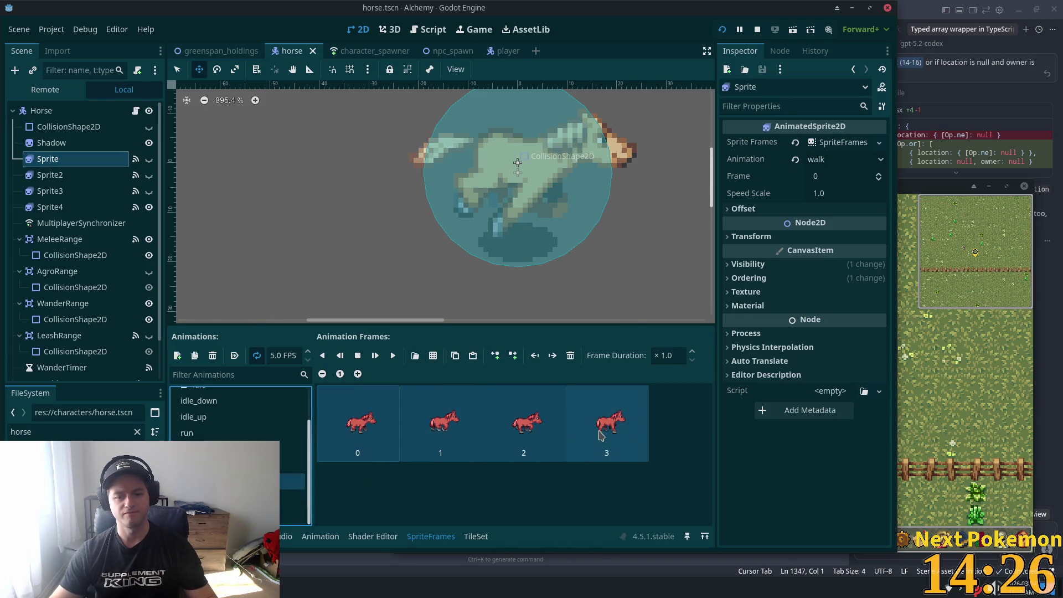
click(297, 497)
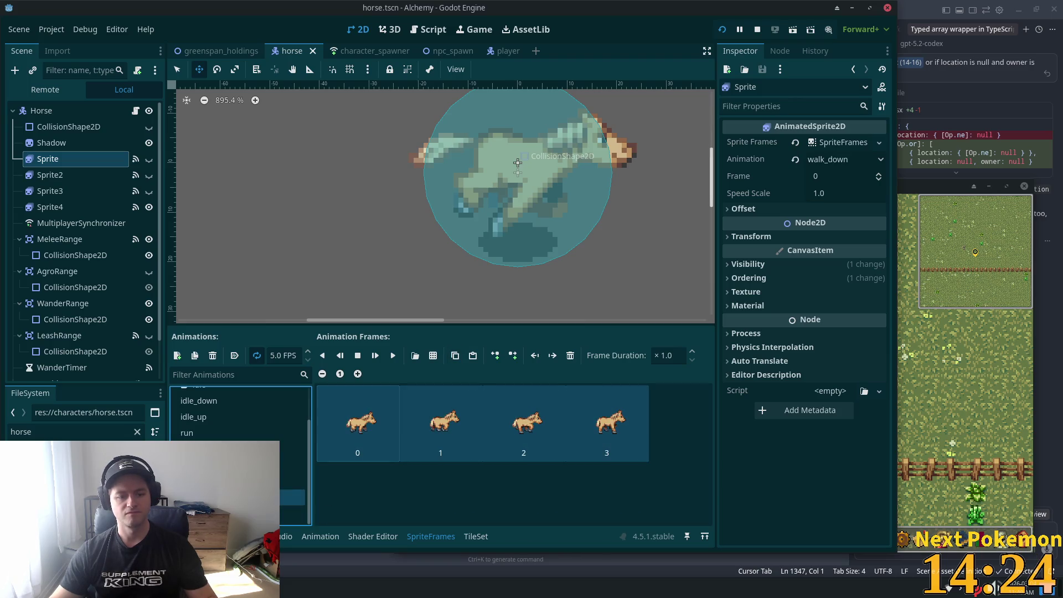
key(Down)
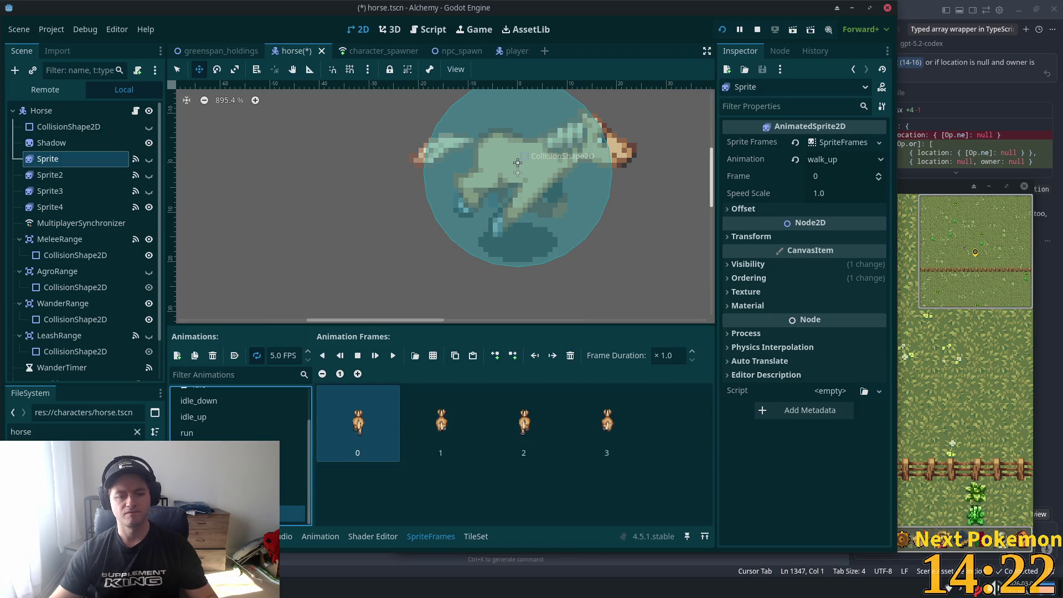
click(569, 356)
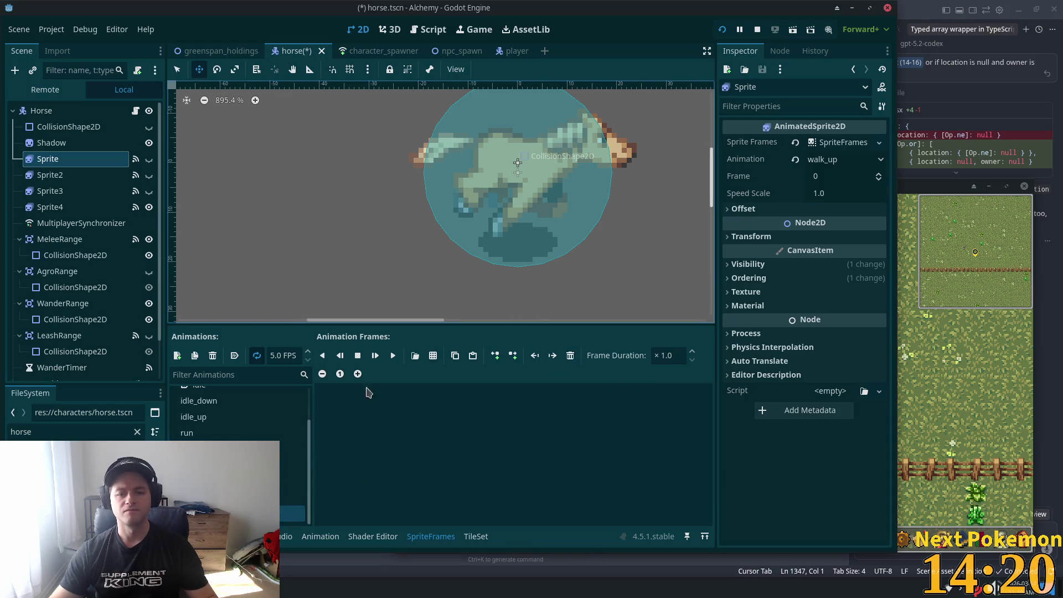
click(433, 355)
double_click(475, 249)
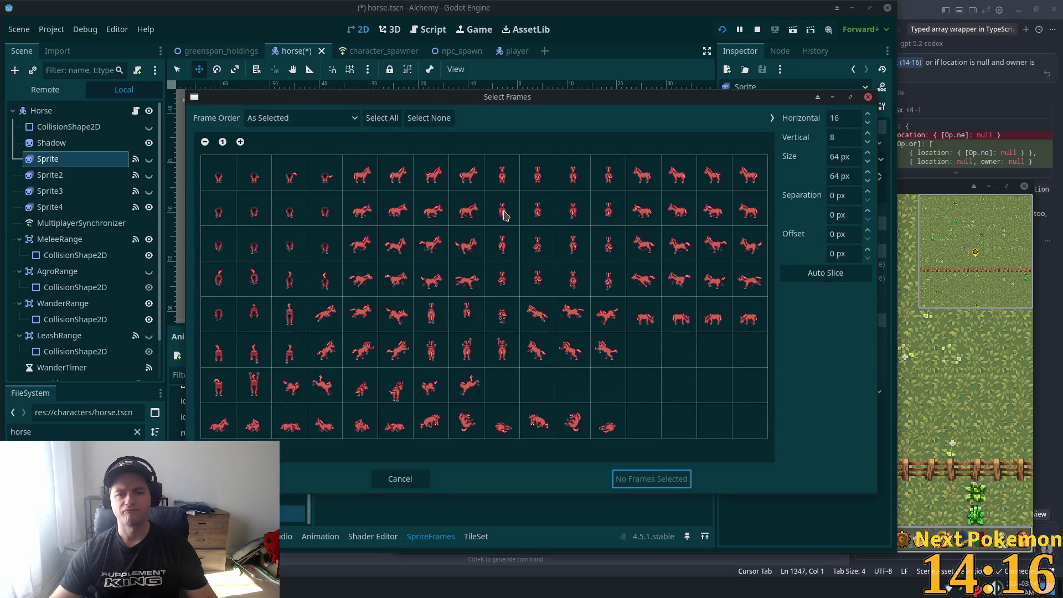
drag(501, 212, 608, 213)
click(651, 478)
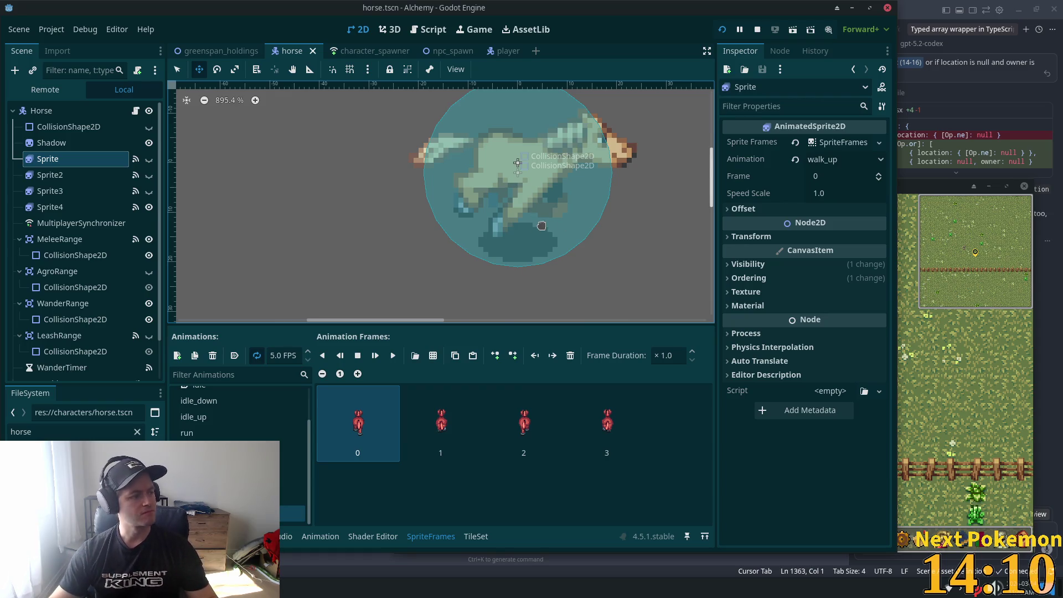
key(ctrl+s)
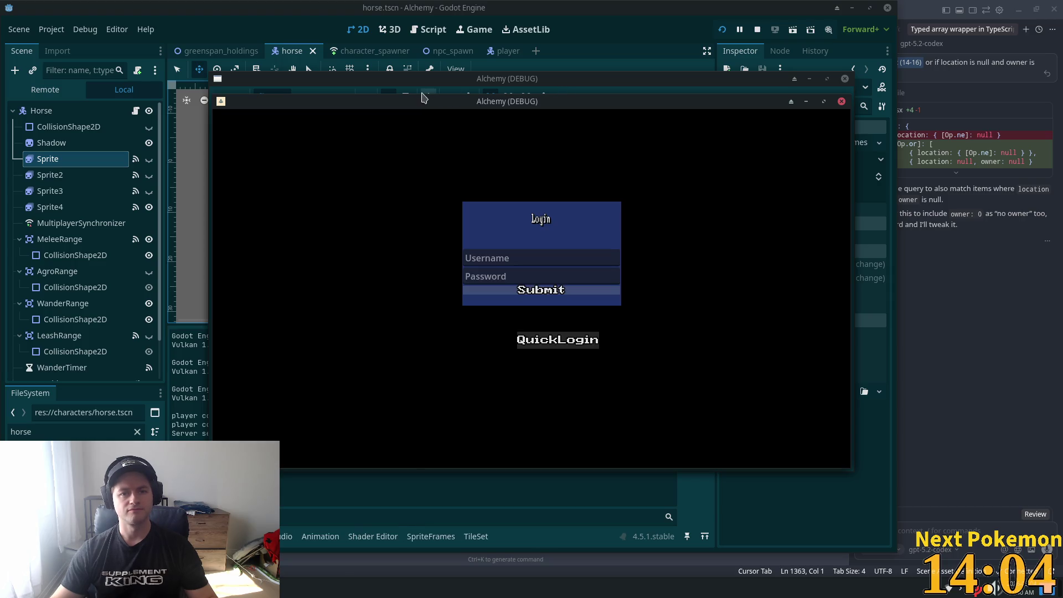
Arrange the two game client windows and walk both characters toward the horses
mouse_move(402, 109)
mouse_down()
mouse_move(187, 52)
mouse_move(296, 73)
mouse_up()
drag(692, 131, 867, 191)
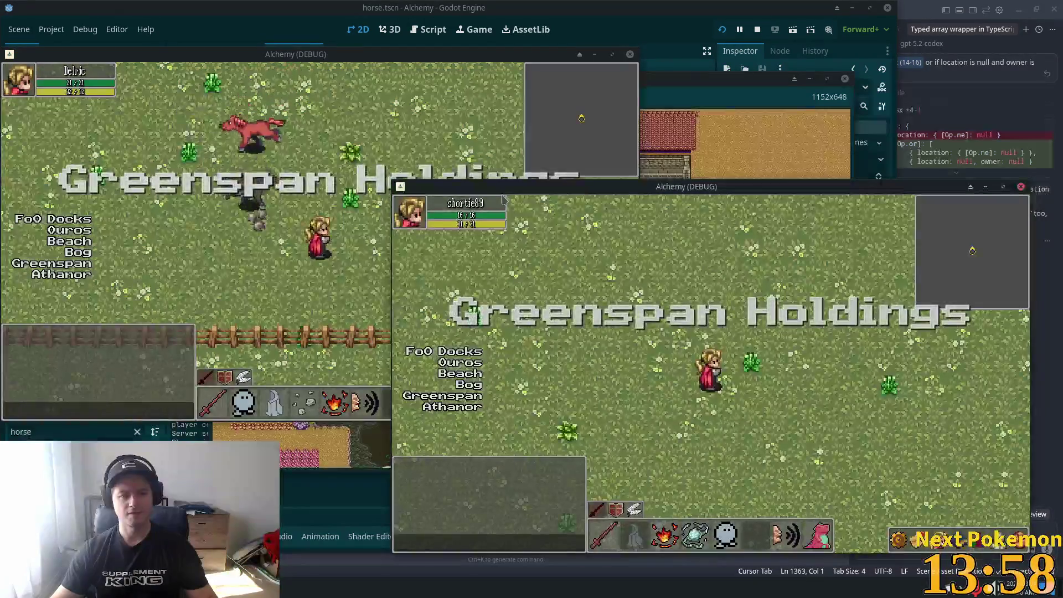
key(Up)
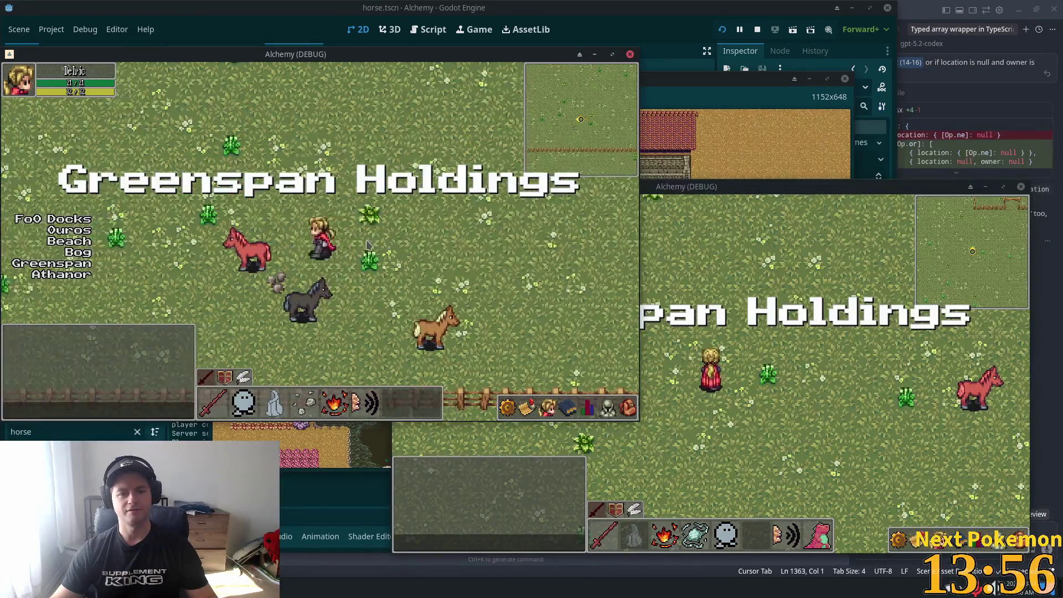
key(Up)
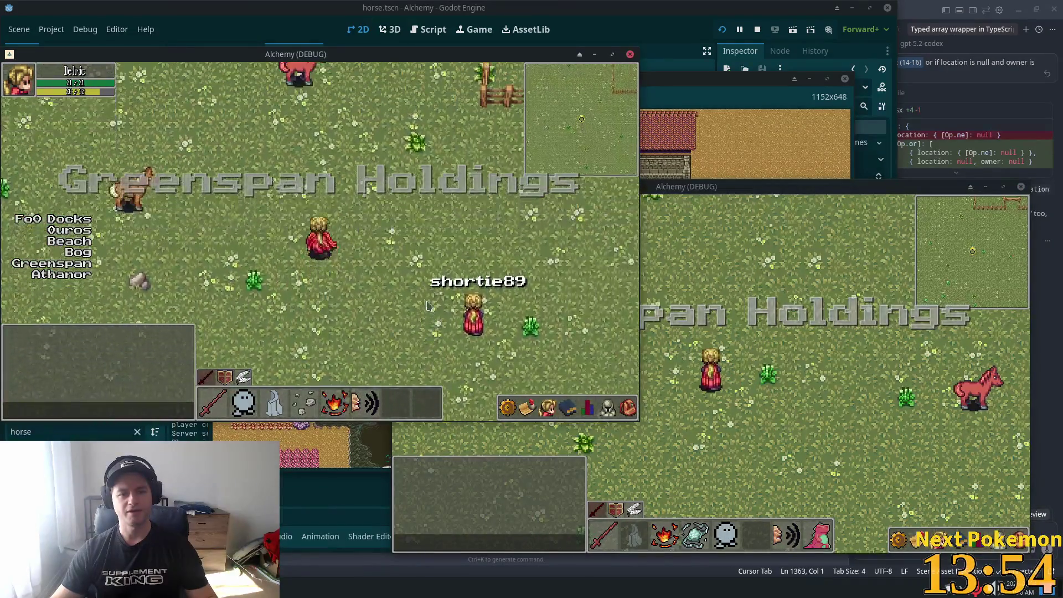
key(Left)
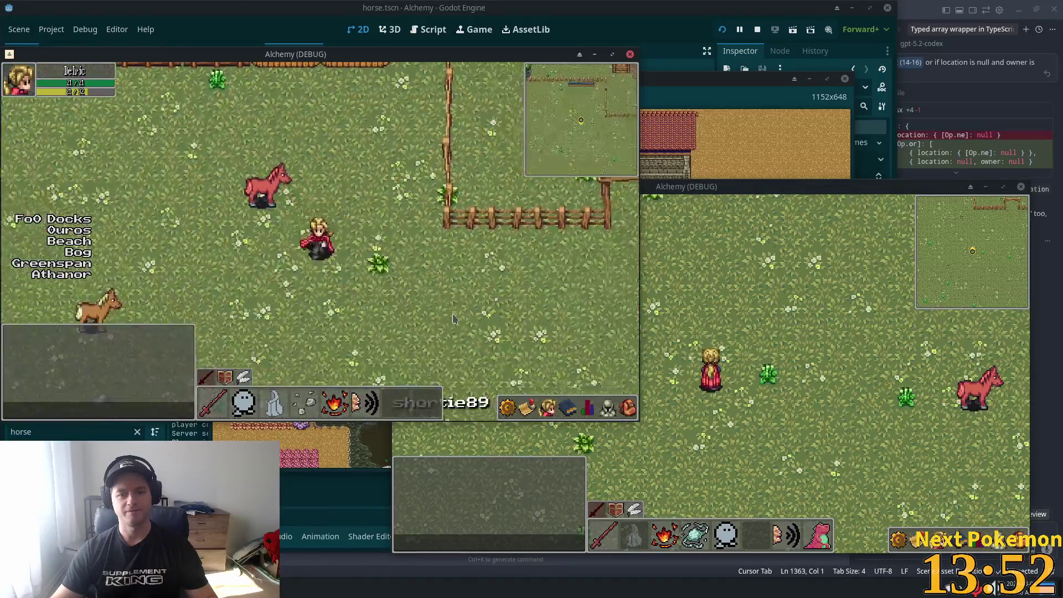
key(Up)
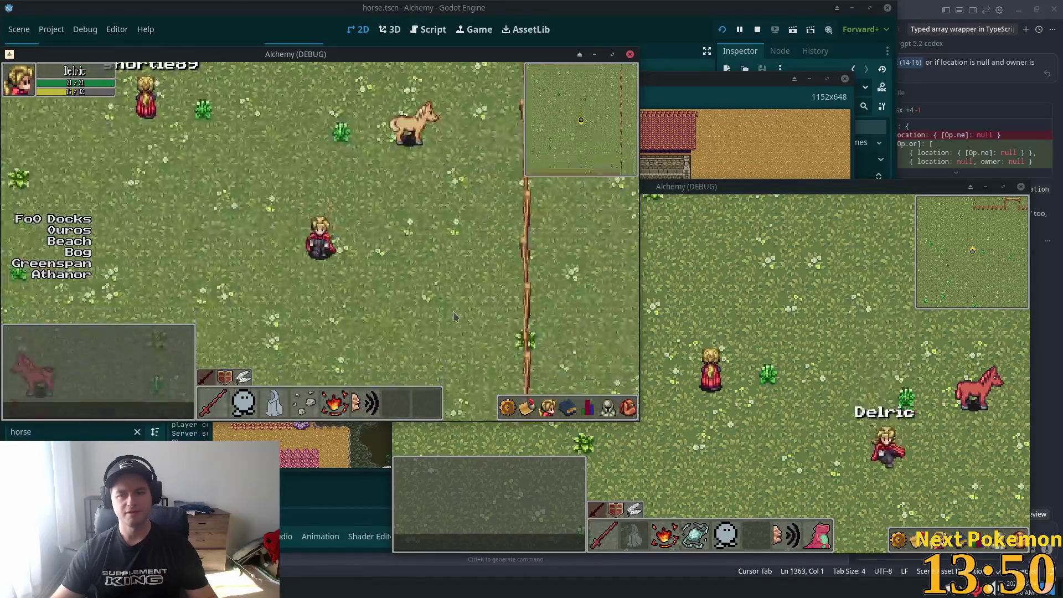
key(Up)
click(819, 381)
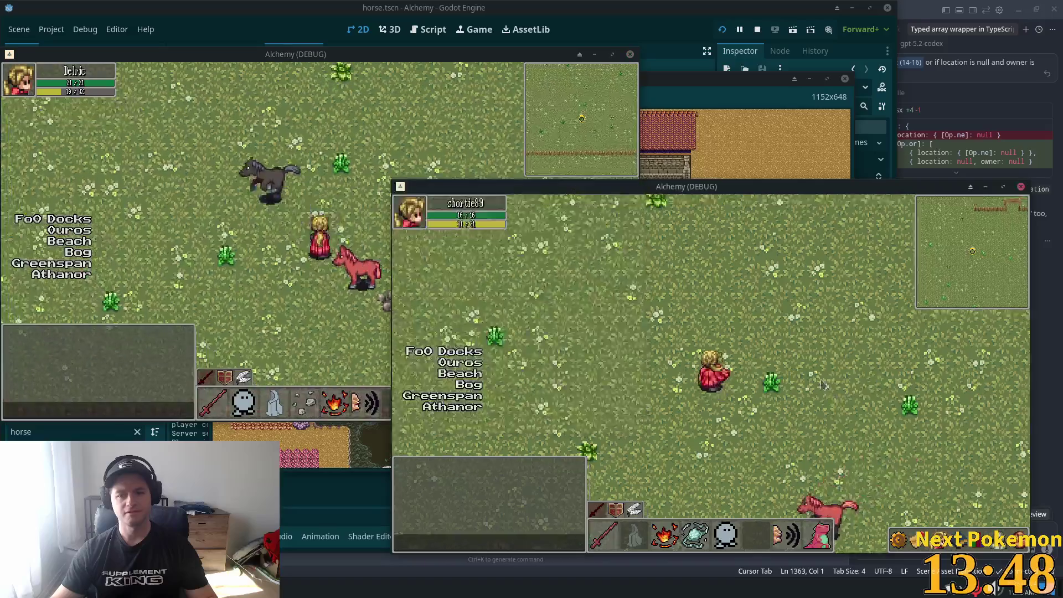
key(Up)
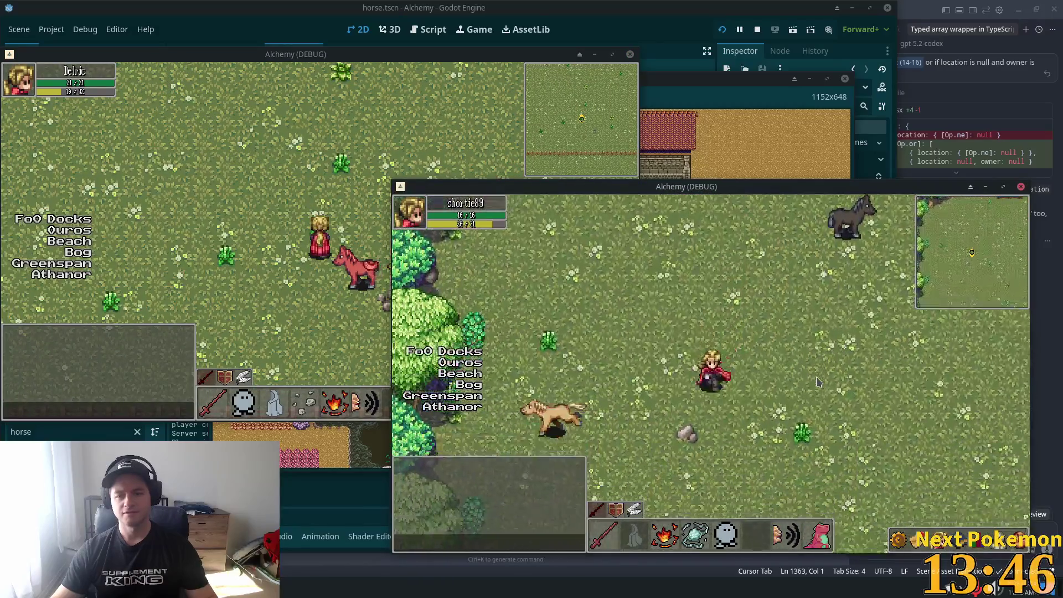
key(Right)
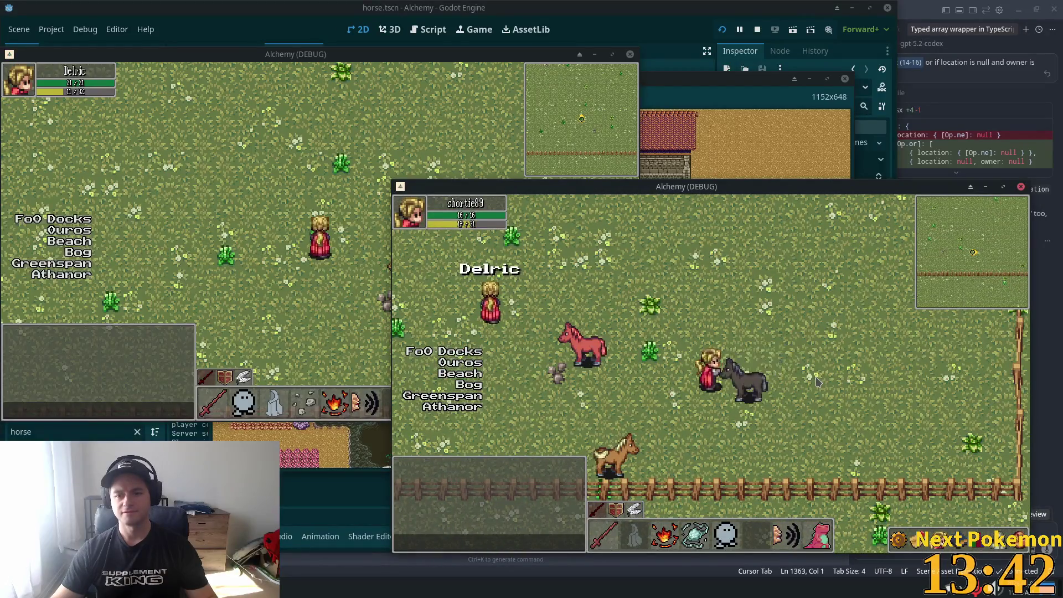
Walk the player north into the building, check the inventory, then return to the Godot editor
key(Up)
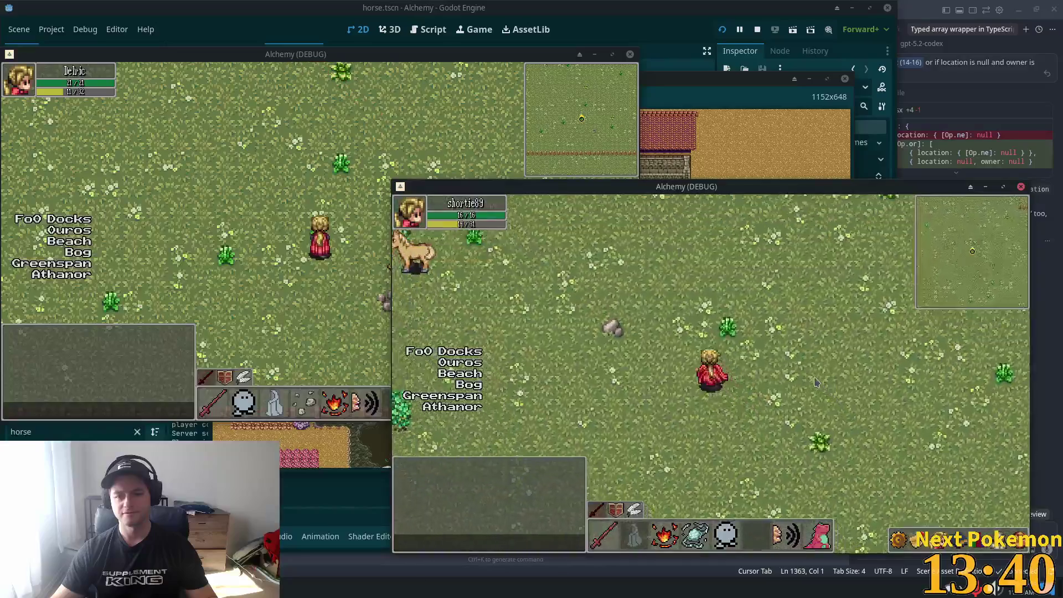
key(Right)
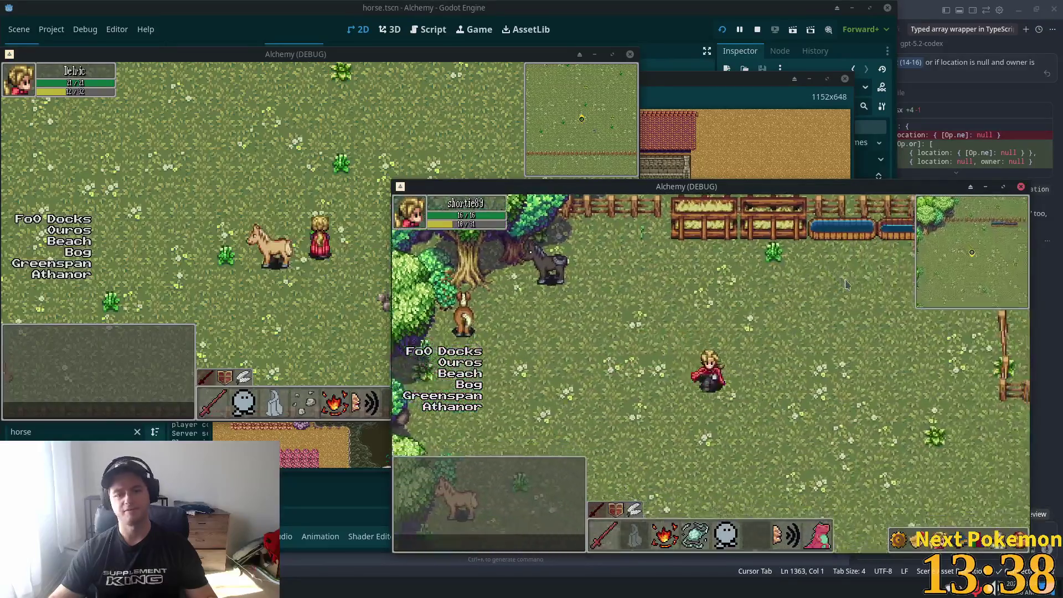
key(Left)
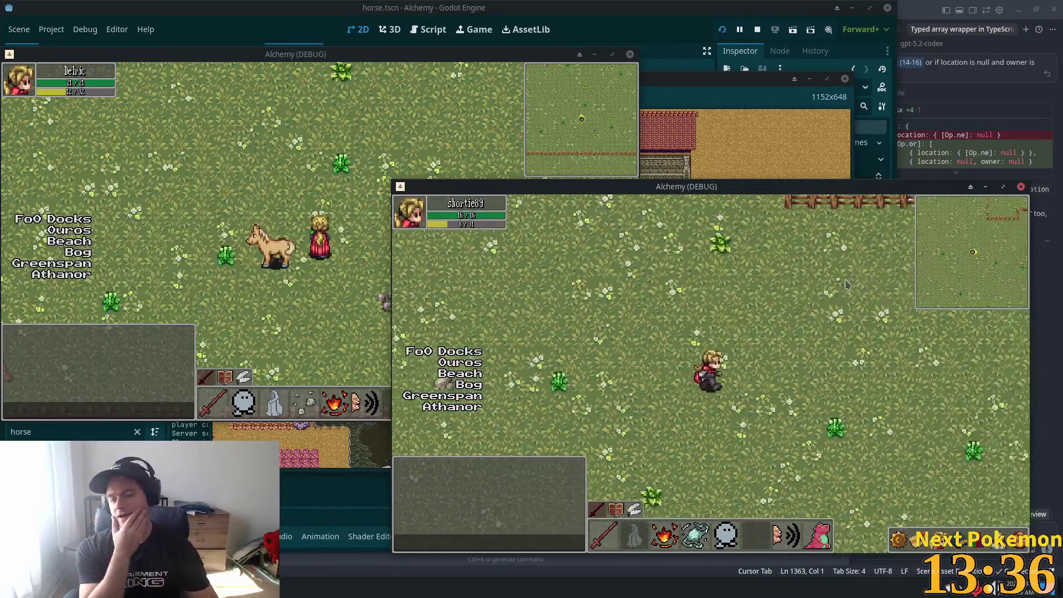
key(Up)
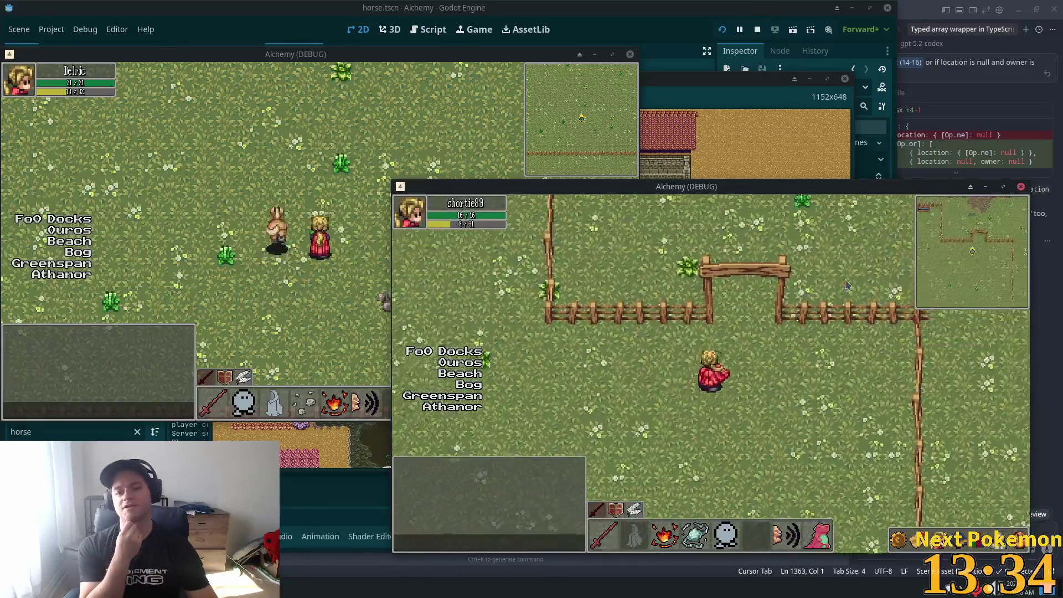
key(Up)
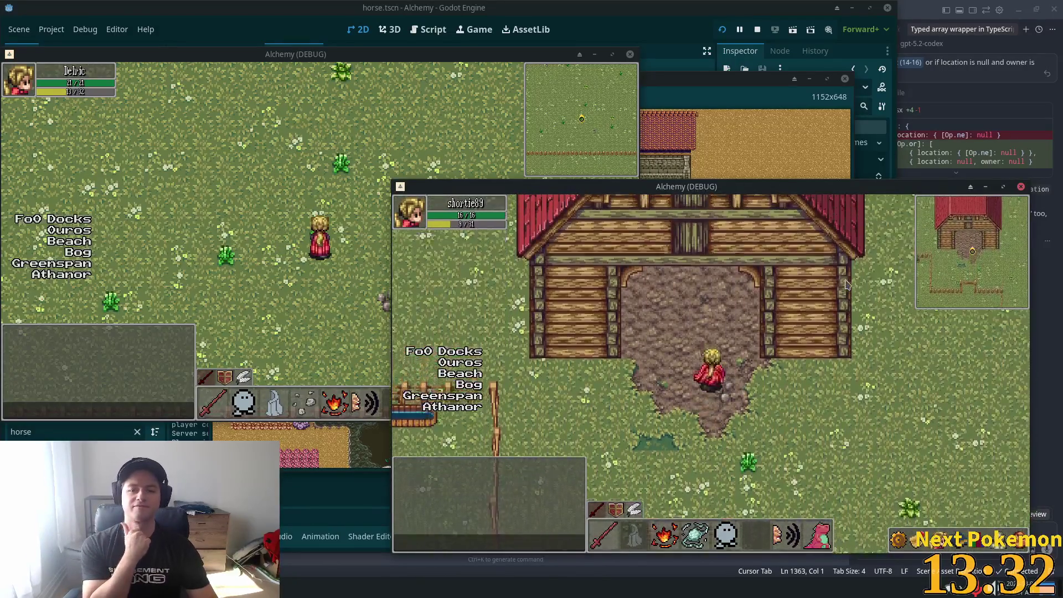
key(Up)
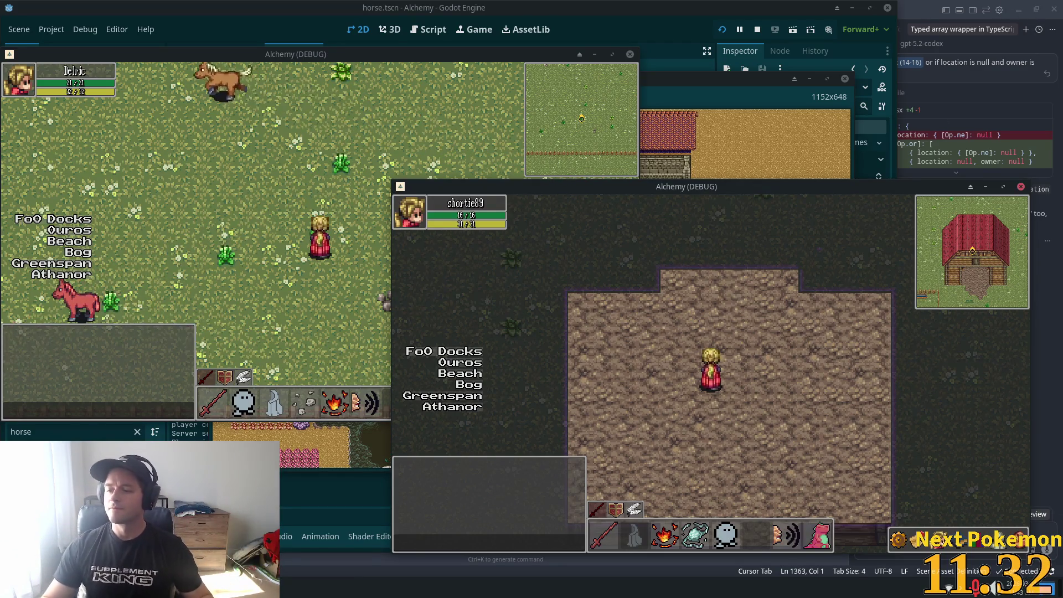
key(i)
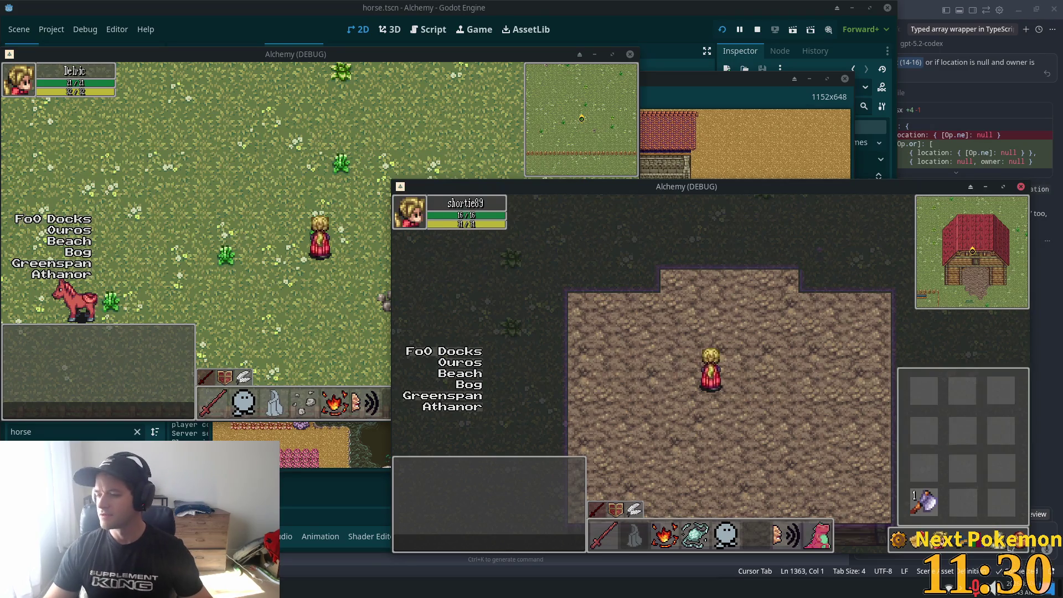
key(i)
click(802, 330)
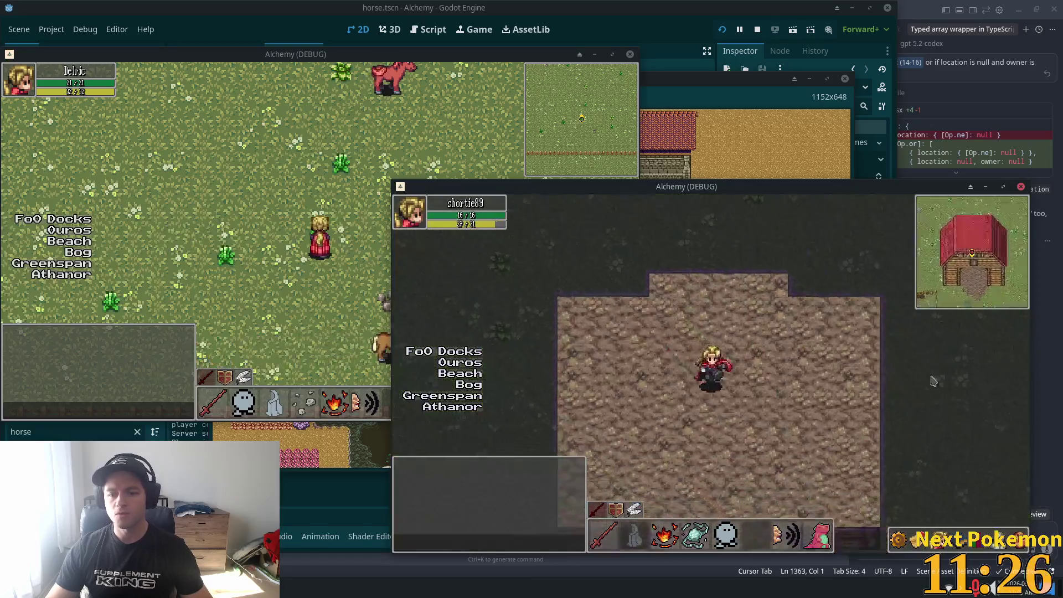
click(830, 398)
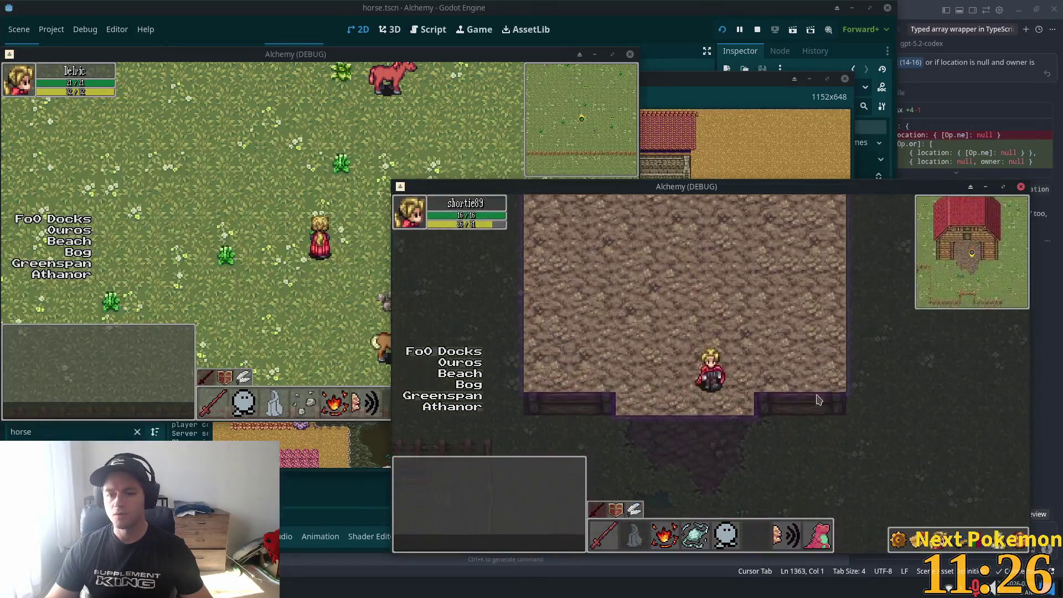
click(960, 368)
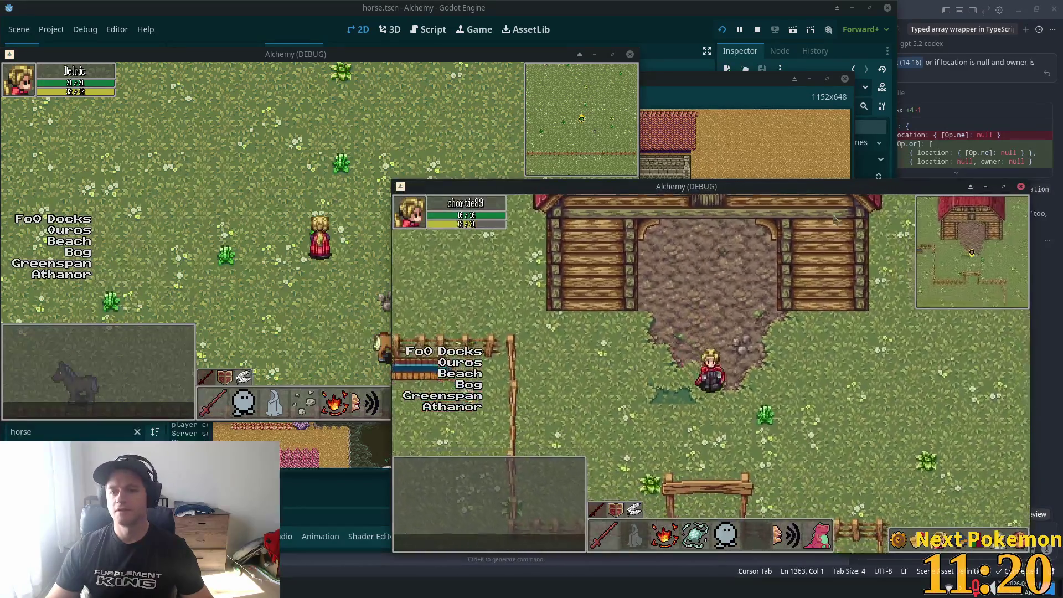
click(636, 28)
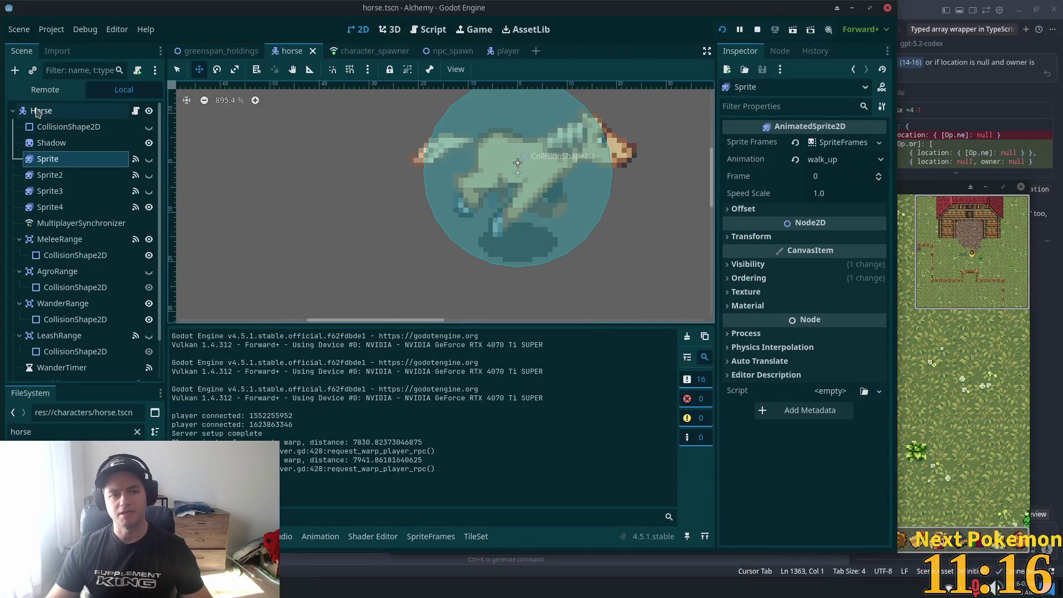
Select the Horse node and open its attached script, the shared cow.gd
click(41, 111)
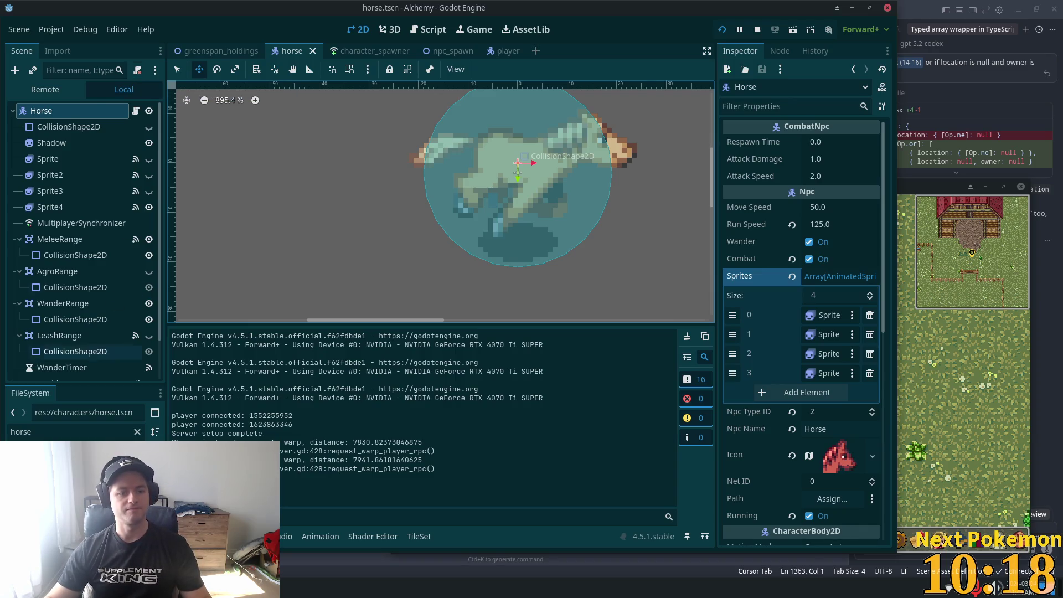
click(135, 111)
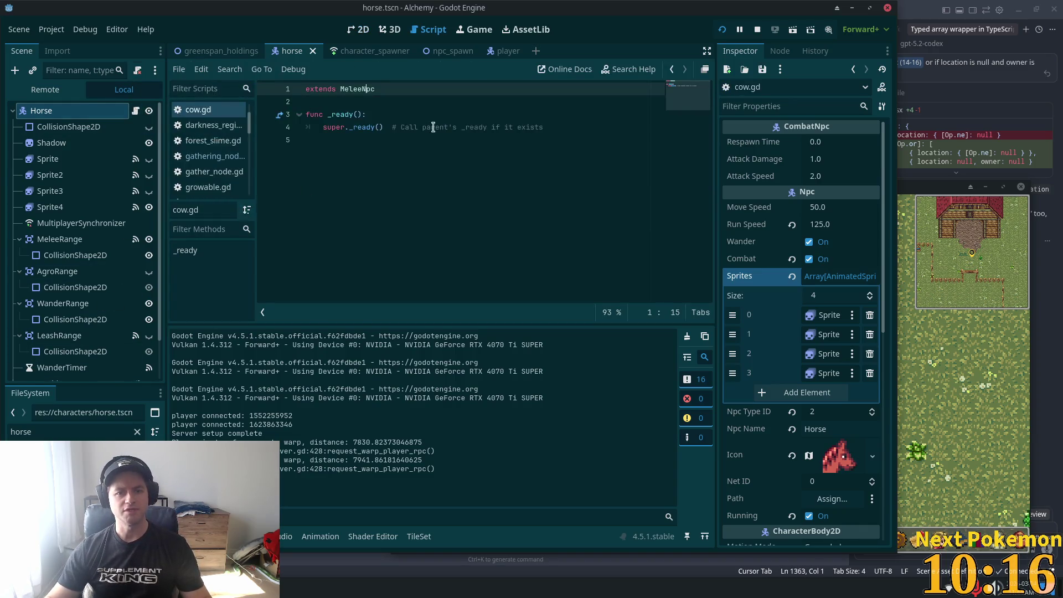
Swap Horse's shared cow.gd for a new horse.gd holding the copied MeleeNpc code, saved
key(ctrl+a)
key(ctrl+c)
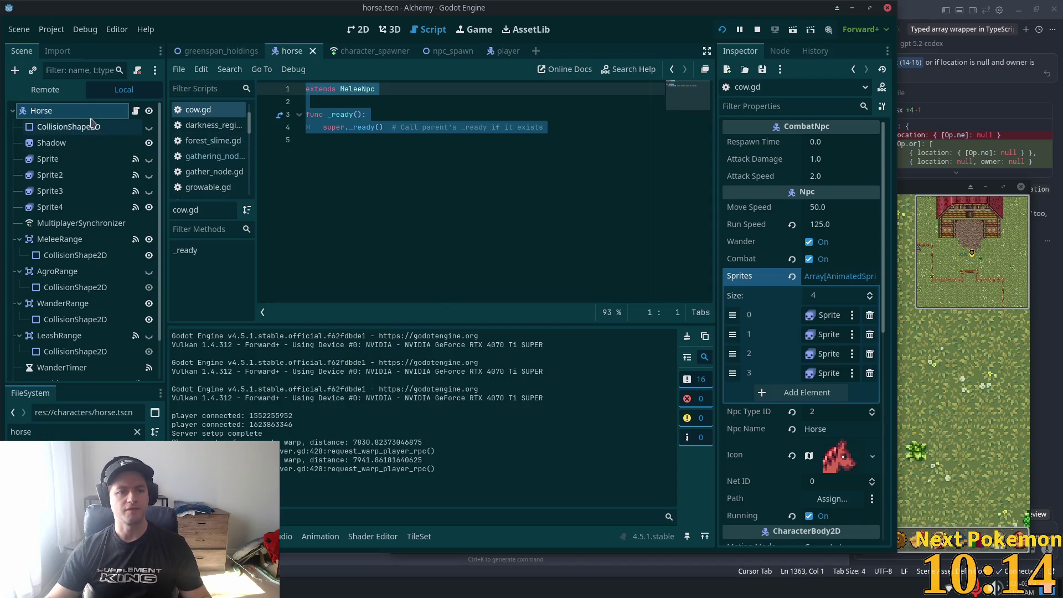
click(137, 70)
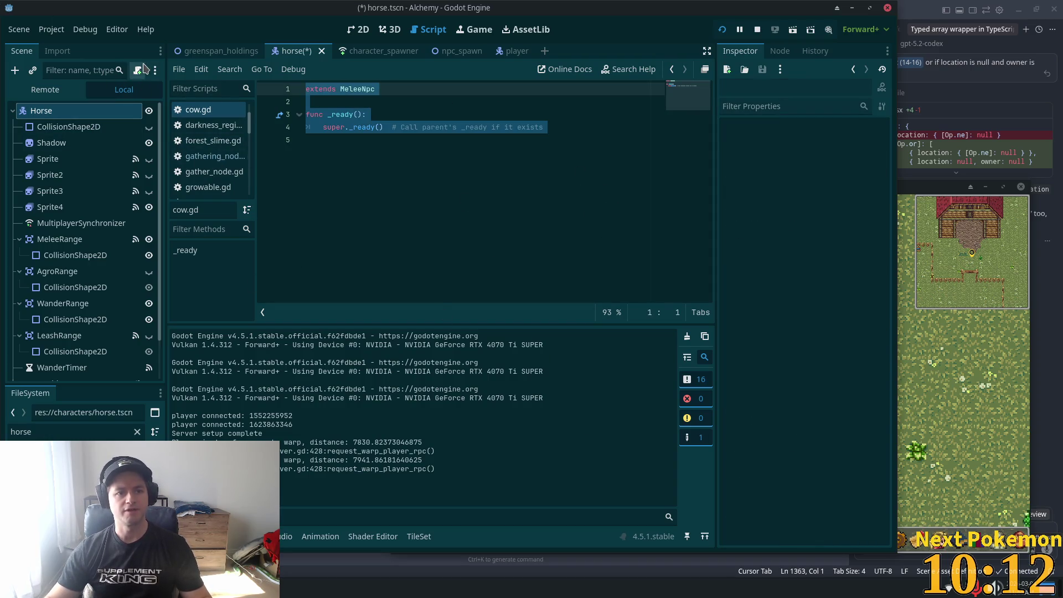
click(137, 69)
click(581, 387)
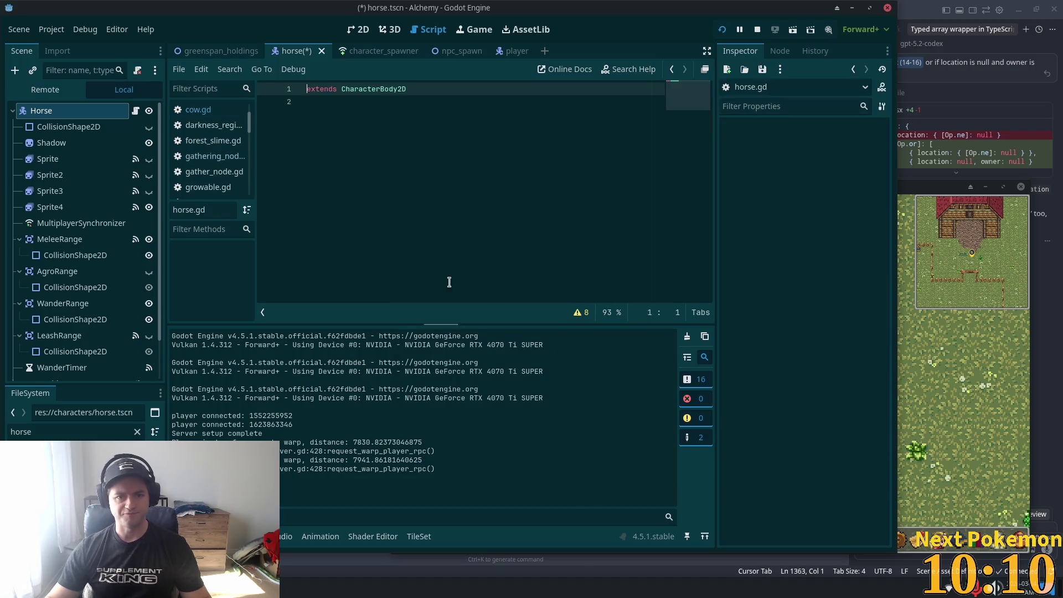
key(ctrl+a)
key(ctrl+v)
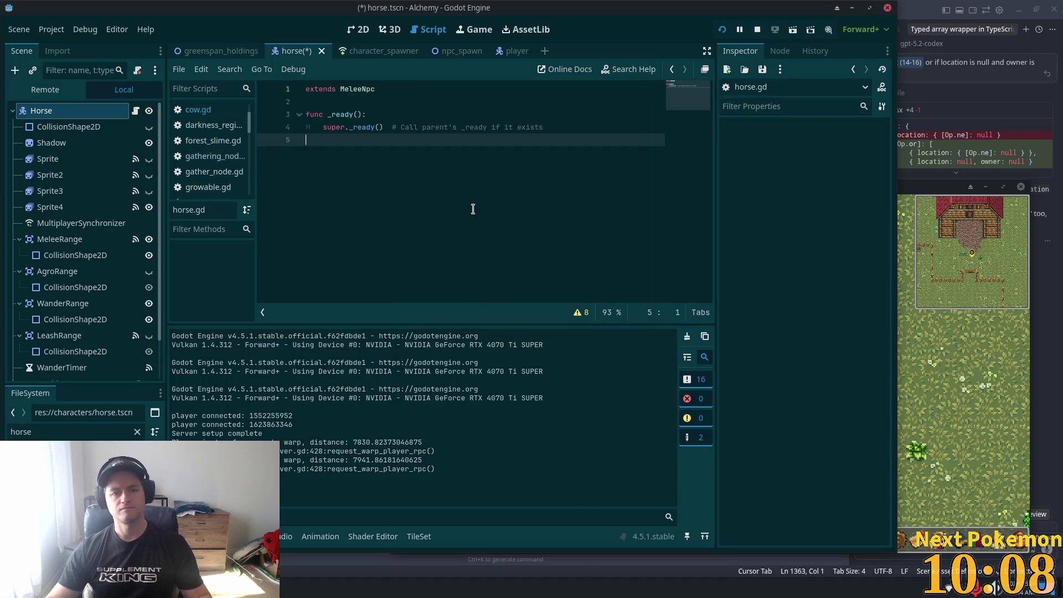
key(ctrl+s)
Adjust the blank lines above the _ready function in horse.gd
click(424, 128)
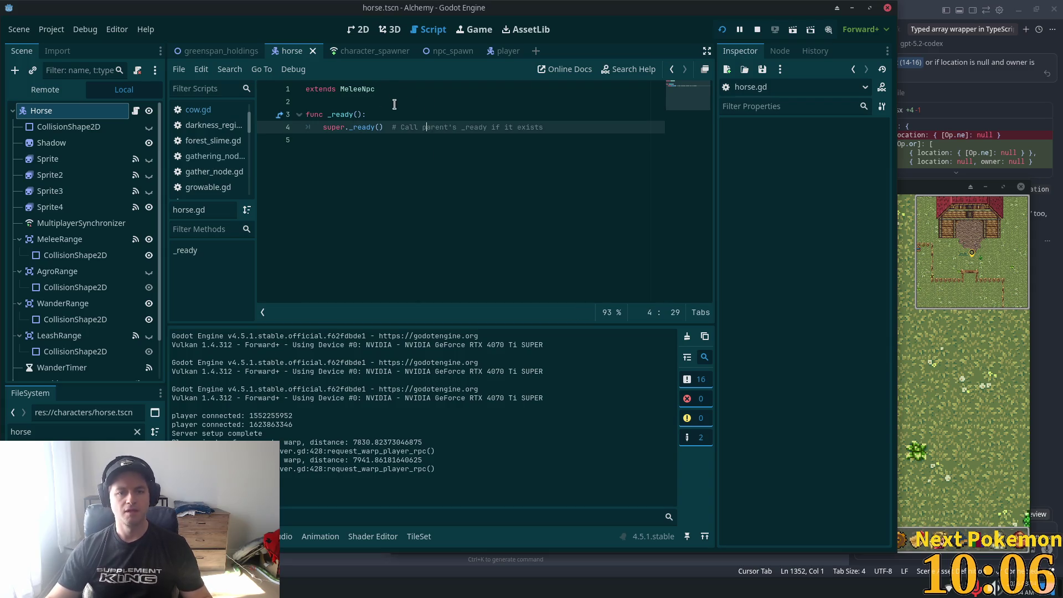
click(392, 102)
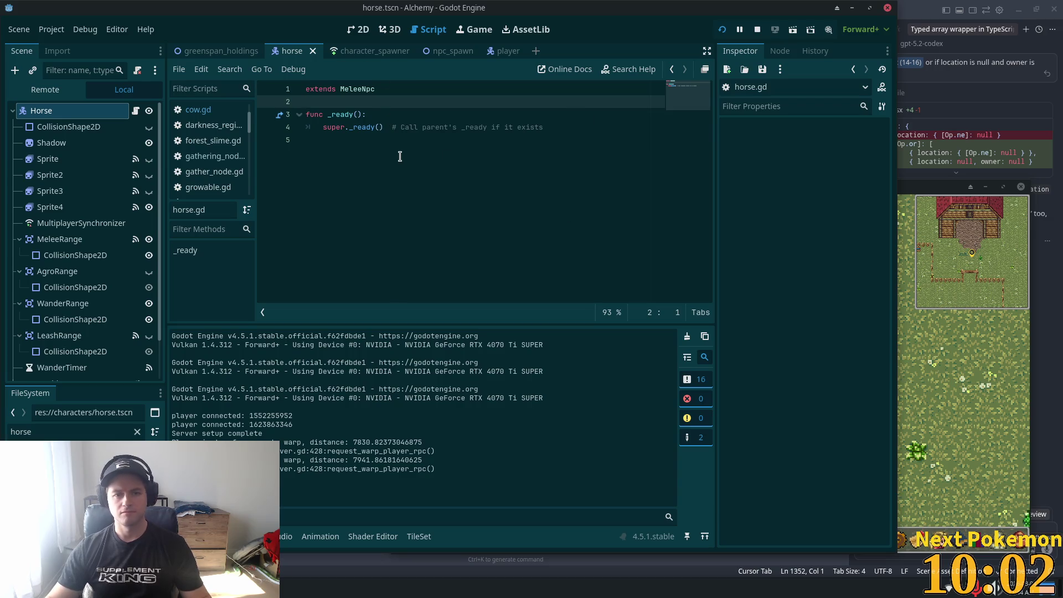
key(Return)
key(Return)
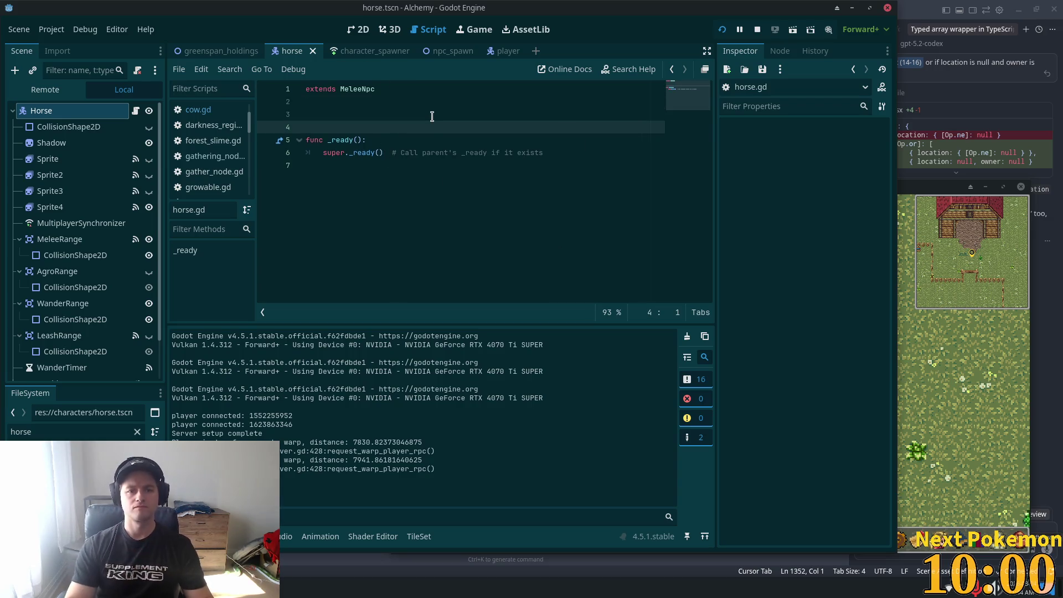
key(Up)
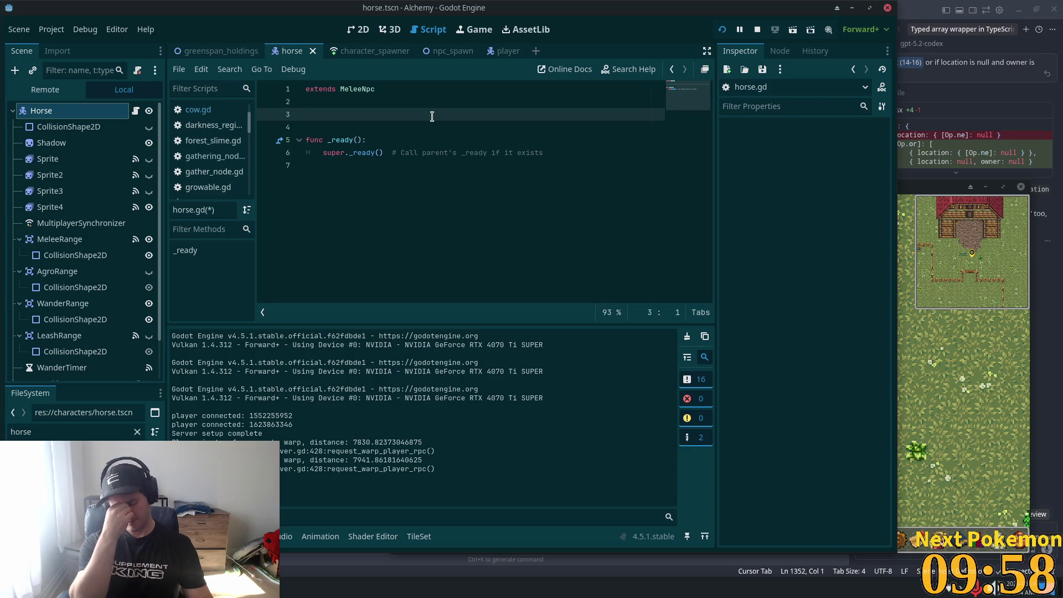
key(BackSpace)
key(BackSpace)
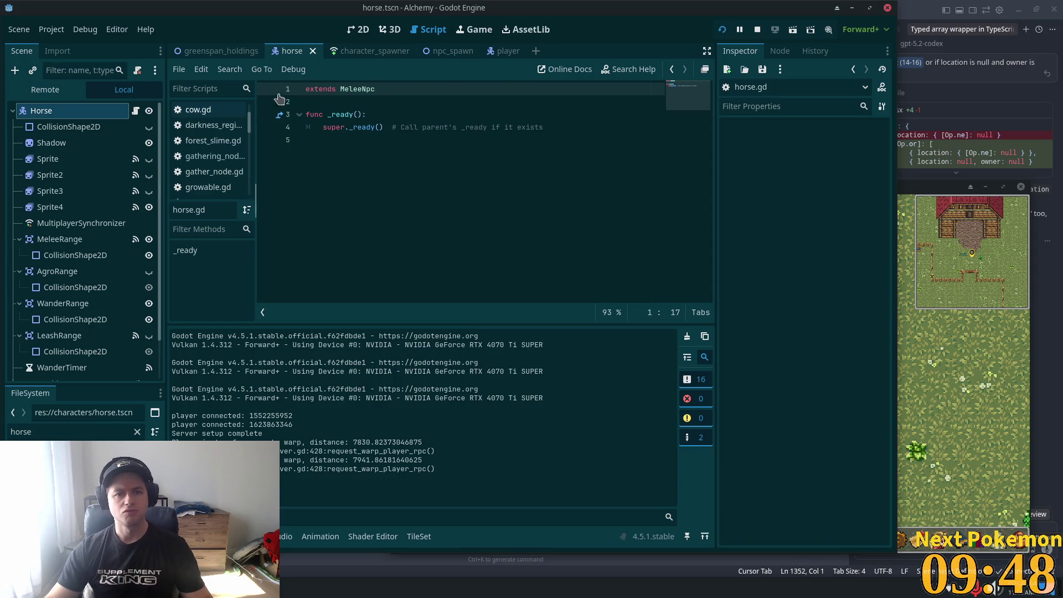
Open npc_spawn.gd from the NpcSpawnHorse3 spawner in greenspan_holdings and review its exports
click(360, 51)
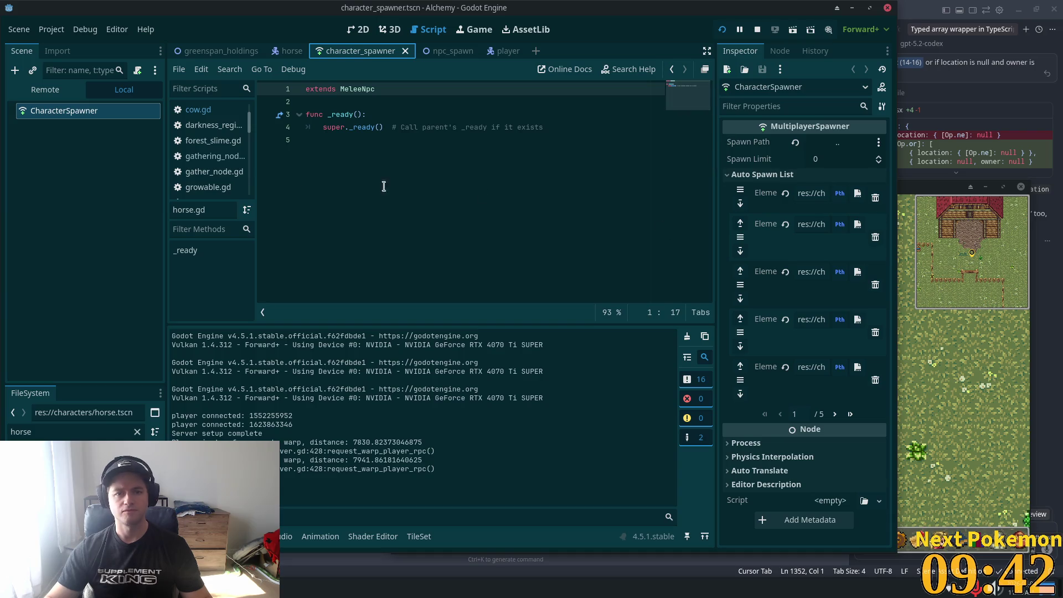
click(232, 51)
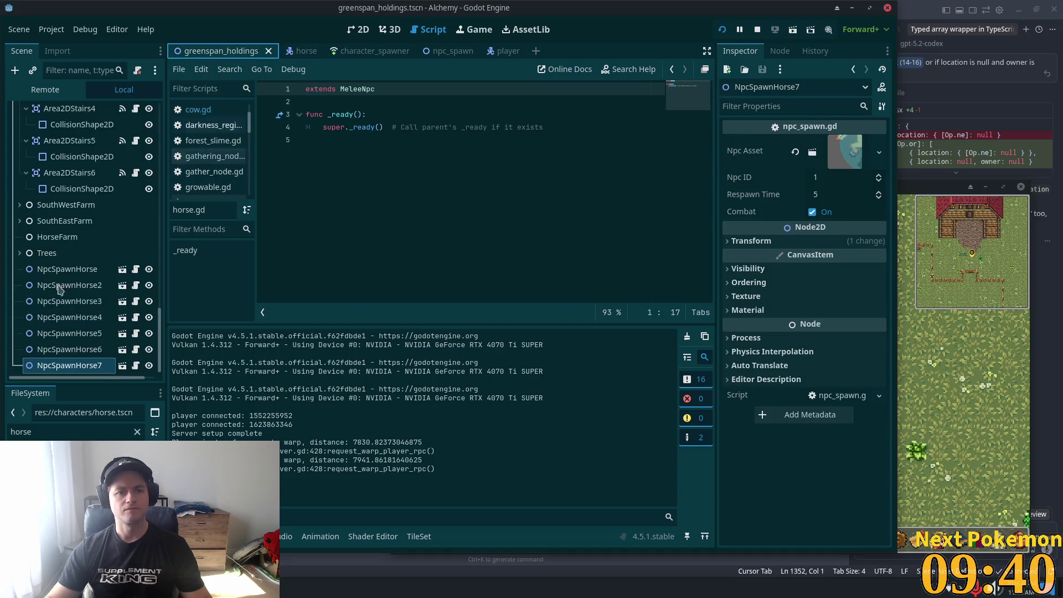
click(70, 301)
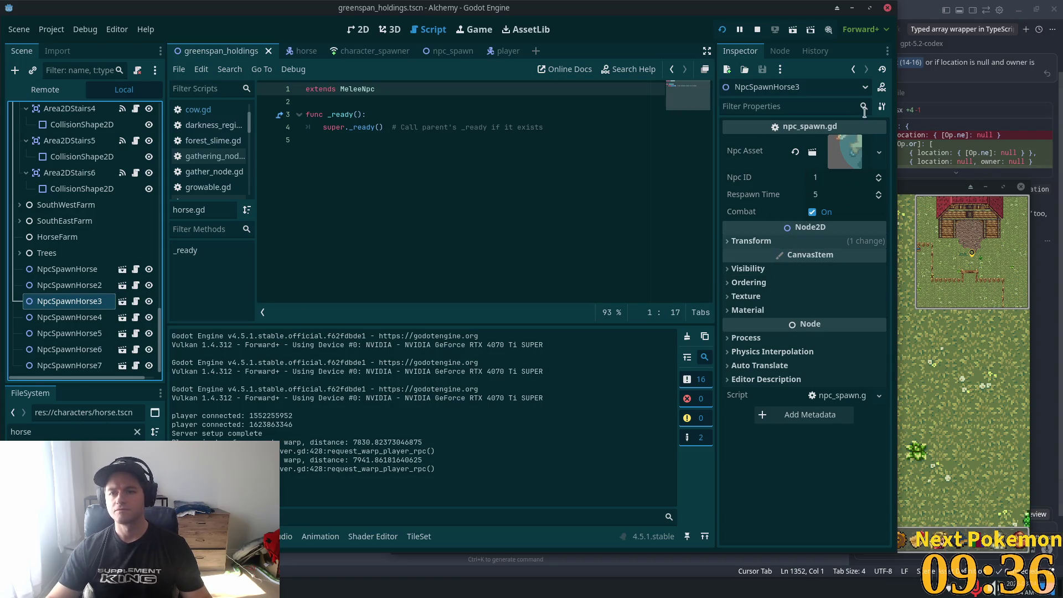
click(135, 271)
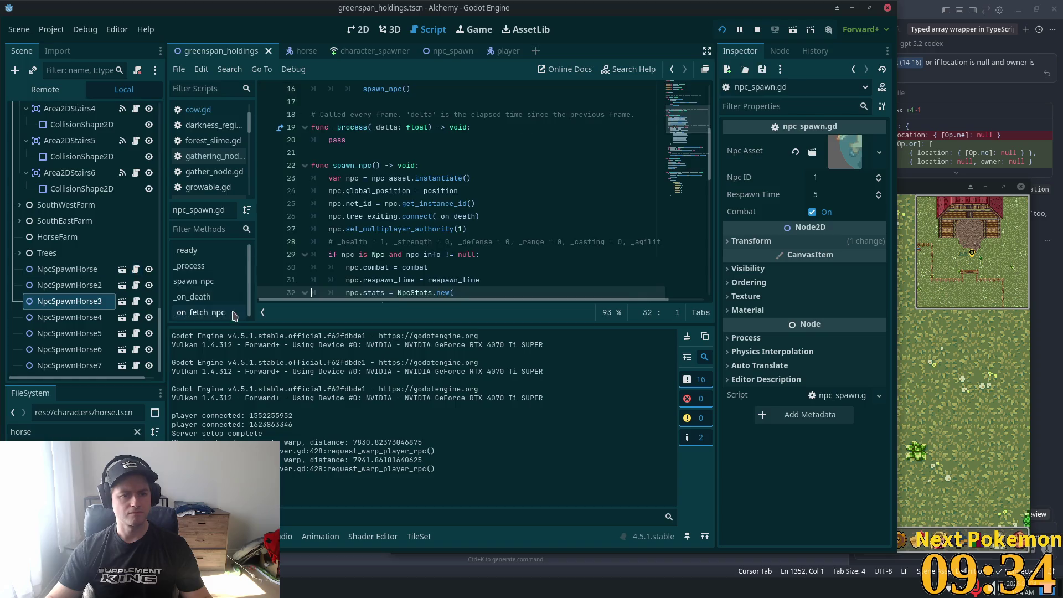
scroll(528, 195, up, 5)
click(370, 190)
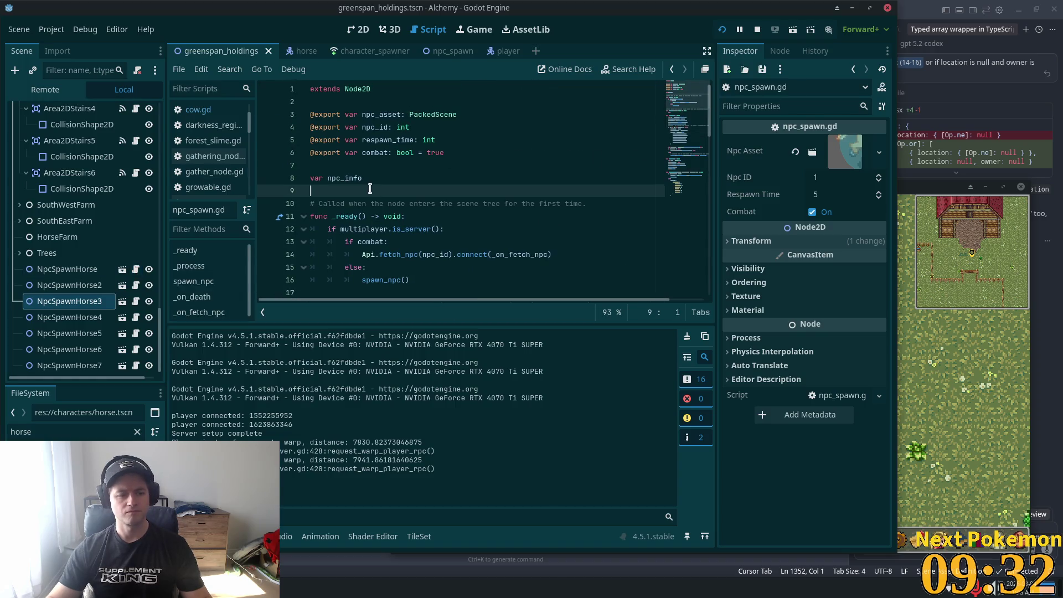
click(382, 176)
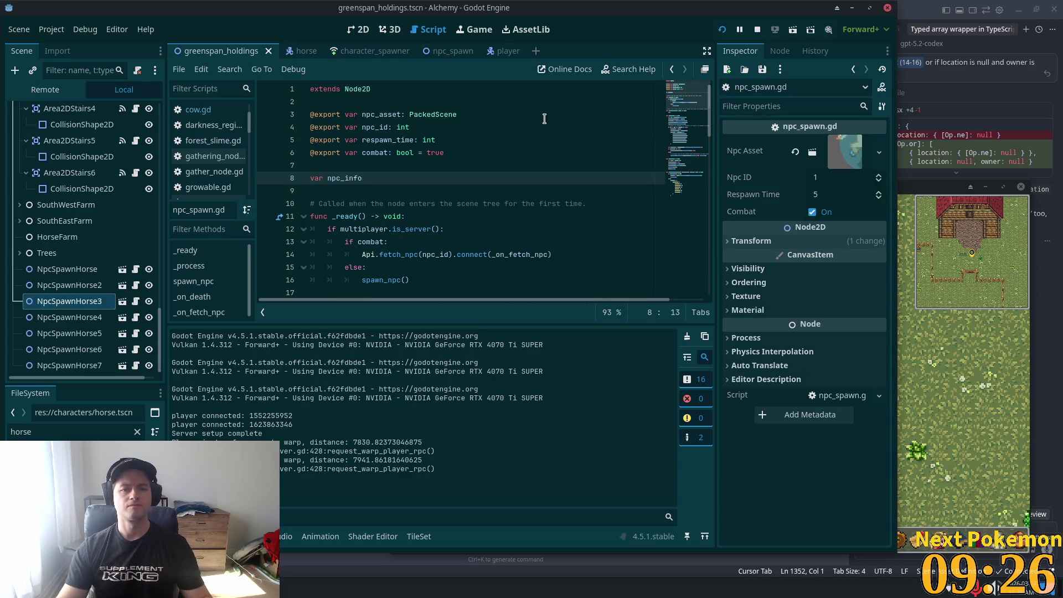
click(477, 157)
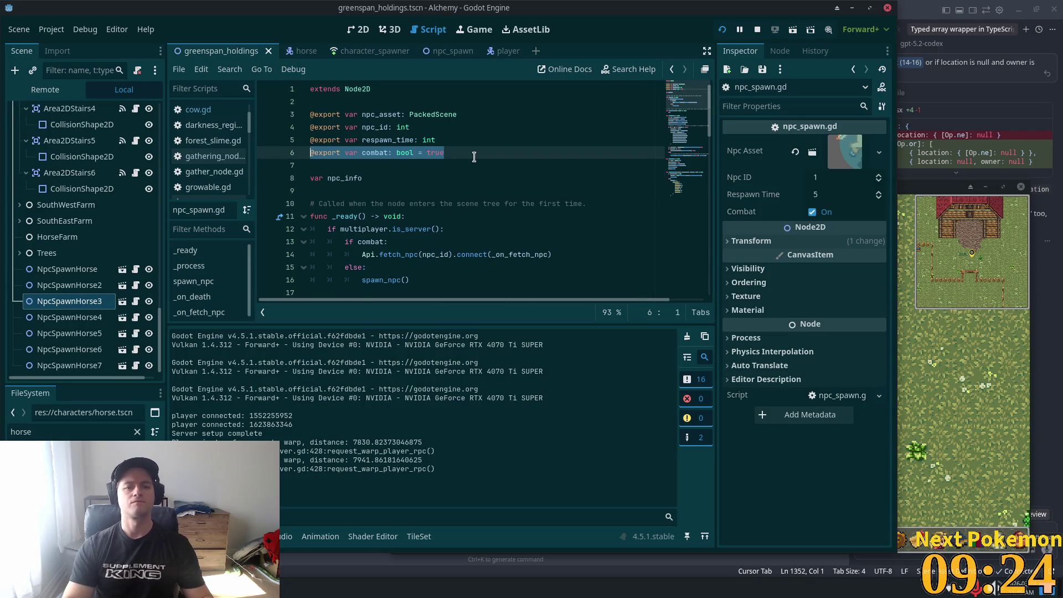
Duplicate the combat export on line 7 as an exported wander flag and save
key(ctrl+shift+d)
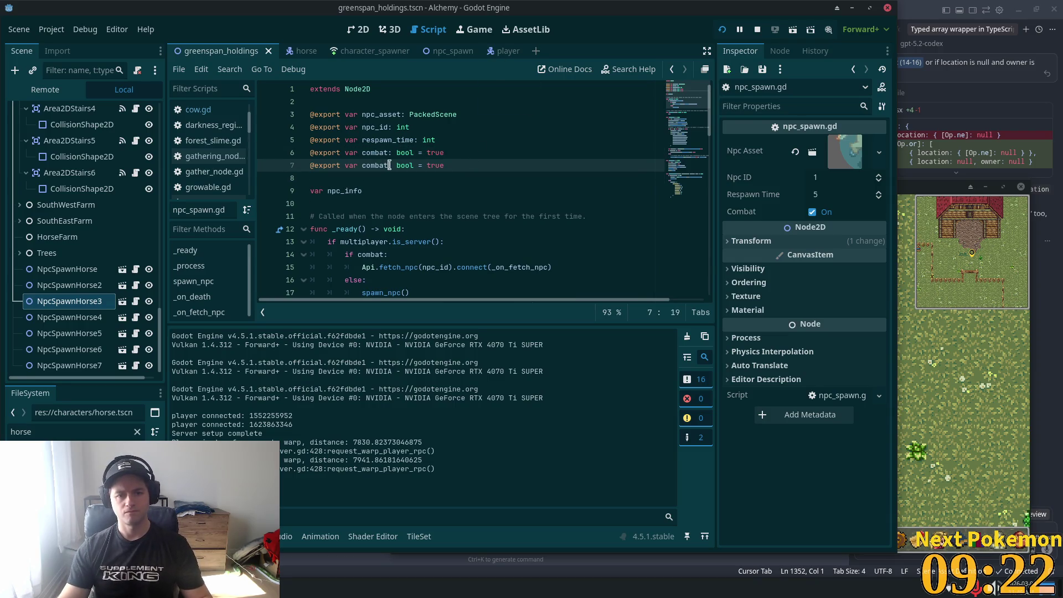
double_click(369, 165)
text(WA)
key(BackSpace)
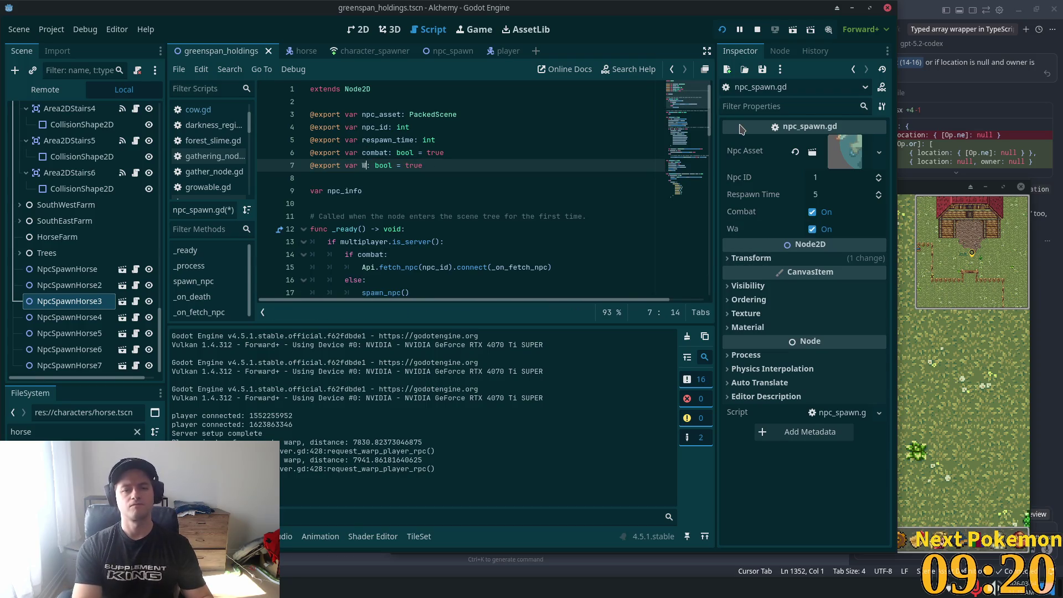
text(der)
key(ctrl+s)
click(516, 104)
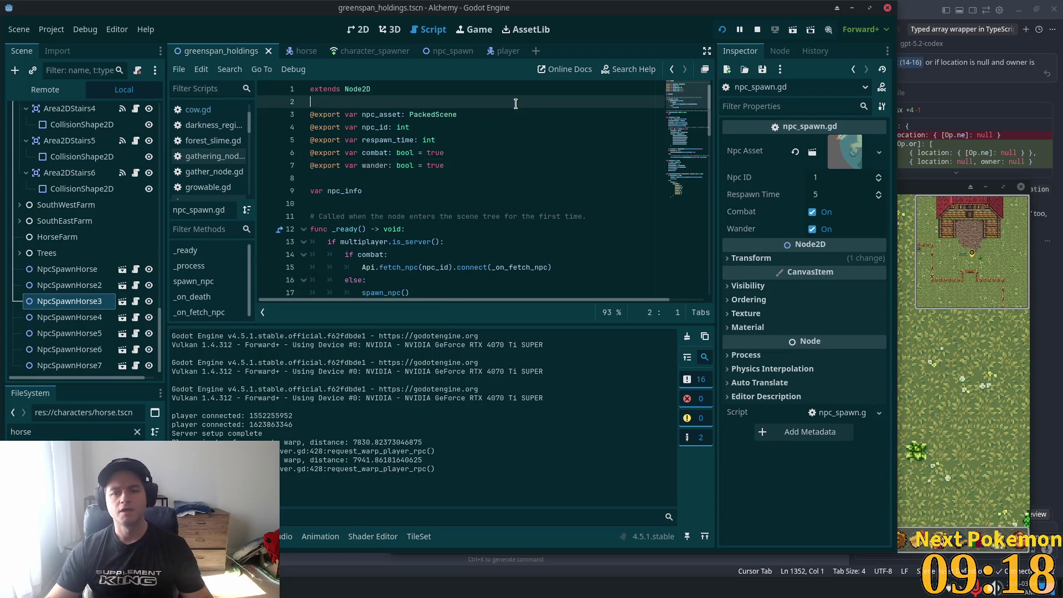
Add npc.wander = wander after npc.combat = combat in spawn_npc() and save
scroll(461, 115, down, 4)
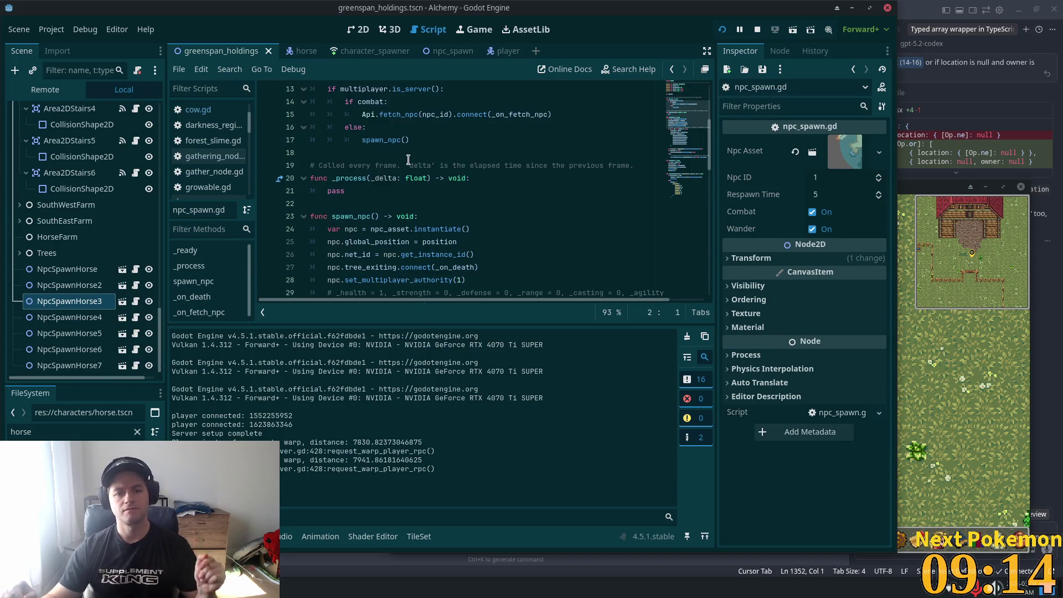
scroll(472, 202, down, 2)
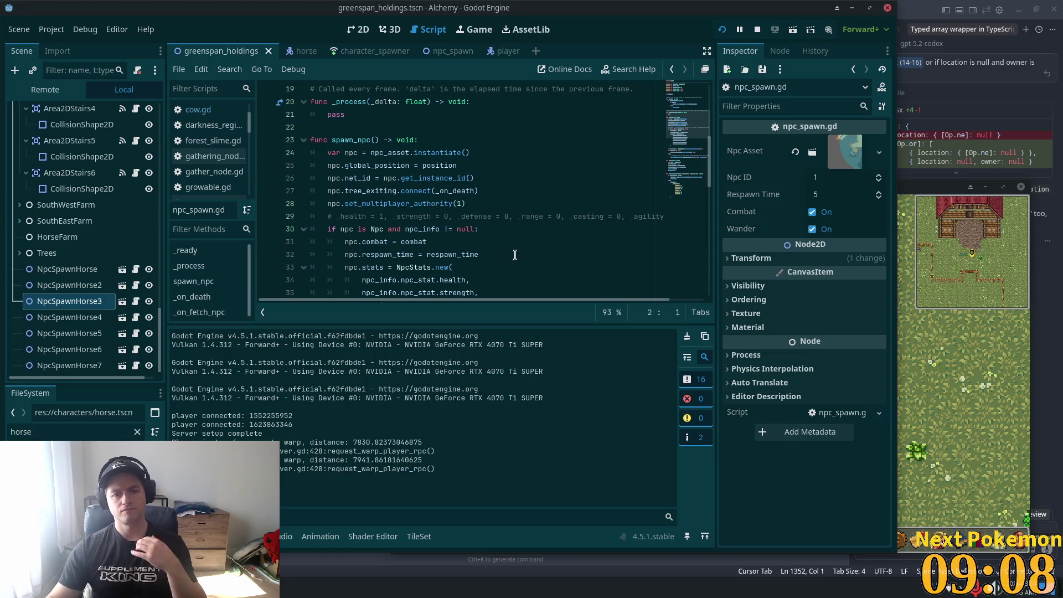
click(465, 198)
scroll(465, 197, down, 2)
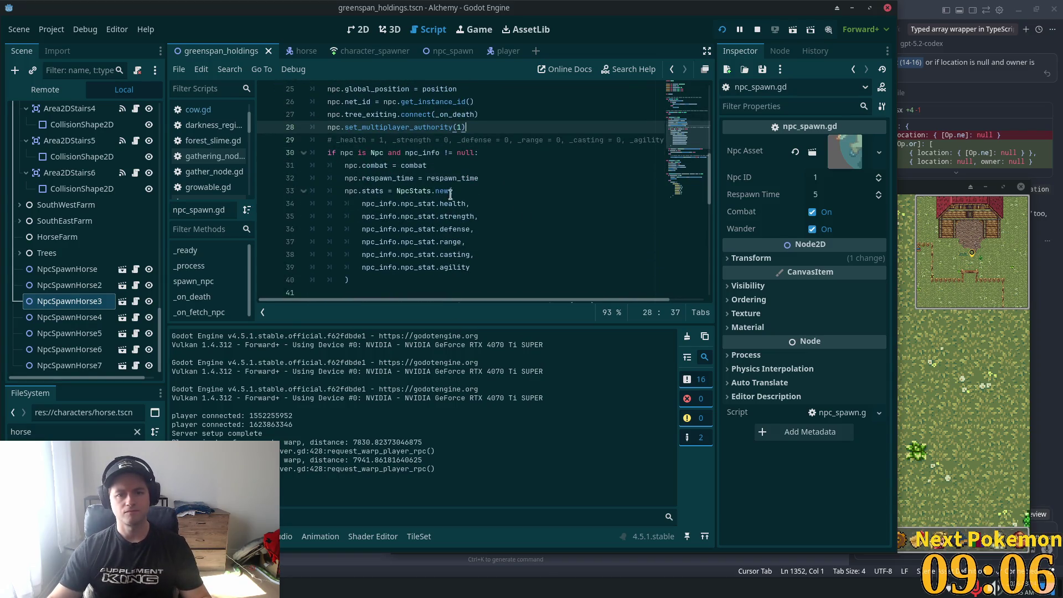
click(462, 166)
key(Return)
text(npc)
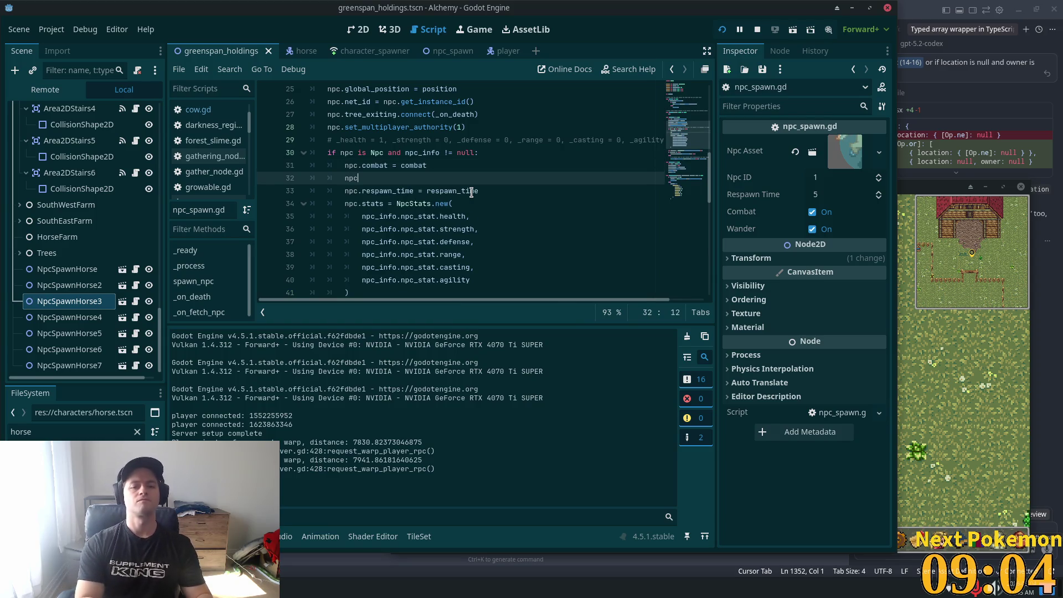
text(.wan)
text(der)
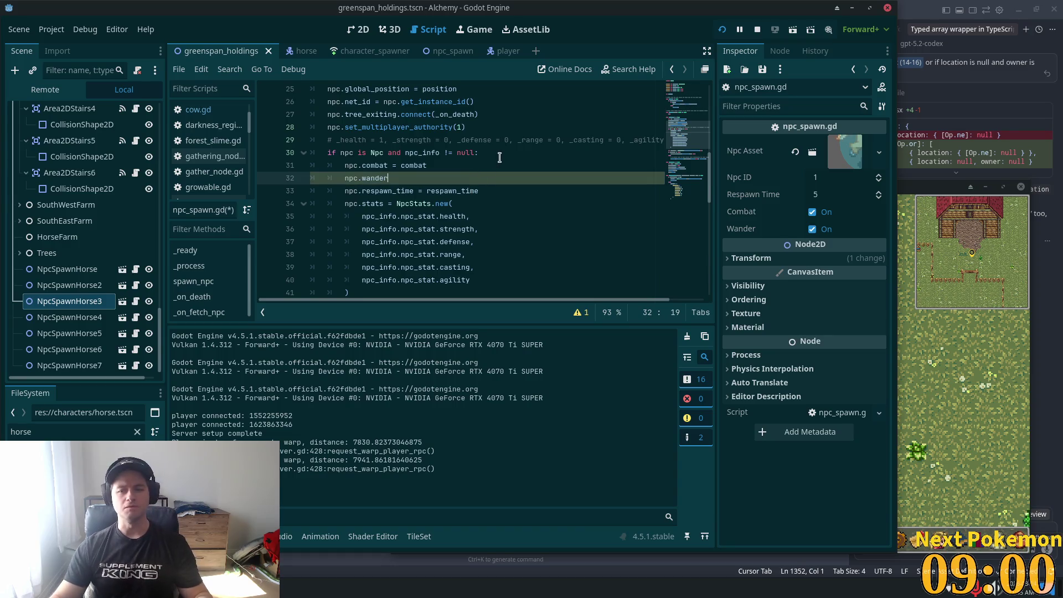
text( = wander)
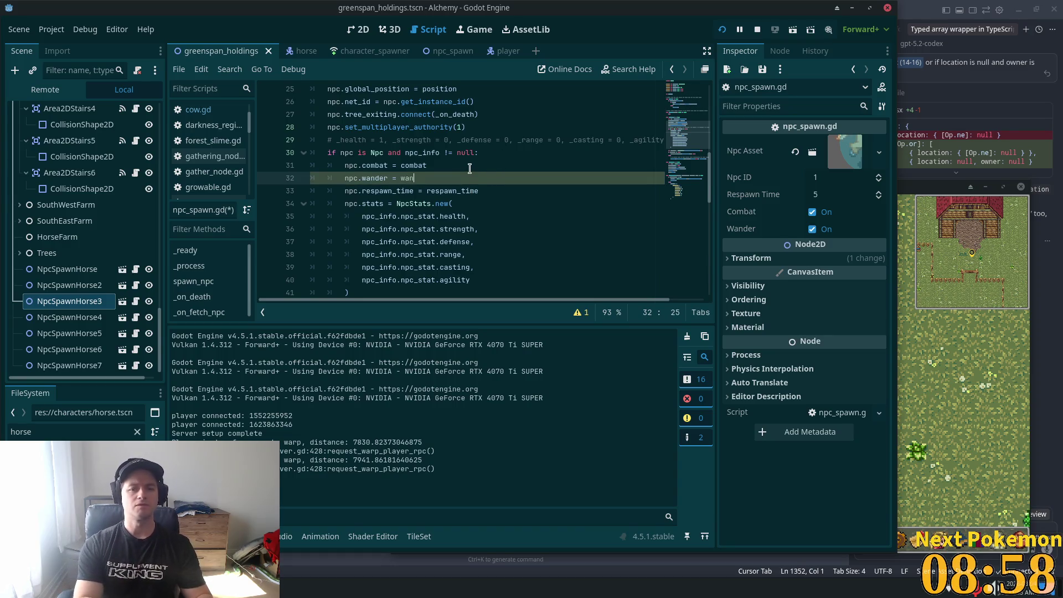
key(ctrl+s)
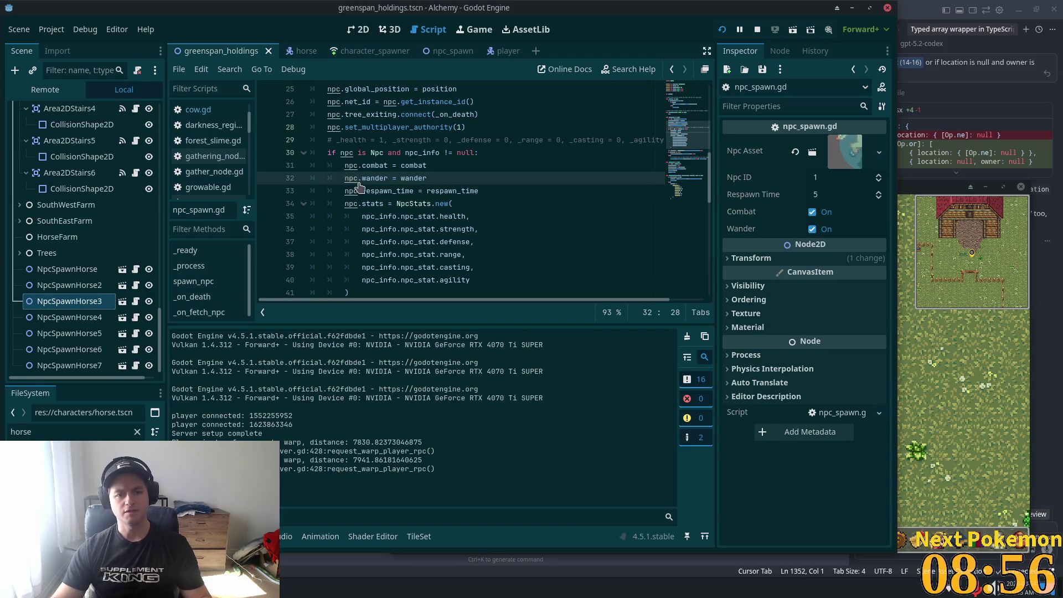
Look up the documentation for instantiate, then go back to the script
scroll(412, 138, up, 3)
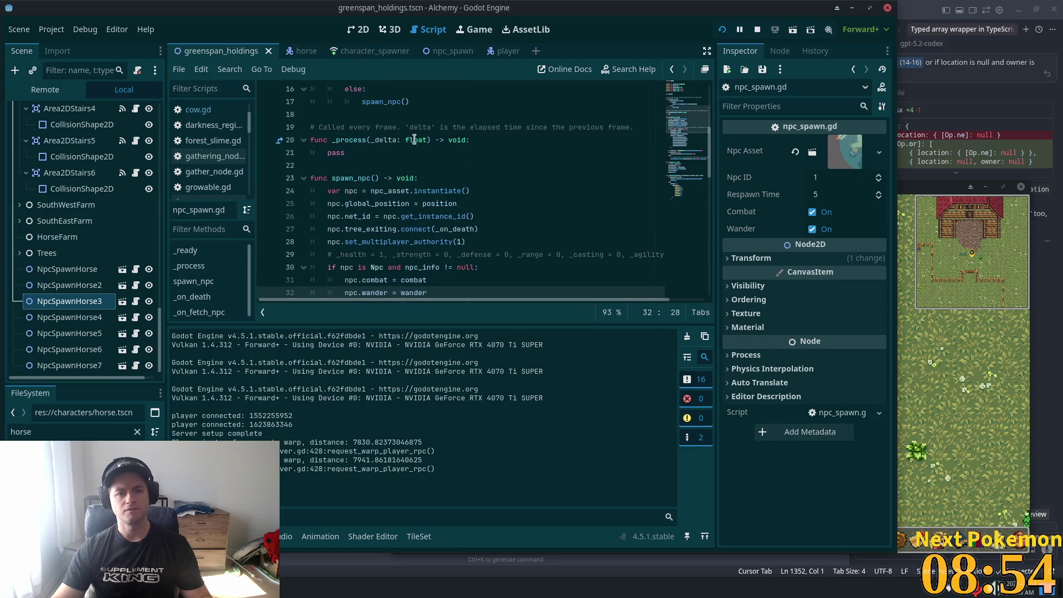
ctrl+click(432, 194)
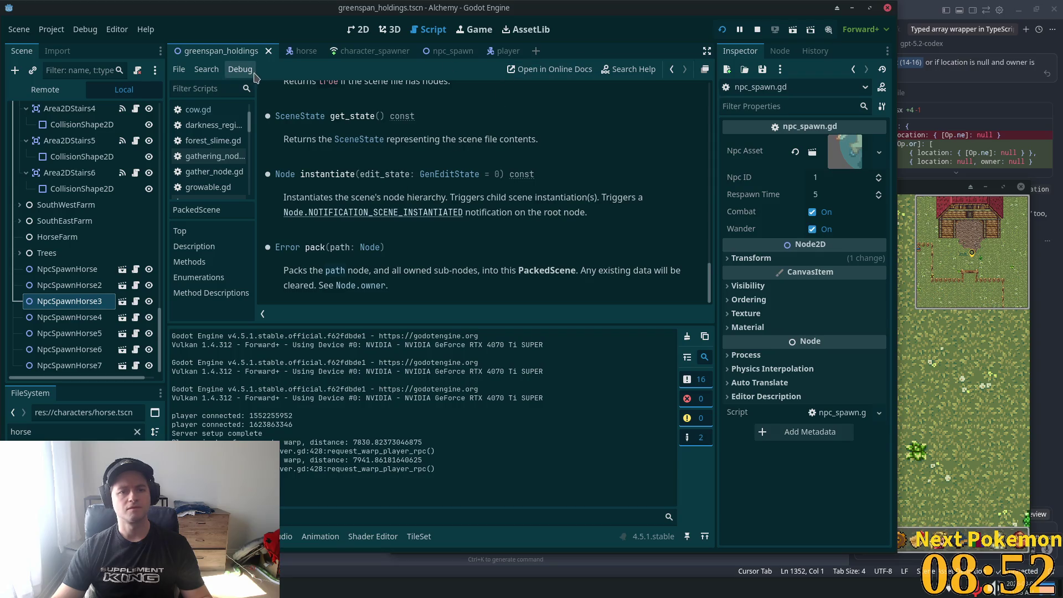
click(671, 69)
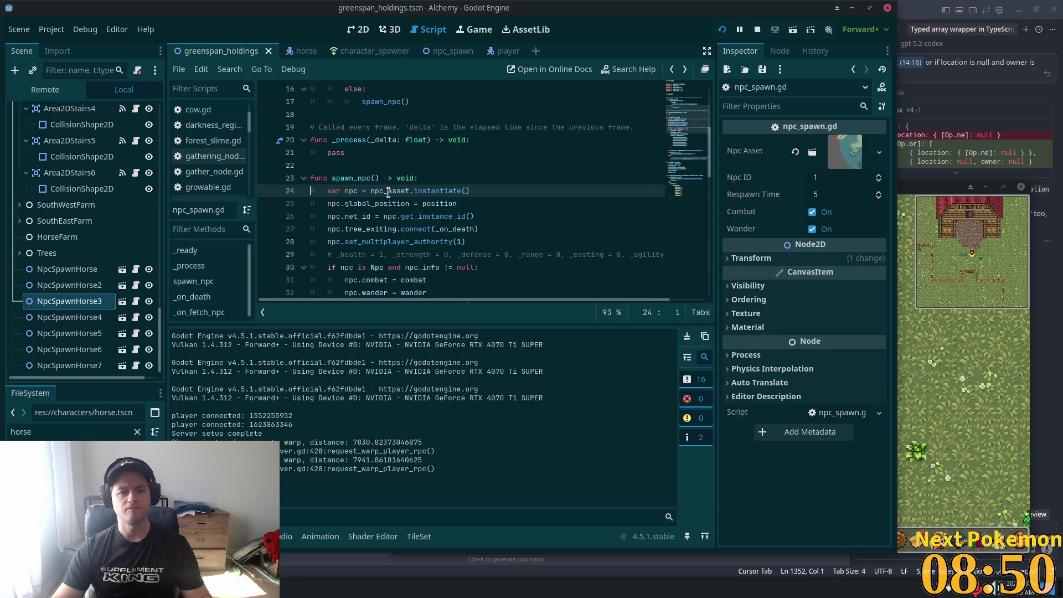
key(alt+Left)
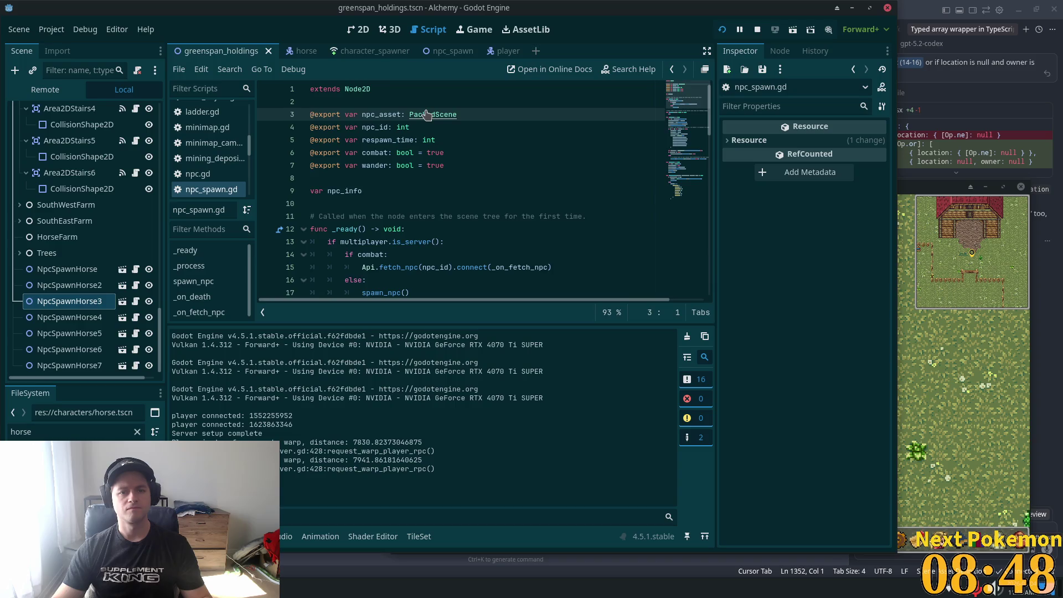
ctrl+click(426, 114)
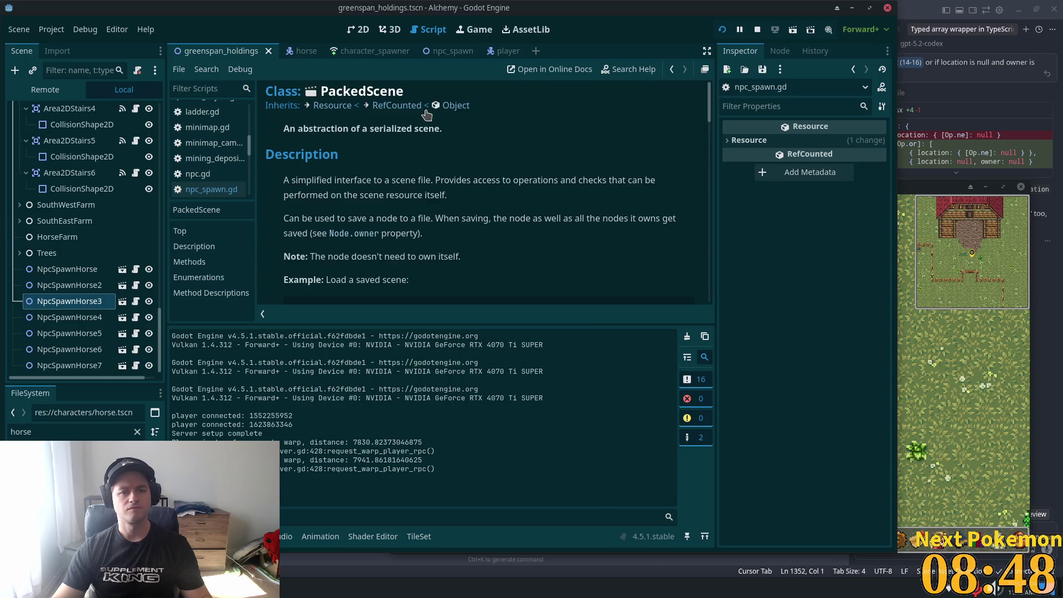
click(671, 68)
key(alt+shift+o)
text(npc)
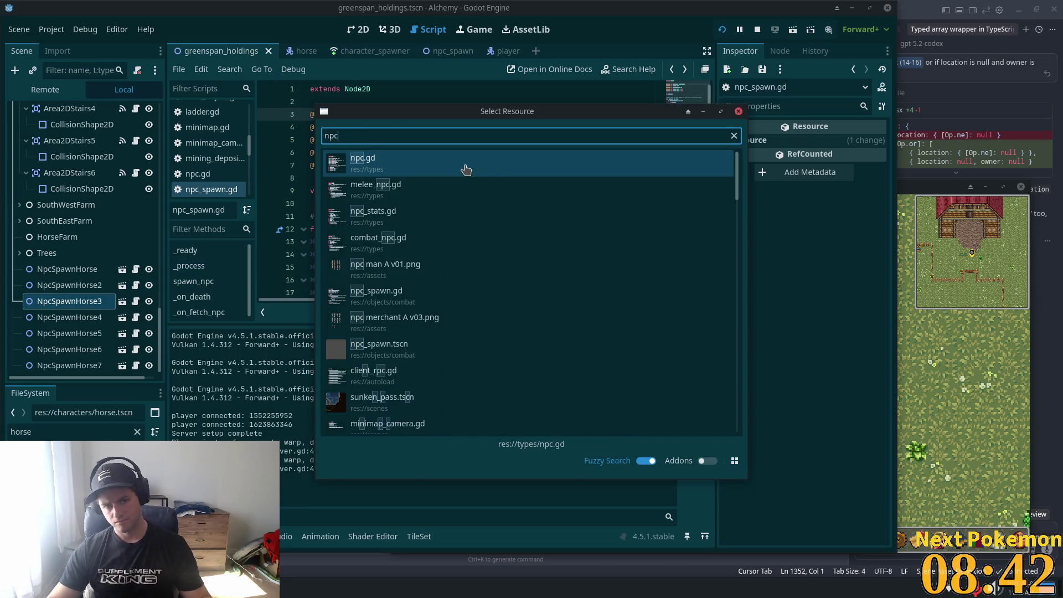
key(Return)
click(487, 177)
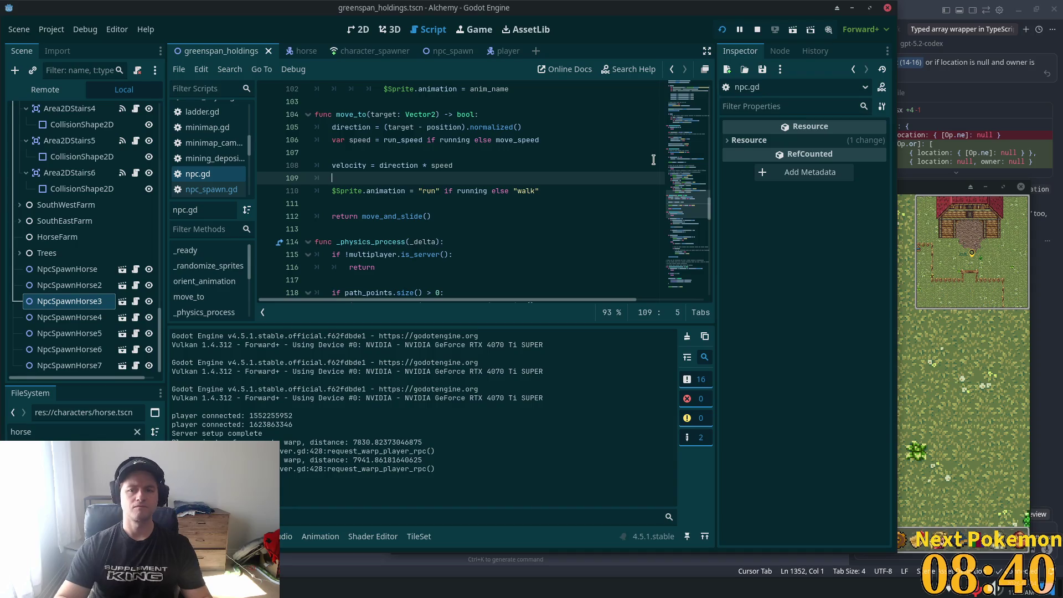
key(ctrl+f)
text(wander)
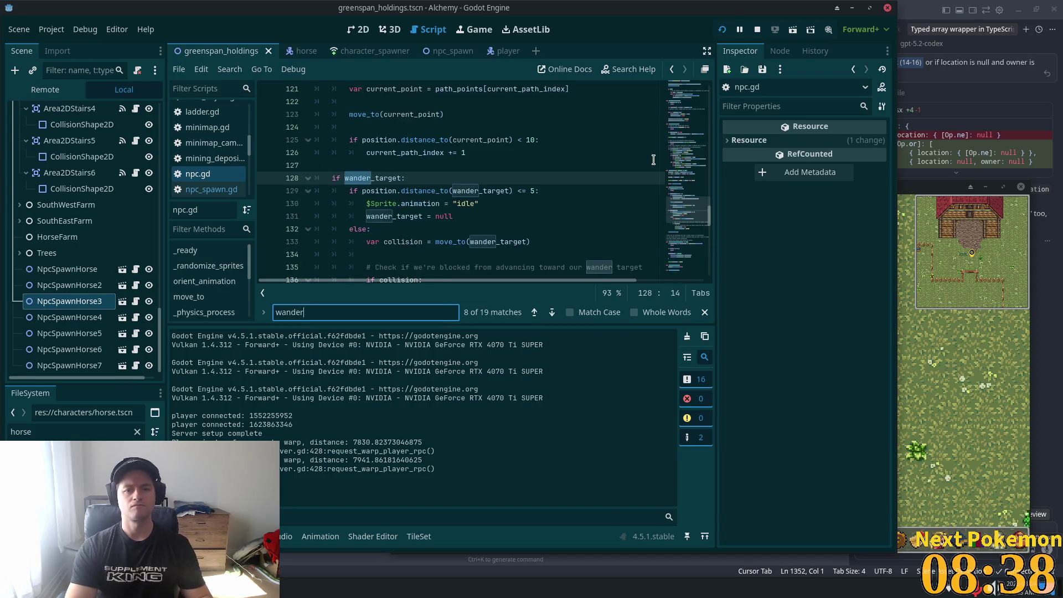
key(Return)
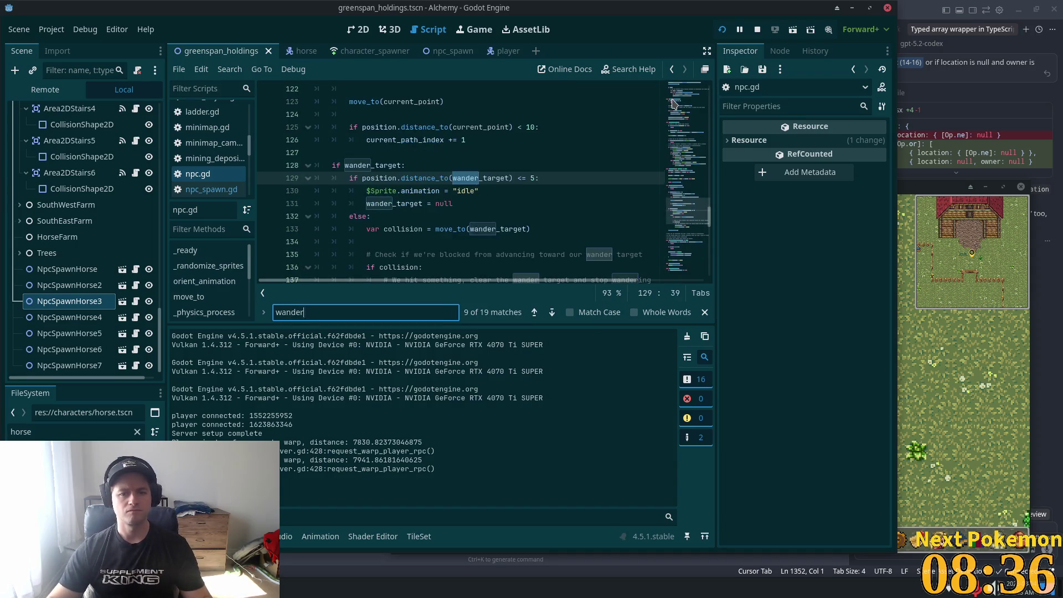
drag(687, 213, 687, 89)
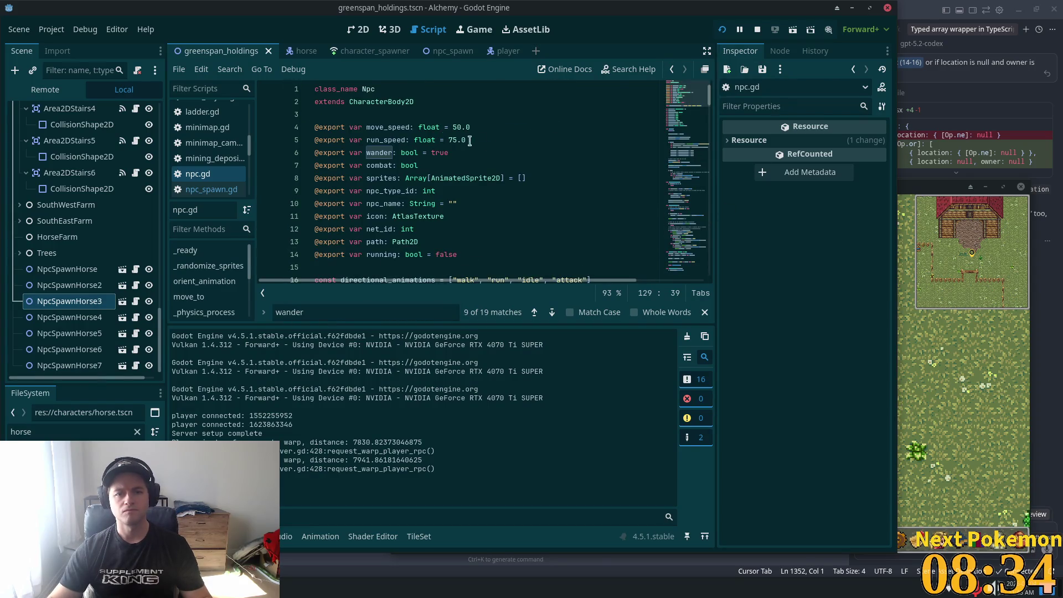
double_click(379, 153)
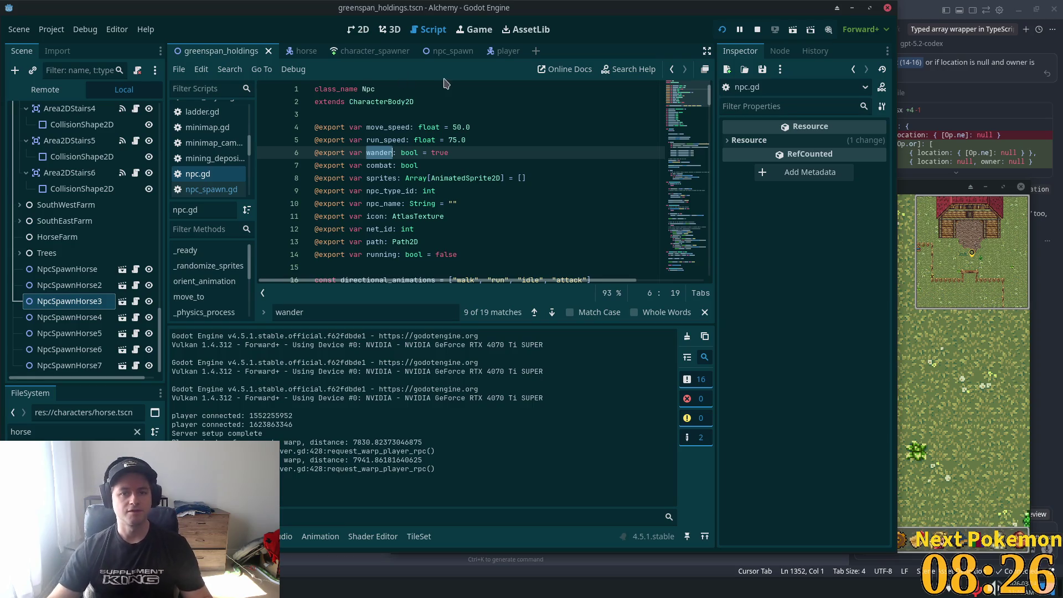
click(199, 190)
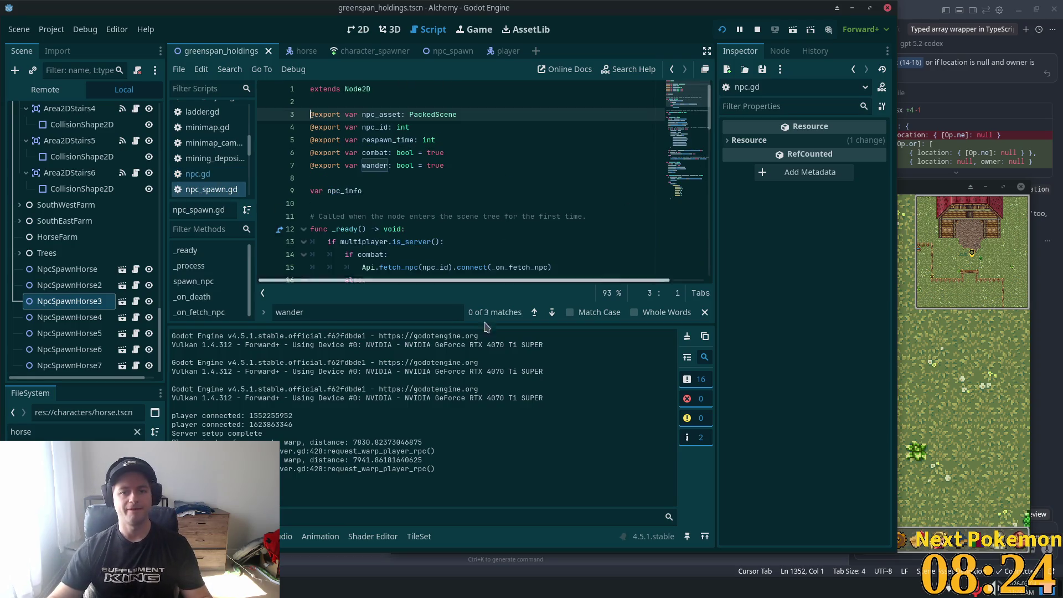
click(484, 161)
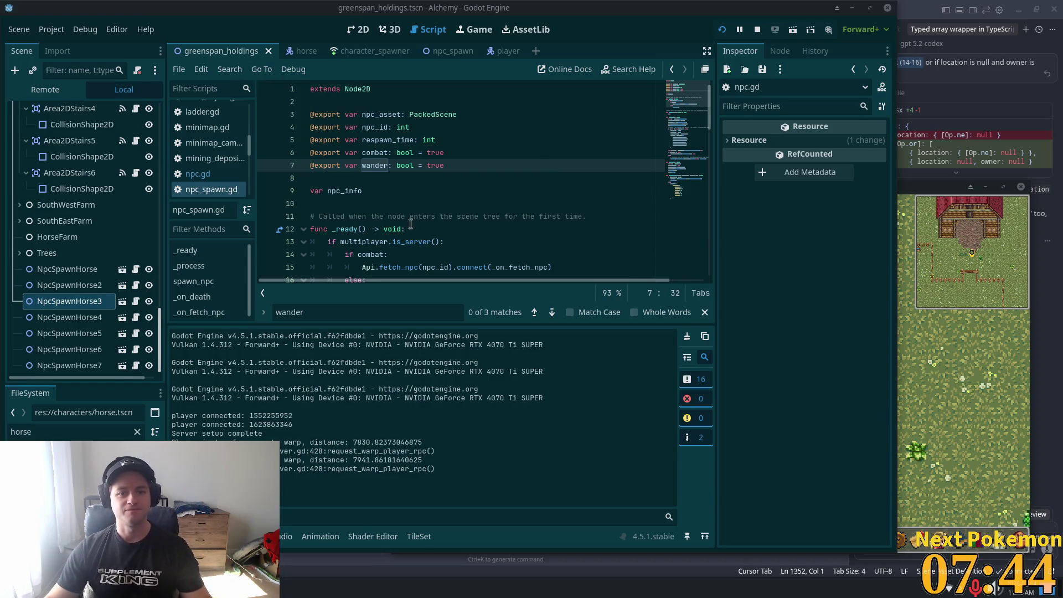
click(357, 152)
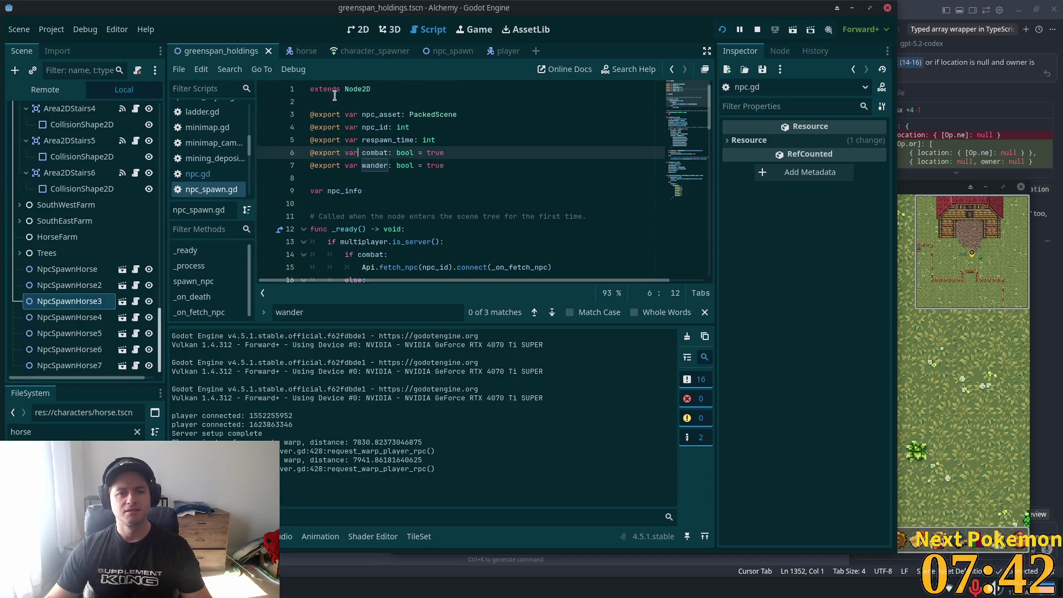
scroll(407, 216, down, 2)
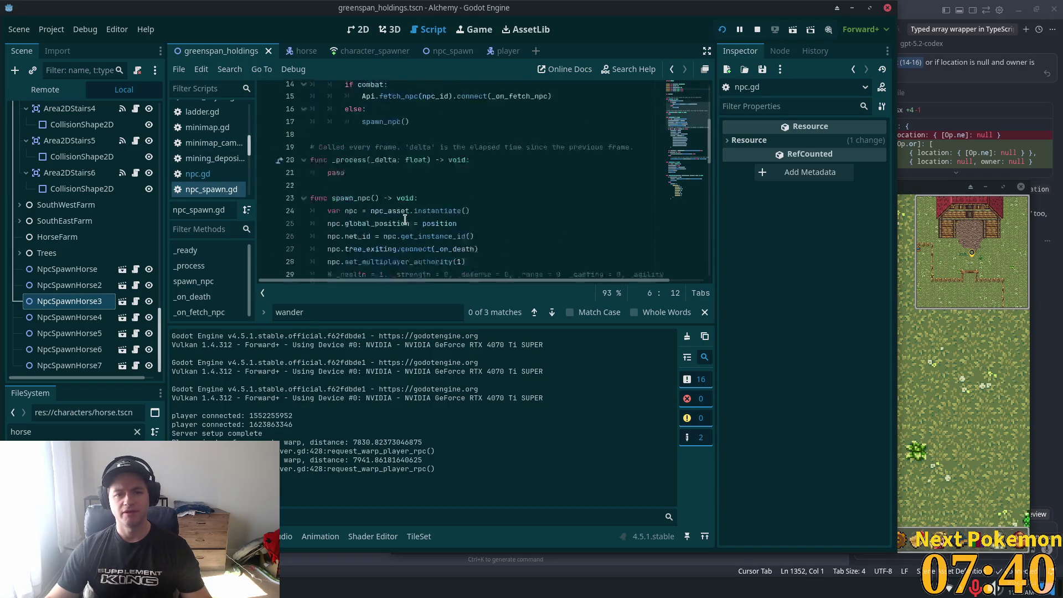
scroll(404, 219, up, 2)
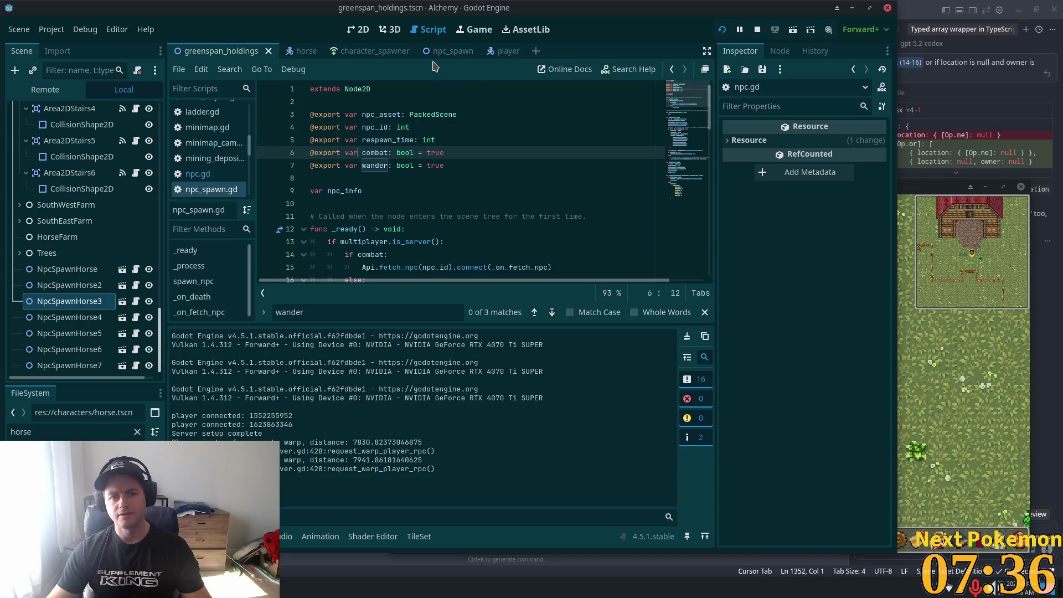
Check the horse's Running property and npc.gd's running variable, then switch to horse.tscn in VS Code
click(69, 285)
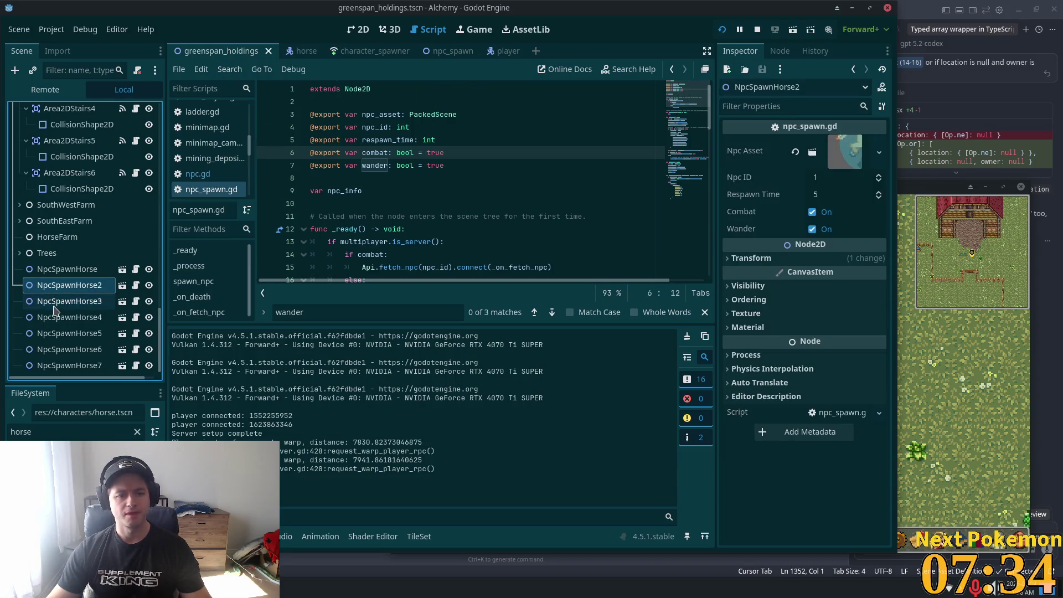
click(284, 56)
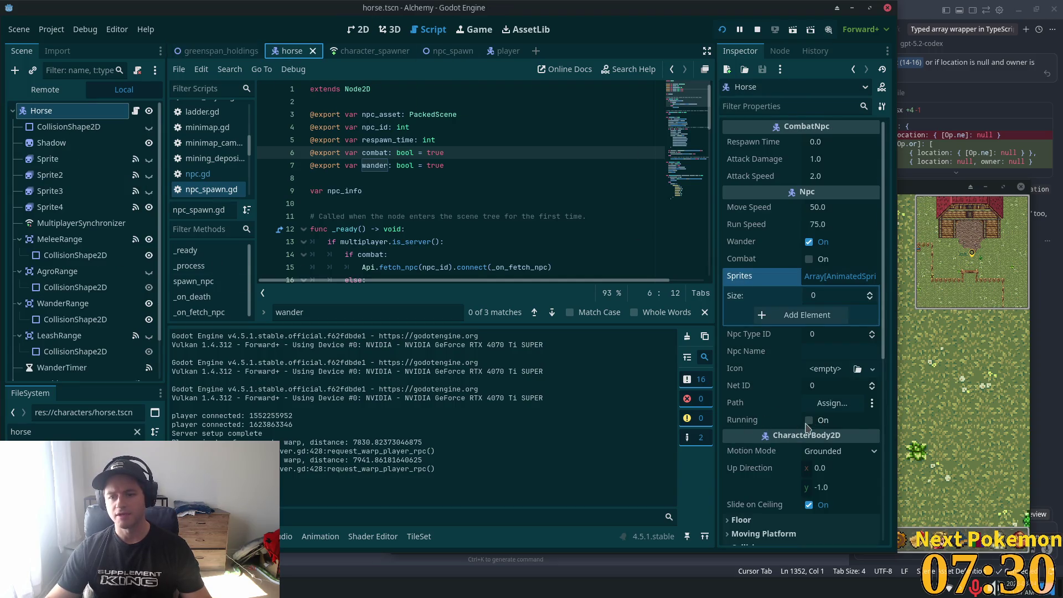
click(751, 422)
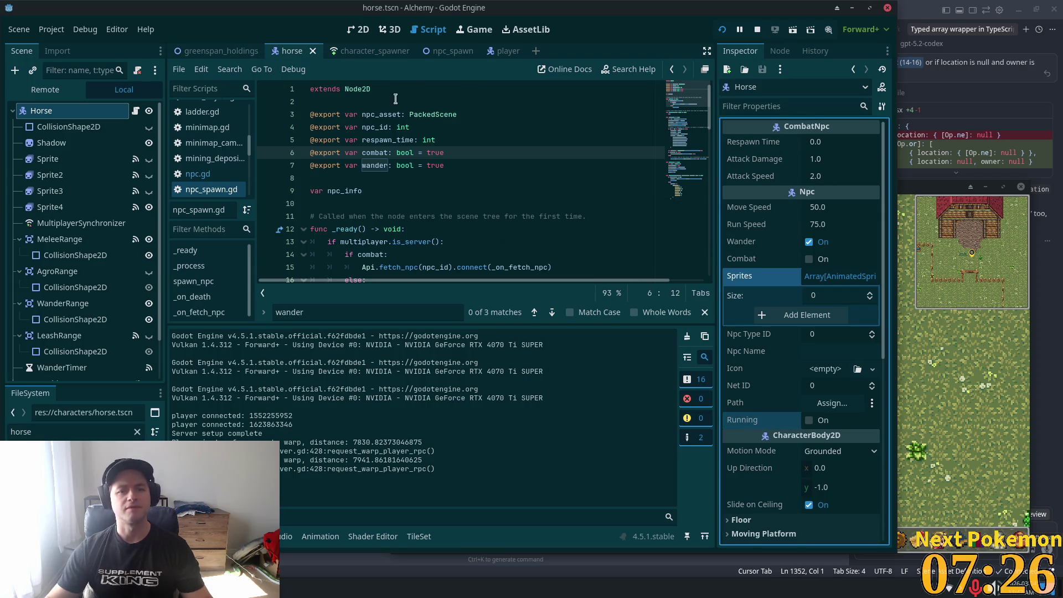
click(202, 174)
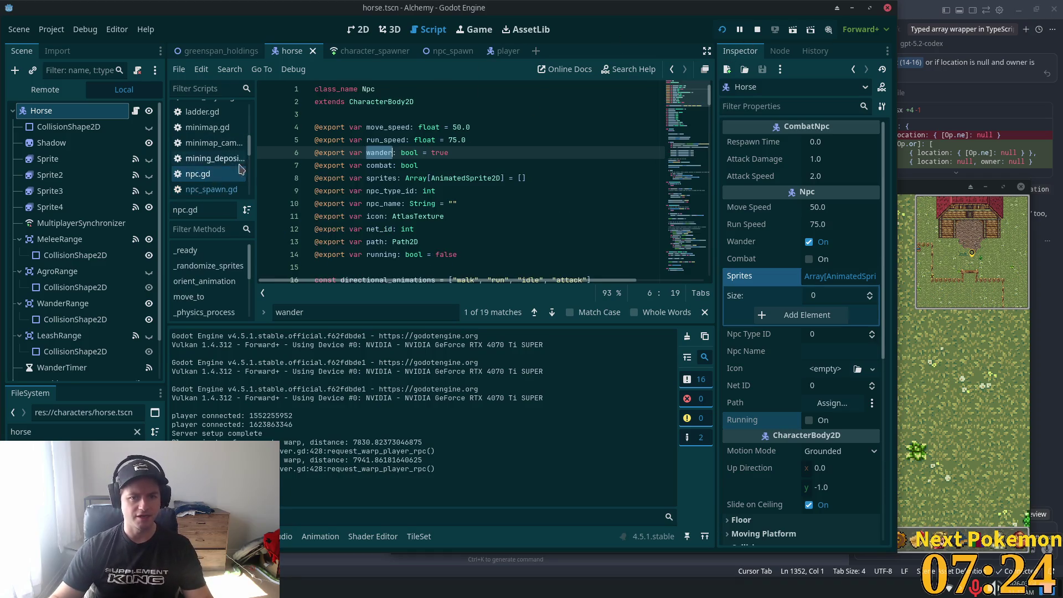
double_click(396, 254)
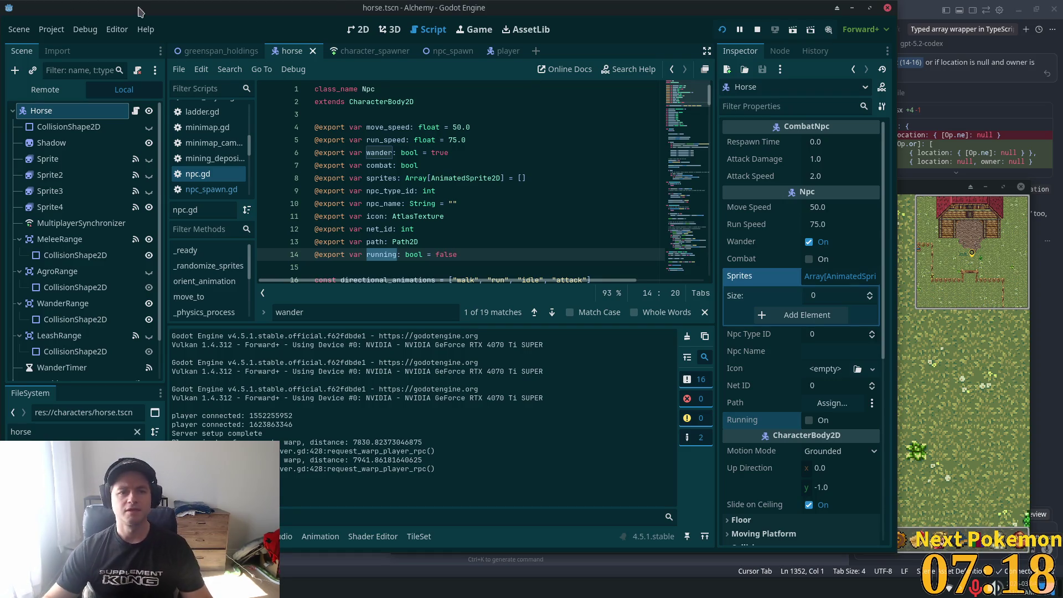
key(alt+Tab)
click(574, 92)
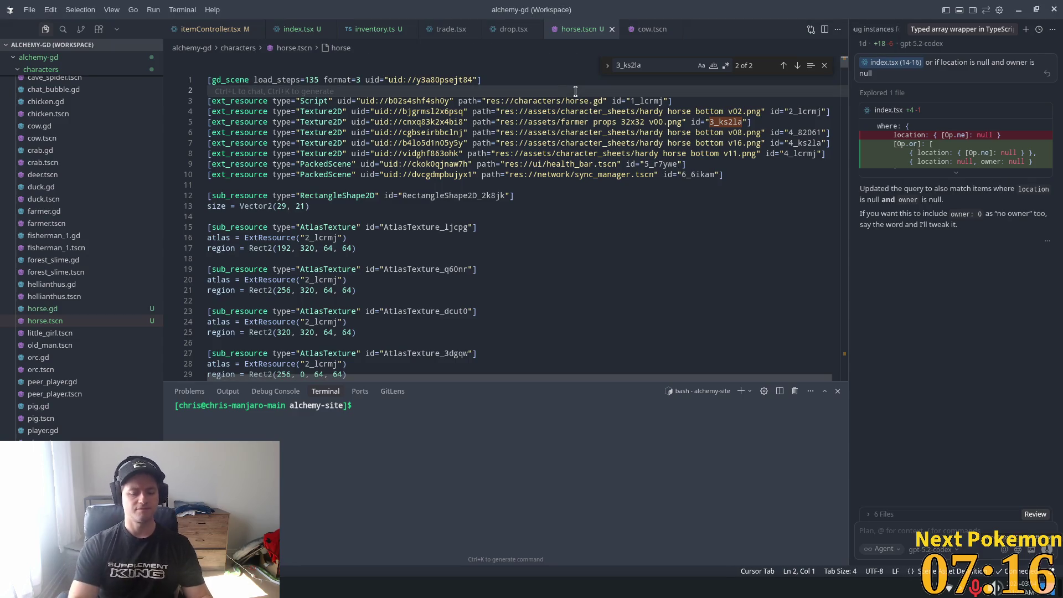
Quick-open horse.gd by typing 'horse.' and select its super._ready() line
key(ctrl+p)
text(horse.)
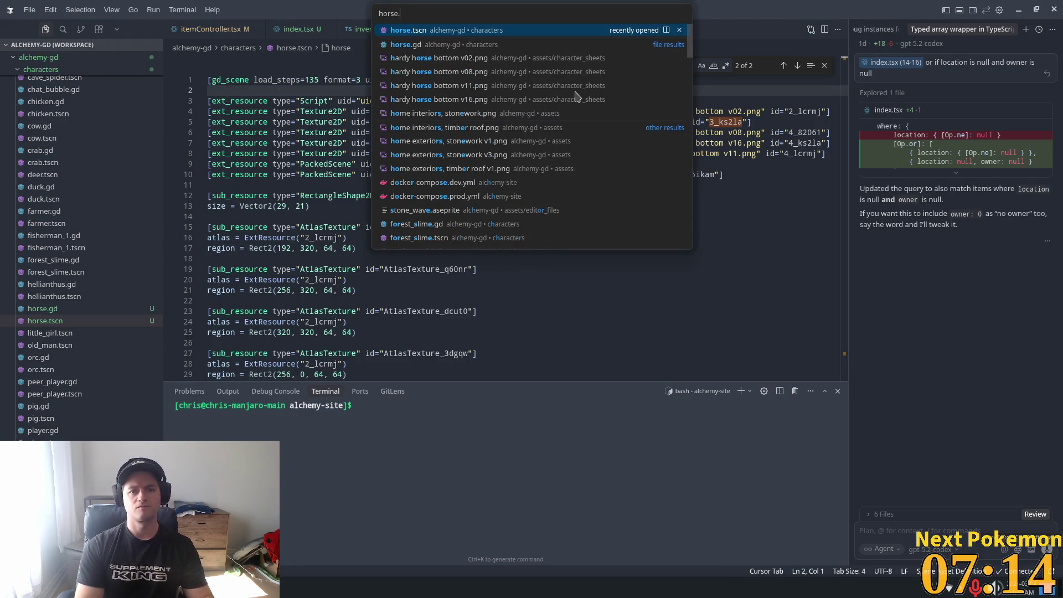
key(Down)
key(Return)
click(350, 114)
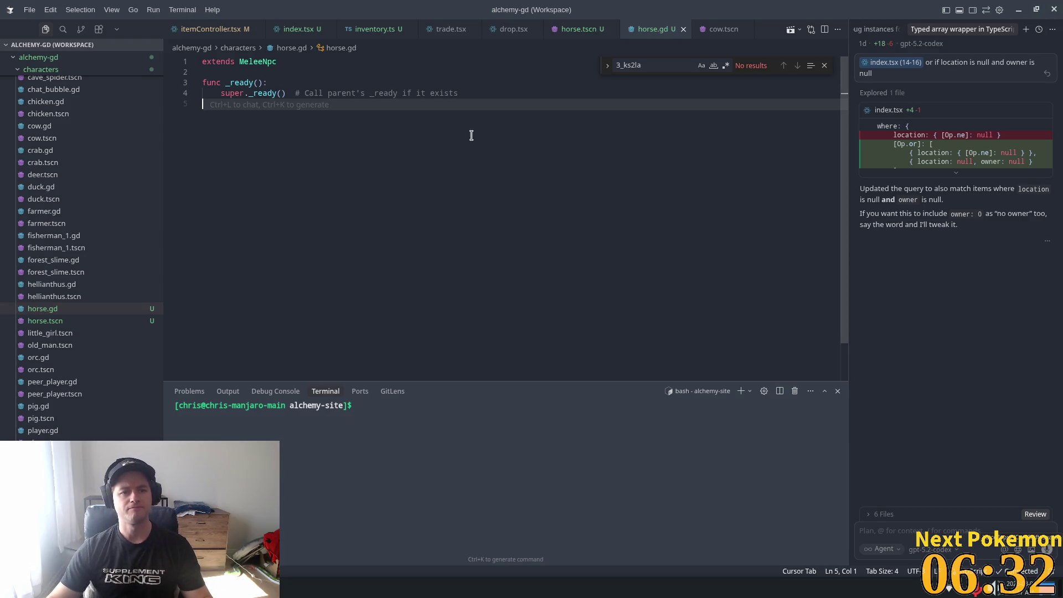
triple_click(469, 96)
Comment a request for a recurring timer toggling running, accept the generated code, and save
key(Escape)
key(Left)
key(Return)
key(Return)
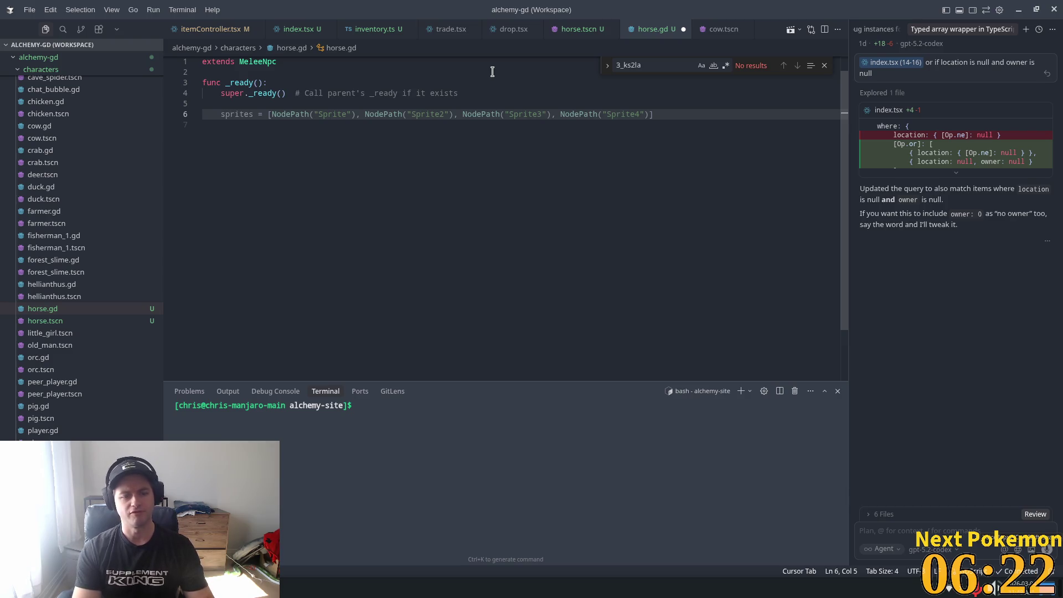
key(ctrl+z)
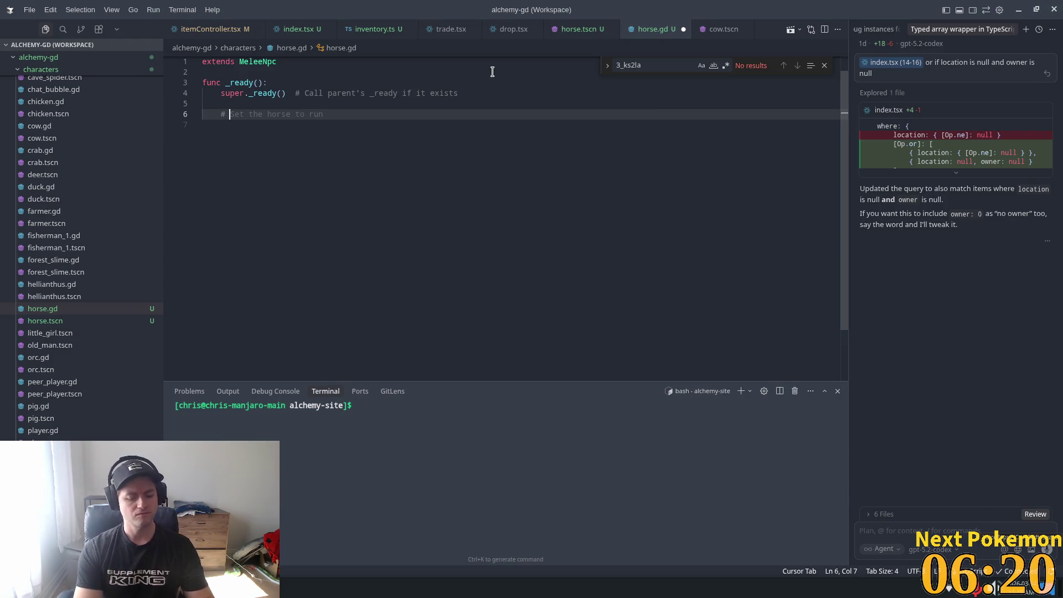
text(create a 1-0)
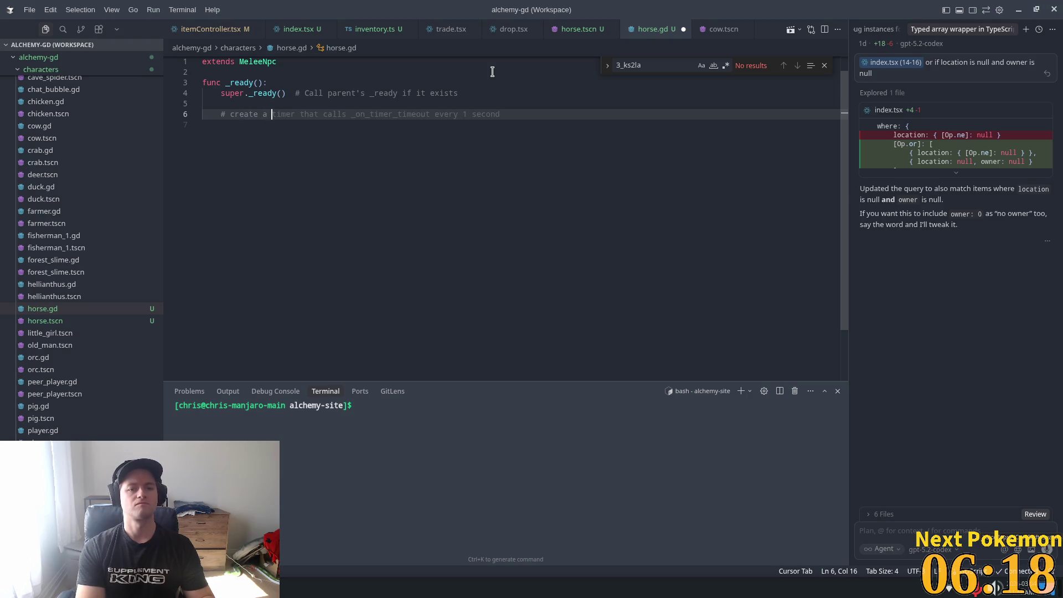
key(BackSpace)
key(BackSpace)
text(recur)
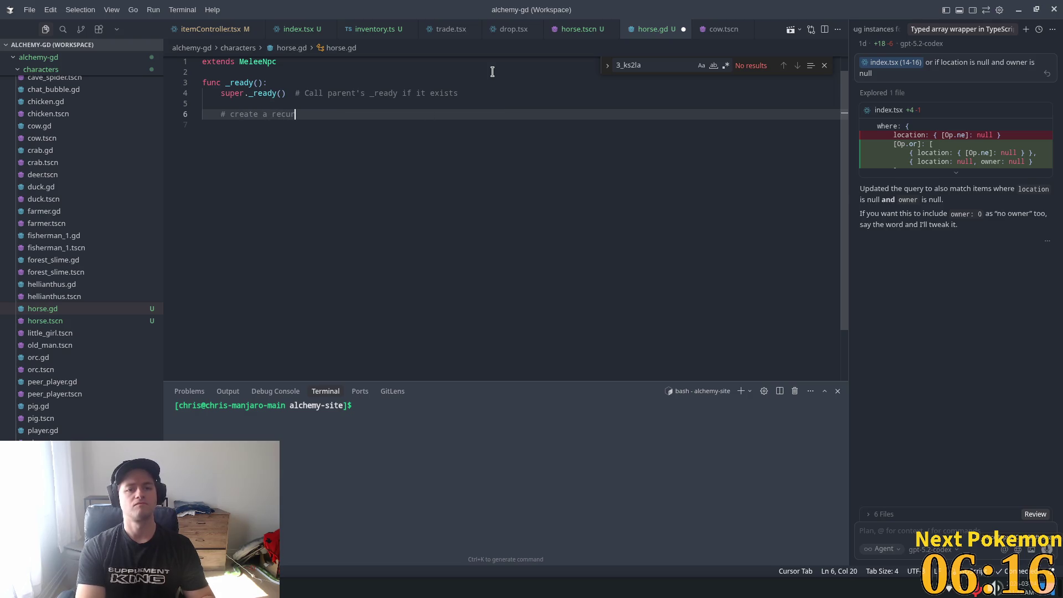
text(ring t)
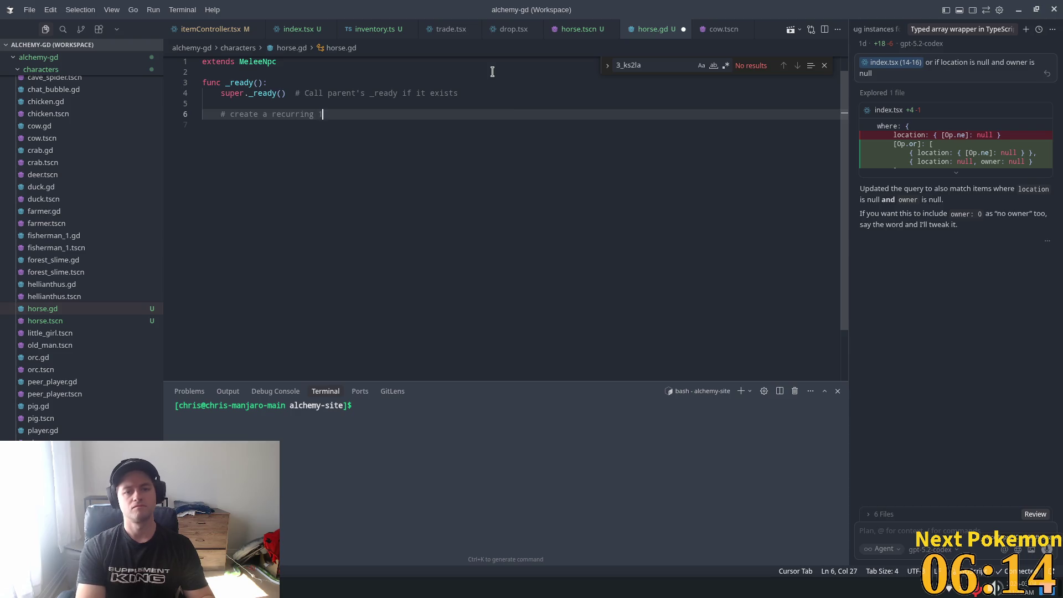
text(condsti)
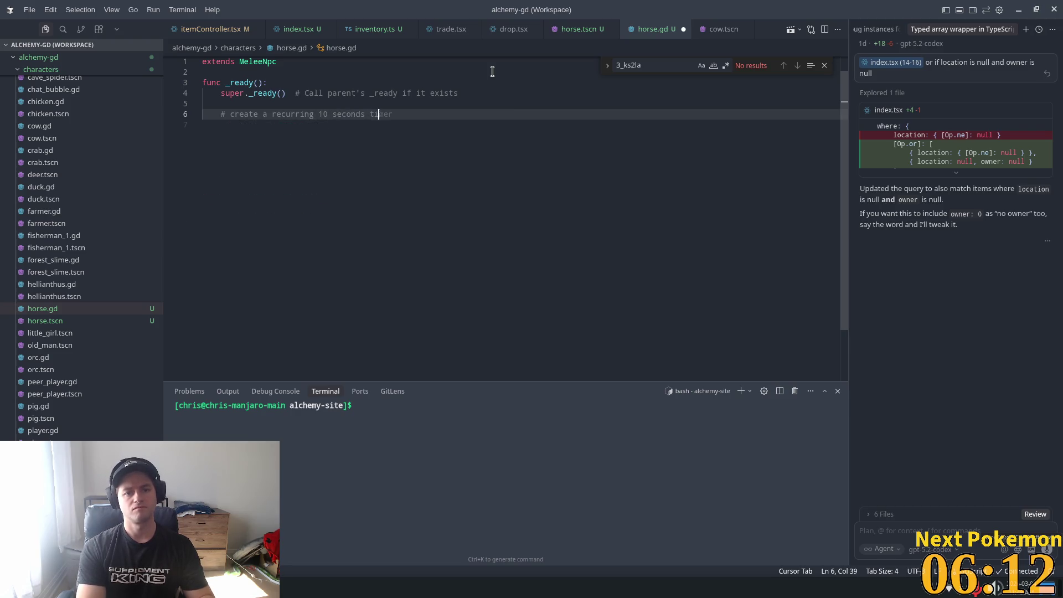
text(mer to)
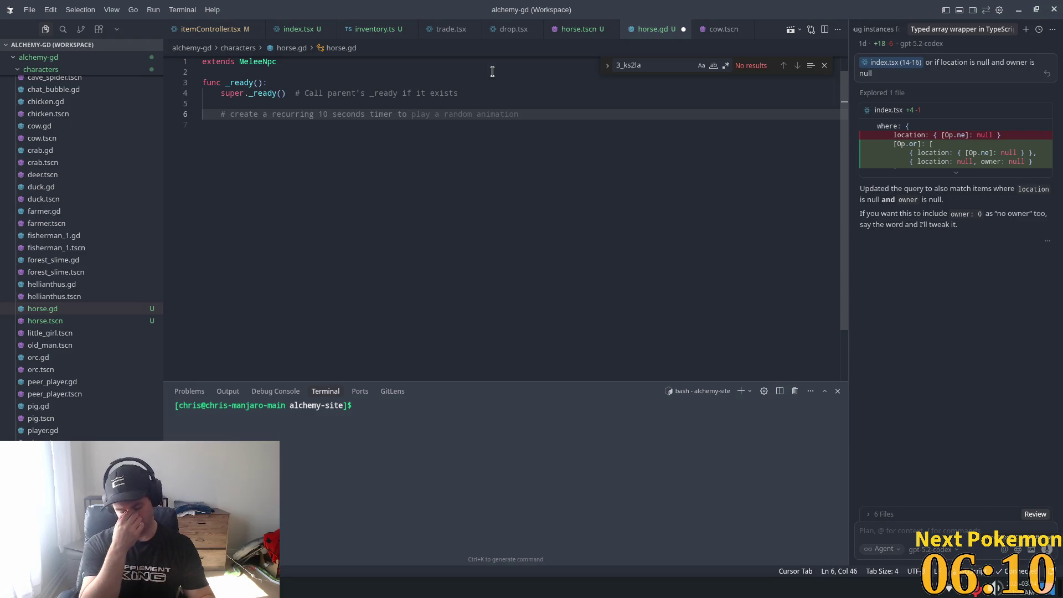
text(random)
text(ly ch)
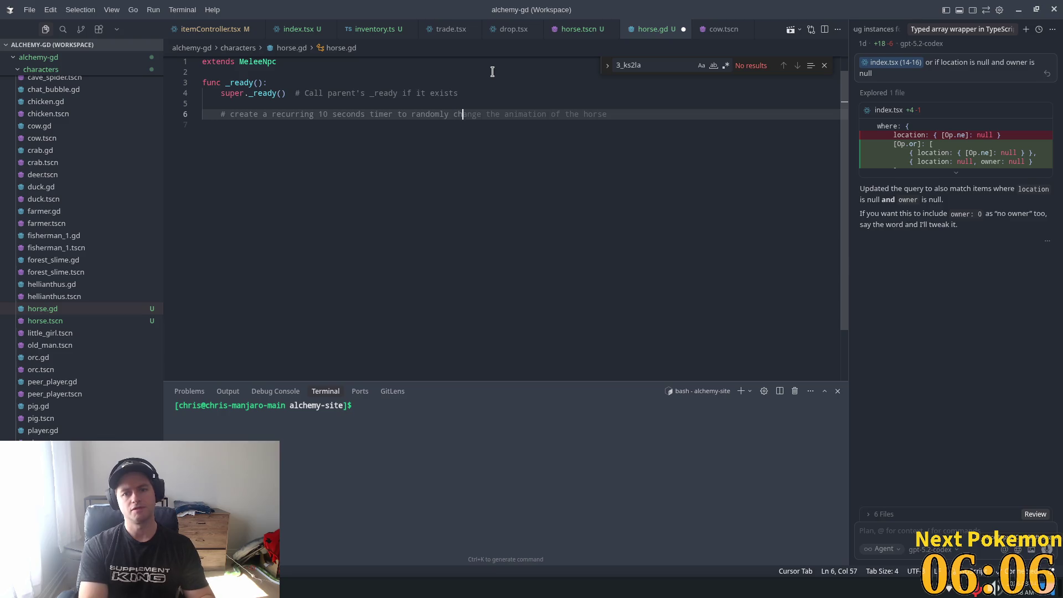
text(nge)
text( the val)
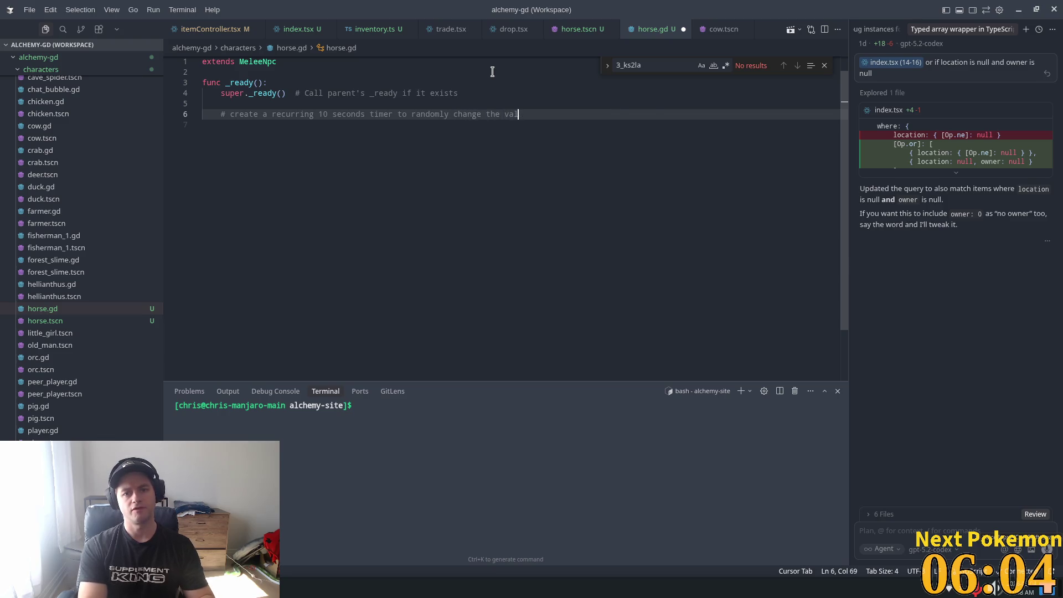
text(ue of running)
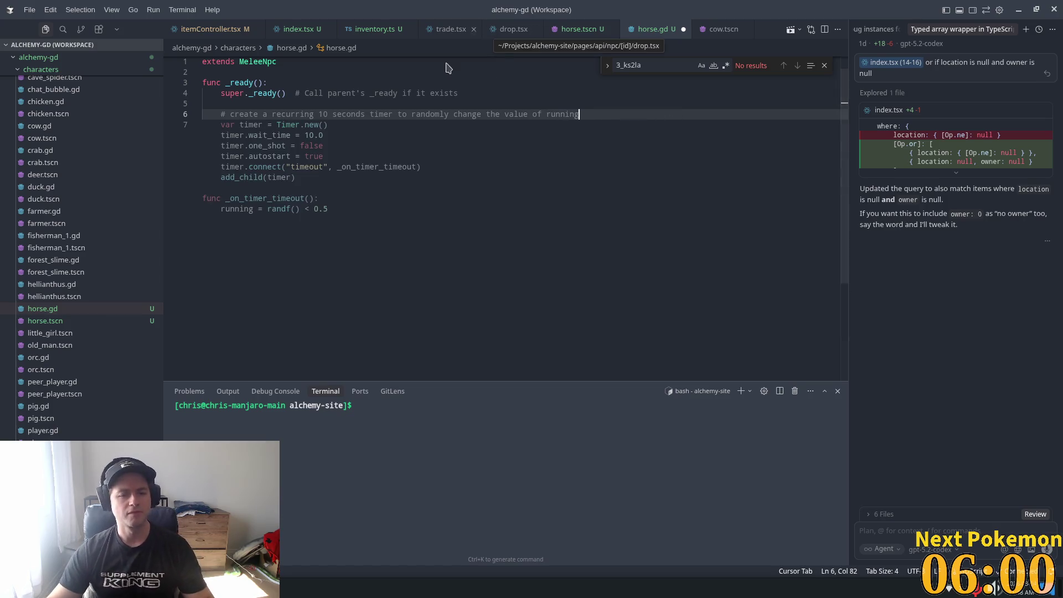
key(Tab)
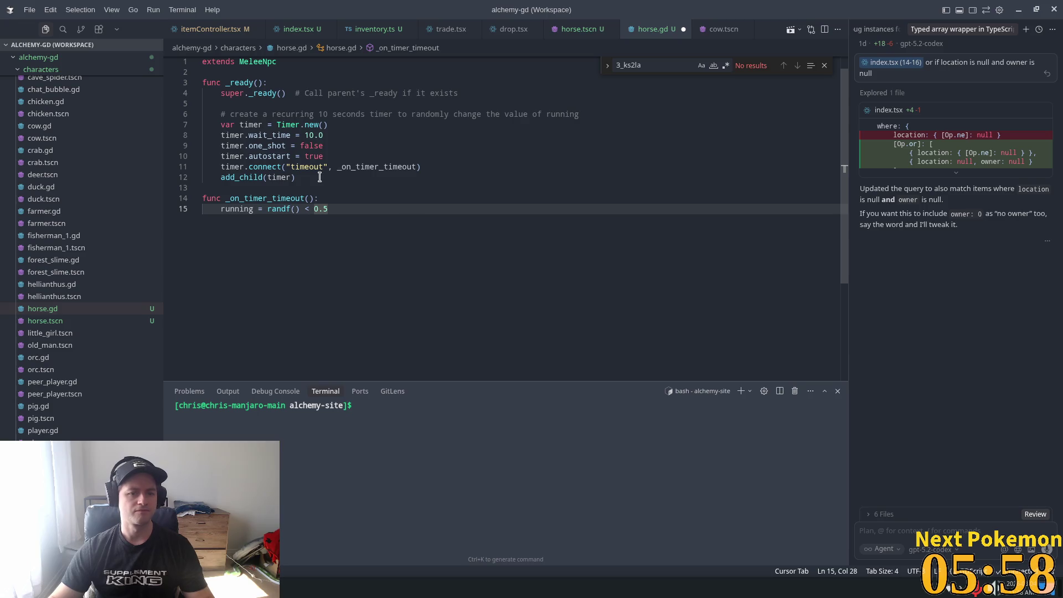
key(ctrl+s)
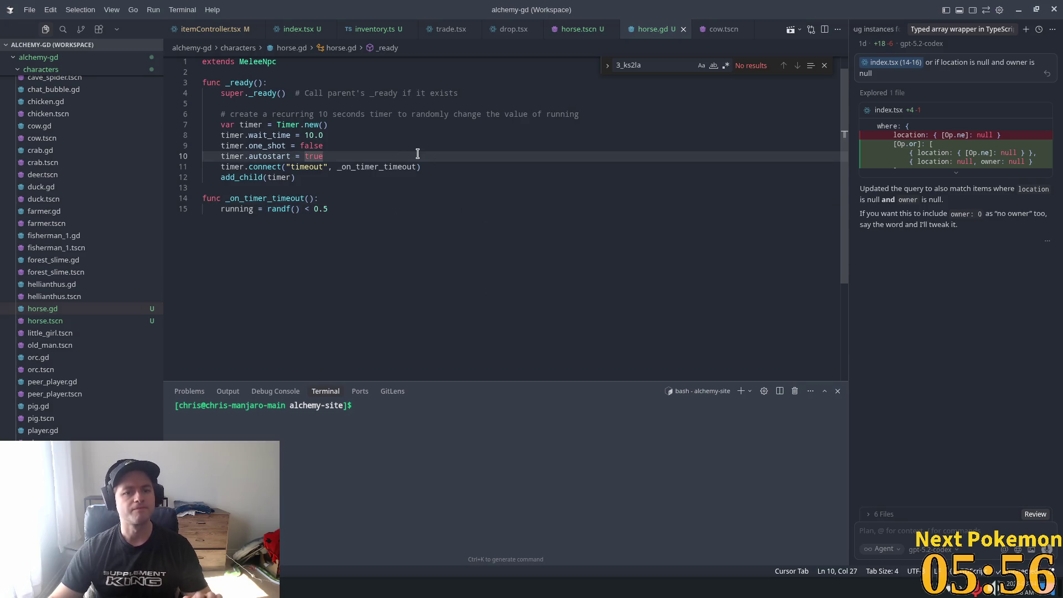
Review the generated timer settings, selecting the autostart value true
click(412, 179)
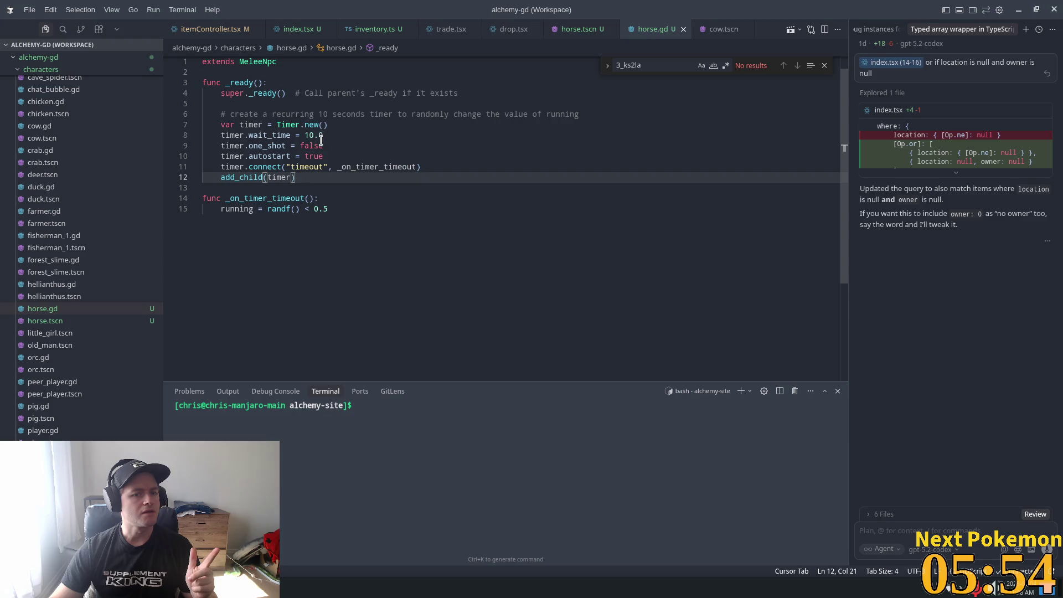
click(289, 147)
double_click(314, 157)
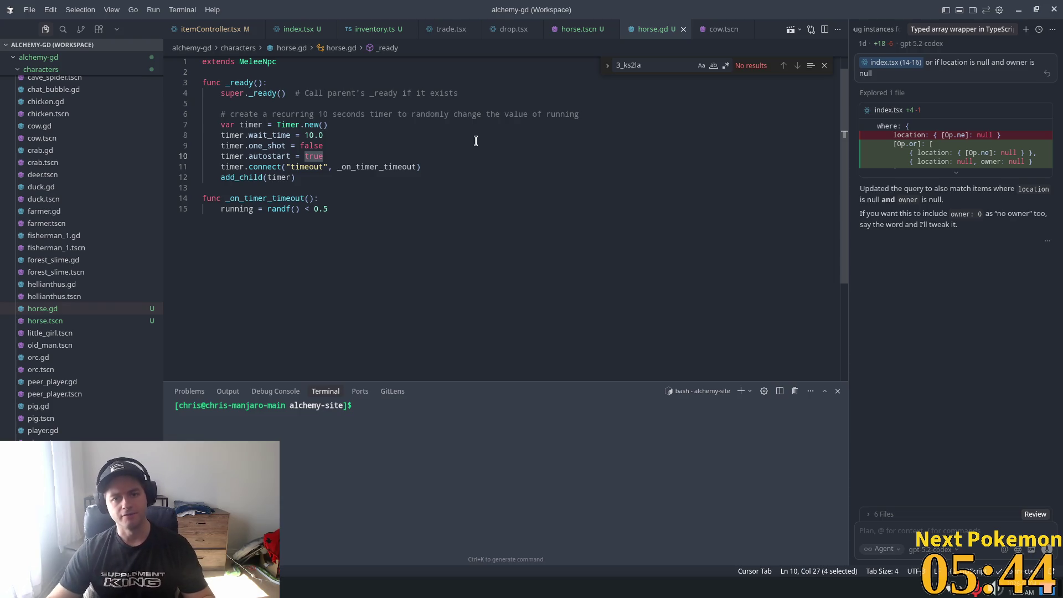
key(alt+Tab)
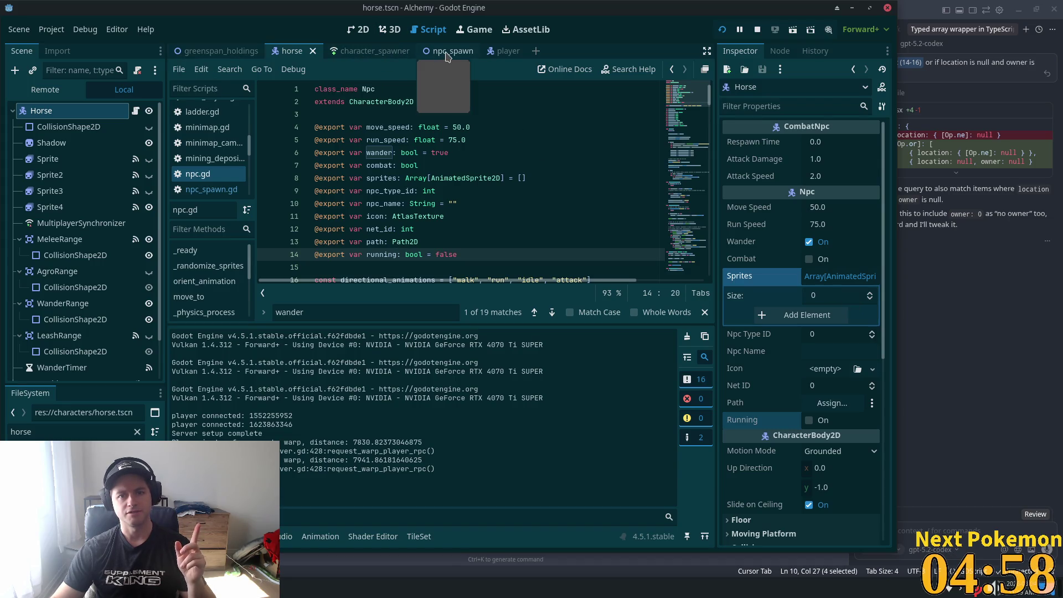
Inspect the npc_spawn and character_spawner scenes and the NpcSpawn node, then return to horse.gd in VS Code
click(446, 55)
click(337, 51)
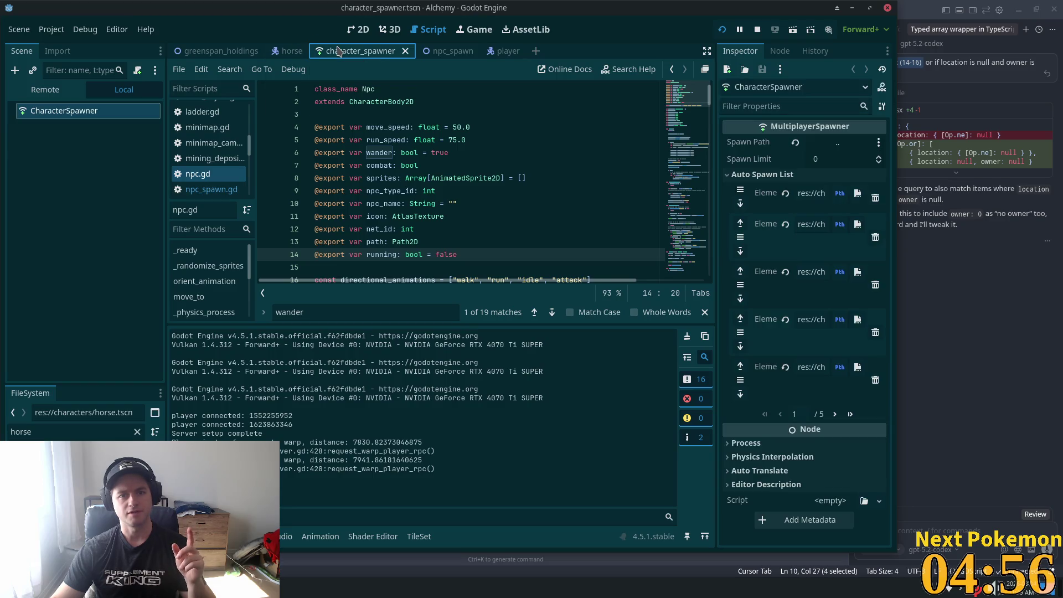
click(437, 54)
click(53, 112)
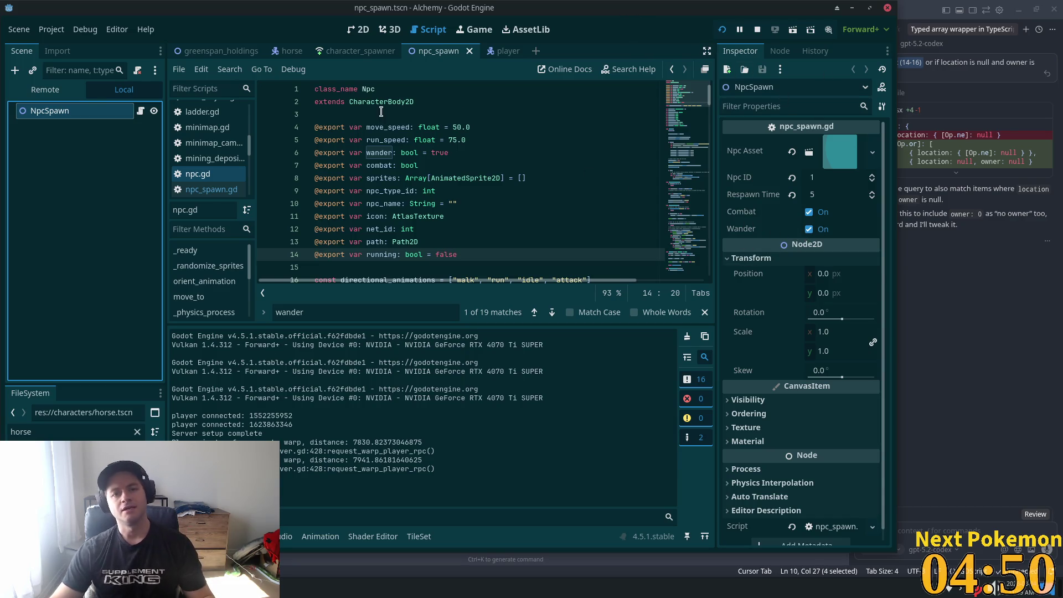
click(303, 60)
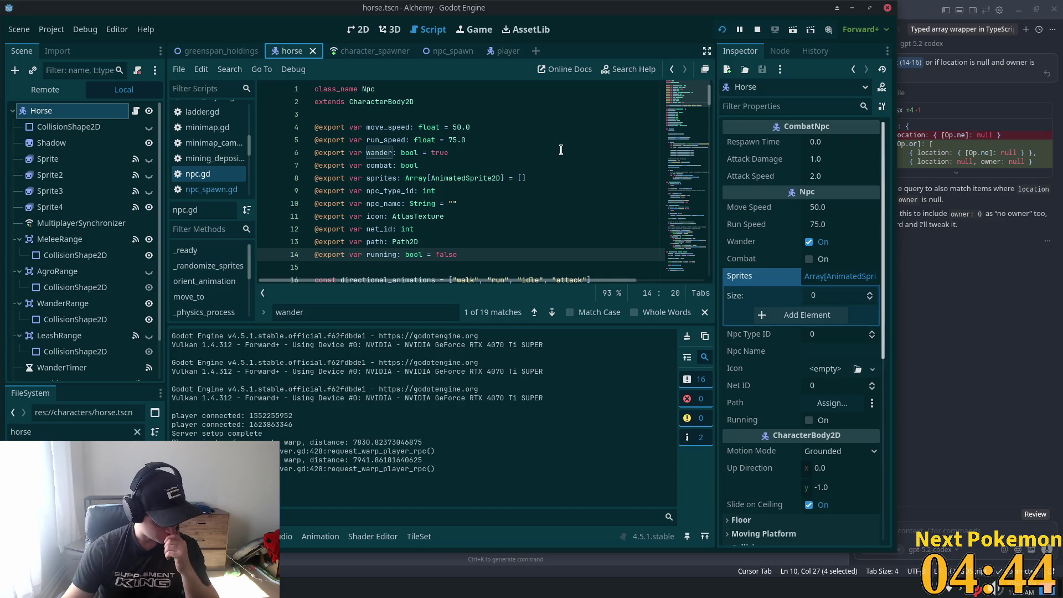
key(alt+Tab)
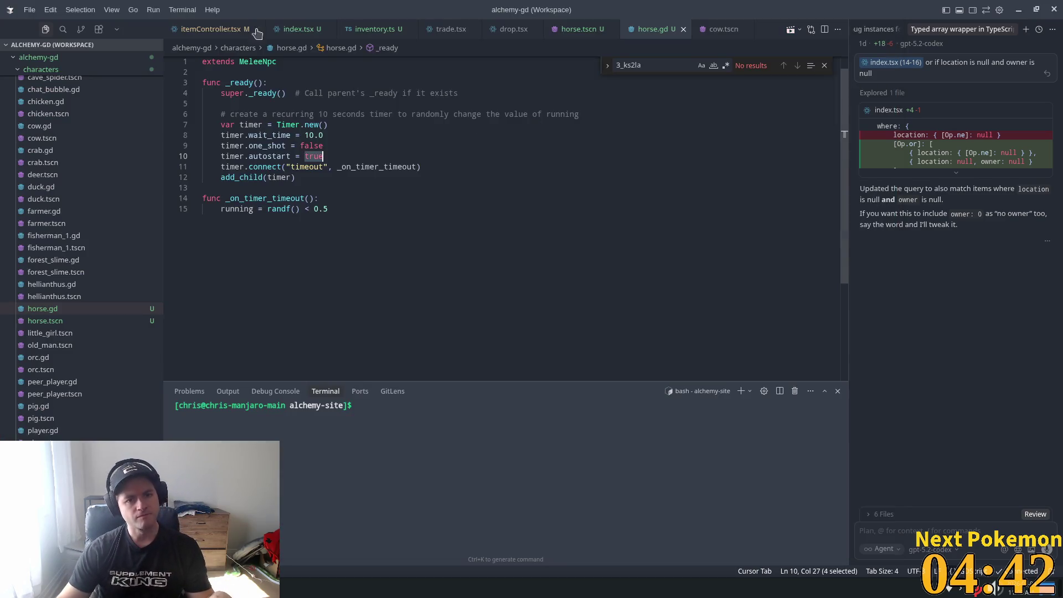
Open an empty line 3 below 'extends MeleeNpc' in horse.gd for the timer declaration
click(318, 156)
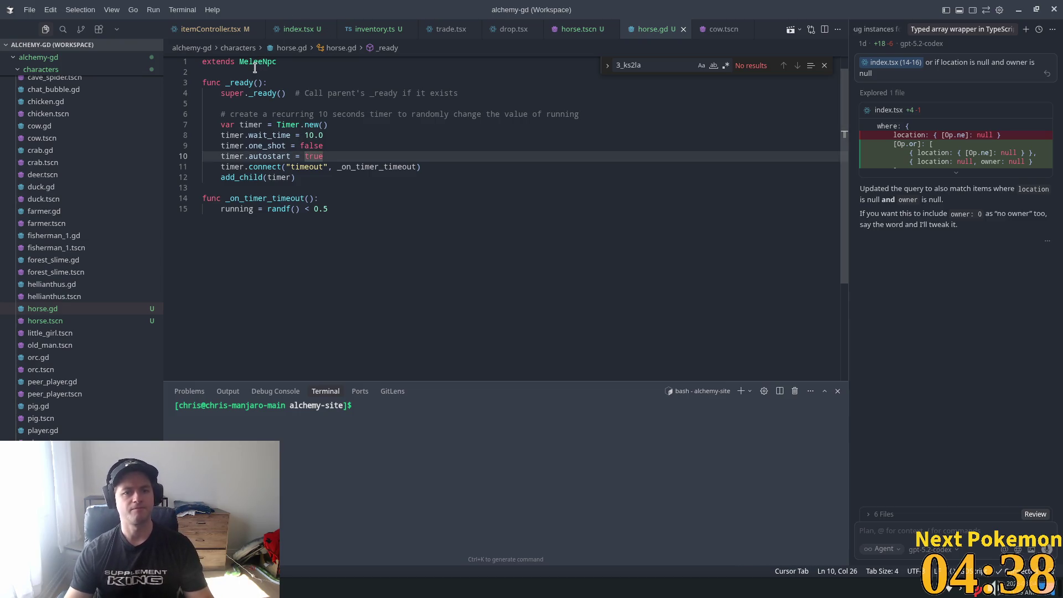
key(ctrl+Home)
key(Down)
key(Return)
key(Return)
key(Up)
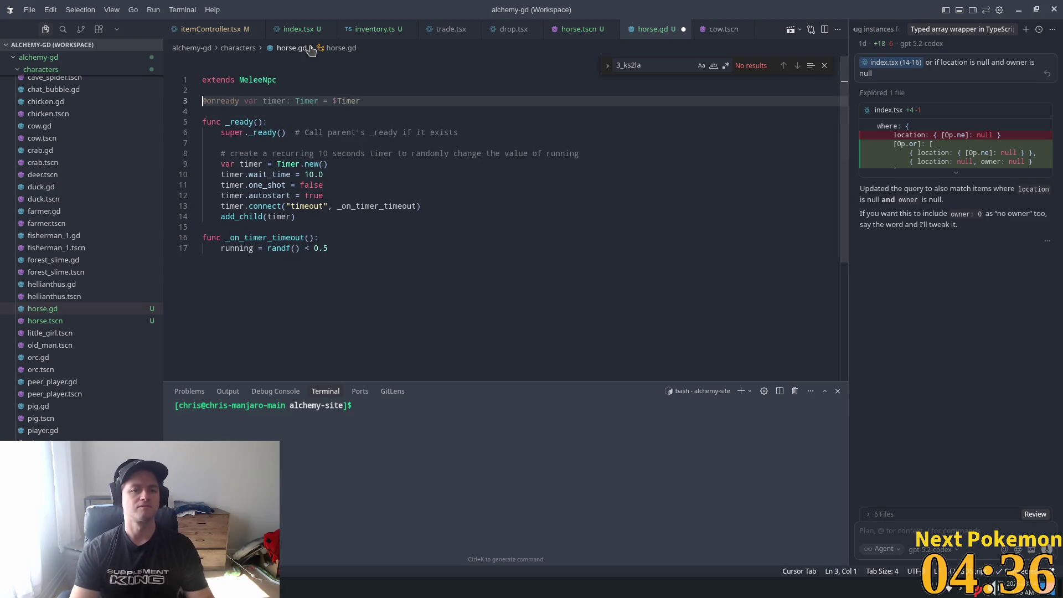
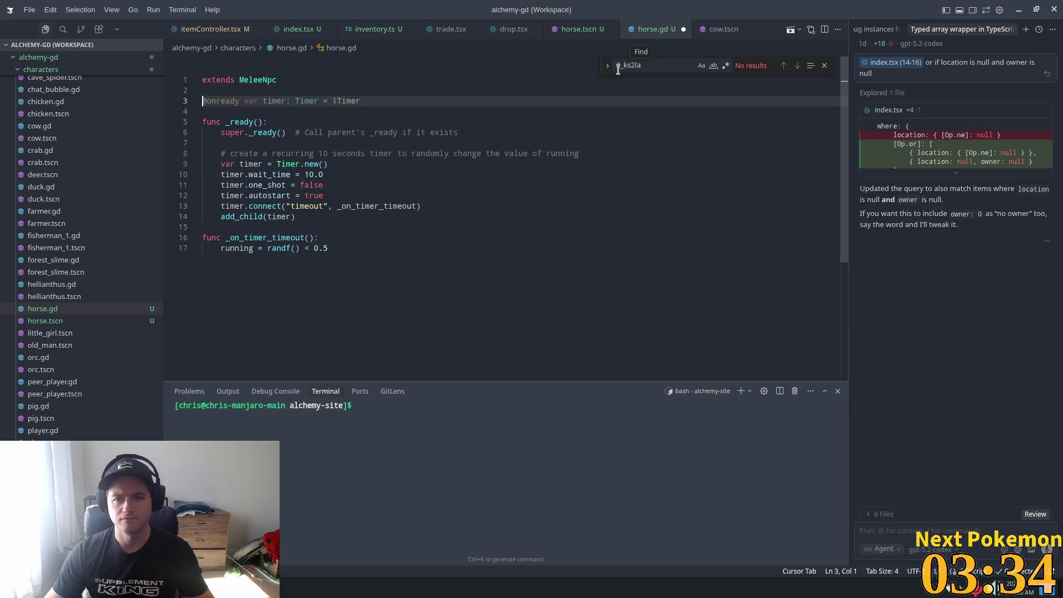
click(545, 142)
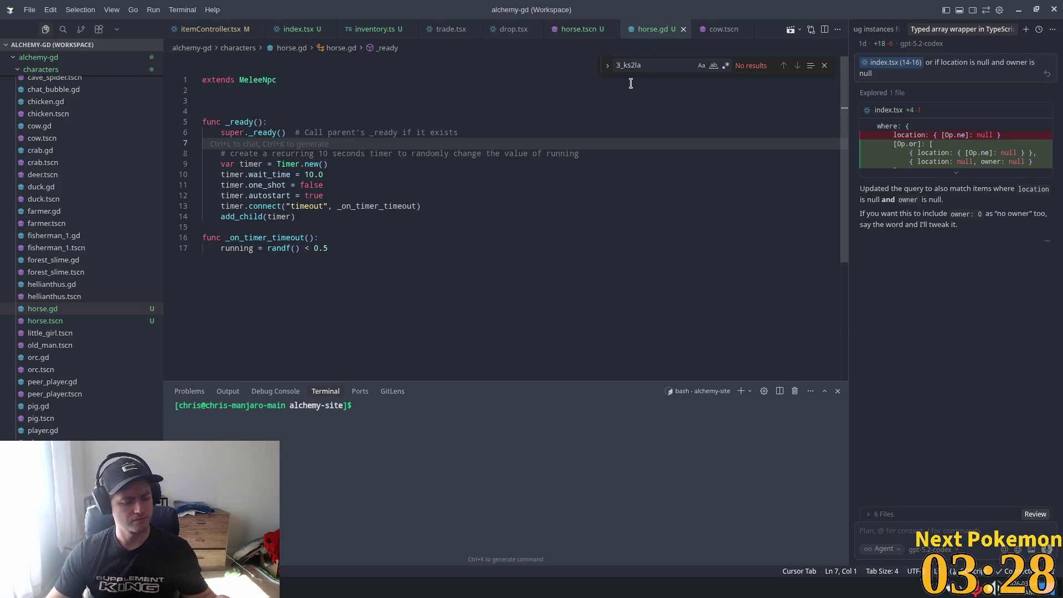
key(alt+Tab)
click(209, 50)
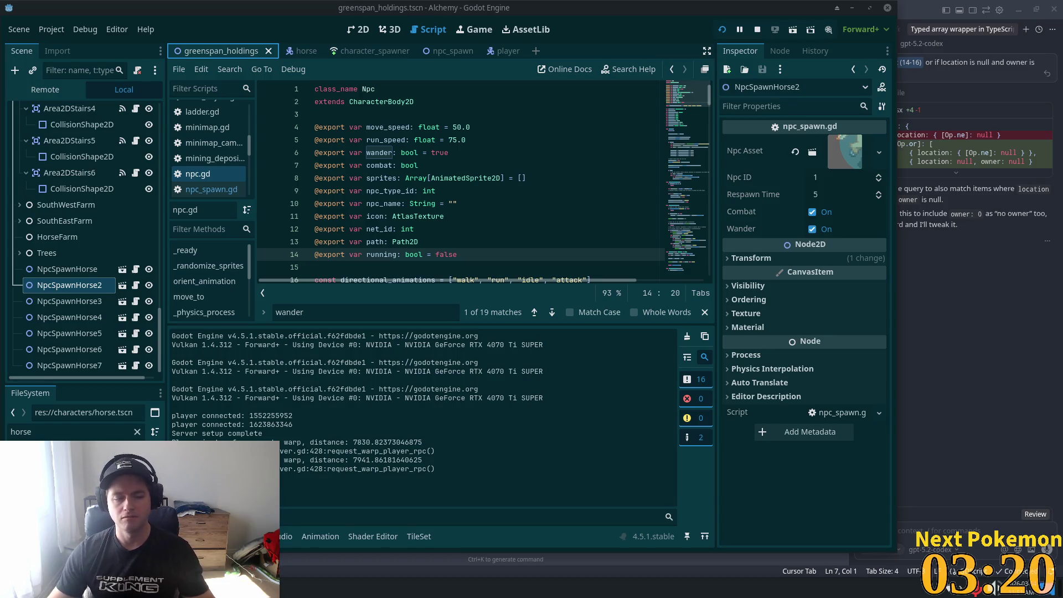
Switch to the 2D level map and select the NpcSpawnHorse7 spawn point
click(368, 216)
click(358, 30)
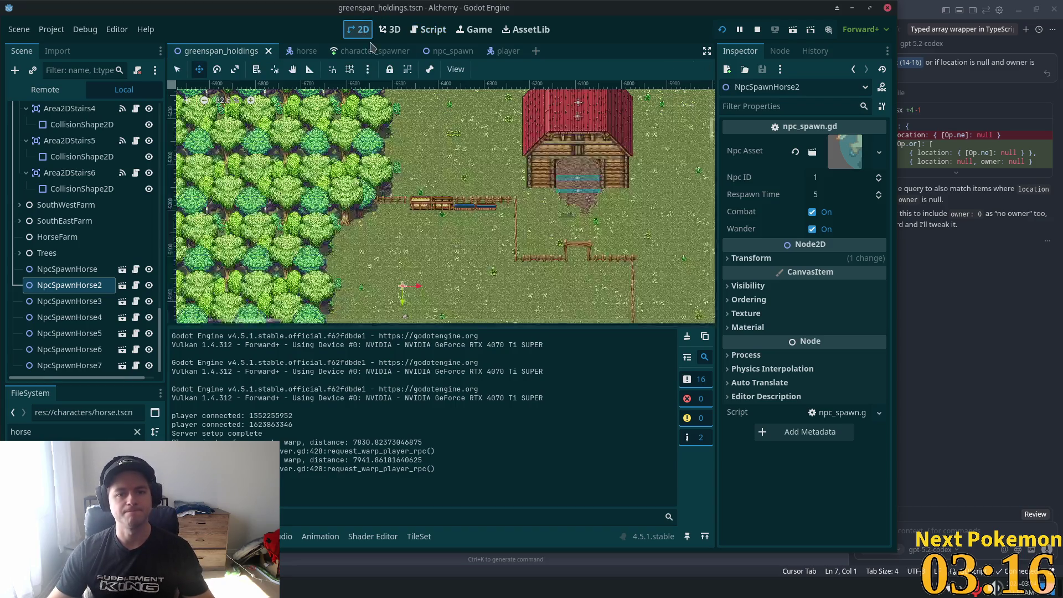
scroll(472, 178, right, 3)
scroll(472, 178, down, 1)
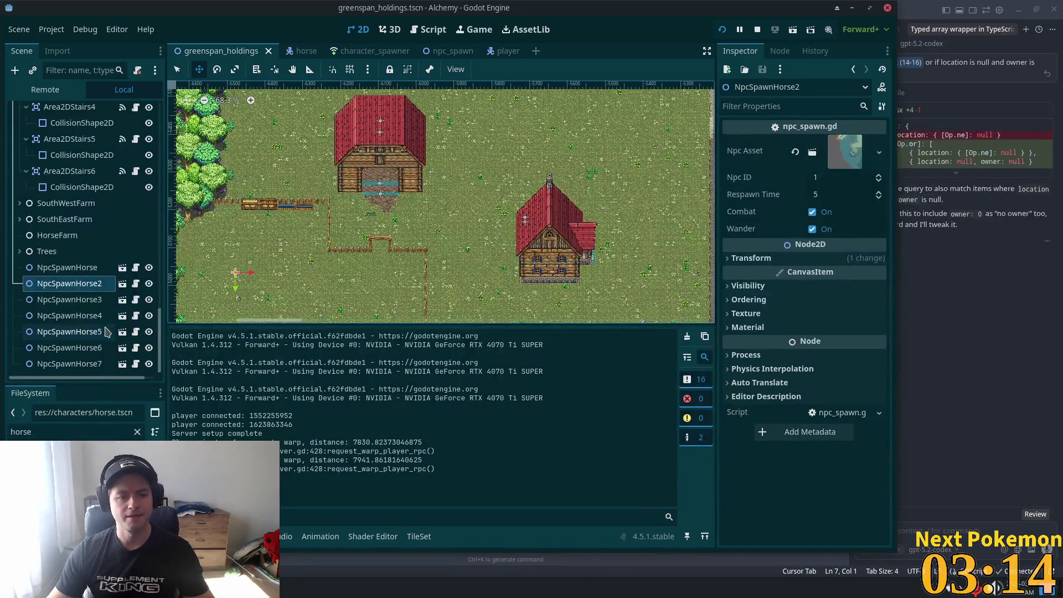
click(68, 364)
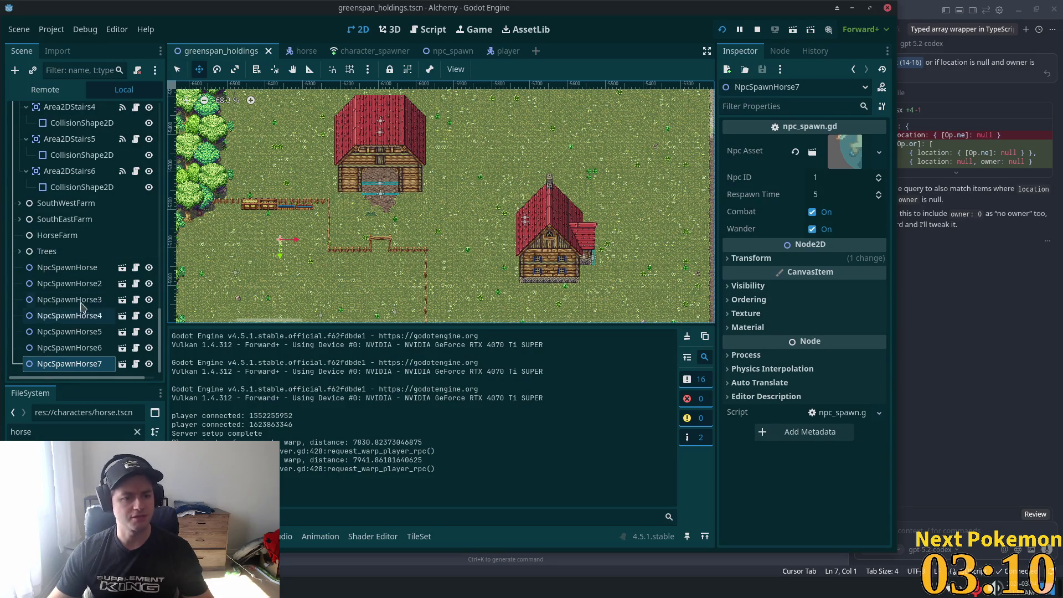
scroll(89, 274, up, 15)
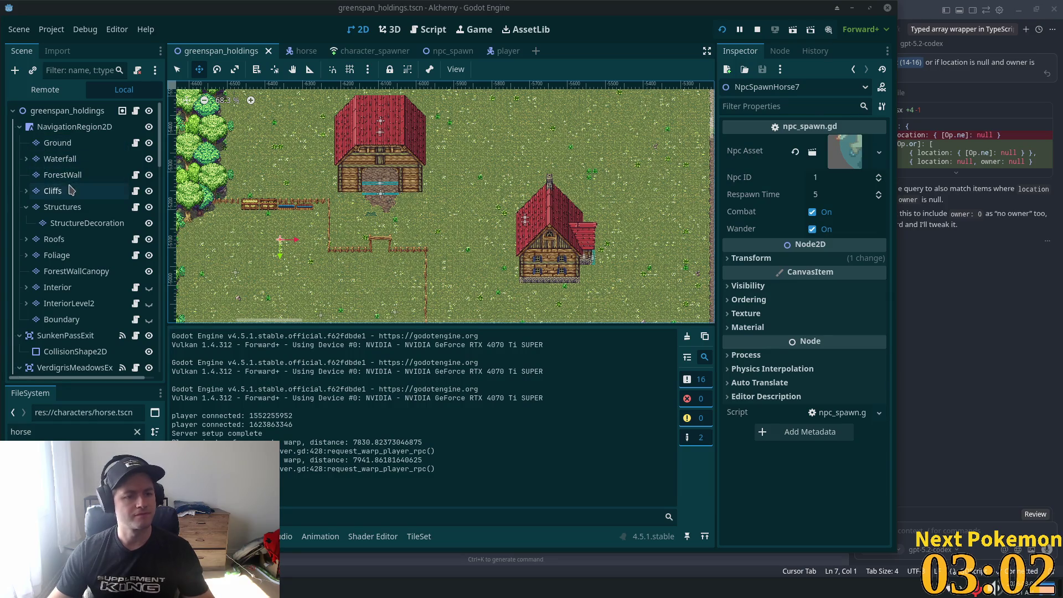
Hide the Roofs and Structures layers and show the Interior layer
click(149, 238)
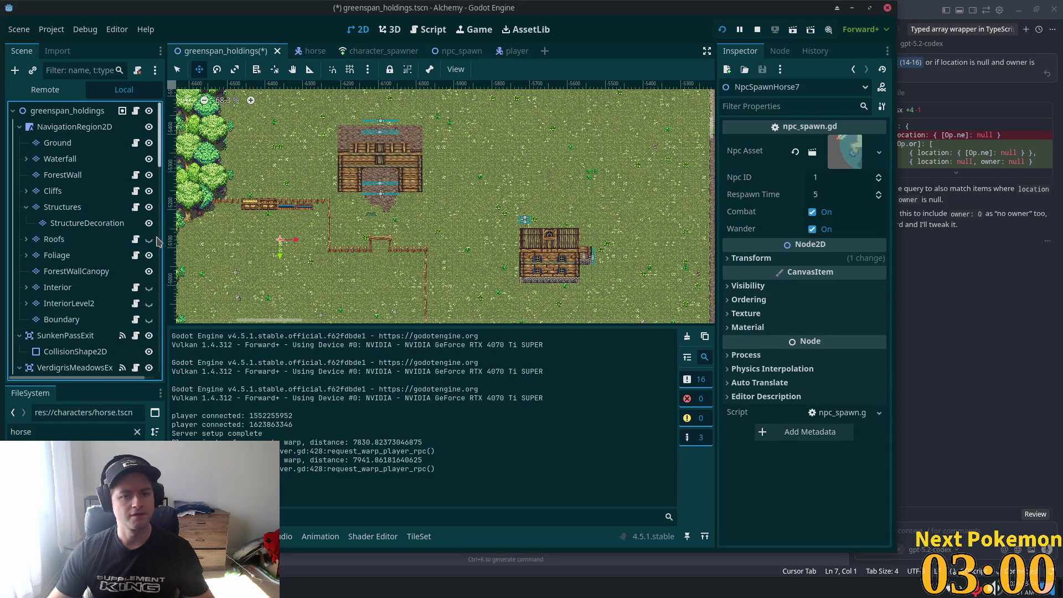
click(148, 207)
scroll(313, 234, down, 3)
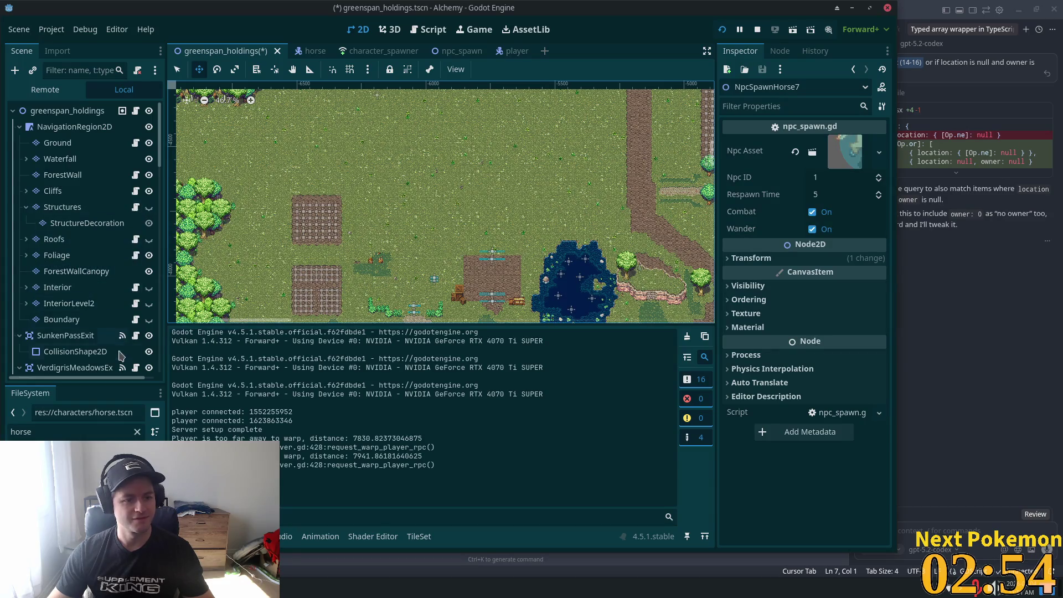
click(148, 288)
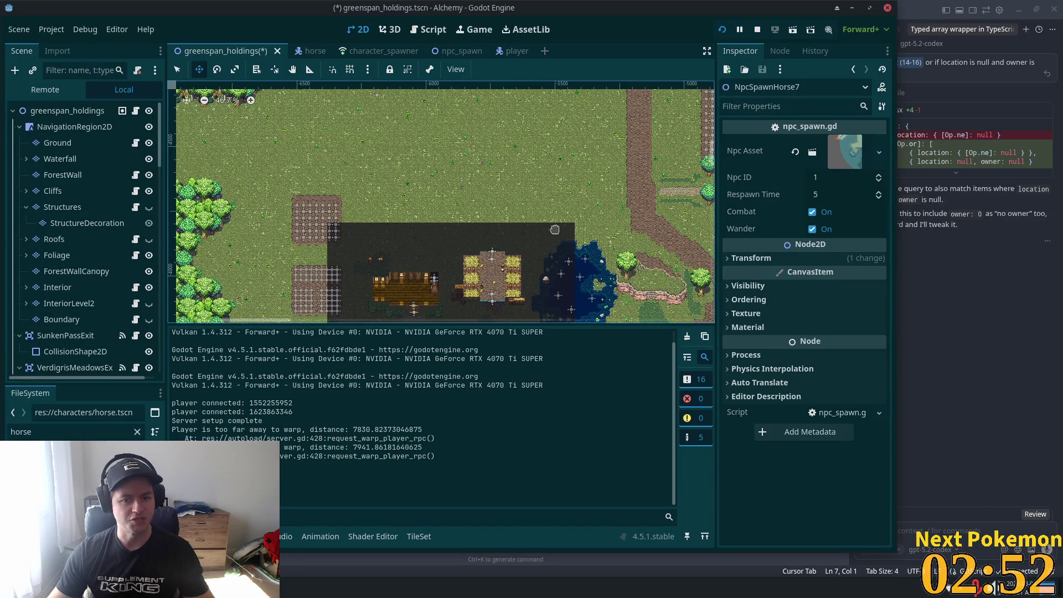
scroll(554, 256, up, 15)
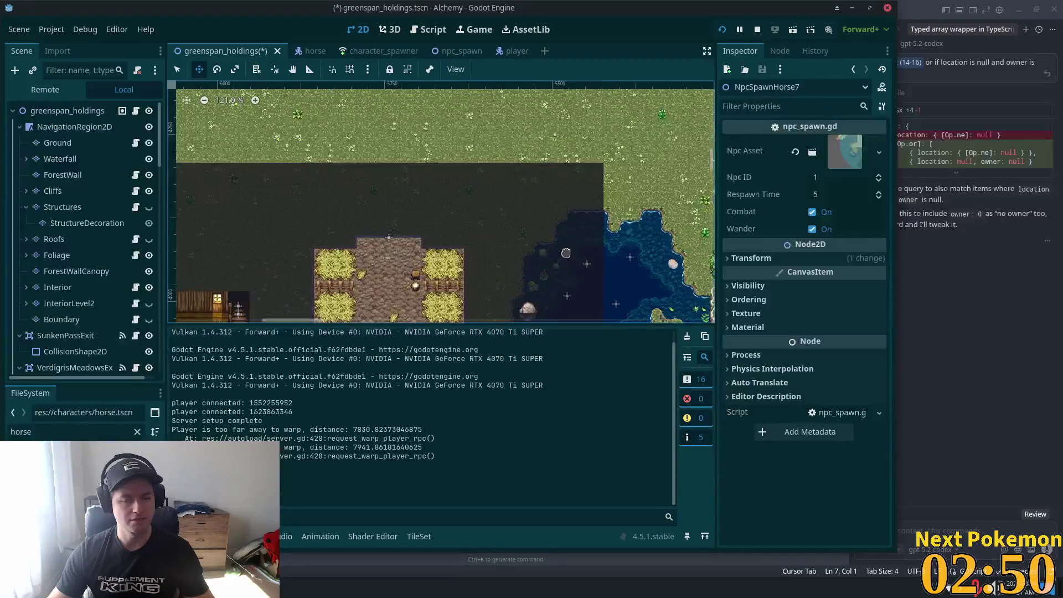
Bring the barn interior into view and select the InteriorDecorItems tile layer
drag(464, 169, 586, 33)
scroll(529, 245, down, 2)
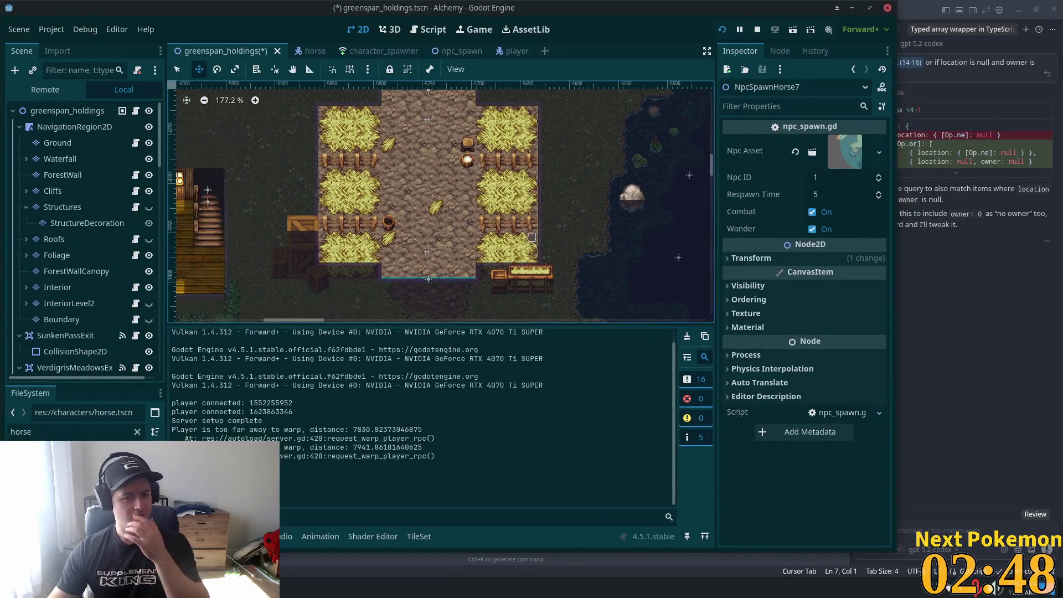
click(177, 68)
click(399, 199)
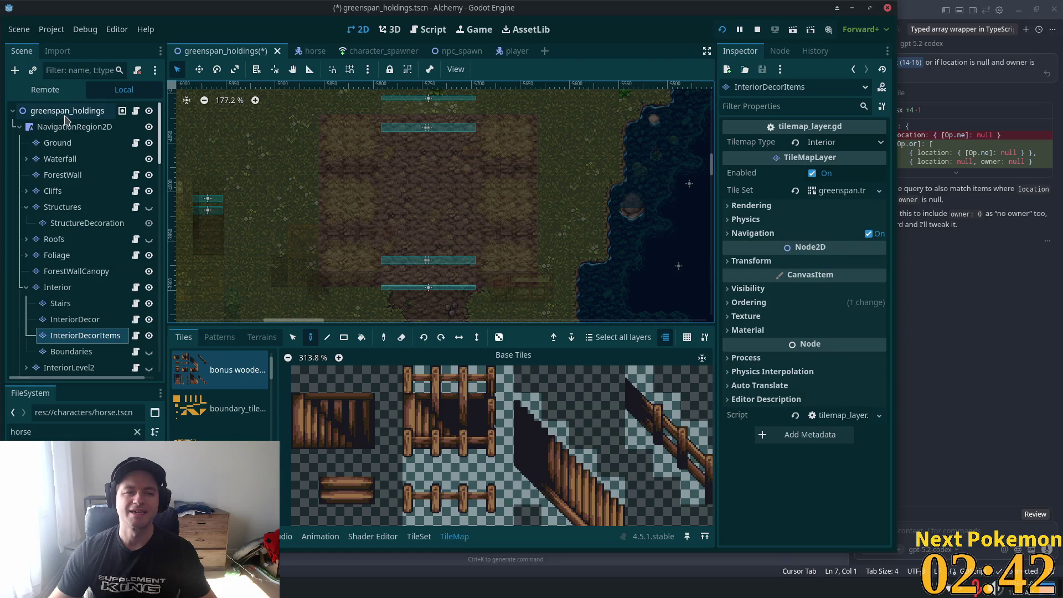
click(57, 287)
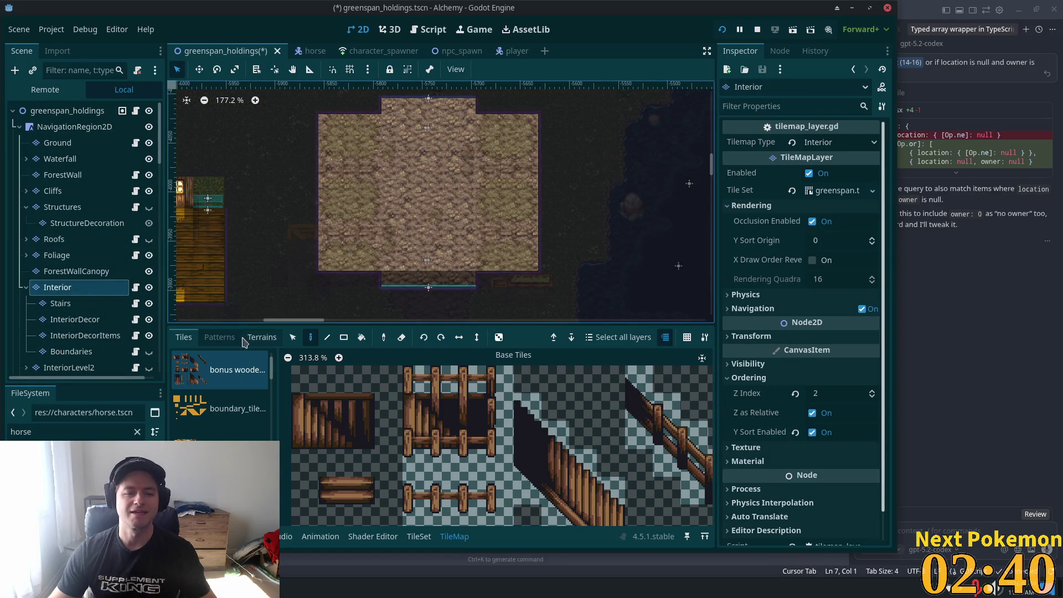
click(293, 338)
mouse_move(321, 116)
mouse_down()
mouse_move(558, 231)
mouse_move(553, 272)
mouse_move(537, 270)
mouse_up()
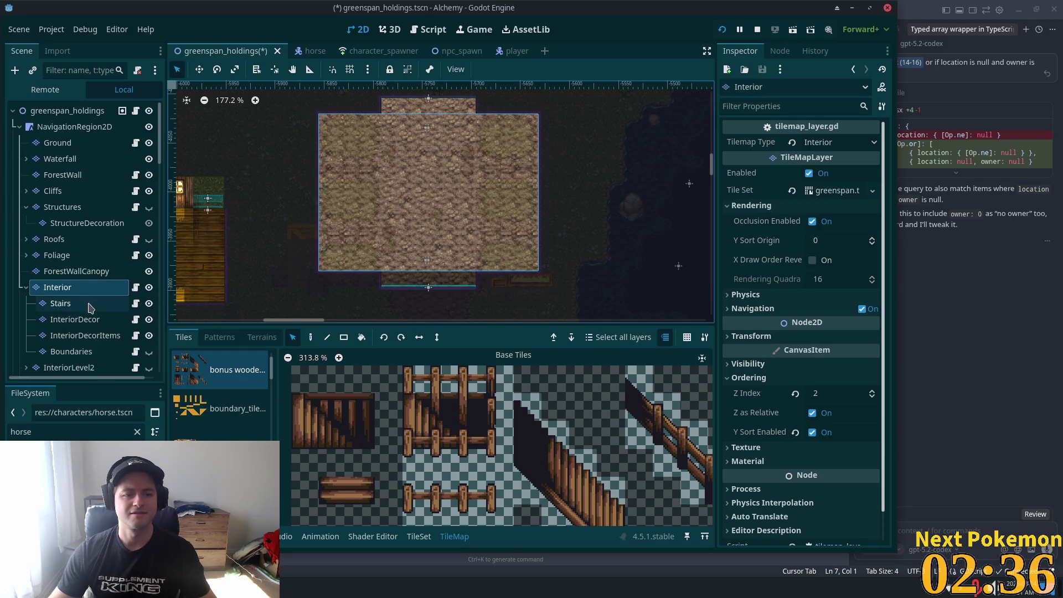
click(73, 320)
click(71, 289)
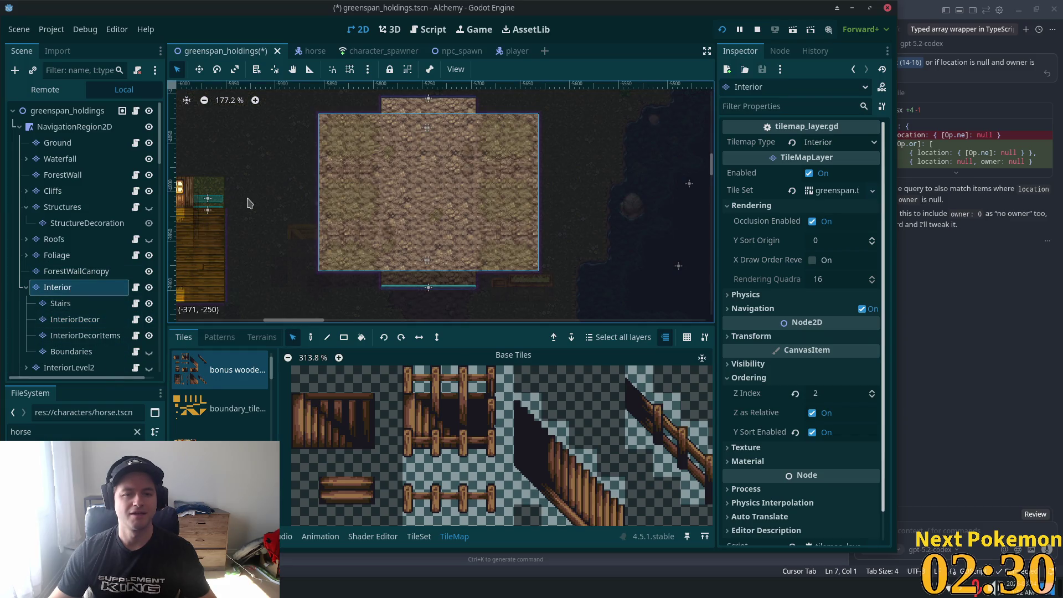
click(86, 335)
click(72, 352)
click(83, 320)
click(65, 304)
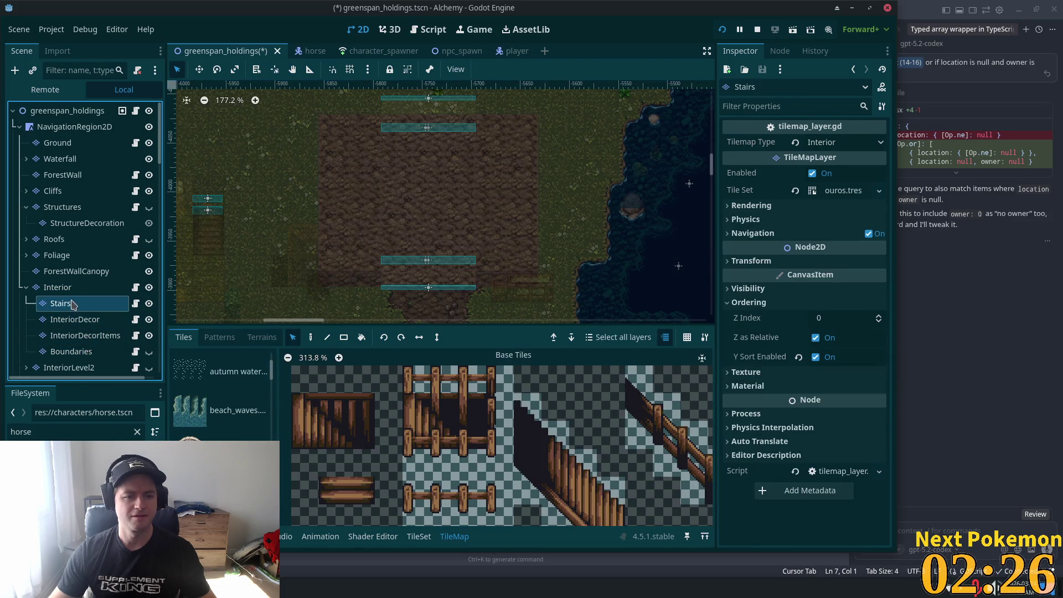
click(60, 288)
mouse_move(328, 127)
mouse_down()
mouse_move(545, 279)
mouse_move(535, 270)
mouse_up()
drag(525, 281, 525, 281)
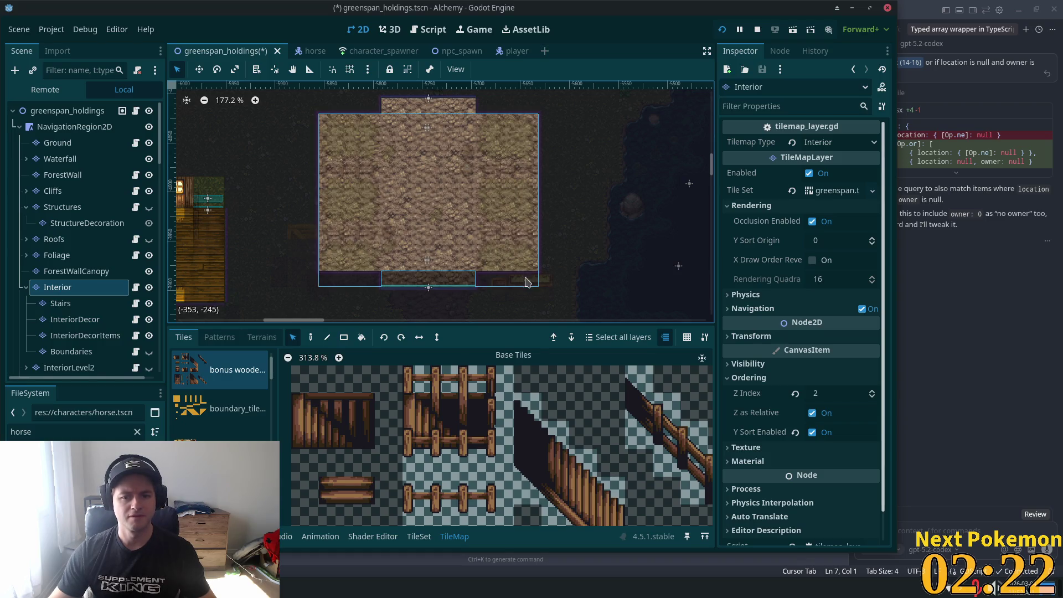
scroll(608, 264, down, 5)
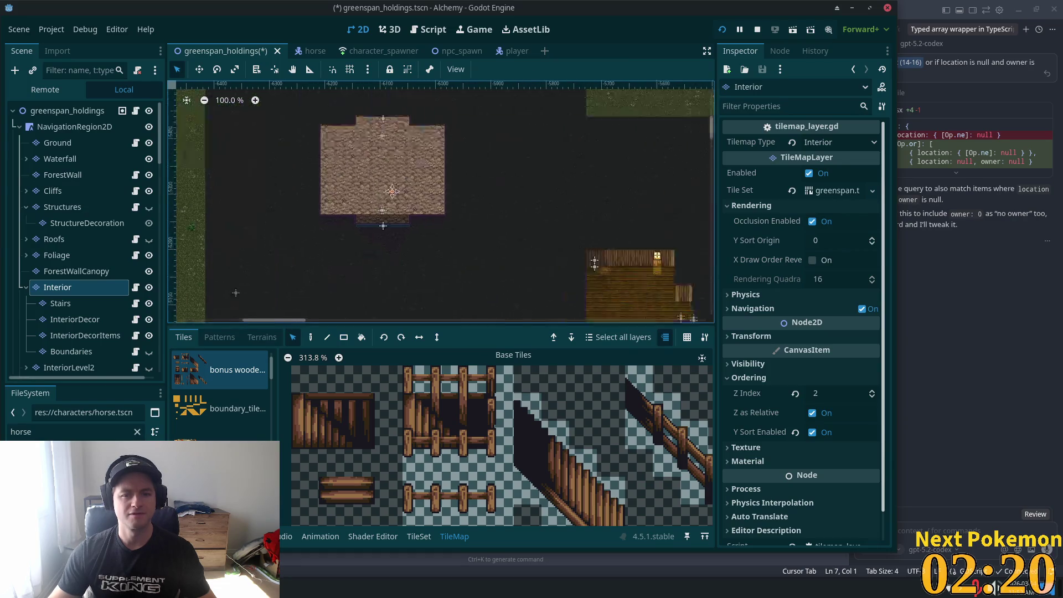
click(310, 338)
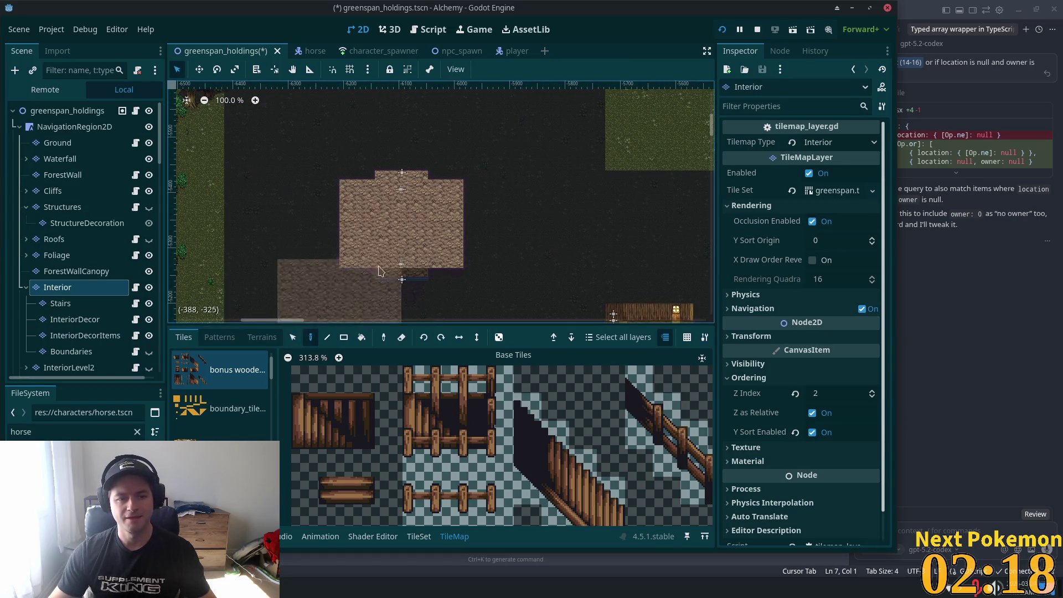
mouse_move(426, 213)
mouse_down()
mouse_move(372, 166)
mouse_move(375, 265)
mouse_up()
click(57, 326)
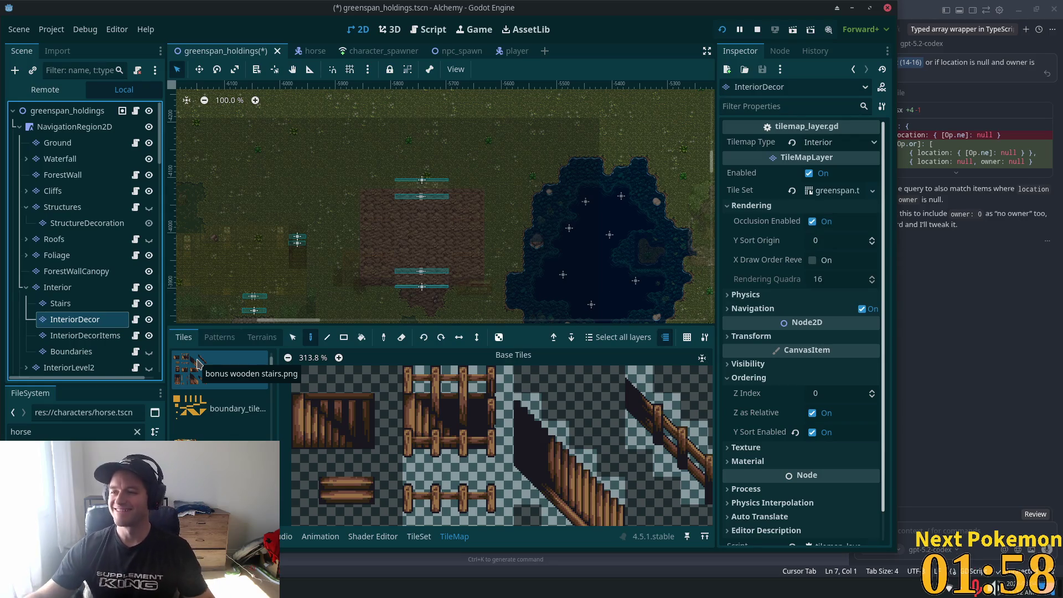
scroll(271, 258, down, 5)
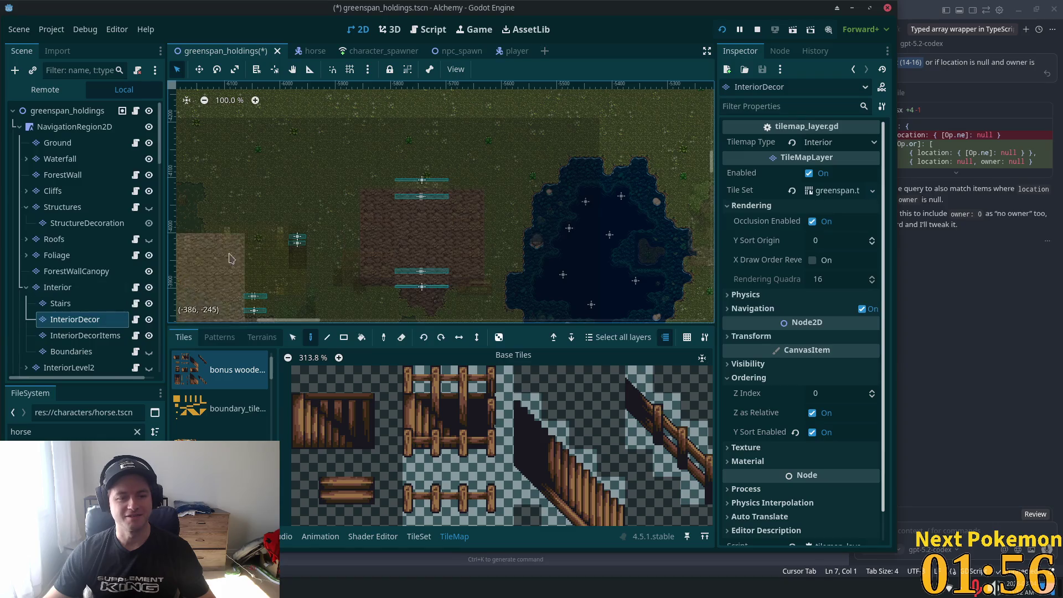
mouse_move(510, 280)
mouse_down()
mouse_move(546, 83)
mouse_move(523, 148)
mouse_move(574, 304)
mouse_up()
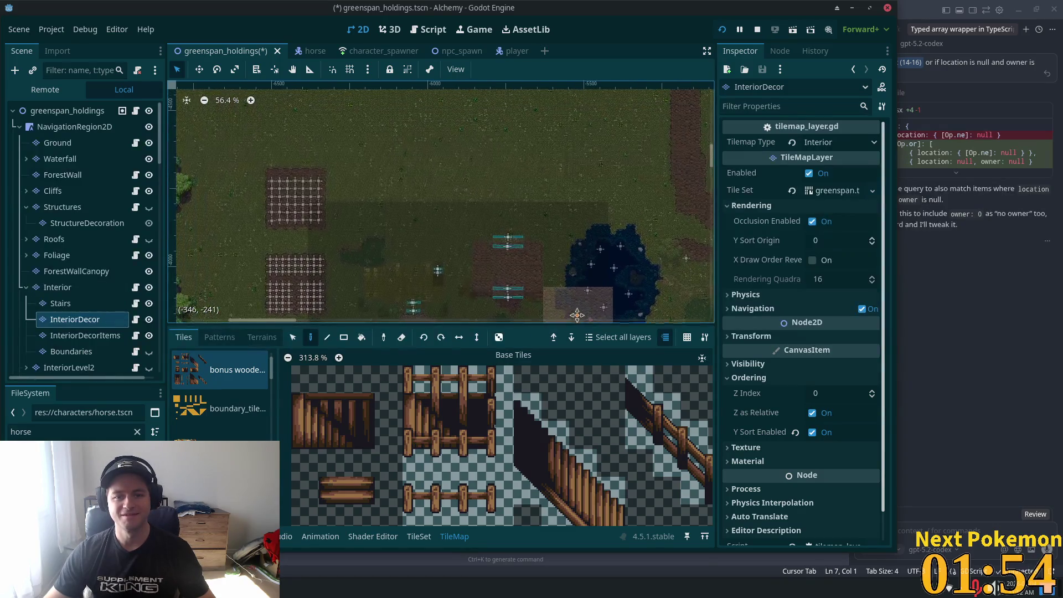
scroll(586, 232, down, 2)
scroll(559, 237, up, 7)
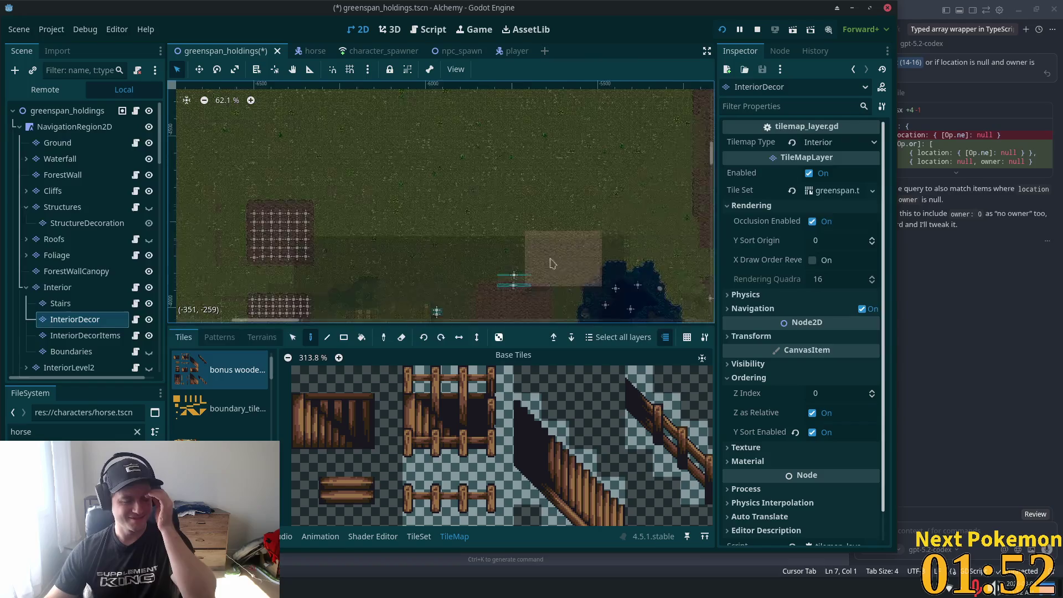
drag(482, 202, 435, 271)
scroll(514, 179, up, 7)
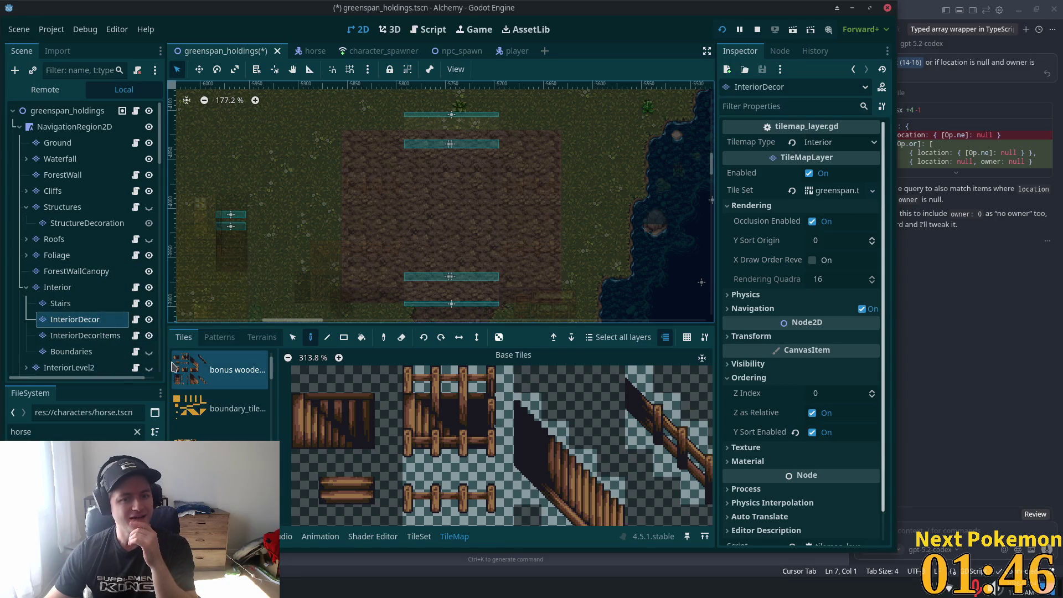
click(72, 351)
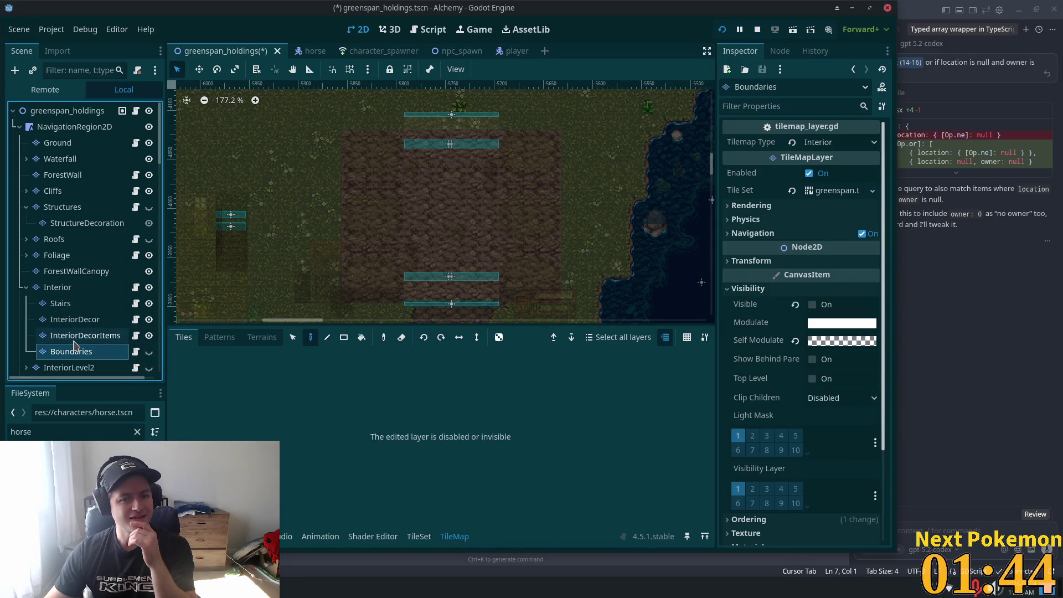
click(90, 337)
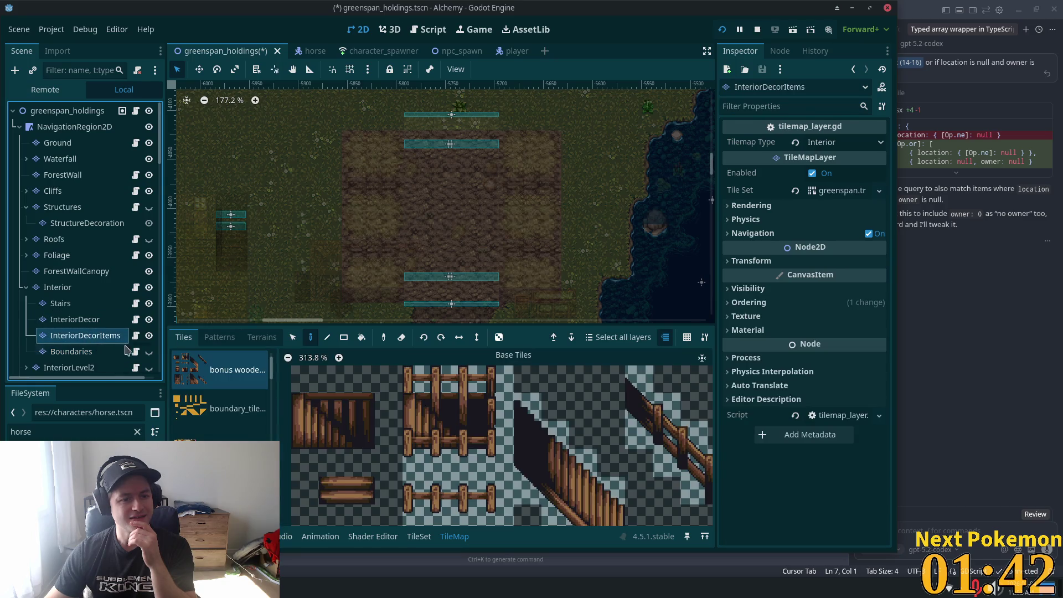
click(292, 339)
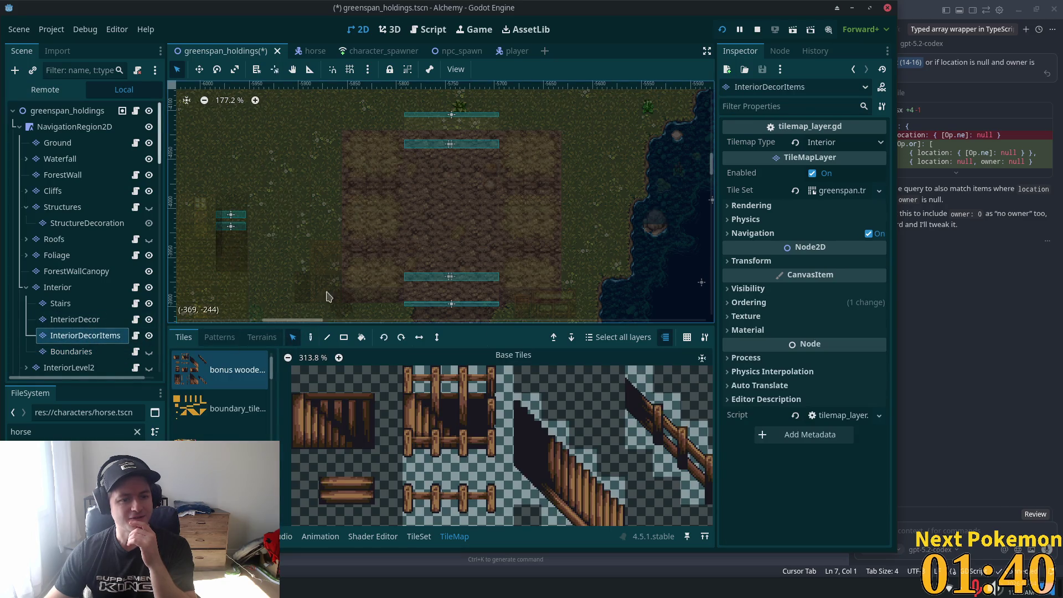
mouse_move(365, 148)
mouse_down()
mouse_move(437, 237)
mouse_move(584, 314)
mouse_up()
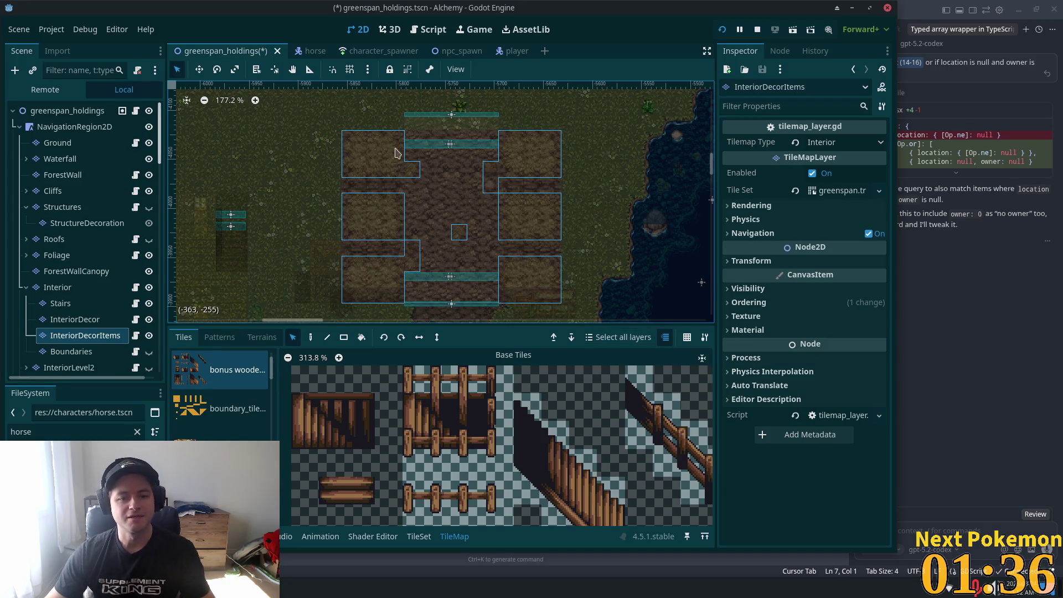
On the InteriorDecor layer, select the decor tiles across the barn room, then switch to tile painting
click(83, 319)
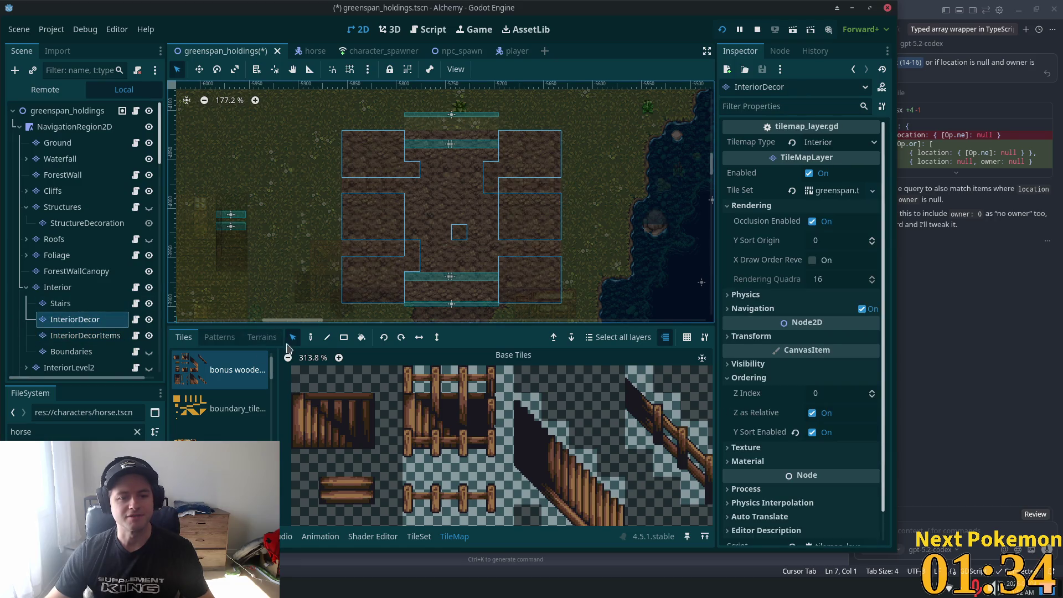
drag(328, 118, 567, 313)
scroll(648, 166, up, 2)
scroll(465, 241, left, 4)
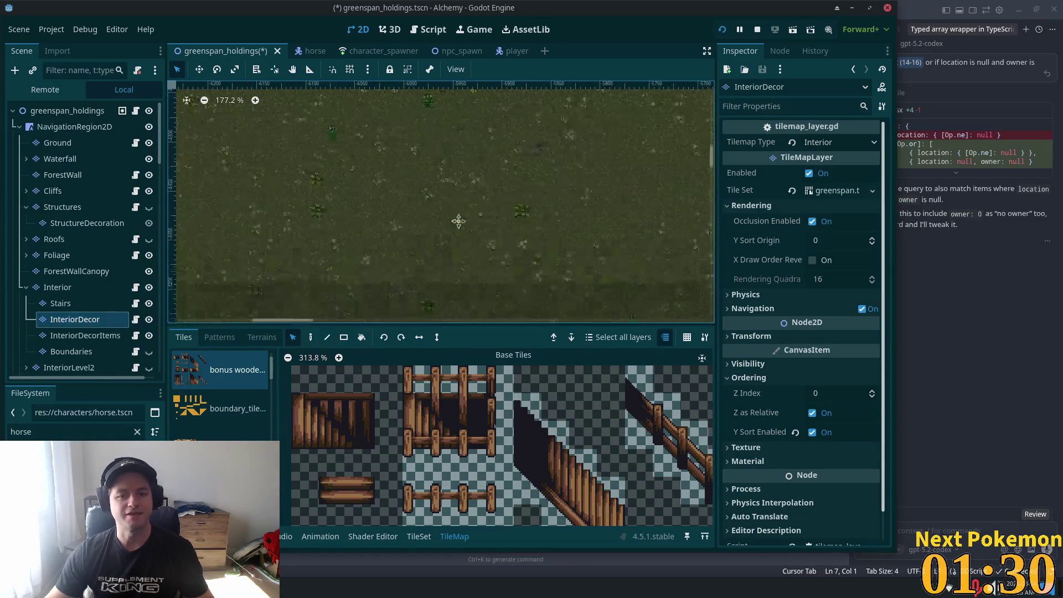
drag(446, 172, 431, 165)
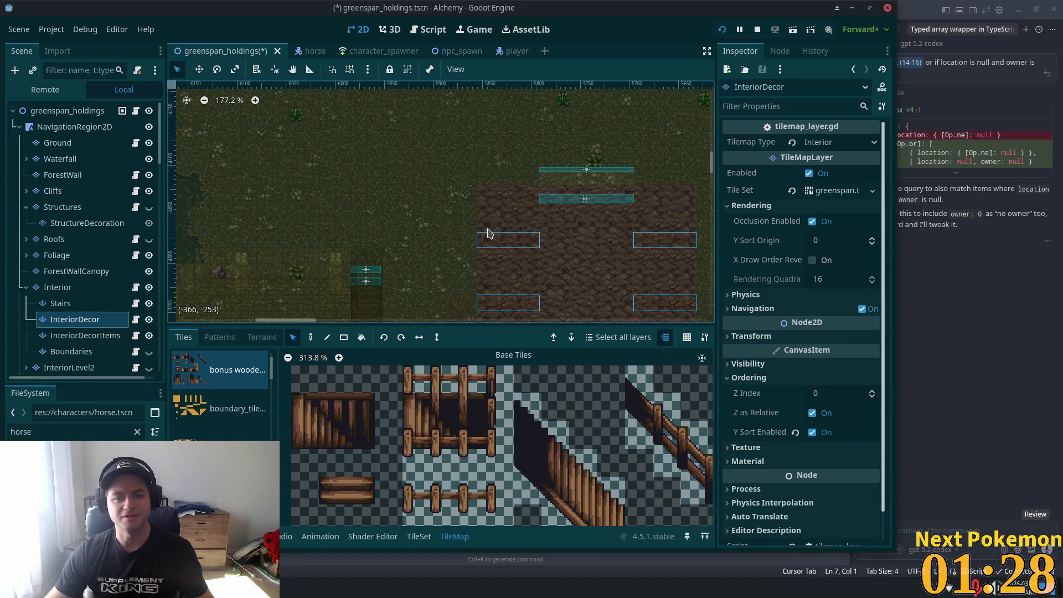
mouse_move(415, 86)
mouse_down()
mouse_move(612, 242)
mouse_move(597, 260)
mouse_move(635, 119)
mouse_move(646, 176)
mouse_move(641, 131)
mouse_up()
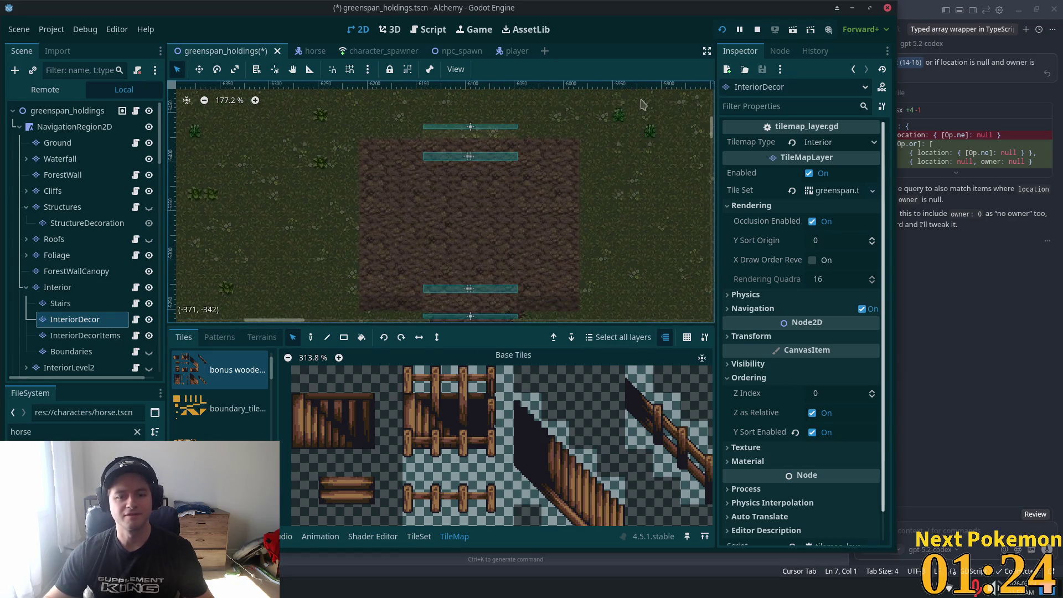
key(d)
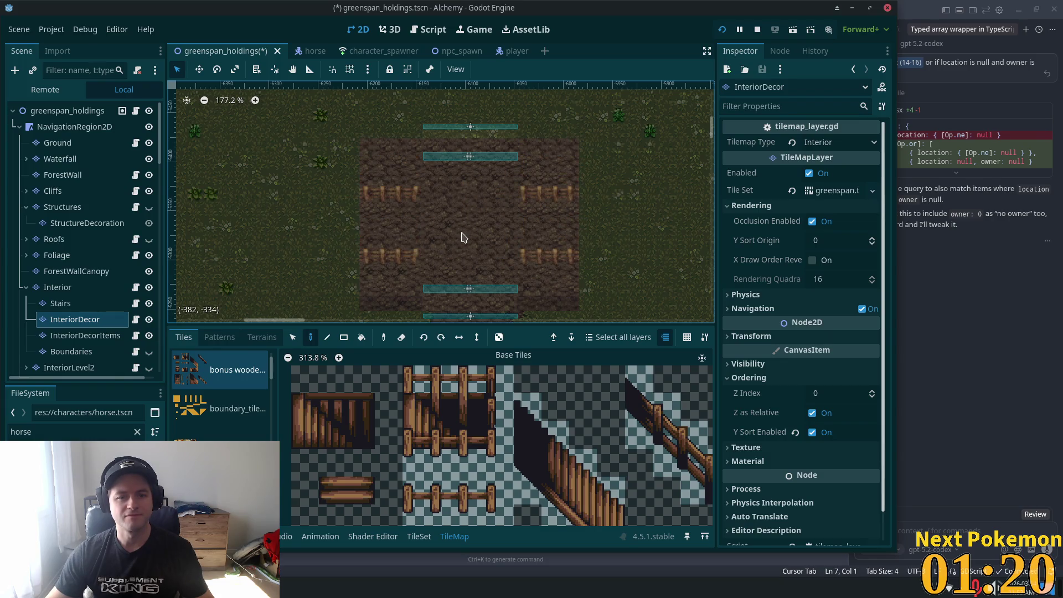
scroll(232, 291, down, 2)
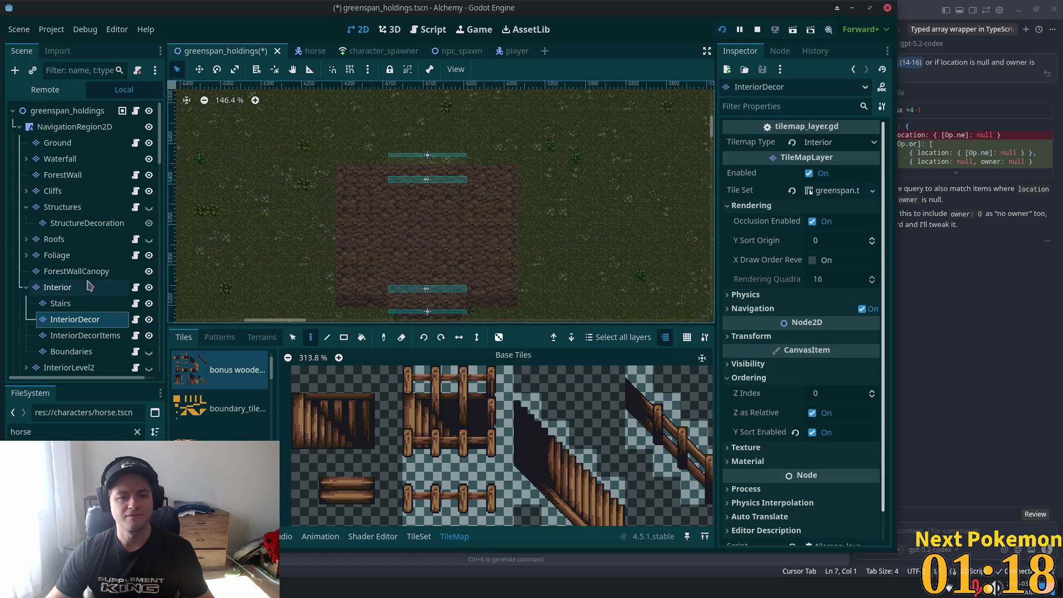
On the InteriorDecorItems layer, select the tiles covering the house
click(83, 335)
mouse_move(448, 210)
mouse_down()
mouse_move(527, 208)
mouse_move(363, 124)
mouse_move(343, 254)
mouse_move(331, 133)
mouse_move(280, 75)
mouse_up()
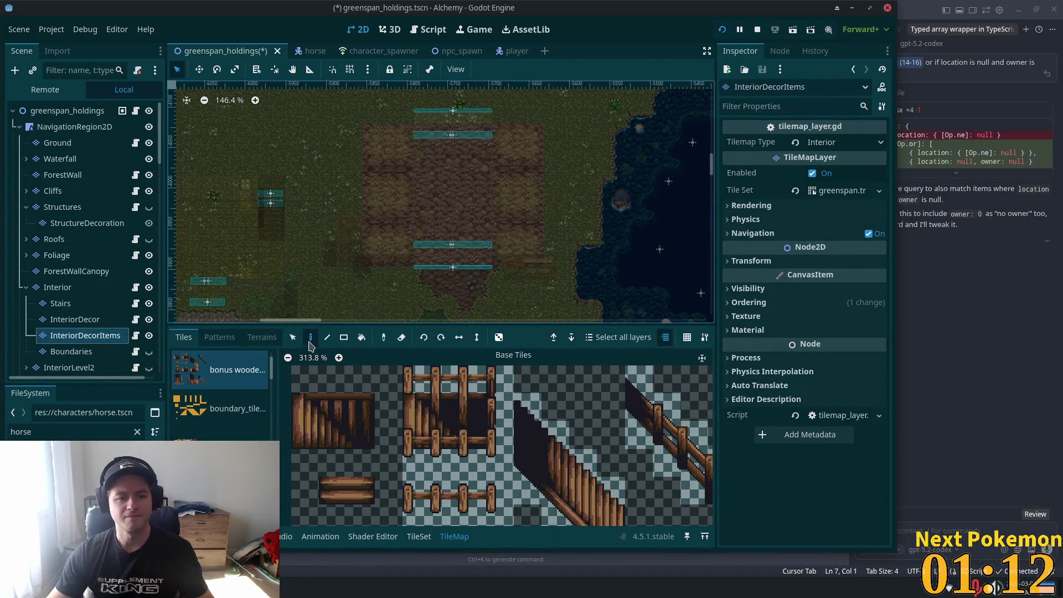
mouse_move(362, 123)
mouse_down()
mouse_move(570, 259)
mouse_move(570, 291)
mouse_up()
scroll(552, 125, up, 15)
scroll(553, 126, left, 5)
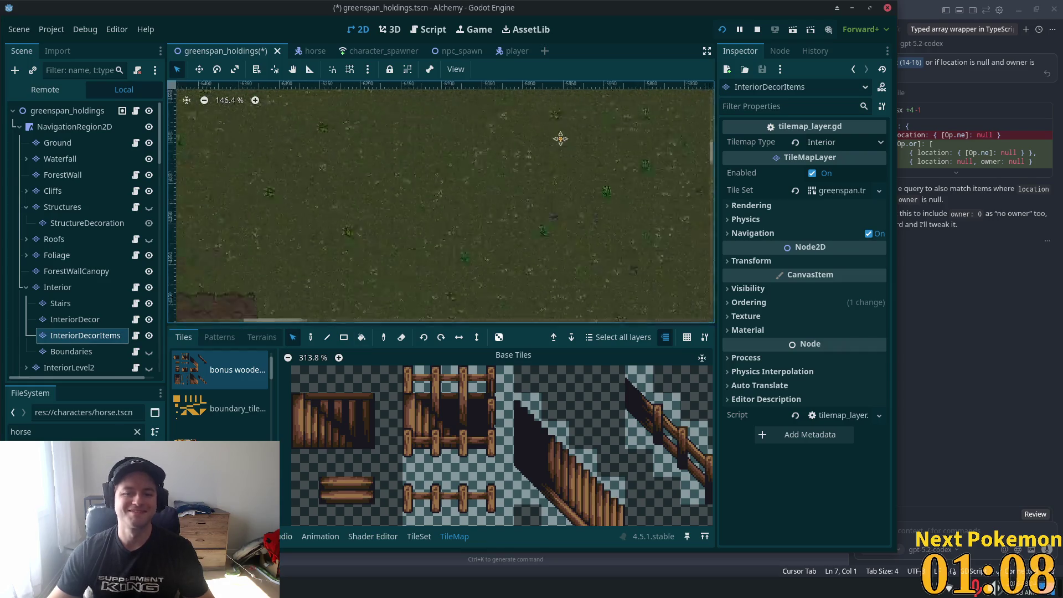
Hide the Interior layers, show the Roofs layer, and save and run the game with F5
click(148, 287)
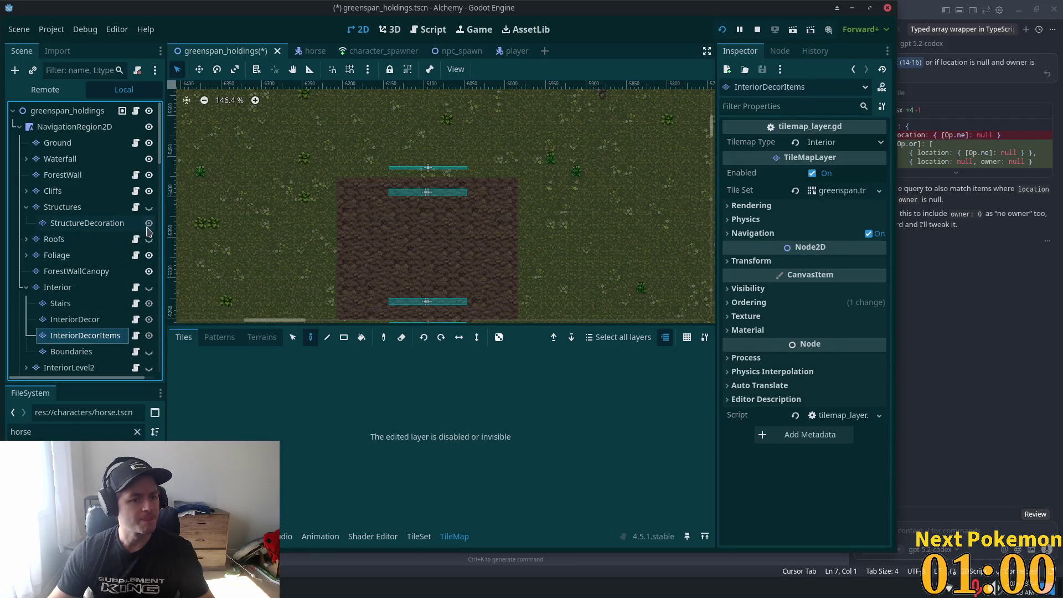
click(149, 240)
key(F5)
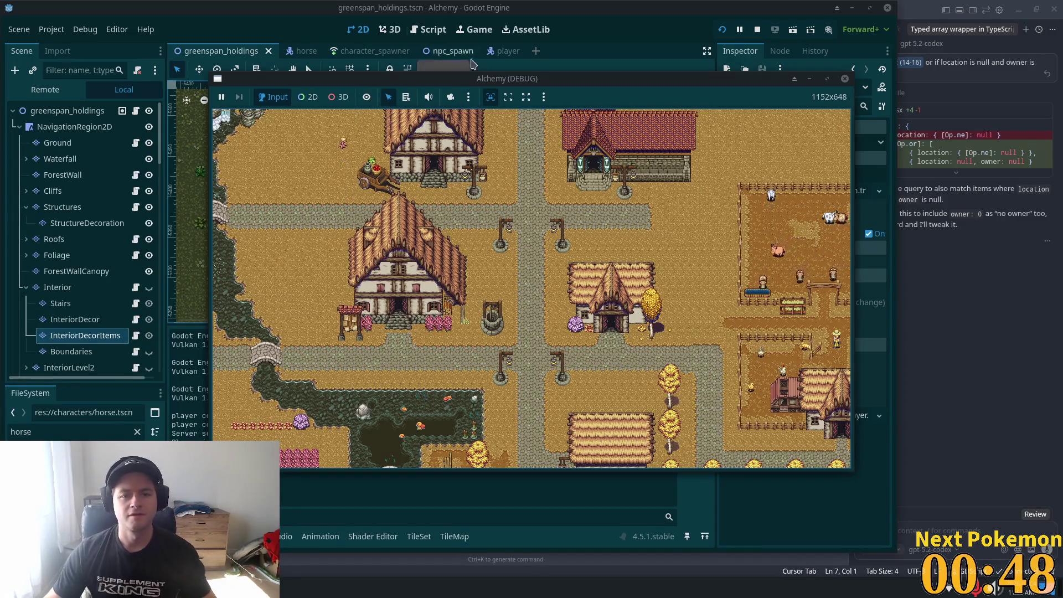
Walk the second instance's character around the barn with the arrow keys, then close the game
drag(509, 83, 623, 78)
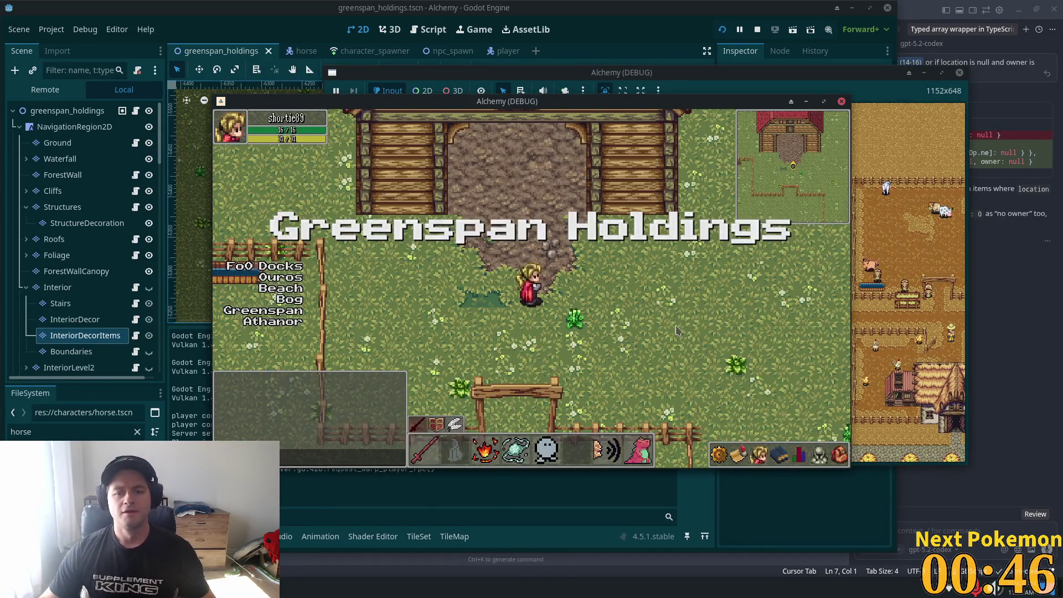
key(Up)
key(Left)
key(Up)
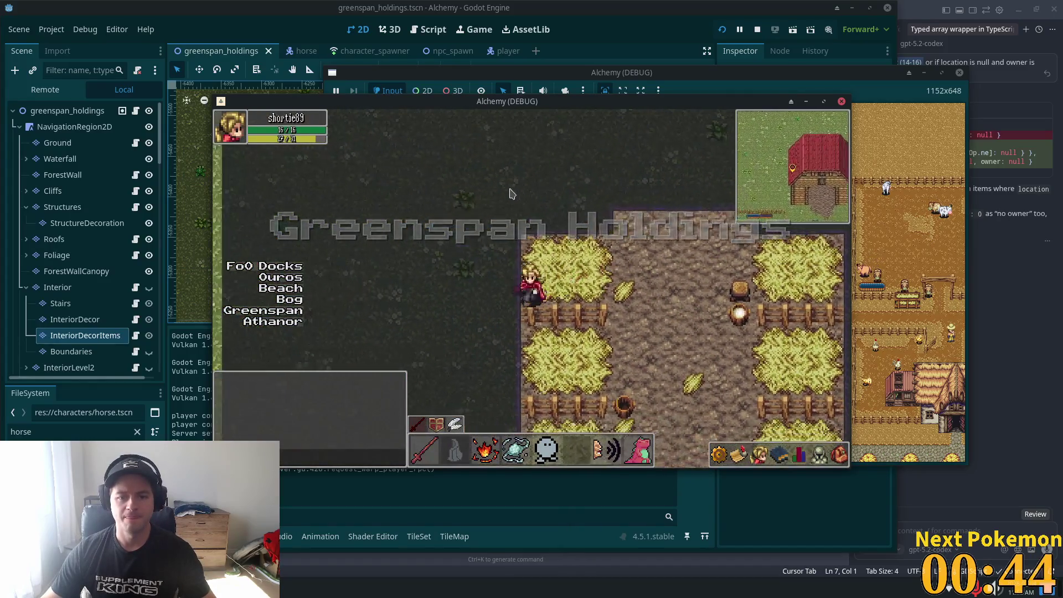
key(Down)
key(Right)
key(Left)
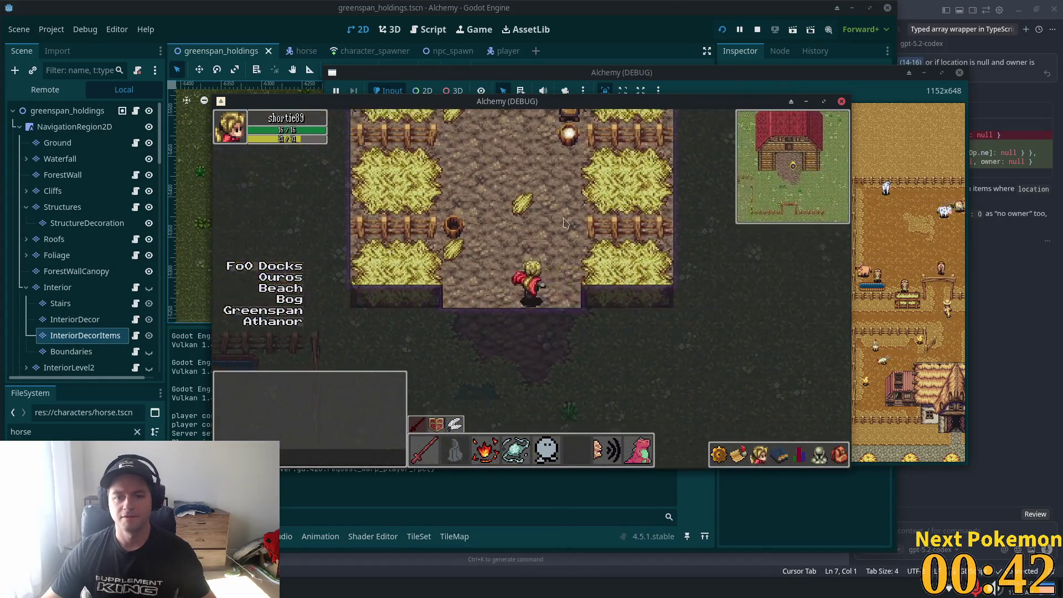
key(Right)
key(Left)
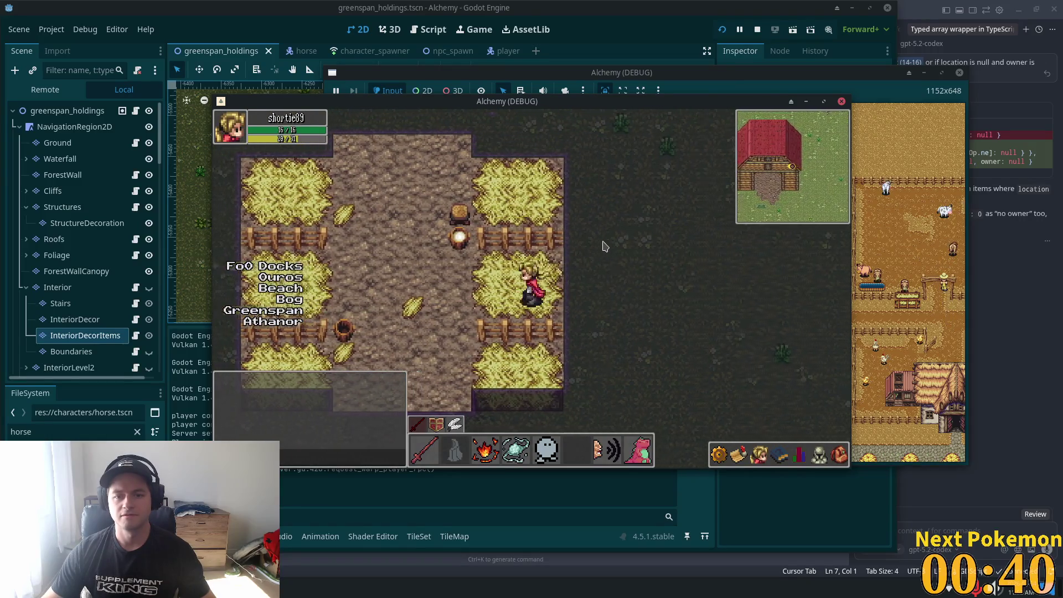
key(alt+F4)
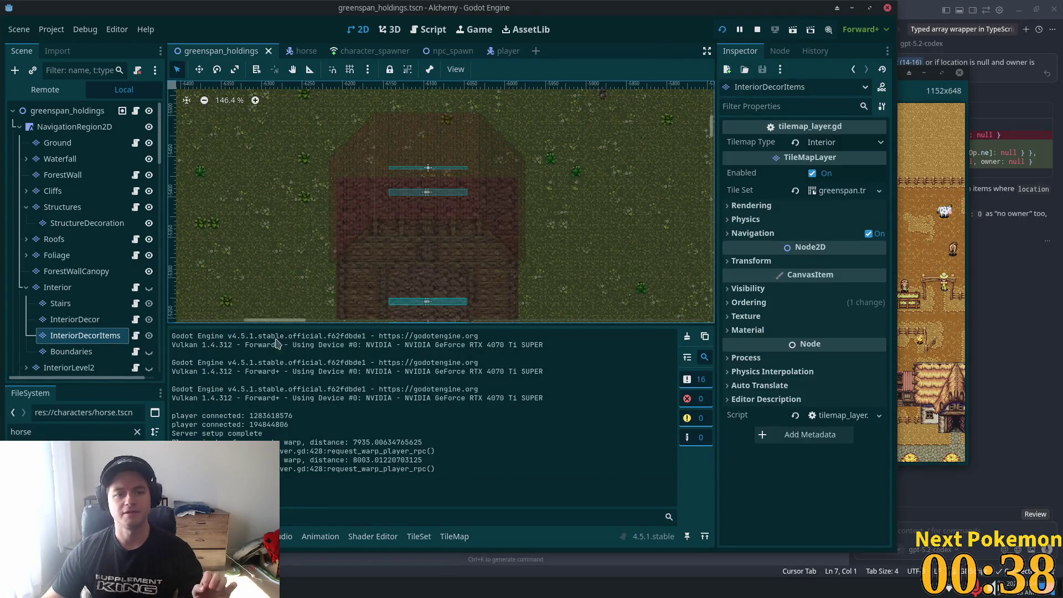
Hide the Structures and Roofs layers and drag horse.tscn into the barn as a new instance
scroll(370, 260, up, 4)
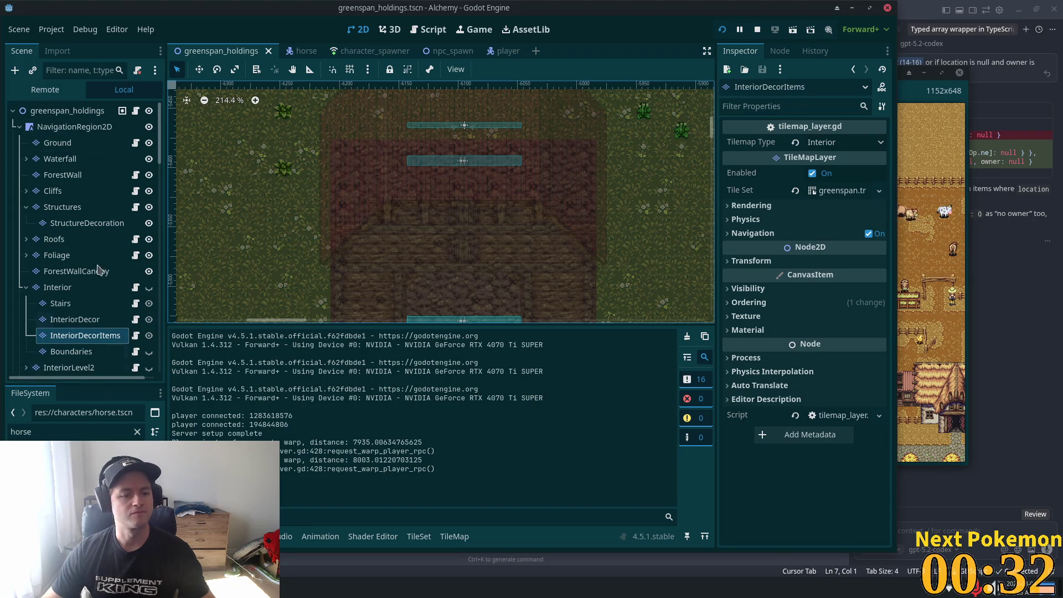
click(46, 435)
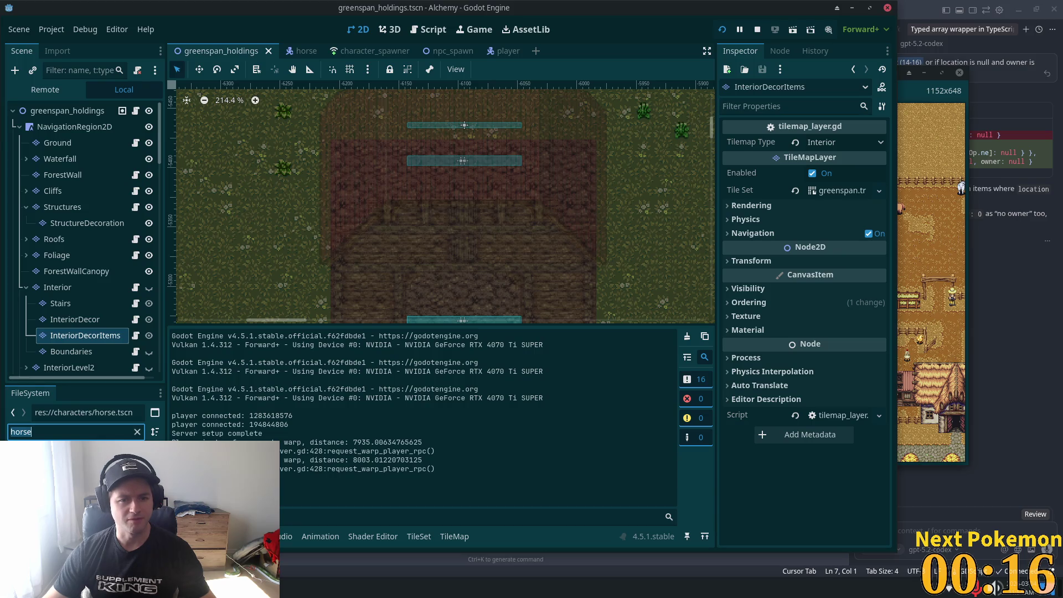
click(148, 207)
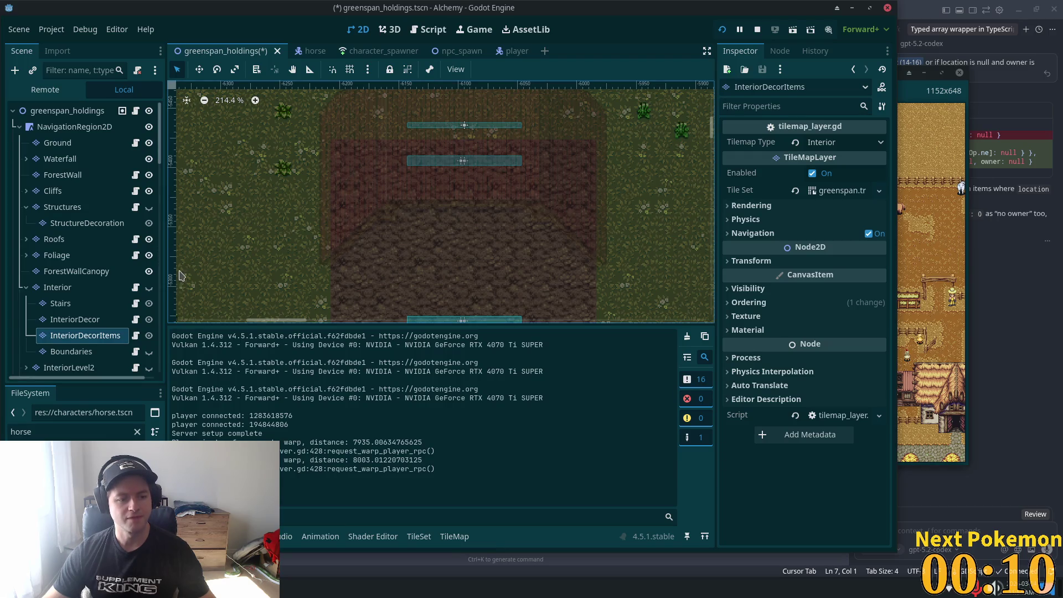
click(148, 239)
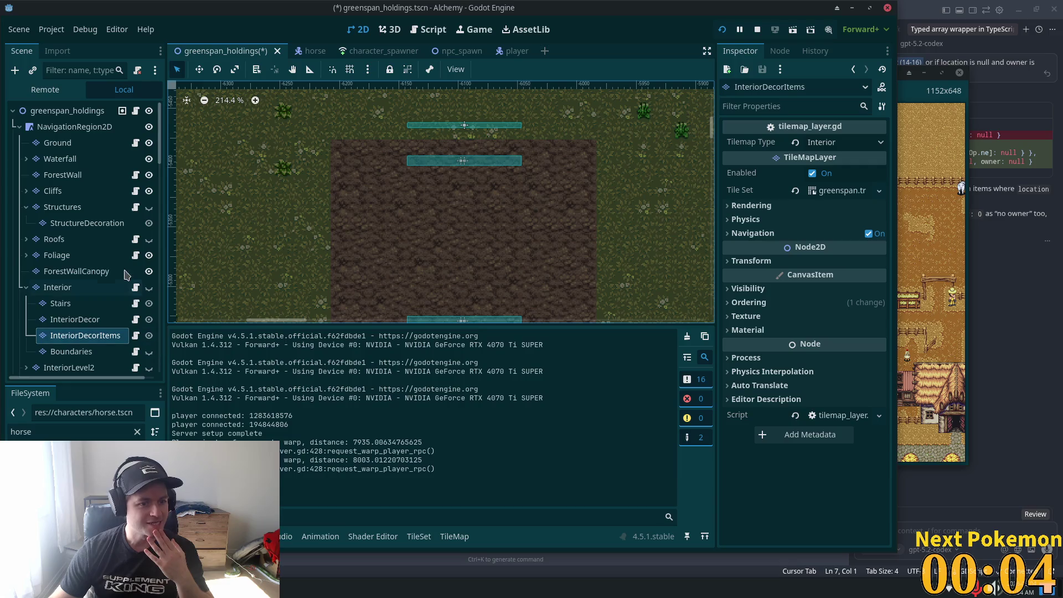
scroll(109, 317, down, 1)
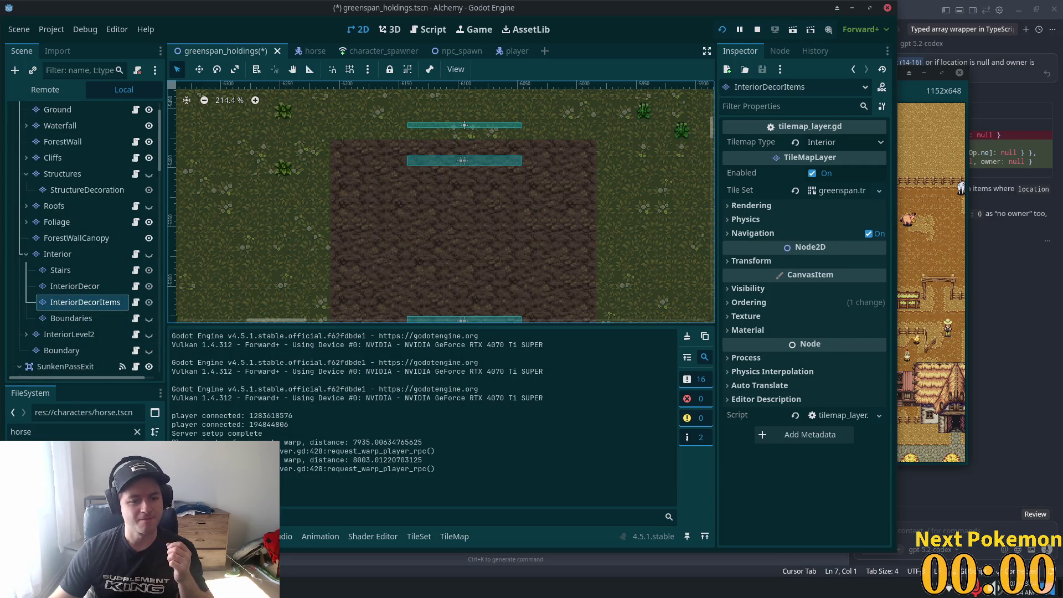
mouse_move(33, 451)
mouse_down()
mouse_move(72, 460)
mouse_move(368, 166)
mouse_up()
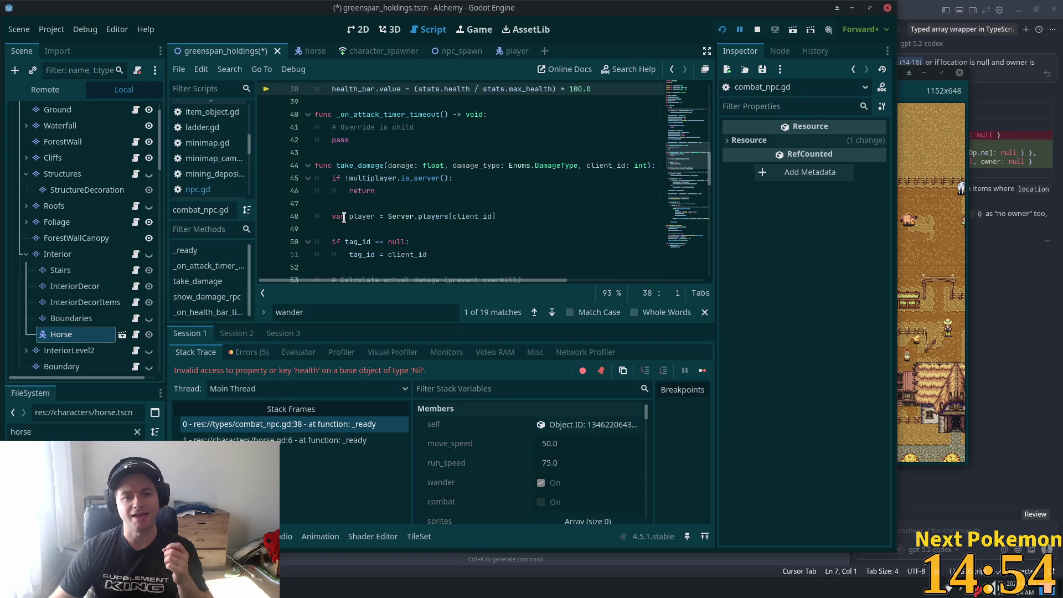
Select the Horse node and uncheck Wander in its Npc properties
scroll(440, 167, up, 4)
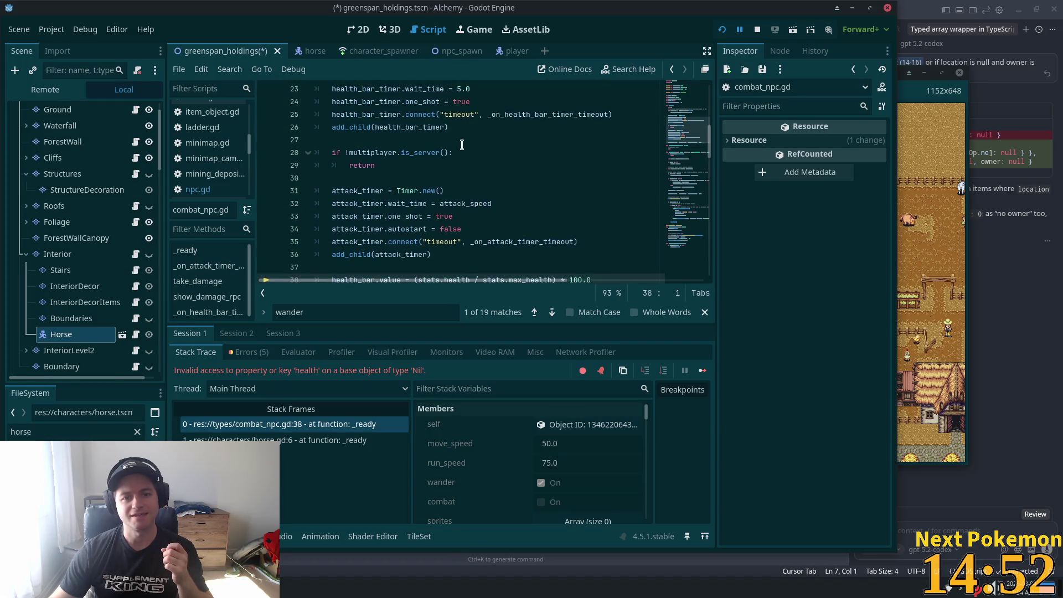
scroll(459, 155, up, 5)
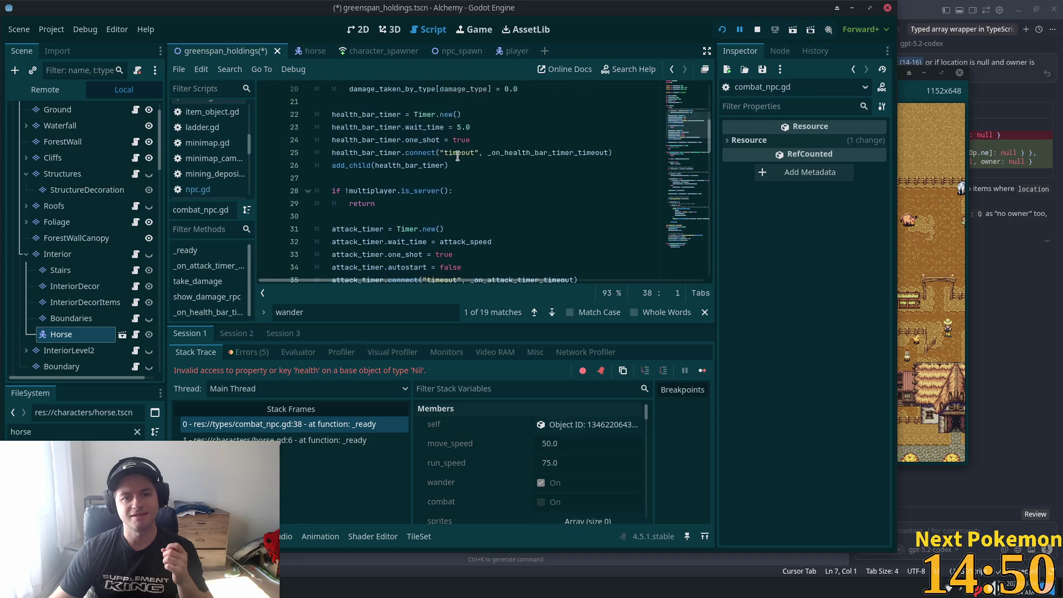
scroll(449, 165, down, 1)
scroll(448, 166, up, 1)
scroll(448, 166, up, 4)
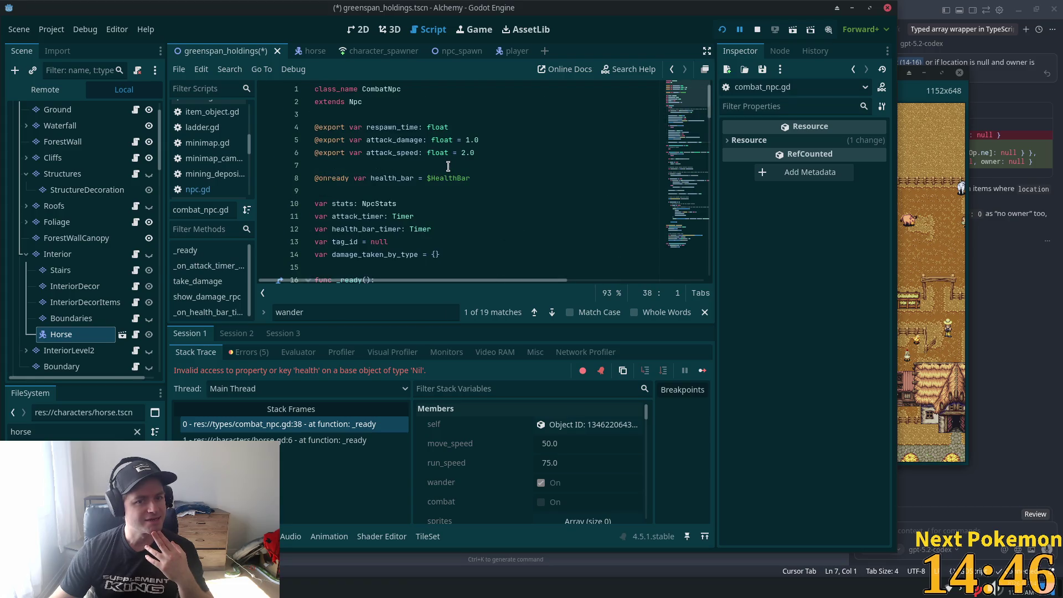
scroll(448, 166, down, 7)
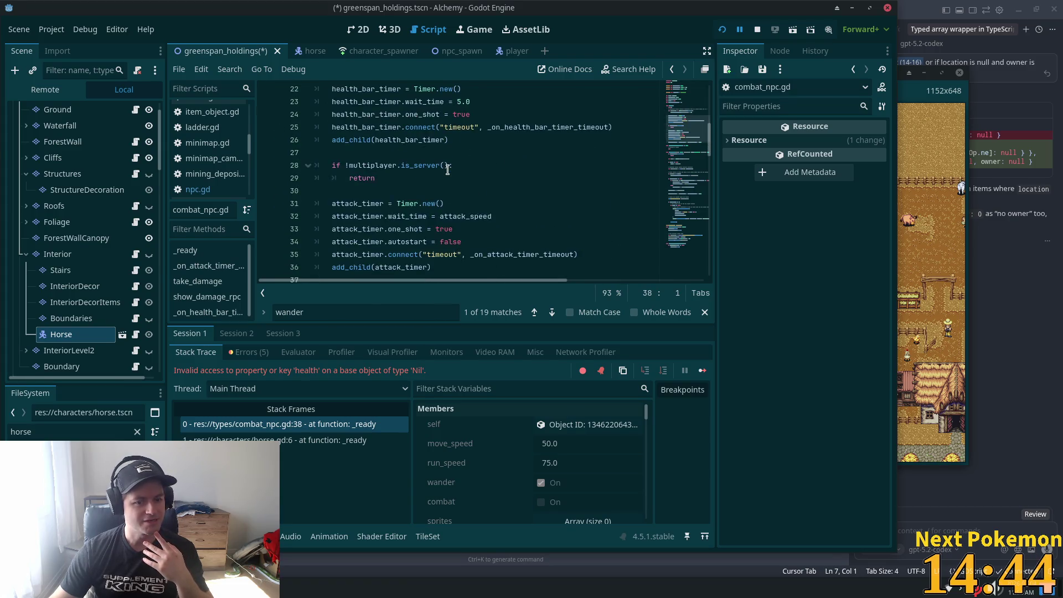
click(70, 335)
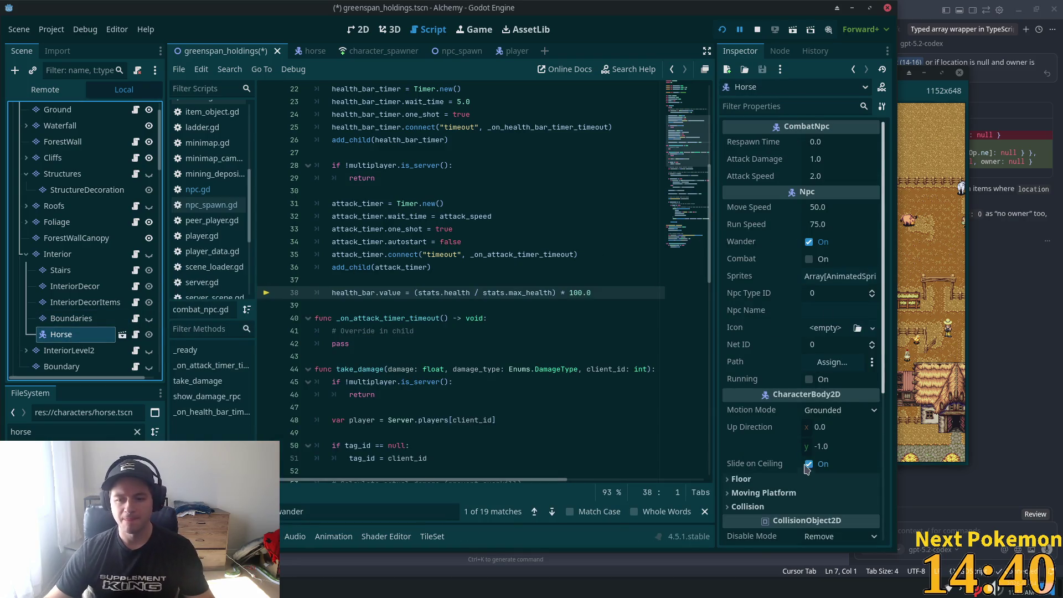
scroll(809, 247, down, 2)
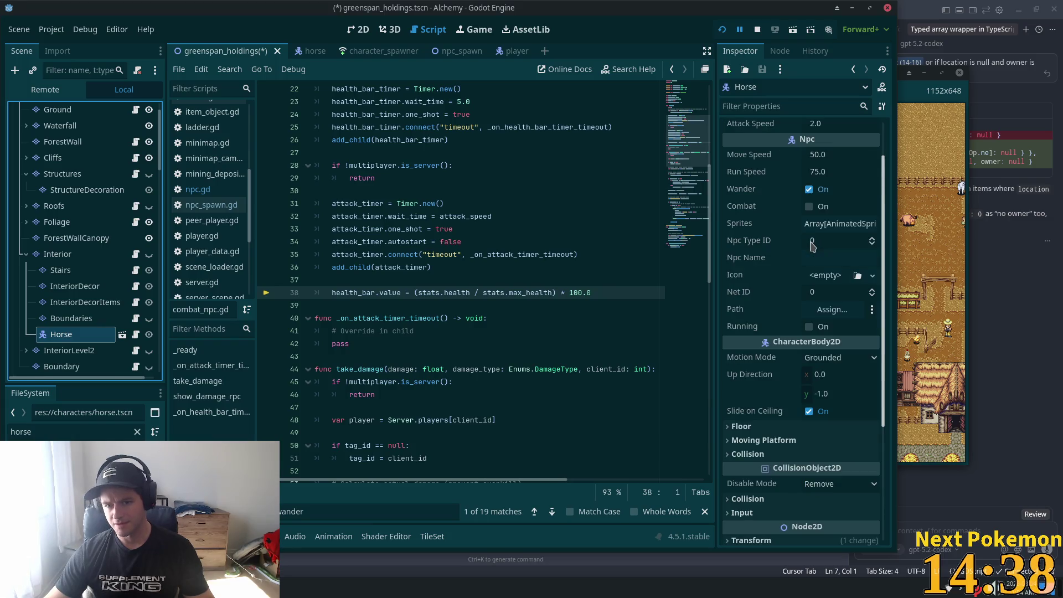
click(810, 194)
click(809, 190)
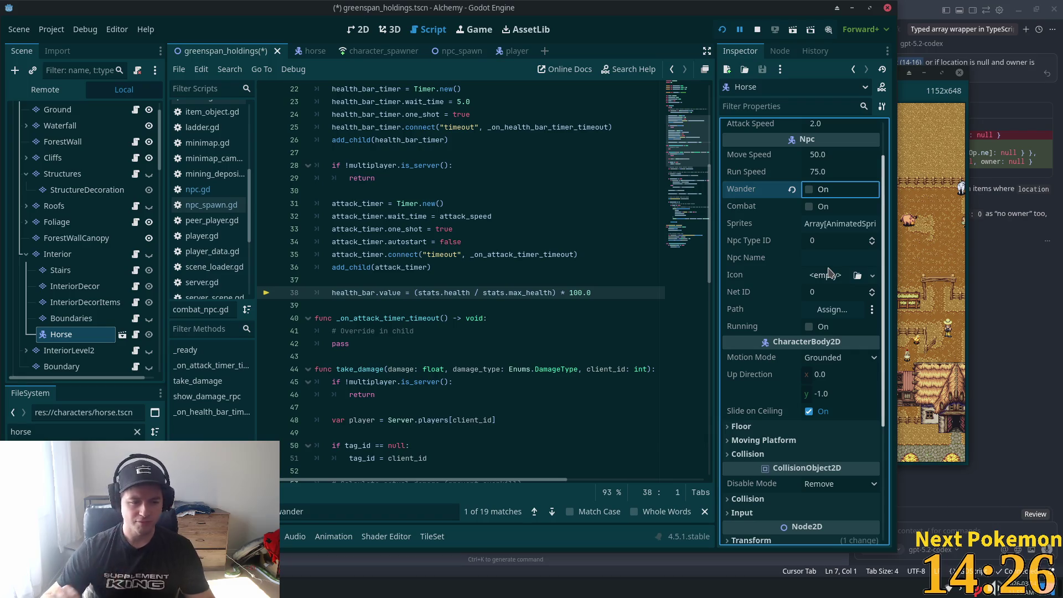
scroll(817, 254, down, 5)
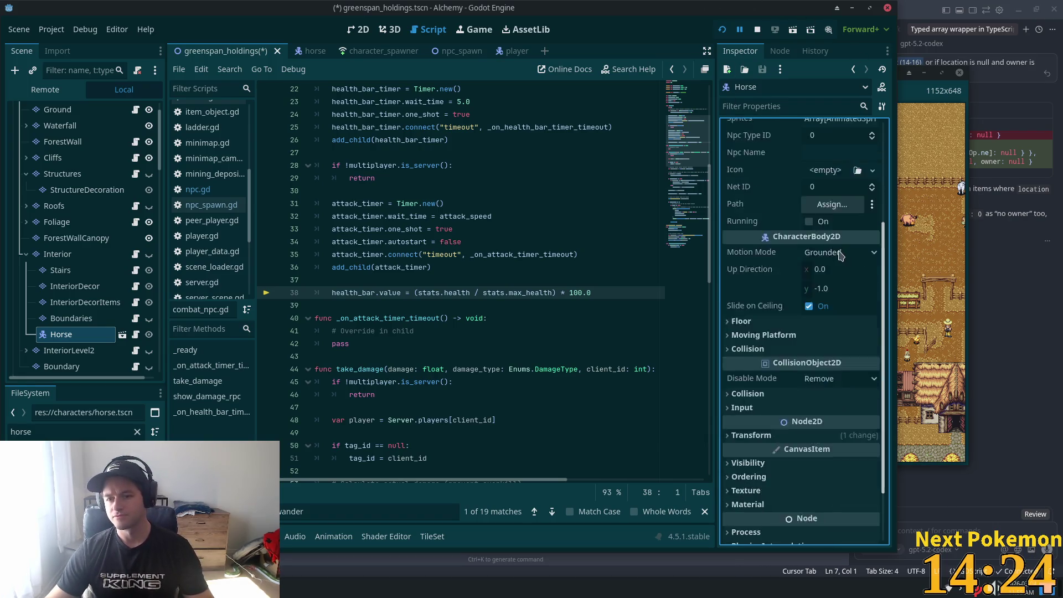
scroll(802, 252, up, 6)
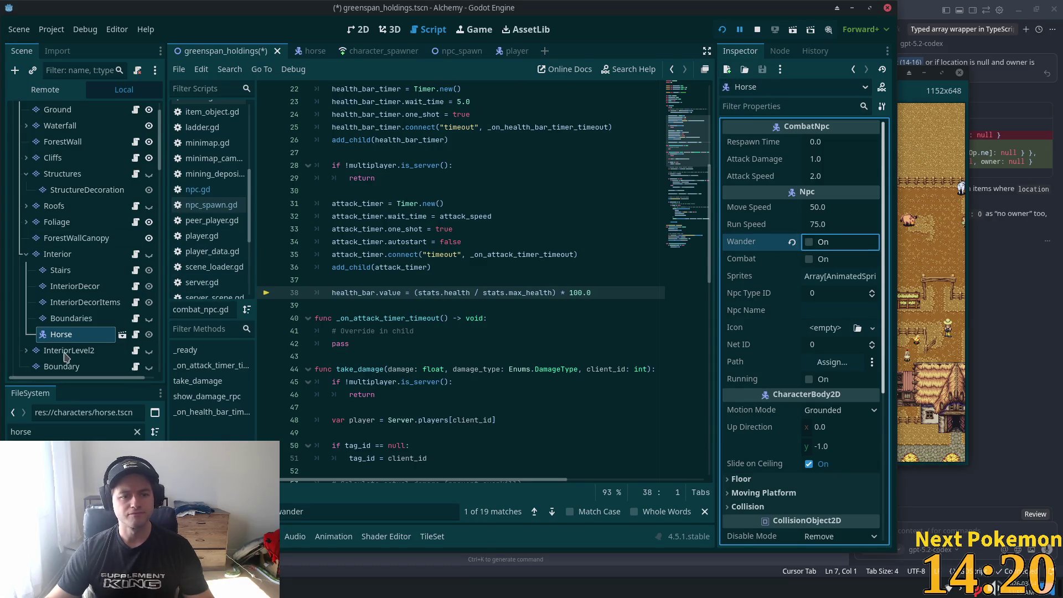
right_click(58, 334)
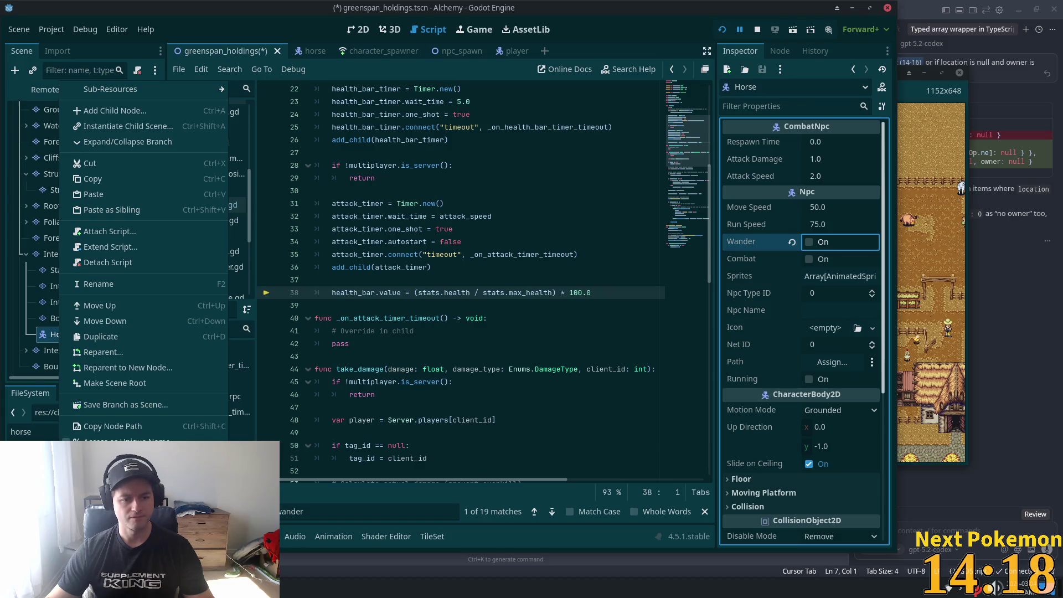
Switch the Horse's Sprite animation from walk_up to idle in the SpriteFrames panel
click(128, 141)
scroll(98, 270, down, 3)
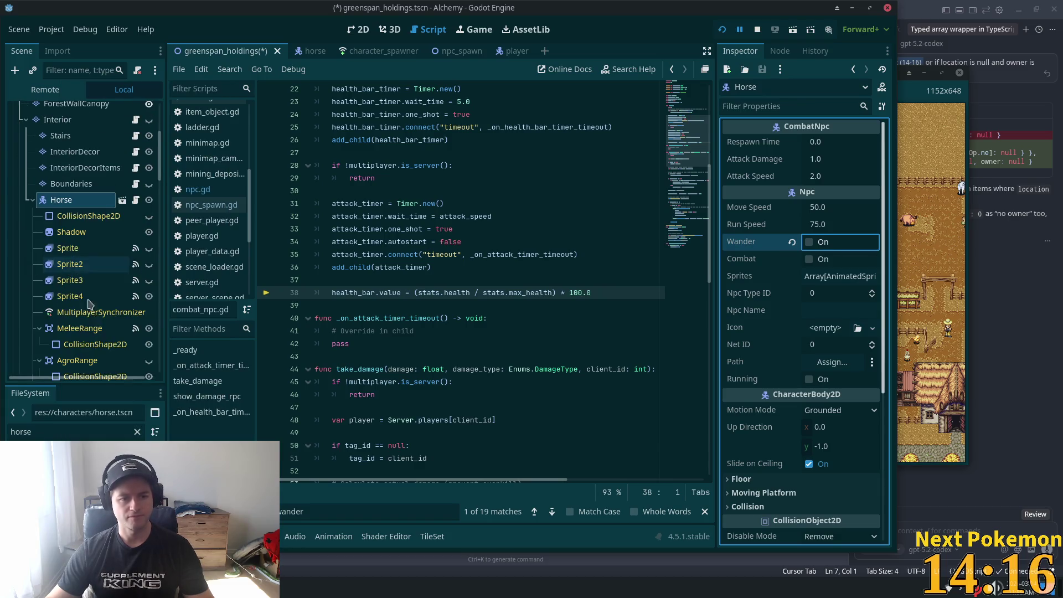
click(77, 248)
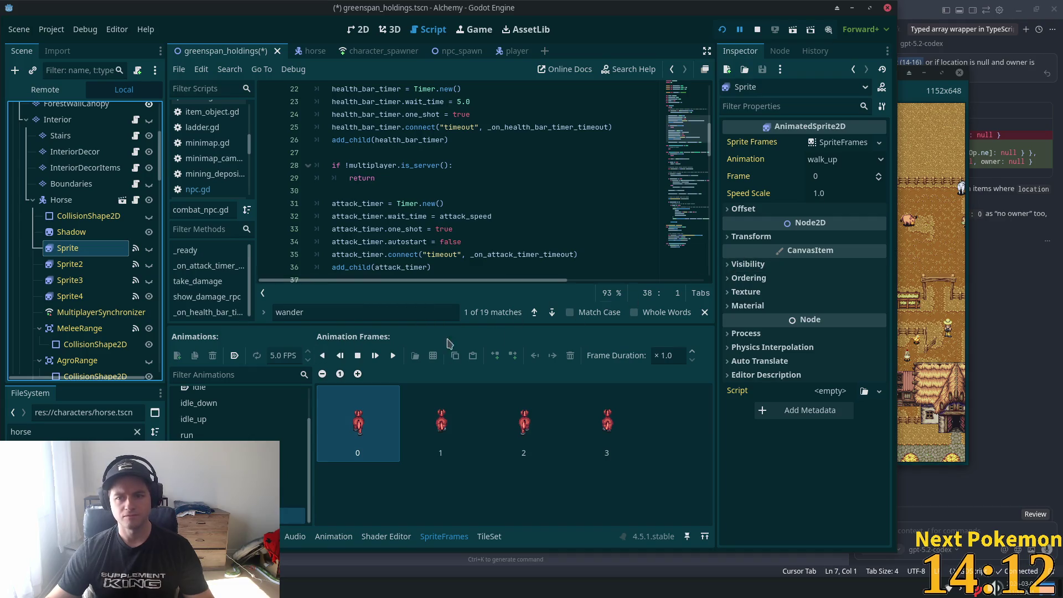
scroll(221, 431, up, 3)
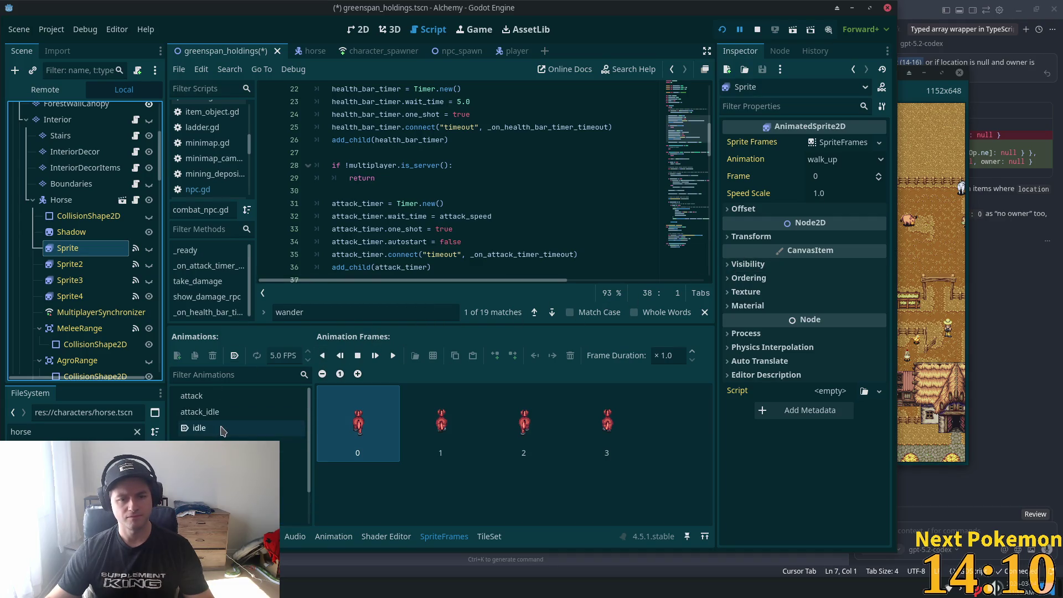
click(221, 430)
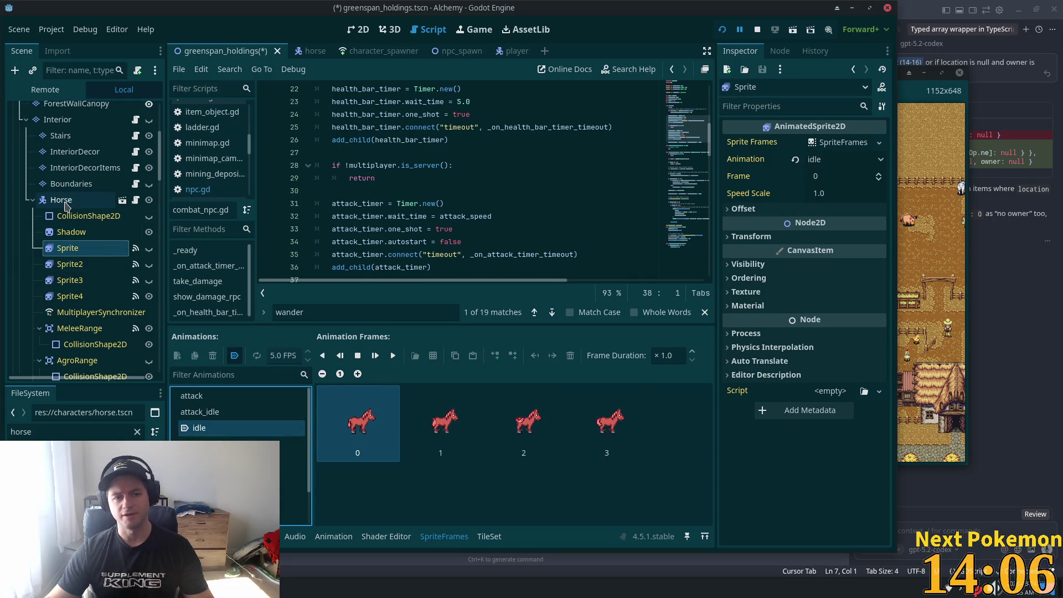
click(131, 201)
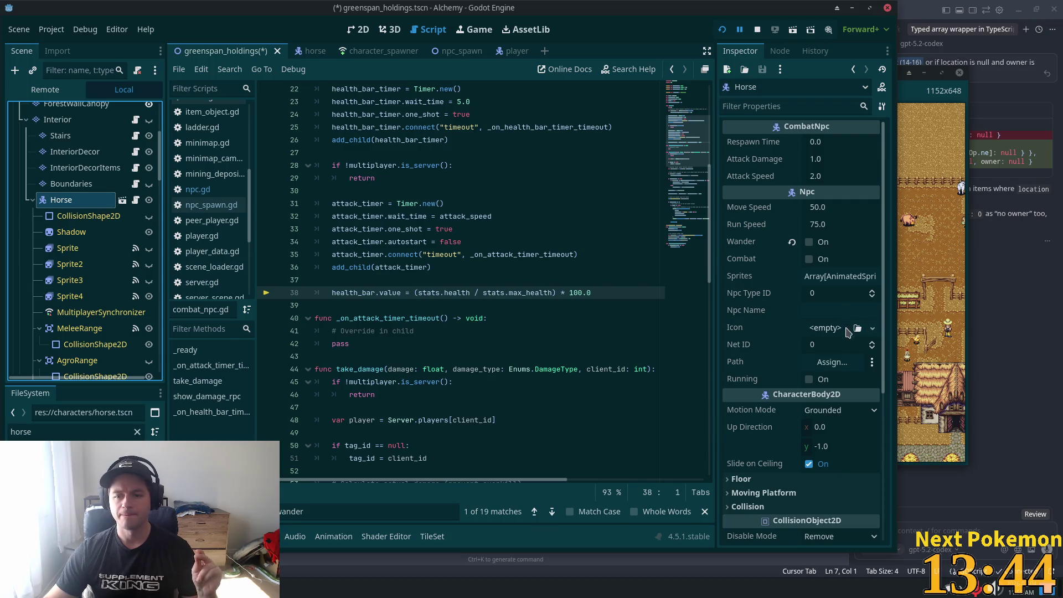
click(71, 183)
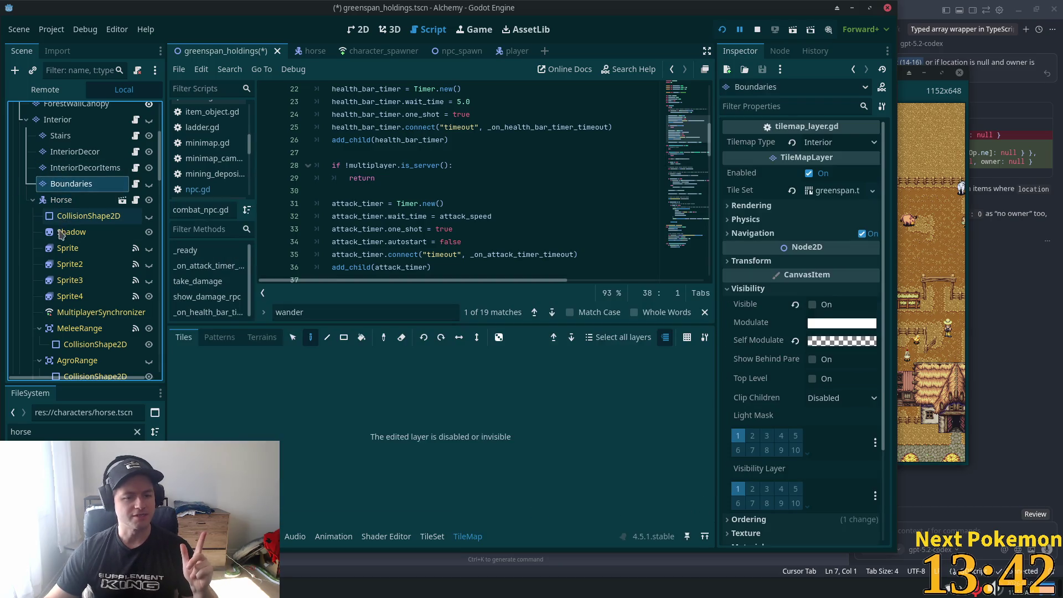
In horse.tscn, set the Horse root's Npc Name to 'Horse'
click(303, 51)
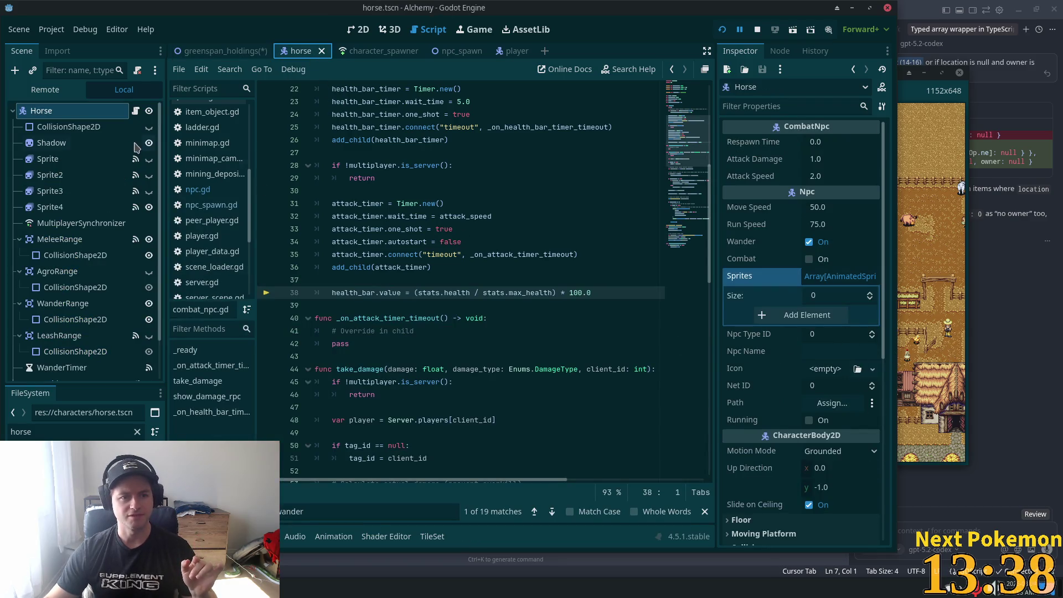
click(114, 145)
click(102, 162)
click(83, 112)
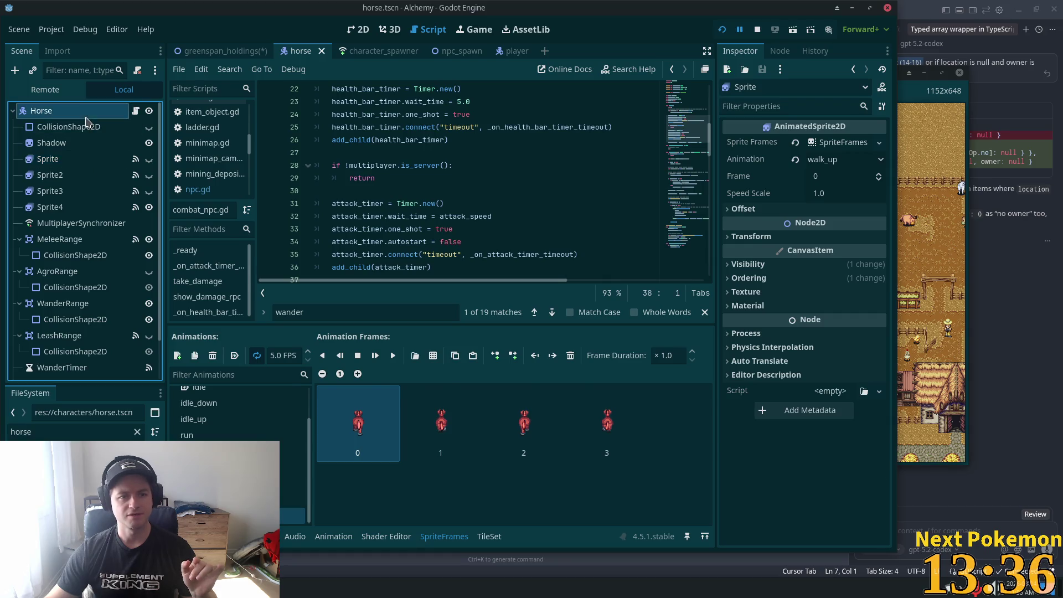
click(837, 351)
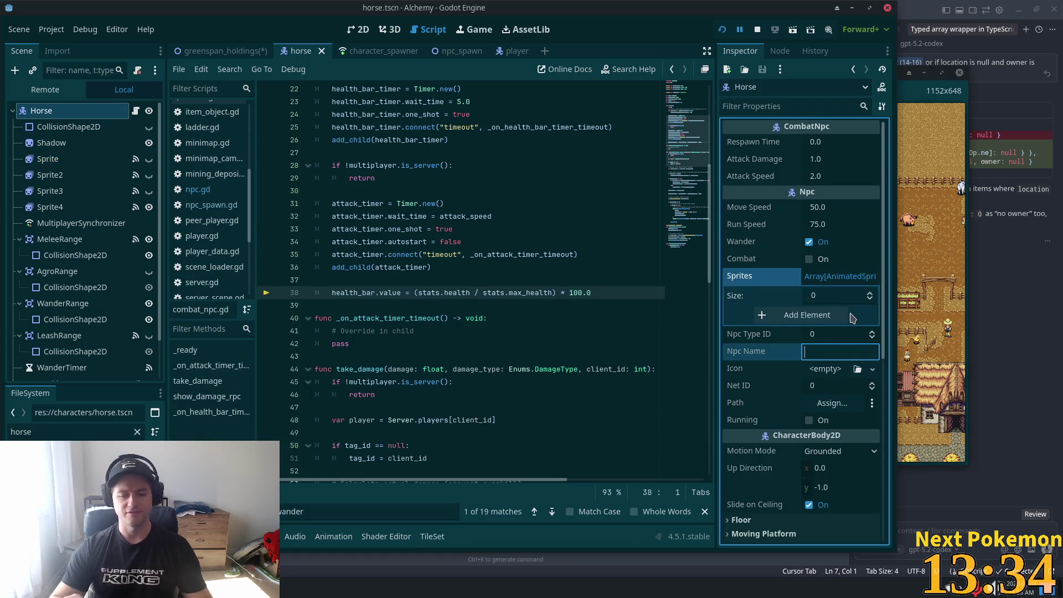
text(Horse)
key(Tab)
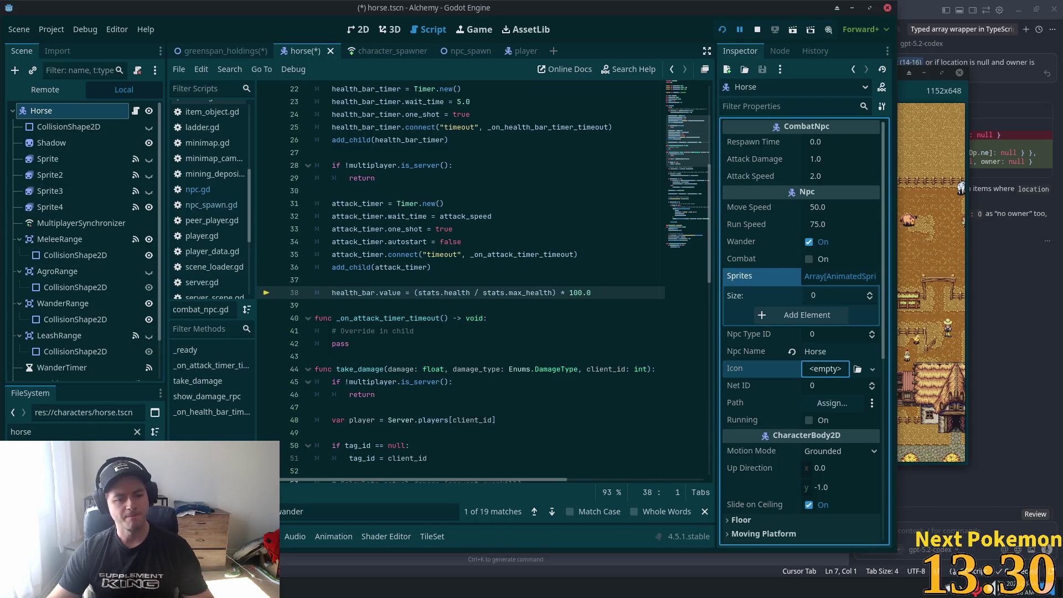
Give the Icon a new AtlasTexture using the horse sprite sheet and open its region editor
click(83, 454)
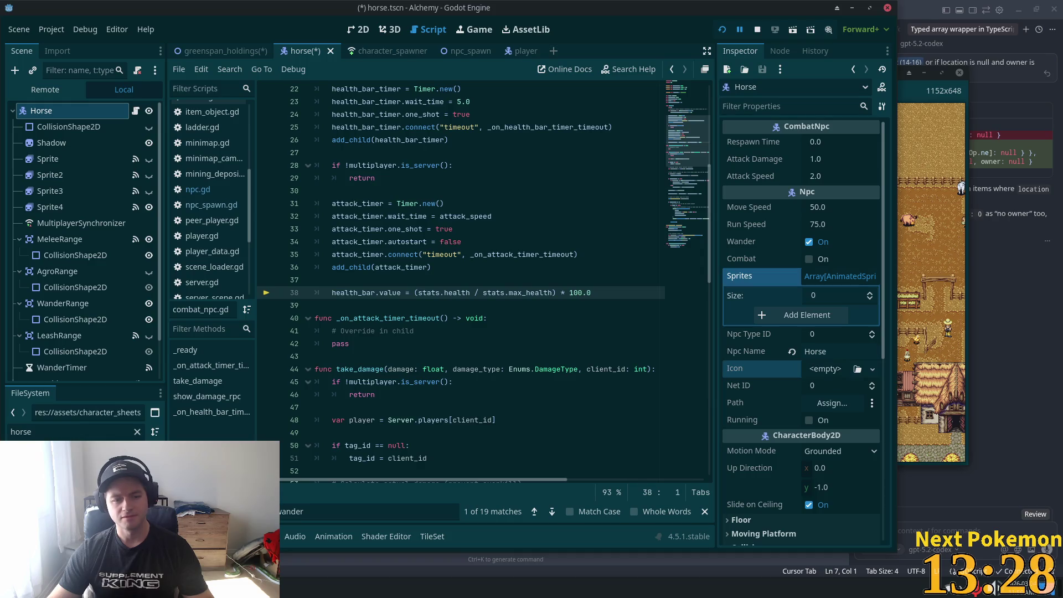
click(827, 369)
click(845, 403)
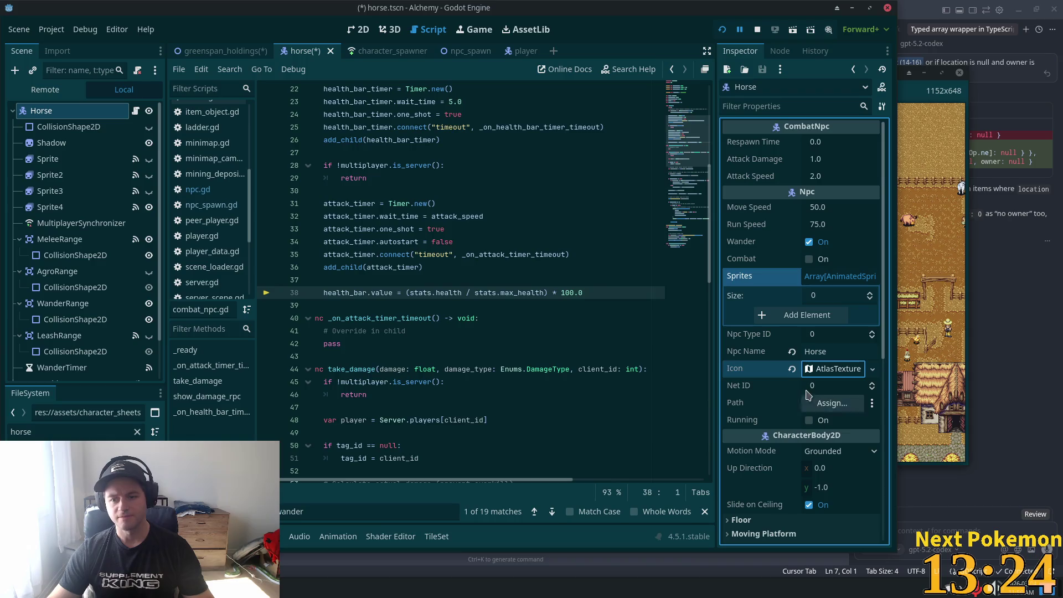
click(838, 369)
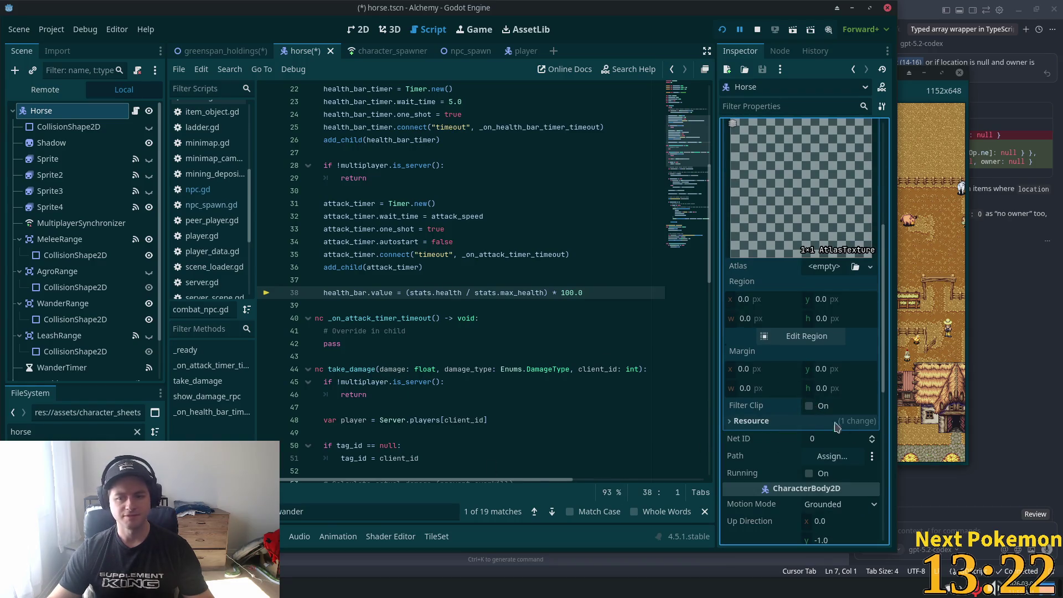
mouse_move(83, 451)
mouse_down()
mouse_move(498, 414)
mouse_move(828, 266)
mouse_up()
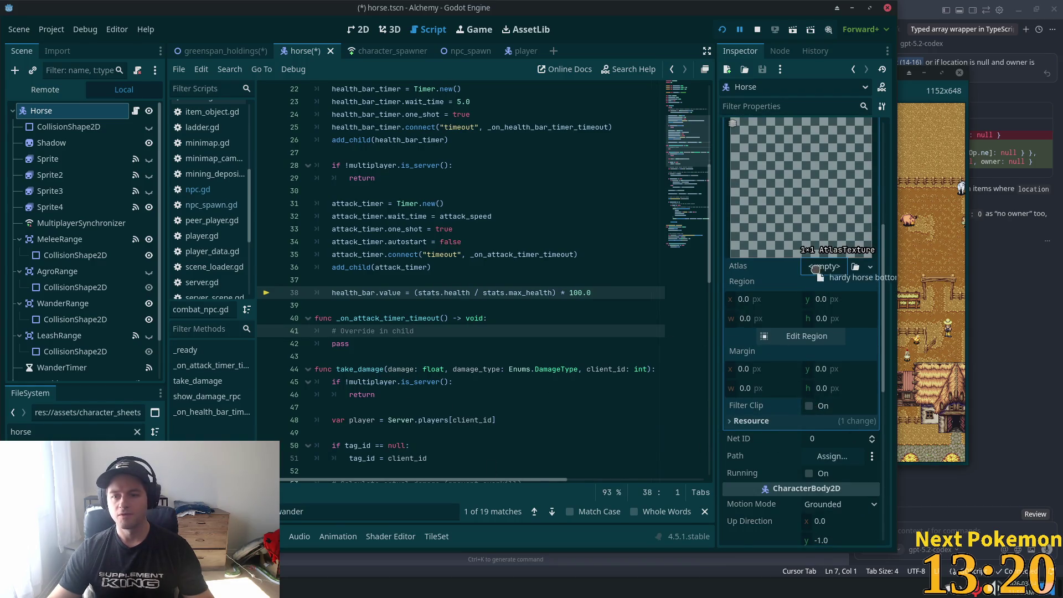
click(806, 354)
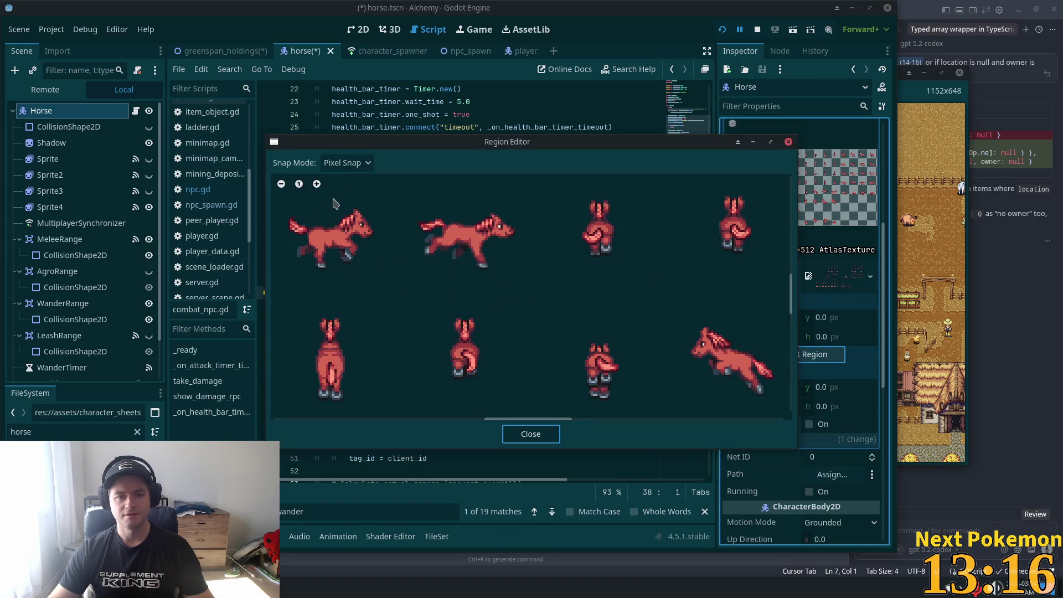
Crop the icon to the 16×16 horse head, setting the region to x 421, y 213
mouse_move(338, 204)
mouse_down()
mouse_move(378, 249)
mouse_move(349, 249)
mouse_move(373, 240)
mouse_up()
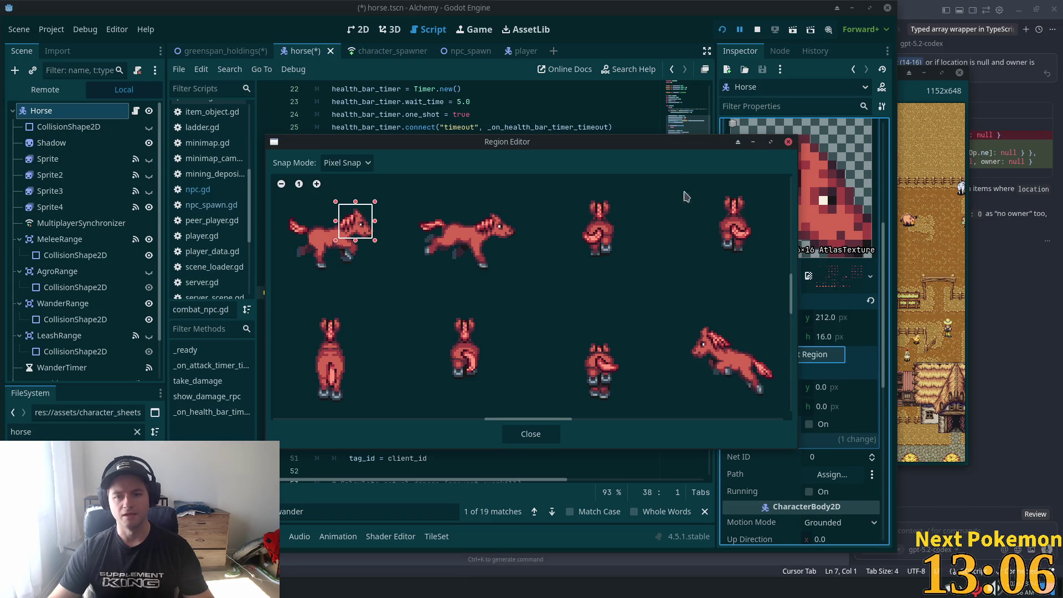
mouse_move(633, 145)
mouse_down()
mouse_move(505, 150)
mouse_move(597, 143)
mouse_up()
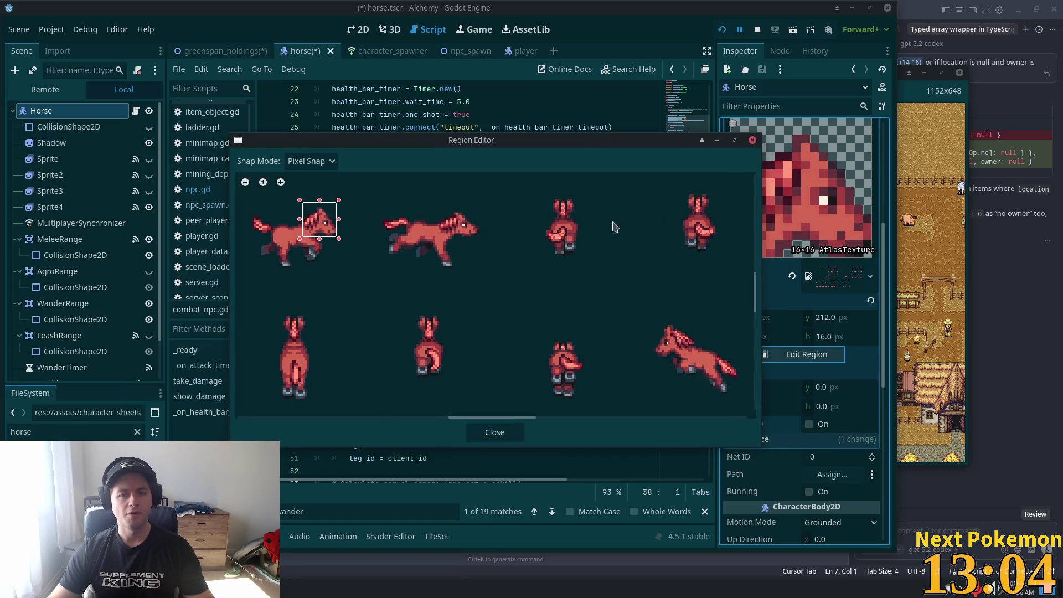
click(481, 437)
click(761, 319)
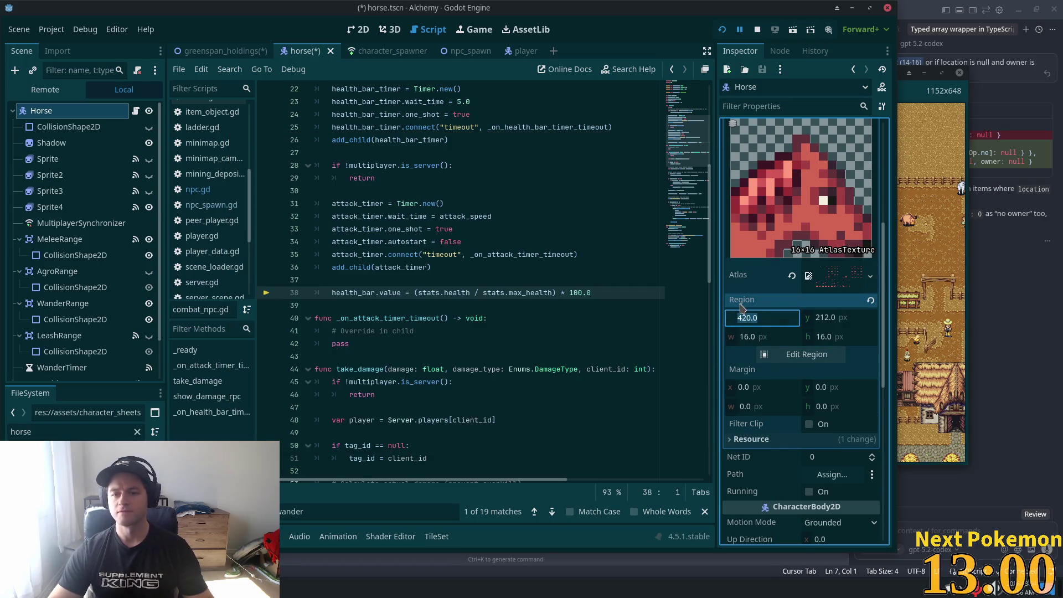
key(Tab)
key(Up)
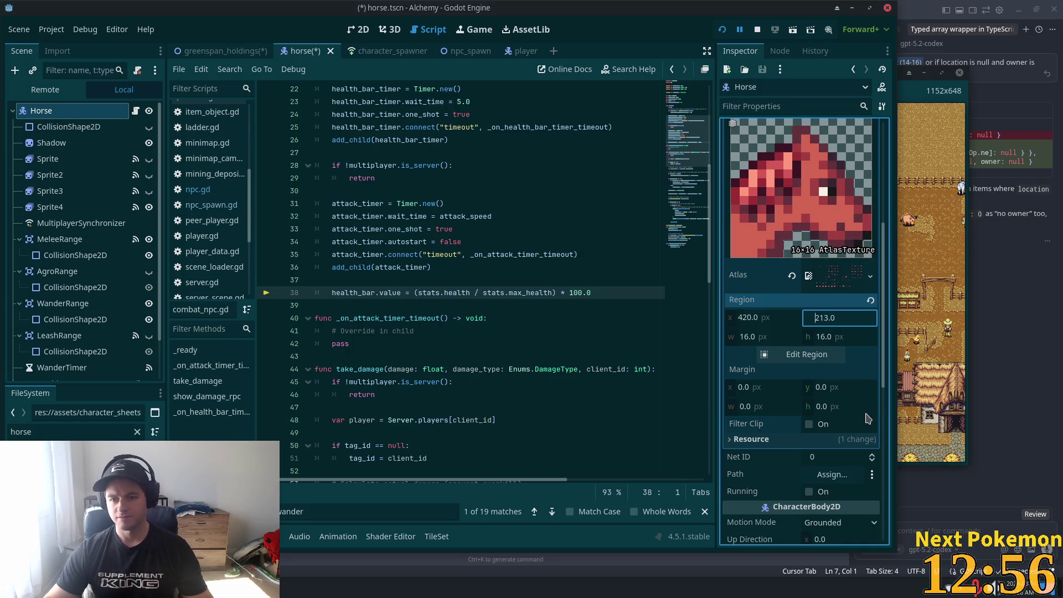
key(shift+Tab)
key(Up)
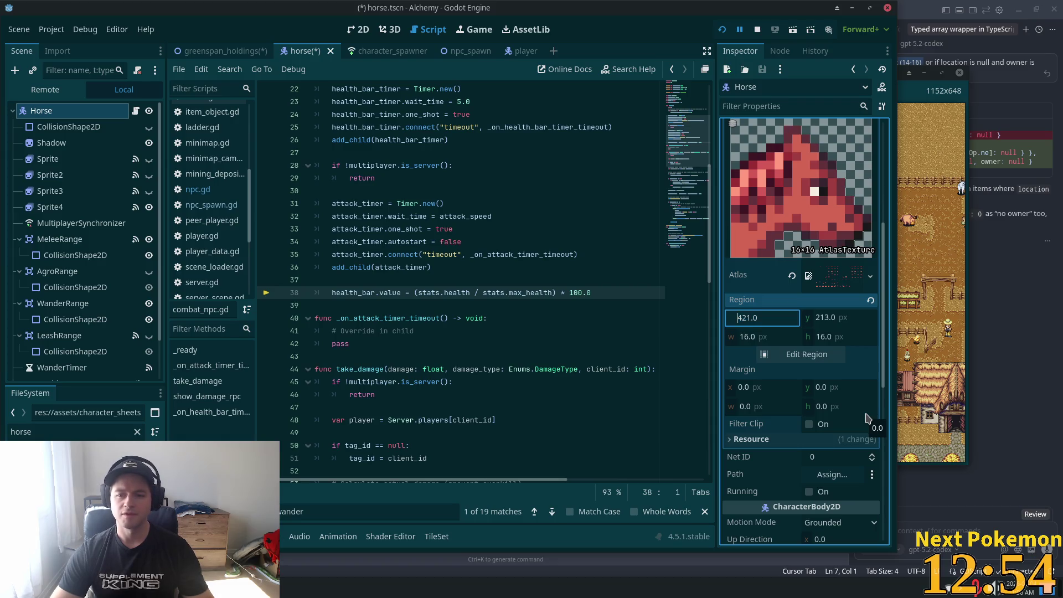
click(764, 387)
Save horse.tscn and switch back to the greenspan_holdings scene
key(ctrl+s)
scroll(830, 187, up, 5)
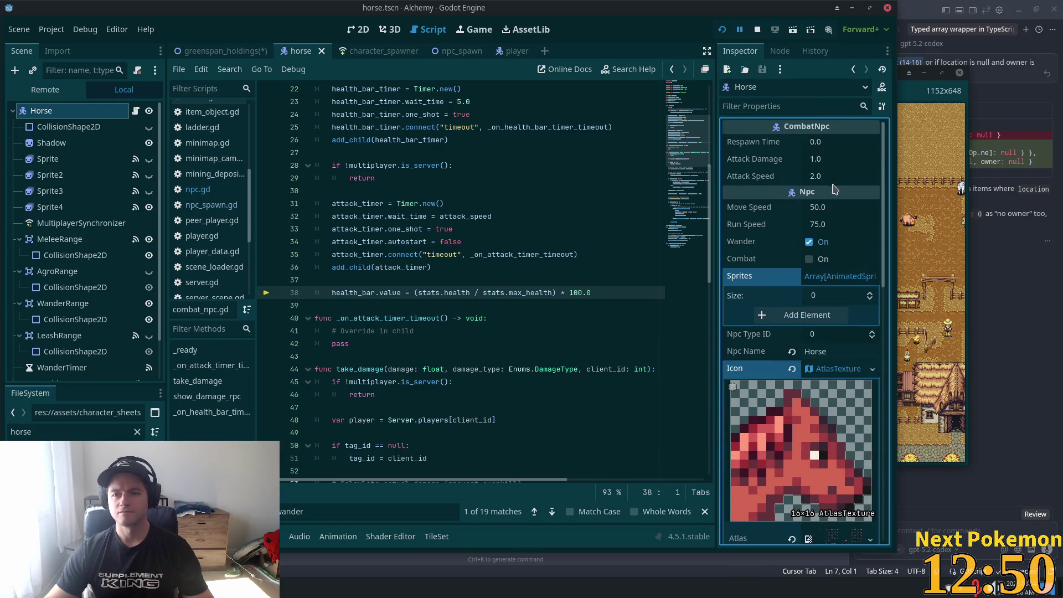
click(852, 275)
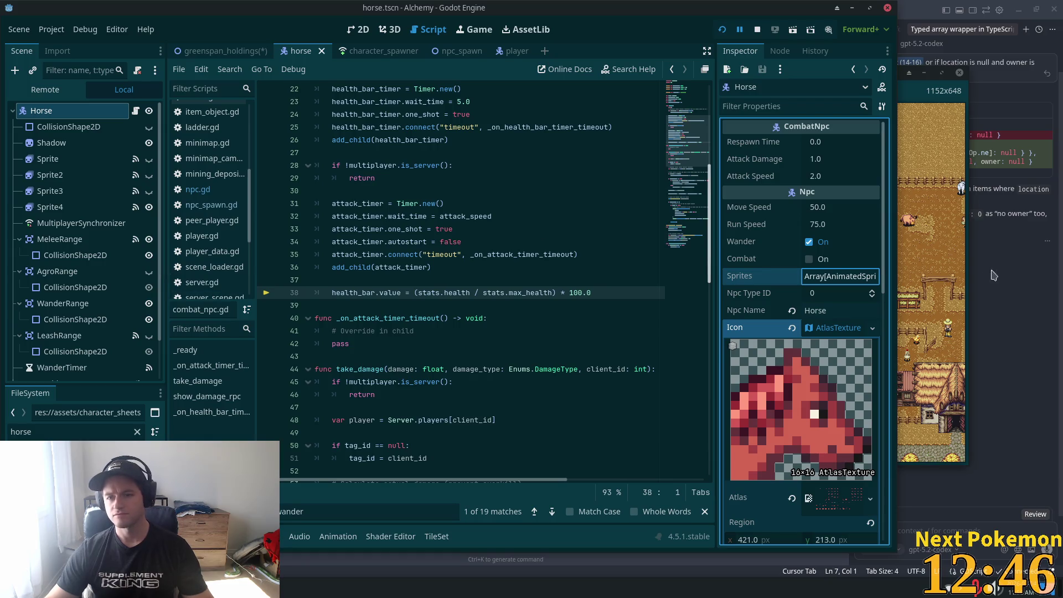
click(215, 51)
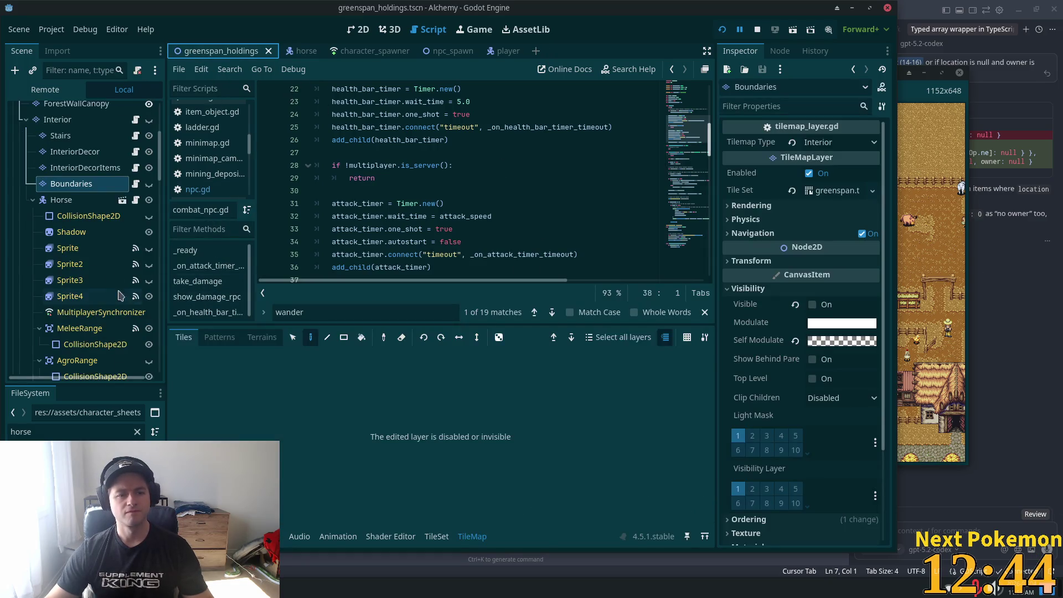
Save greenspan_holdings and restart the game, which halts on combat_npc.gd's Nil 'health' error
key(ctrl+s)
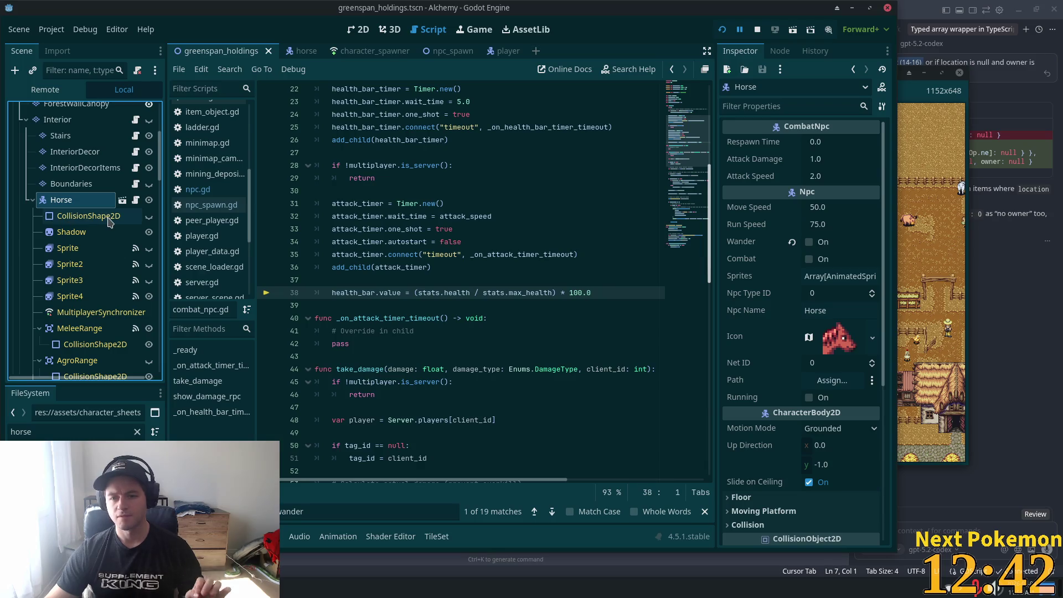
click(721, 30)
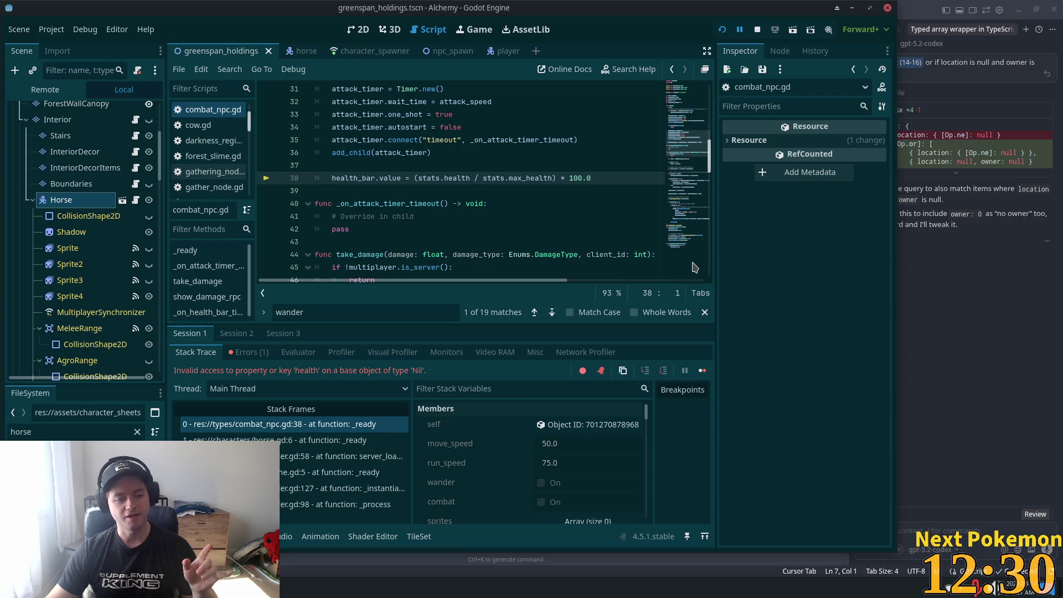
mouse_move(940, 310)
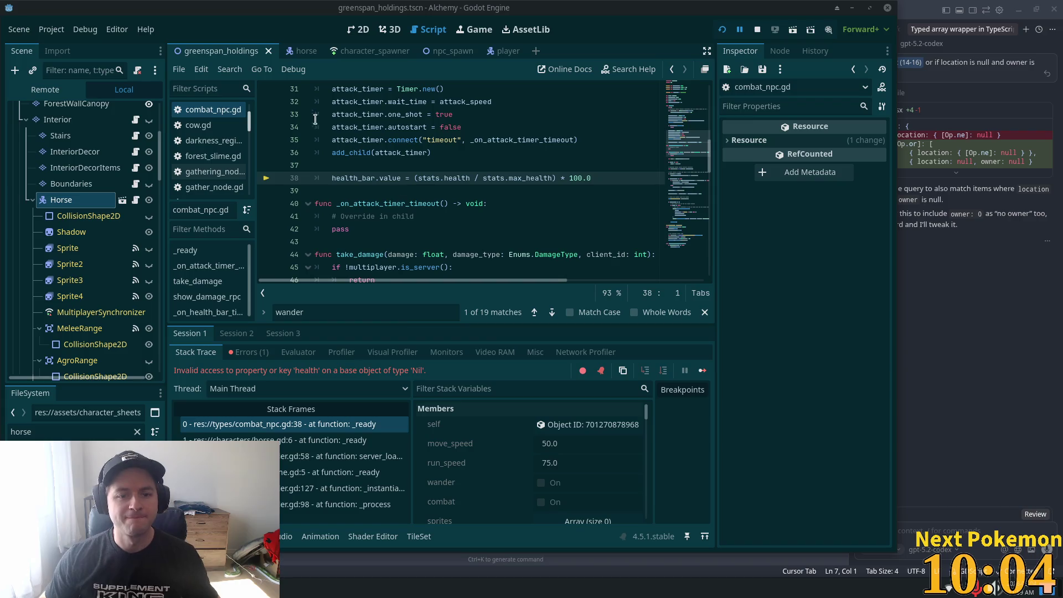
Append a '|| !multiplayer' condition to the server check on line 28
scroll(394, 222, up, 5)
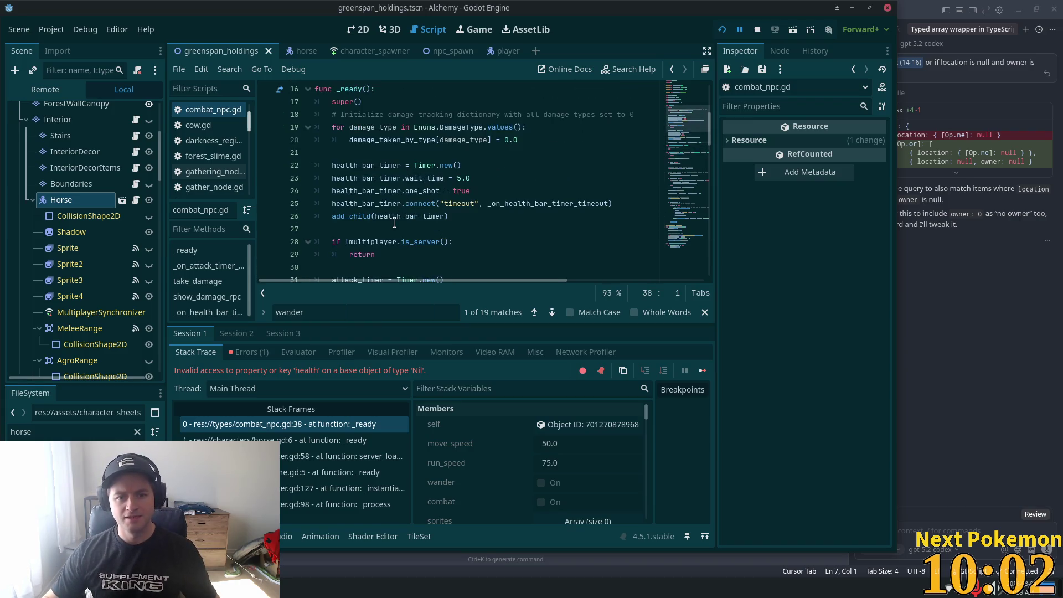
click(375, 241)
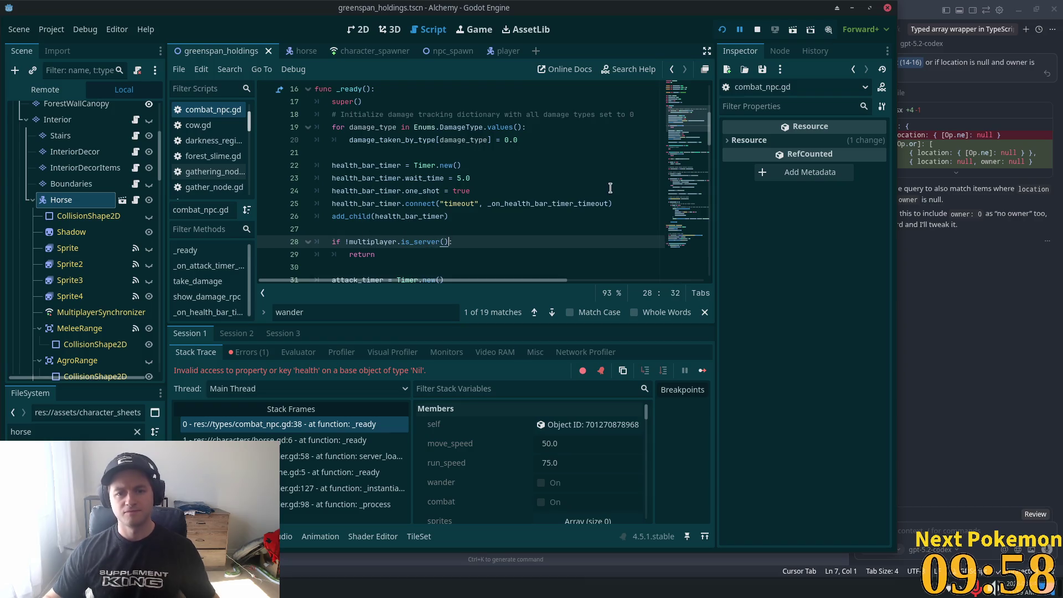
text(|| !)
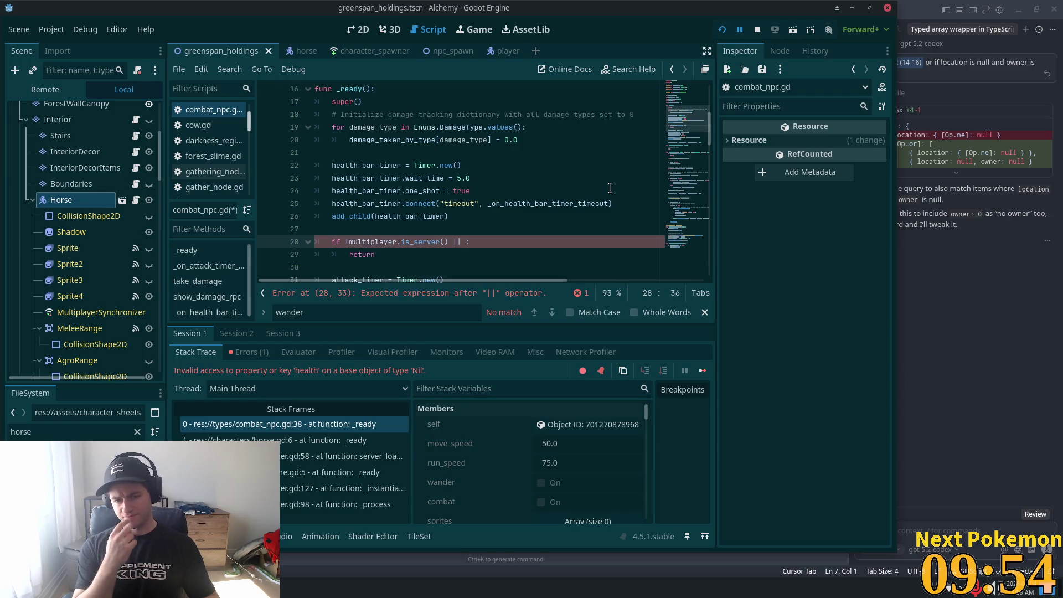
text(multi)
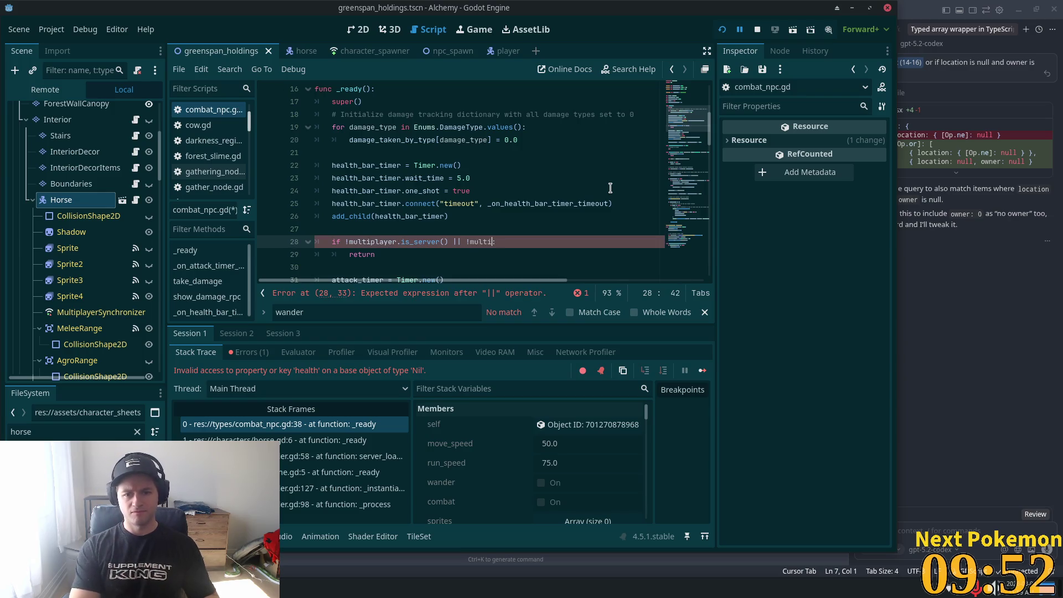
key(Return)
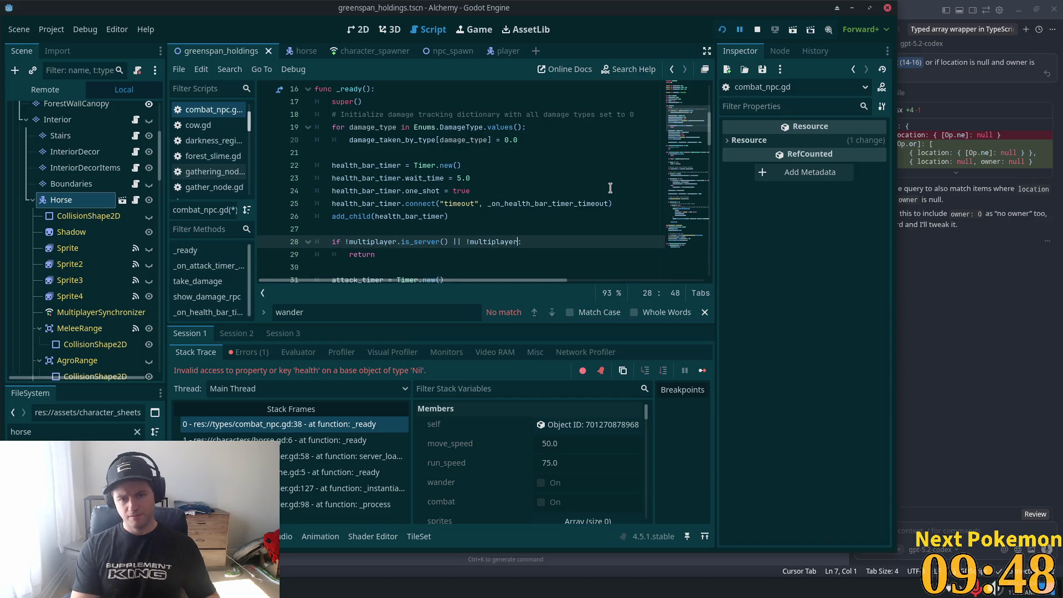
Delete the added '|| !multiplayer' condition and scroll down toward line 38
scroll(610, 187, down, 4)
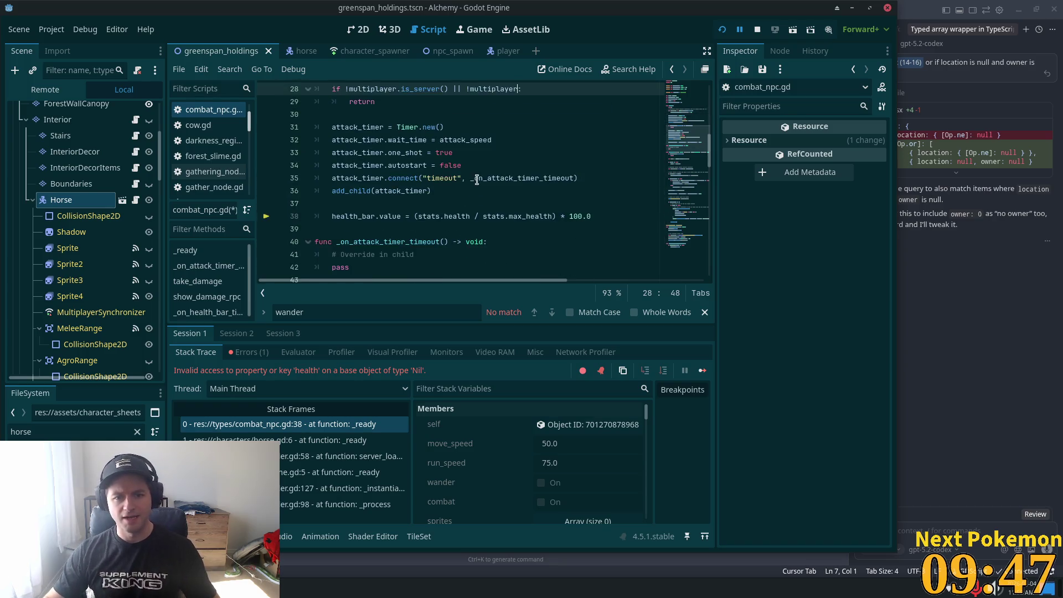
scroll(514, 210, up, 3)
drag(517, 203, 467, 204)
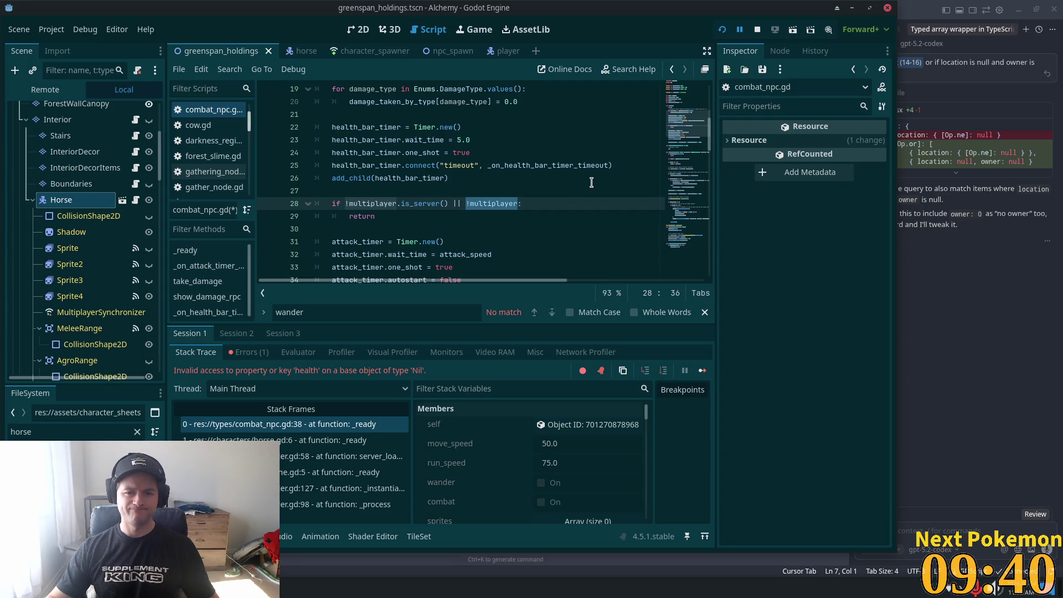
key(BackSpace)
key(BackSpace)
key(BackSpace)
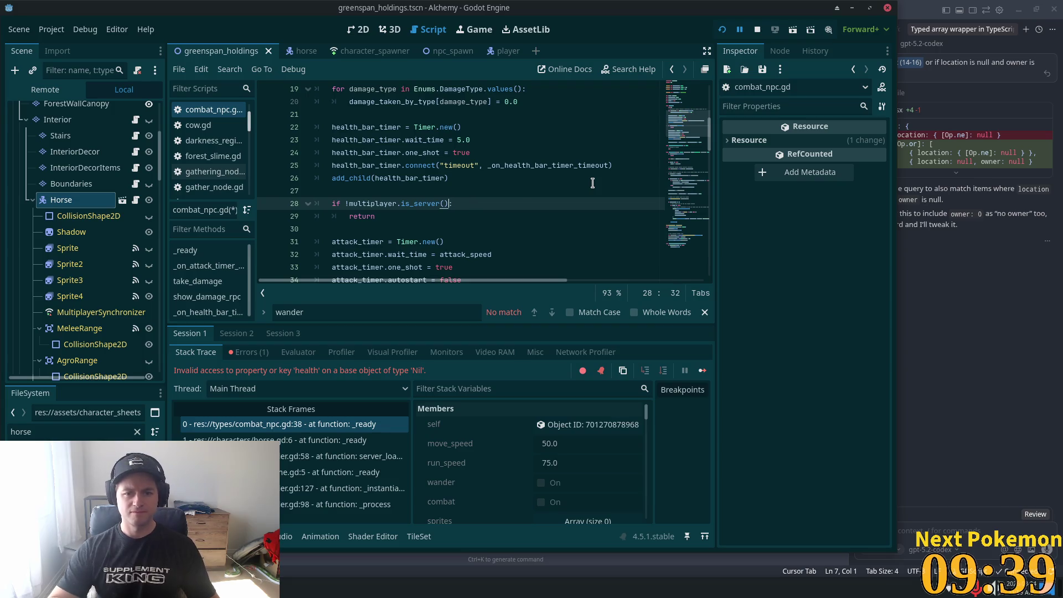
scroll(409, 166, down, 3)
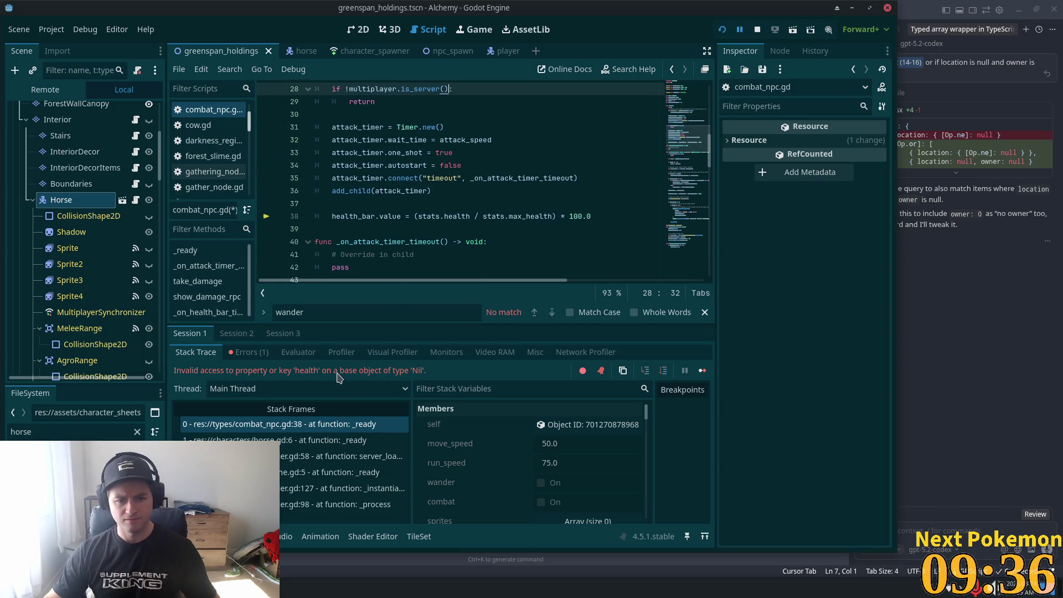
Add an 'if stats != null' line above the health_bar.value update
click(387, 206)
click(392, 216)
scroll(111, 263, down, 5)
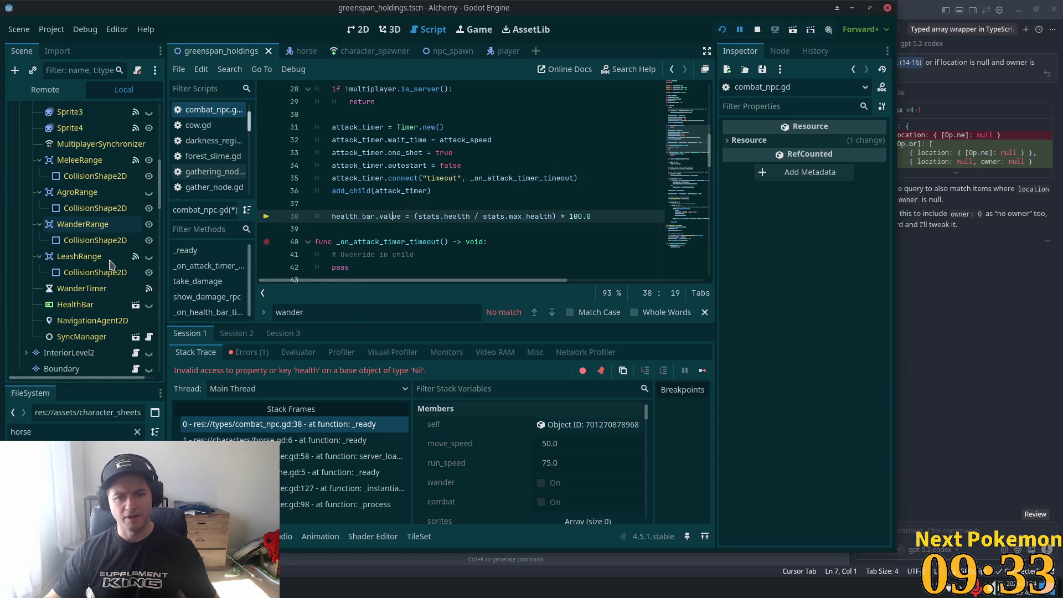
scroll(111, 263, up, 2)
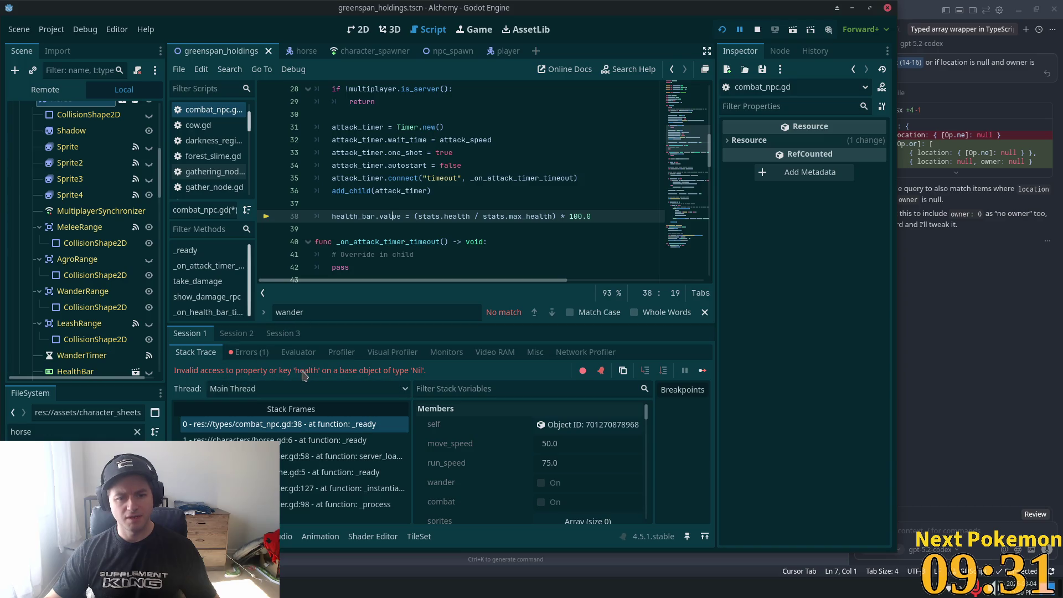
click(333, 206)
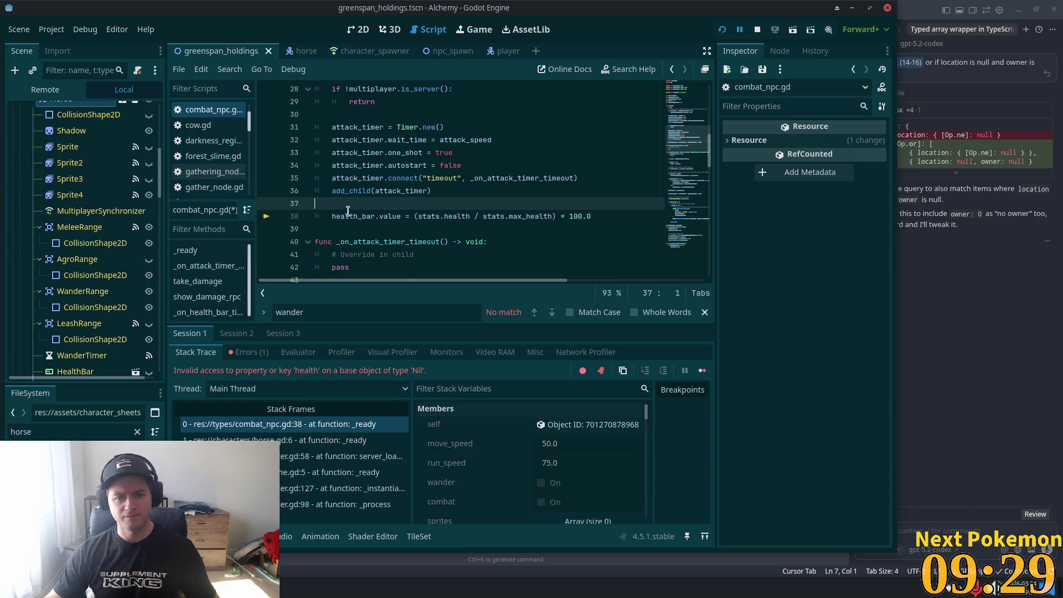
key(Return)
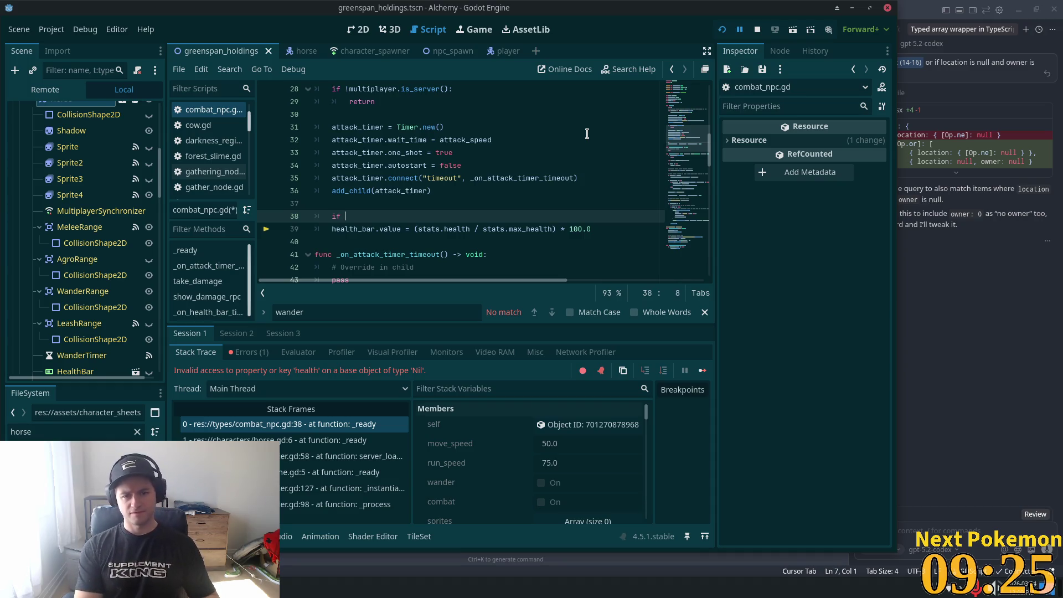
text(stats)
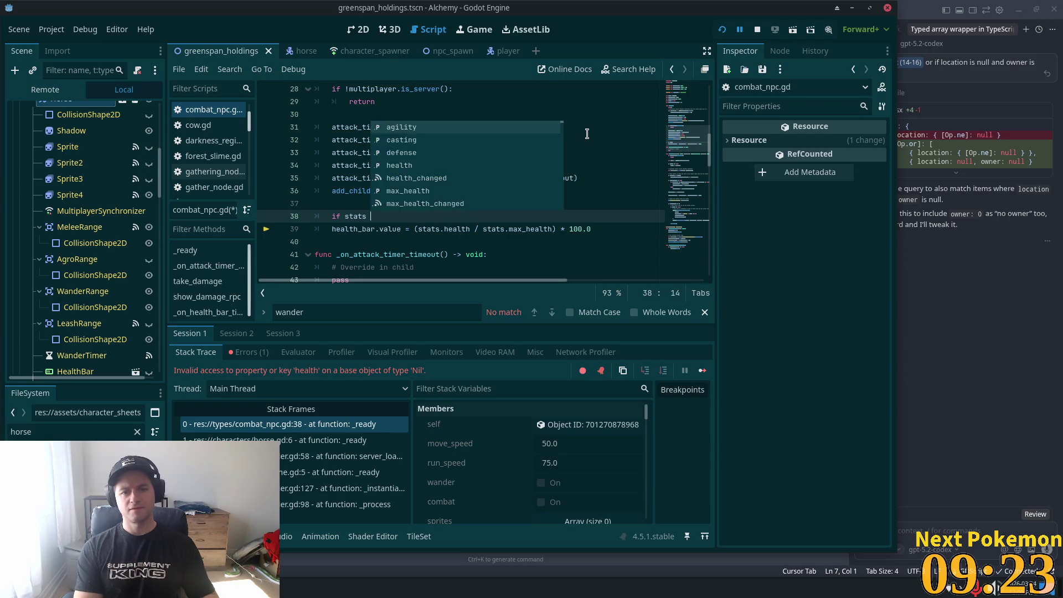
text( != null:)
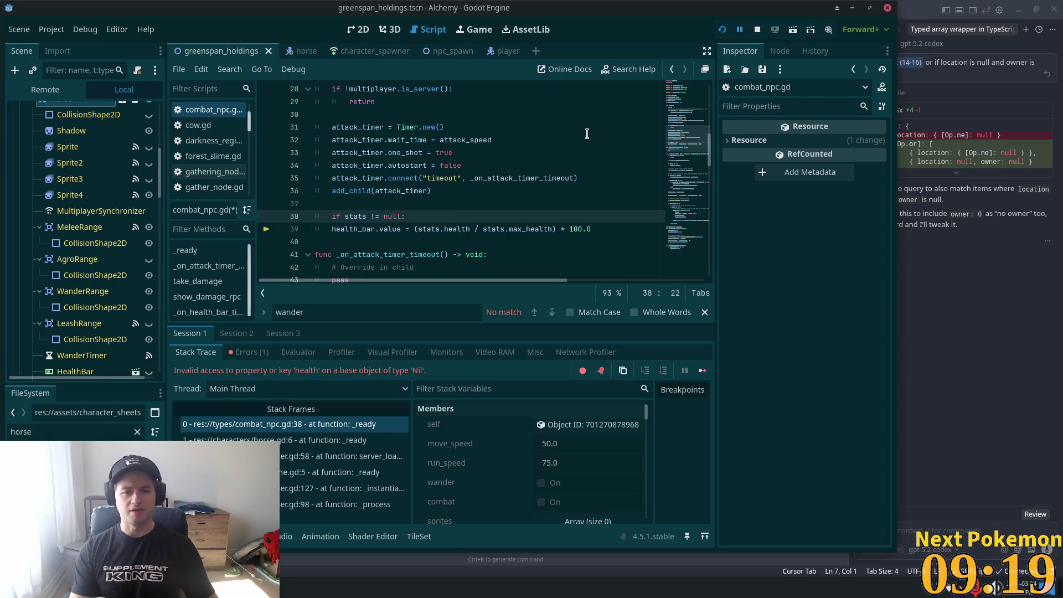
Indent the health bar update under the null check, save combat_npc.gd, and run the project
key(Down)
key(Home)
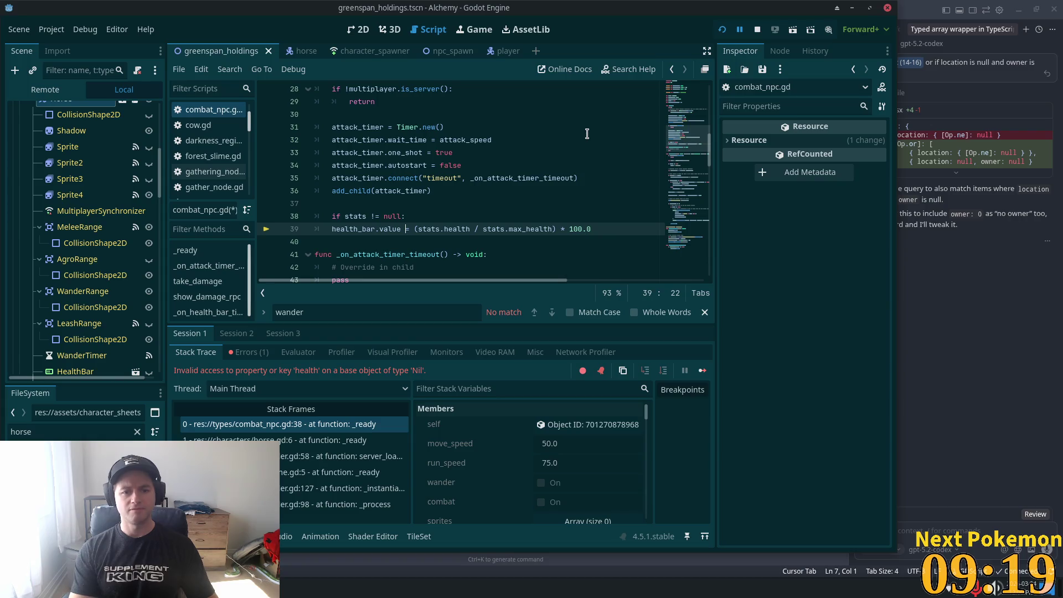
key(Tab)
key(ctrl+s)
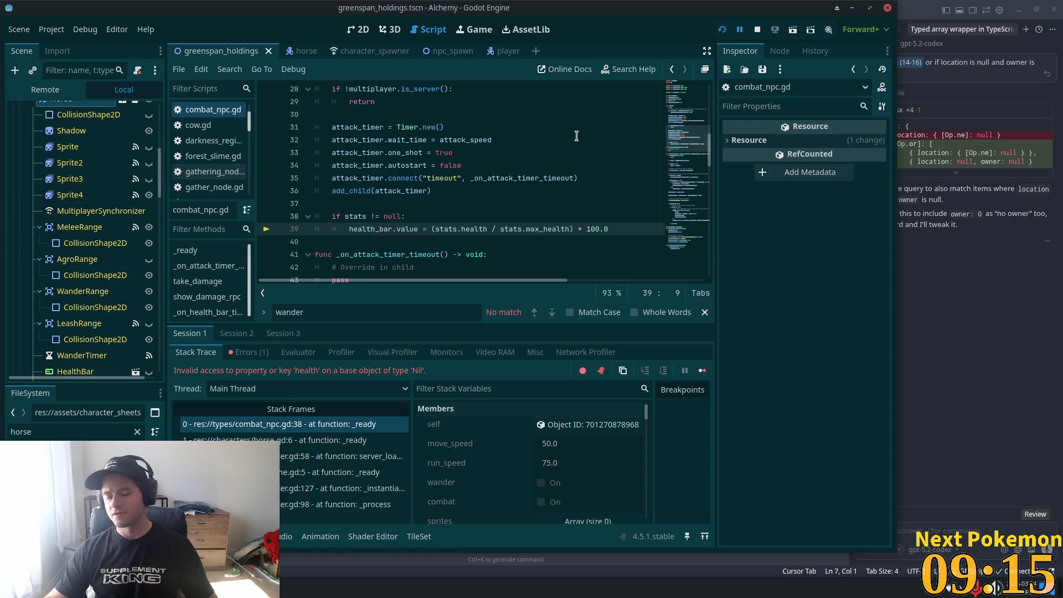
click(722, 30)
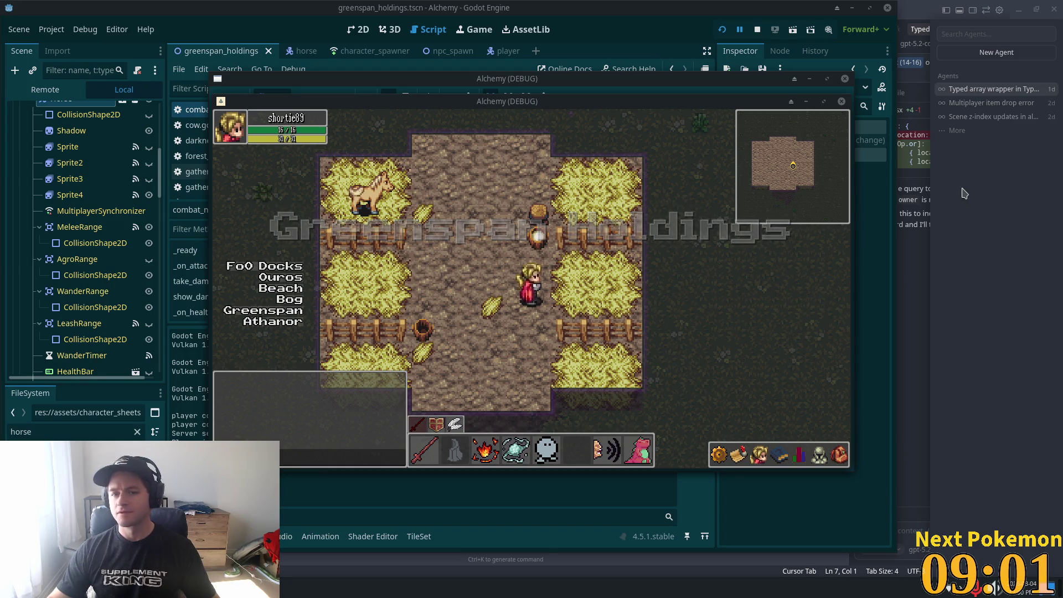
Walk to the barn horse, attack it with the fire skill, and move along the path
click(500, 288)
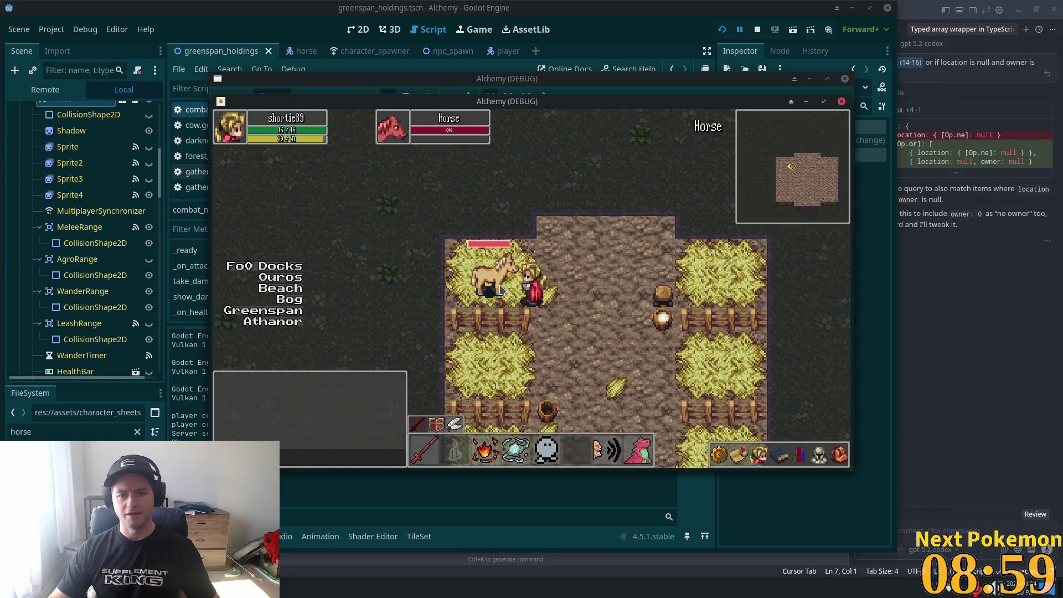
click(486, 464)
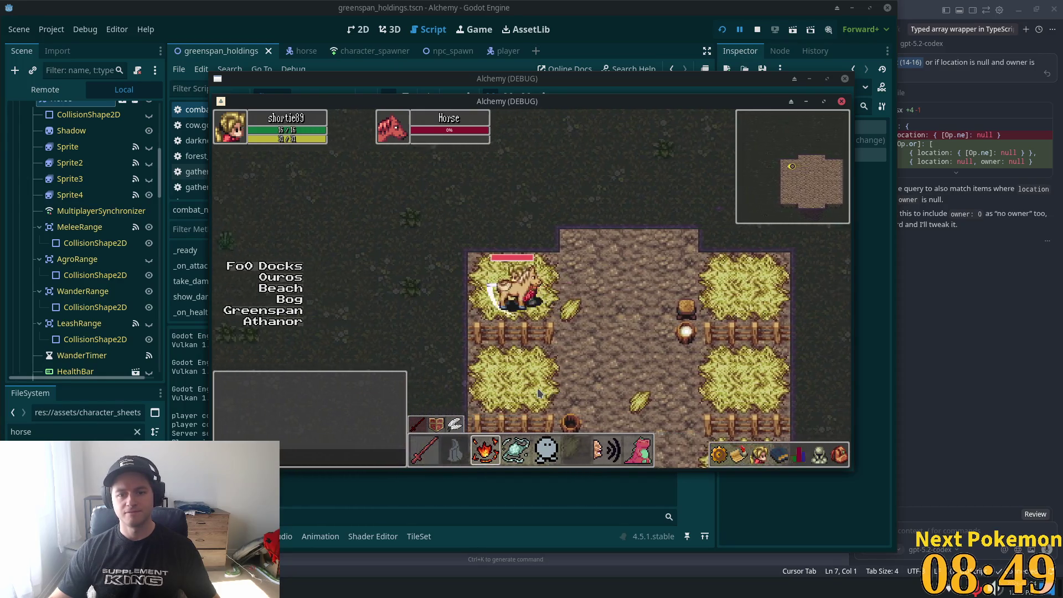
key(d)
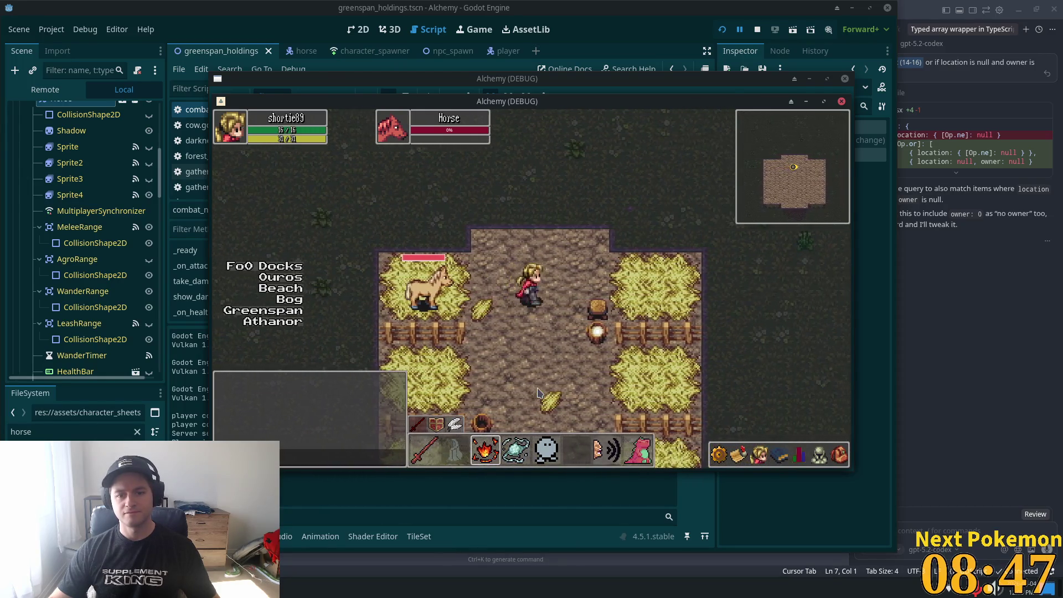
key(s)
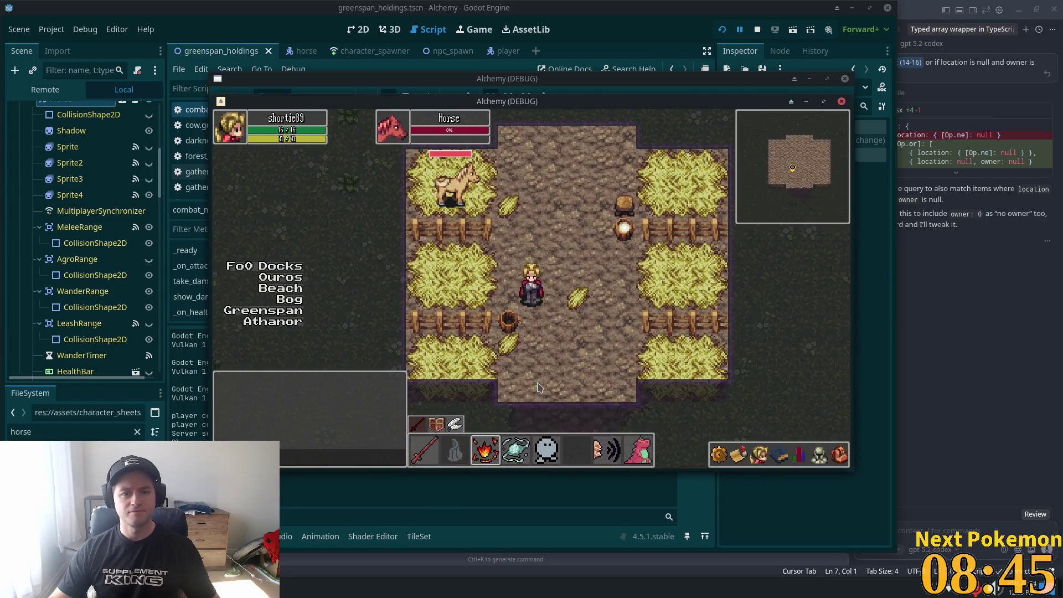
key(w)
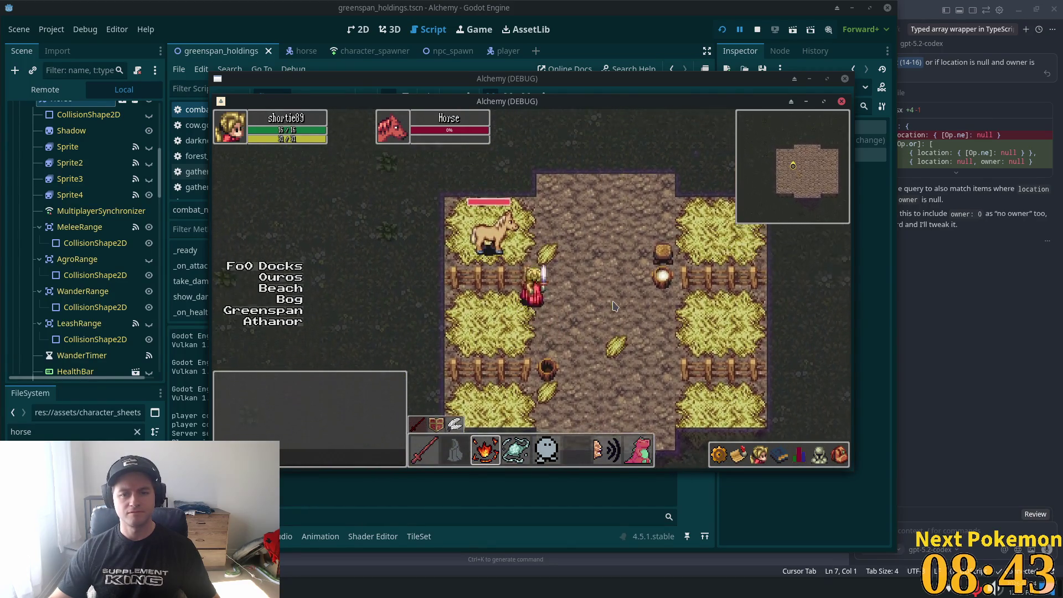
key(s)
Switch to the crystal skill, walk around near the horse, and stop the game with F8
key(d)
click(516, 459)
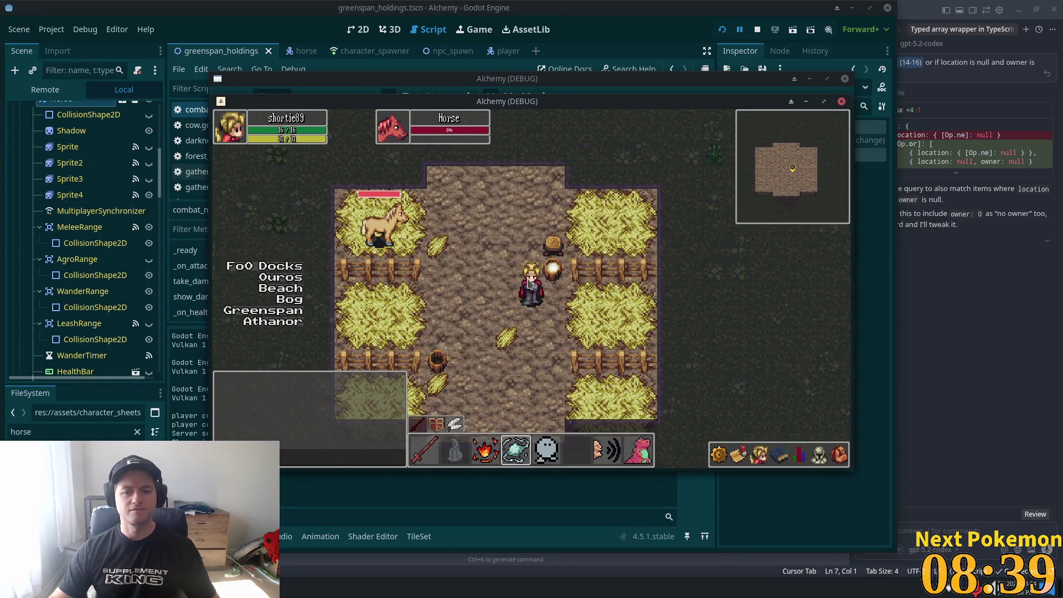
key(a)
key(w)
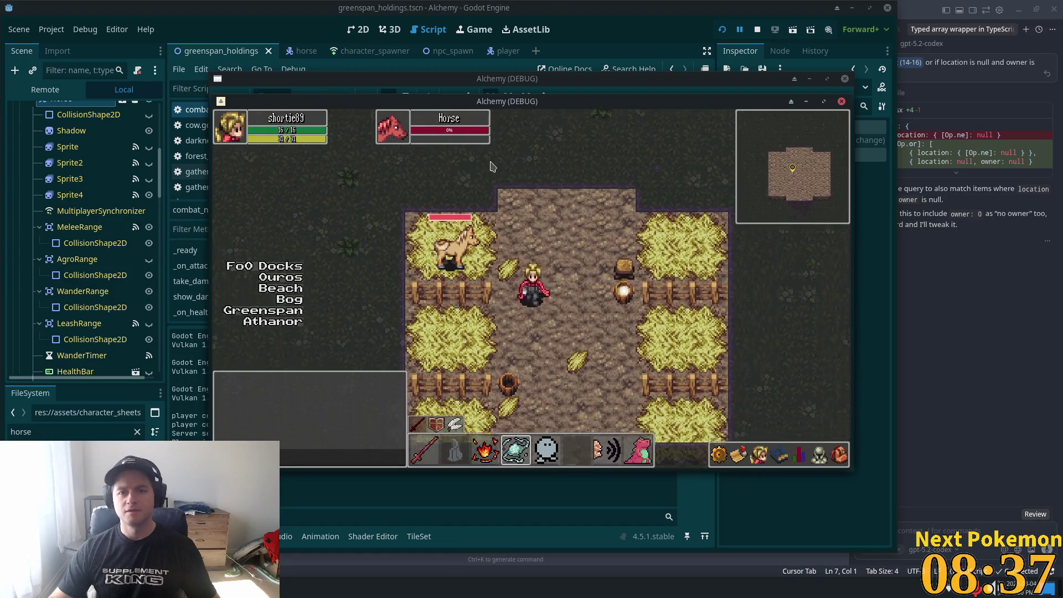
key(s)
key(F8)
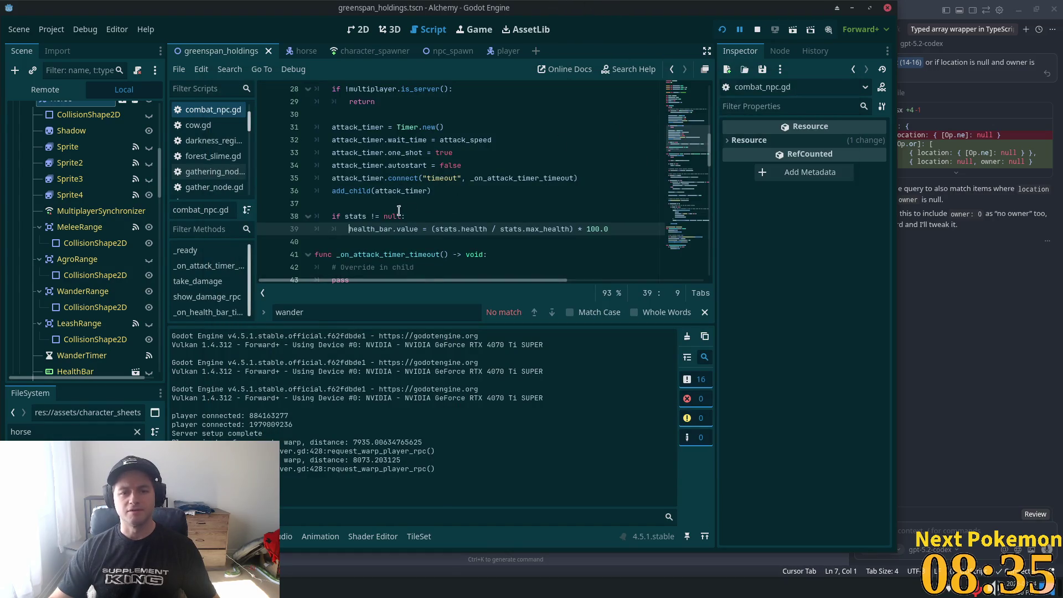
Add a 'health_bar.value = health_bar.max_value' line after the health bar update and save
click(398, 210)
scroll(426, 160, down, 2)
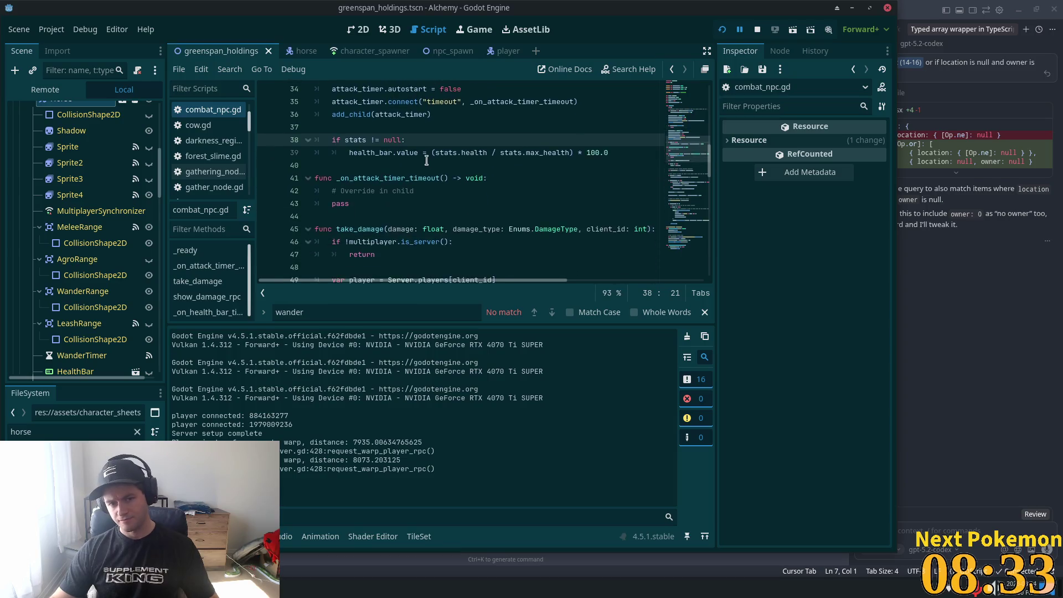
scroll(590, 247, up, 3)
scroll(600, 247, down, 2)
click(621, 192)
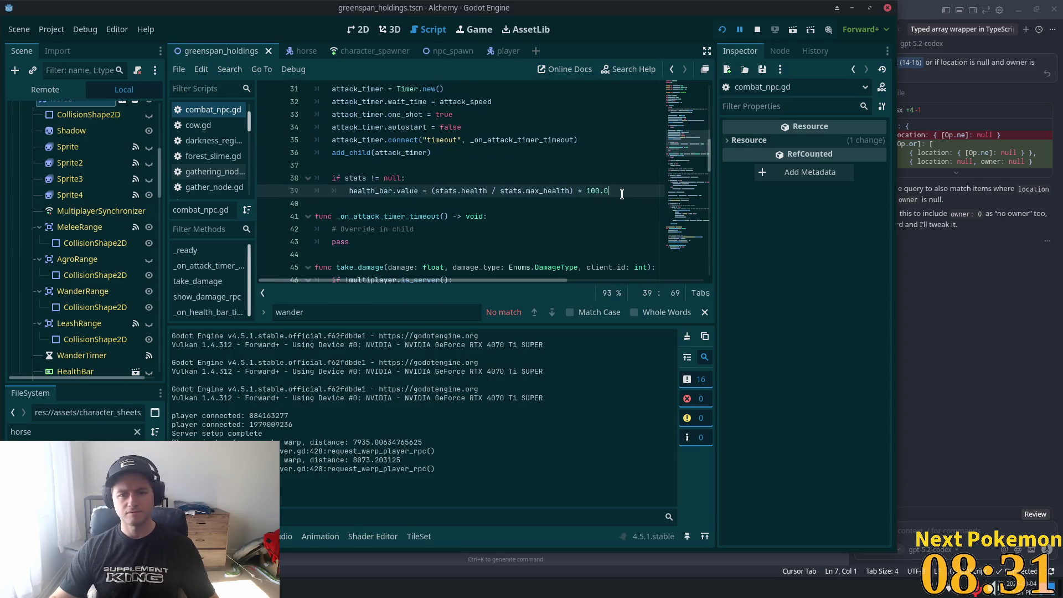
key(Return)
key(BackSpace)
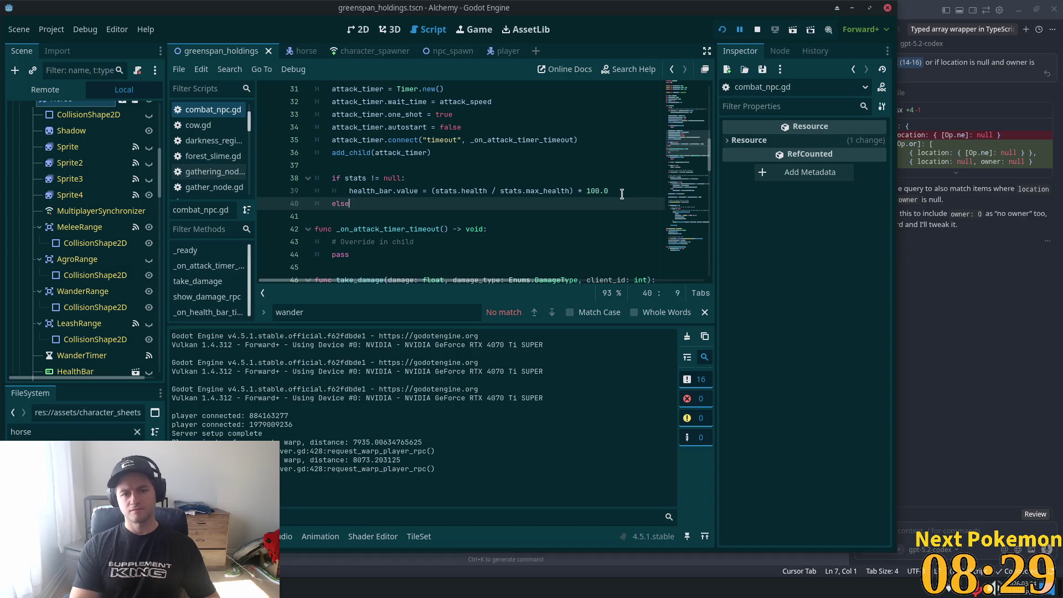
text(health_bar.v)
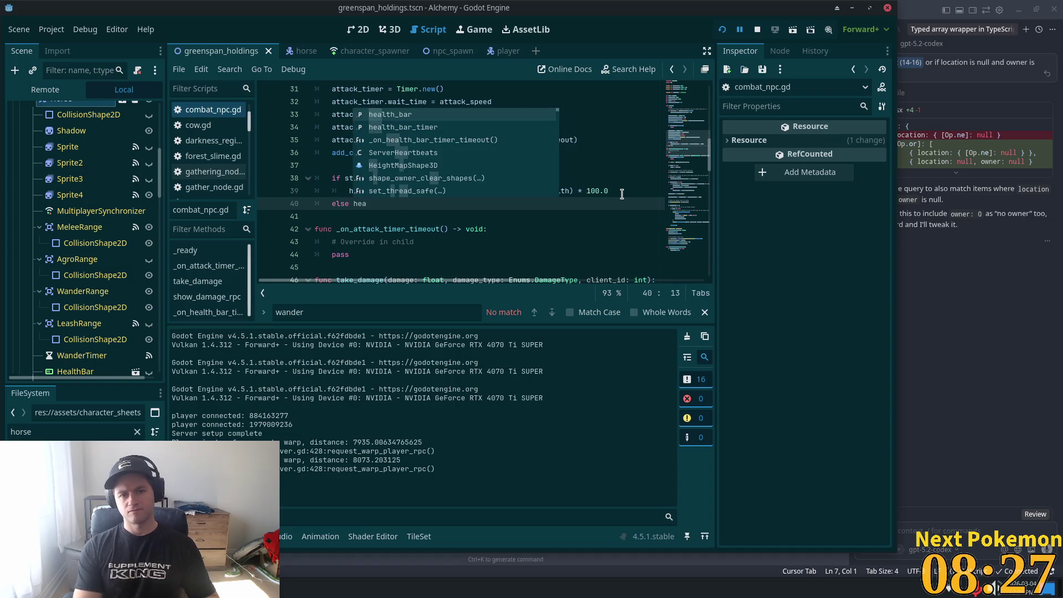
text(alue)
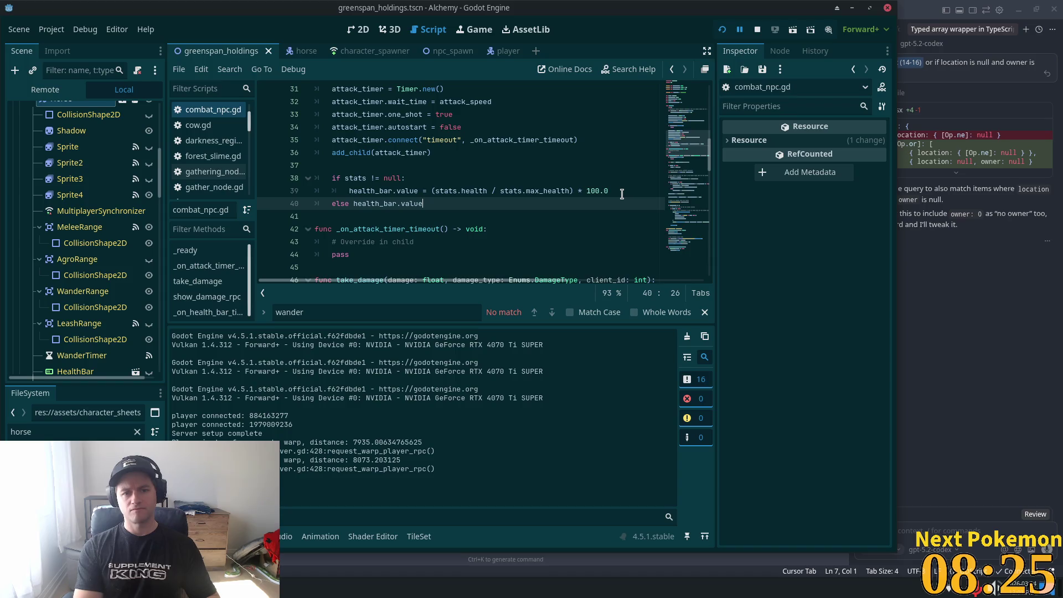
text( = hea)
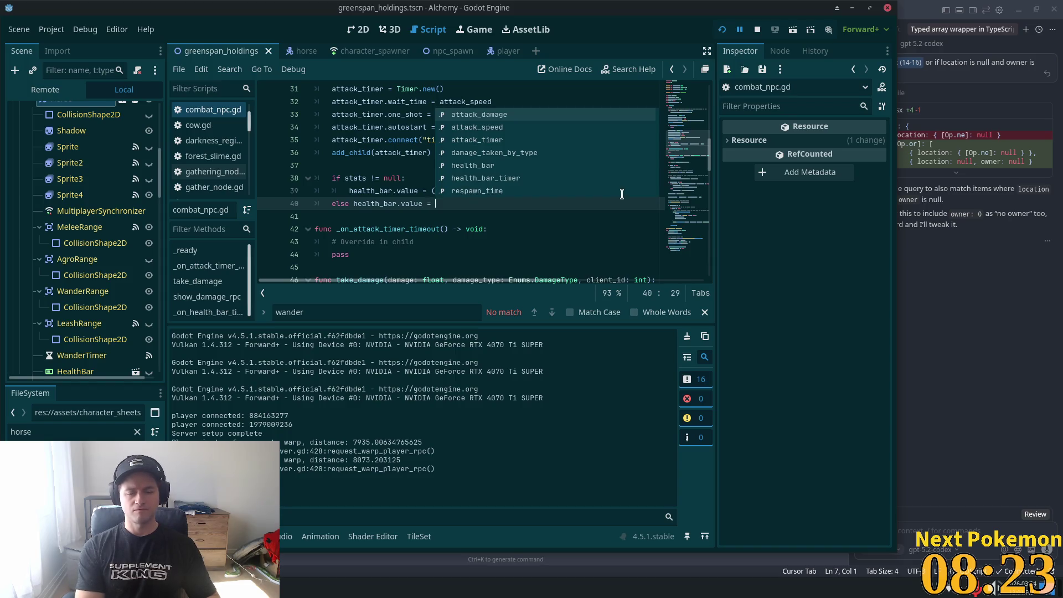
key(Return)
text(.)
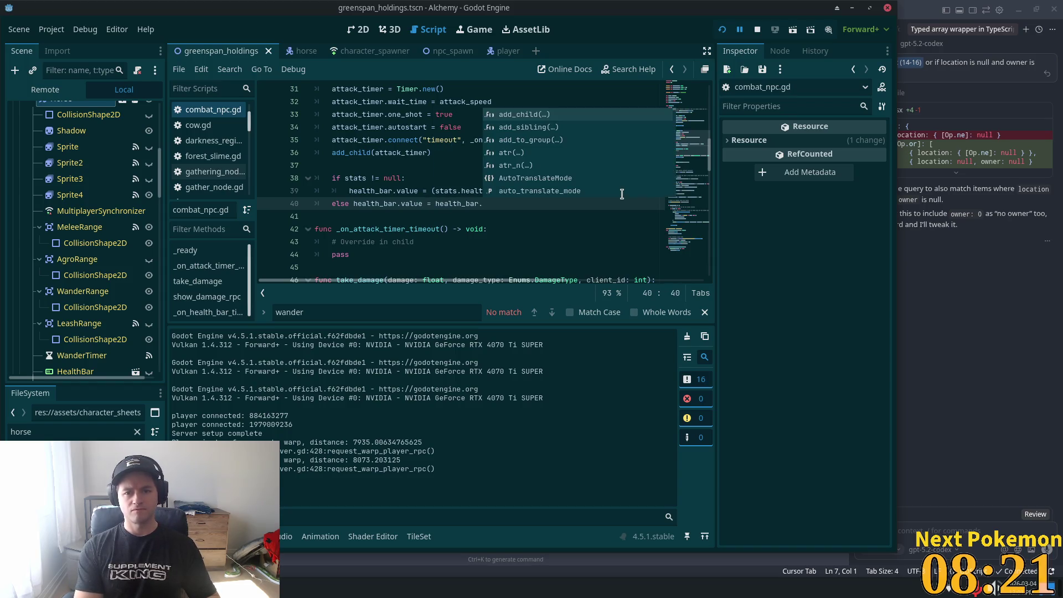
text(max)
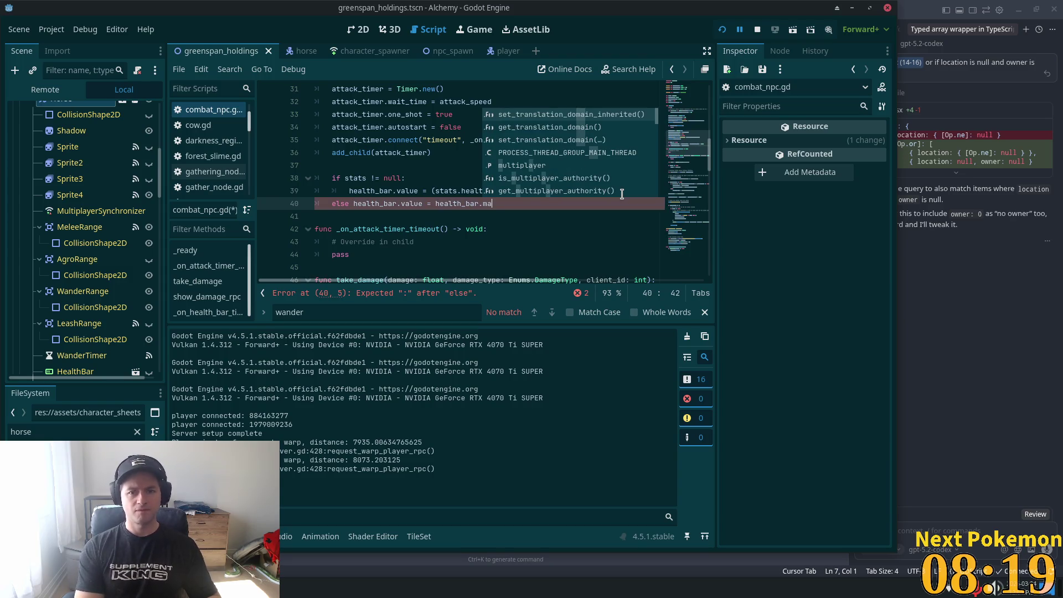
key(Escape)
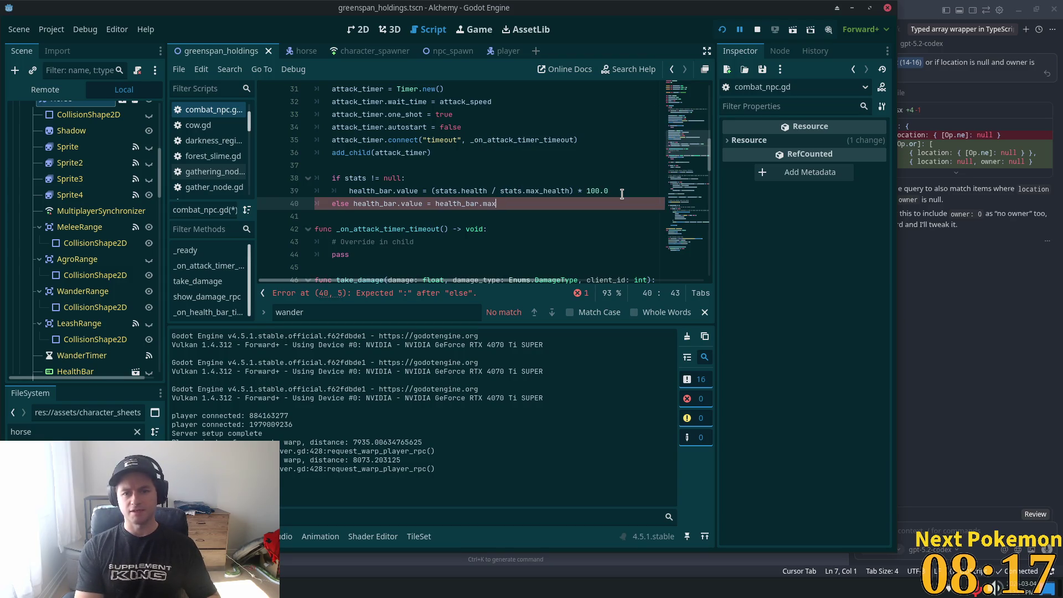
text(_value)
key(ctrl+s)
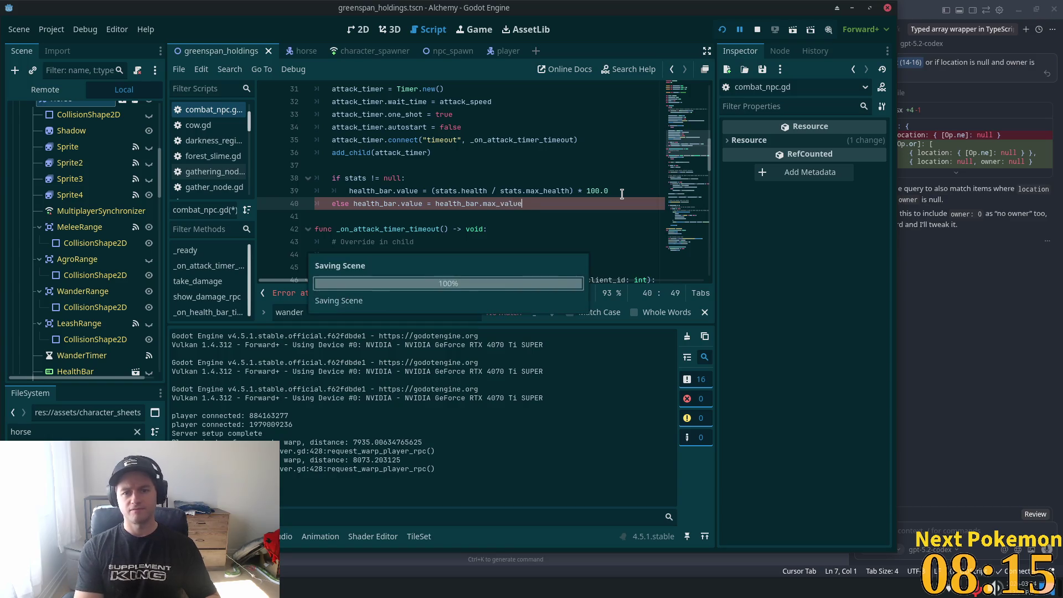
Check the HealthBar node's range properties, then add the colon after else and indent the max-value line beneath it
scroll(62, 262, down, 2)
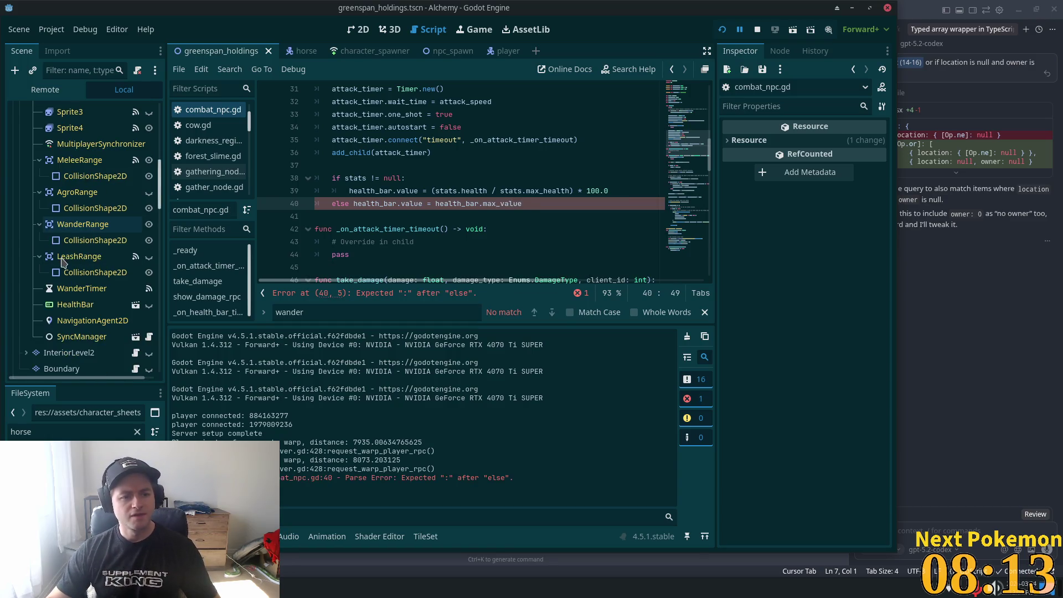
click(75, 304)
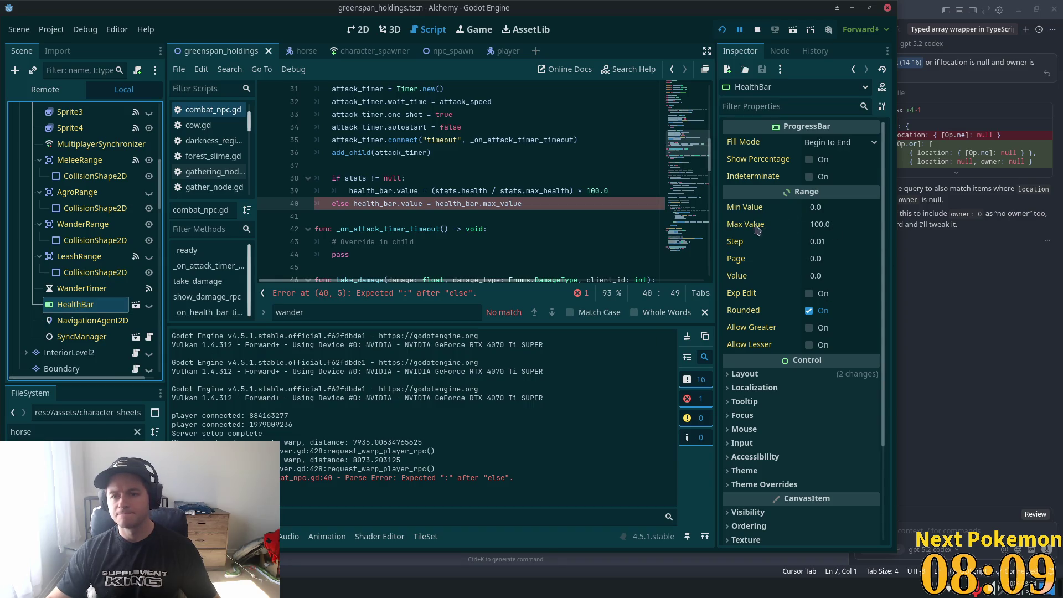
double_click(497, 204)
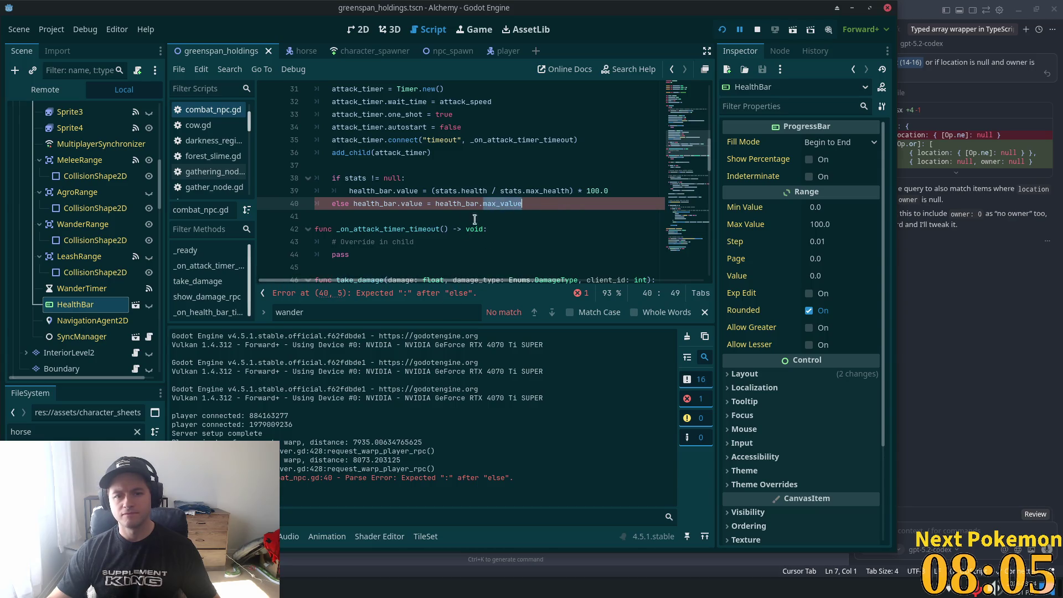
click(350, 203)
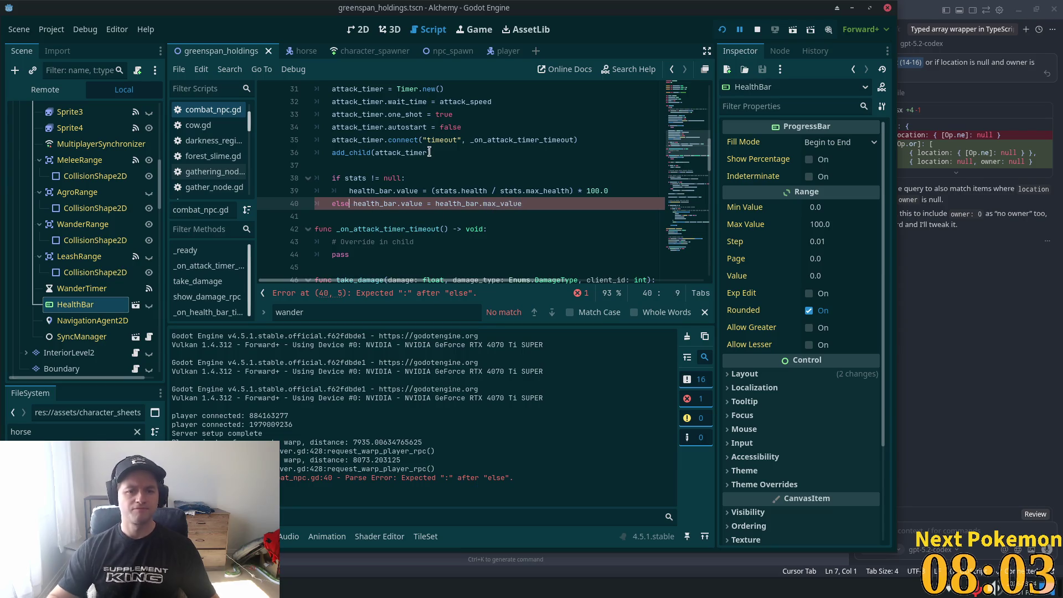
text(:)
key(Delete)
key(Return)
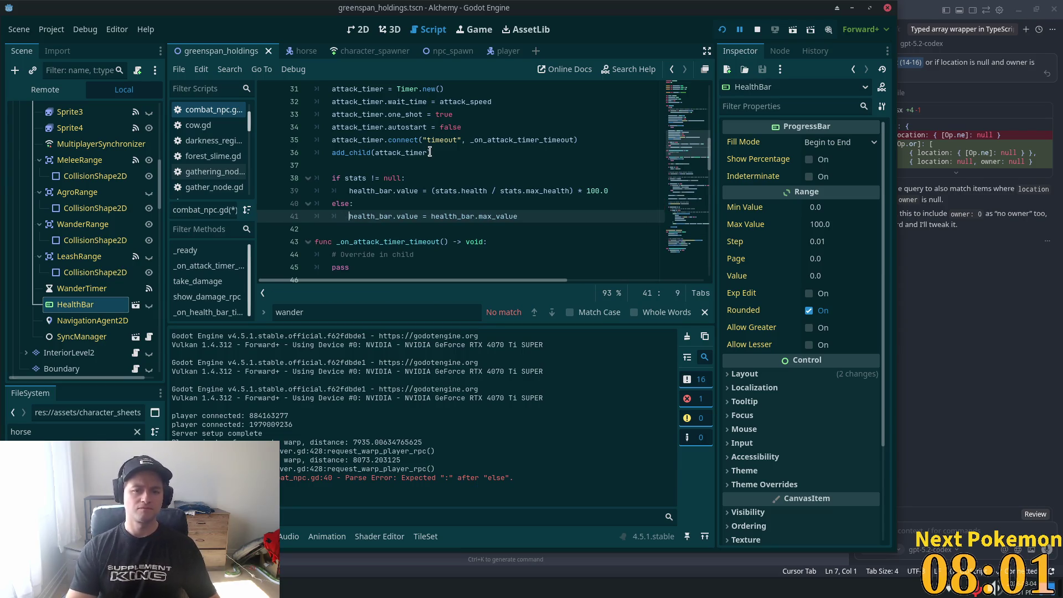
key(Down)
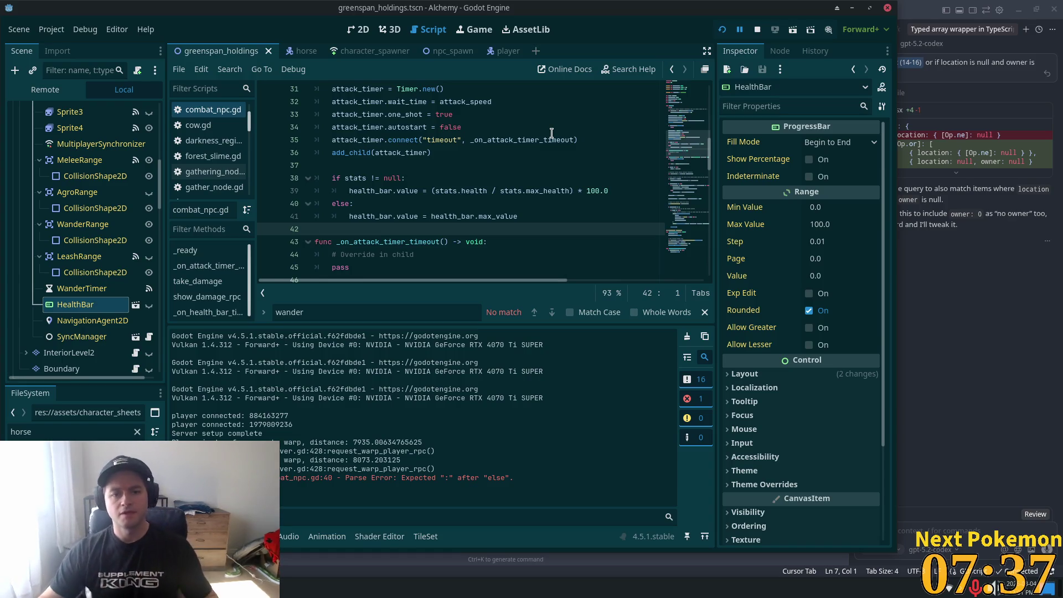
scroll(563, 179, down, 3)
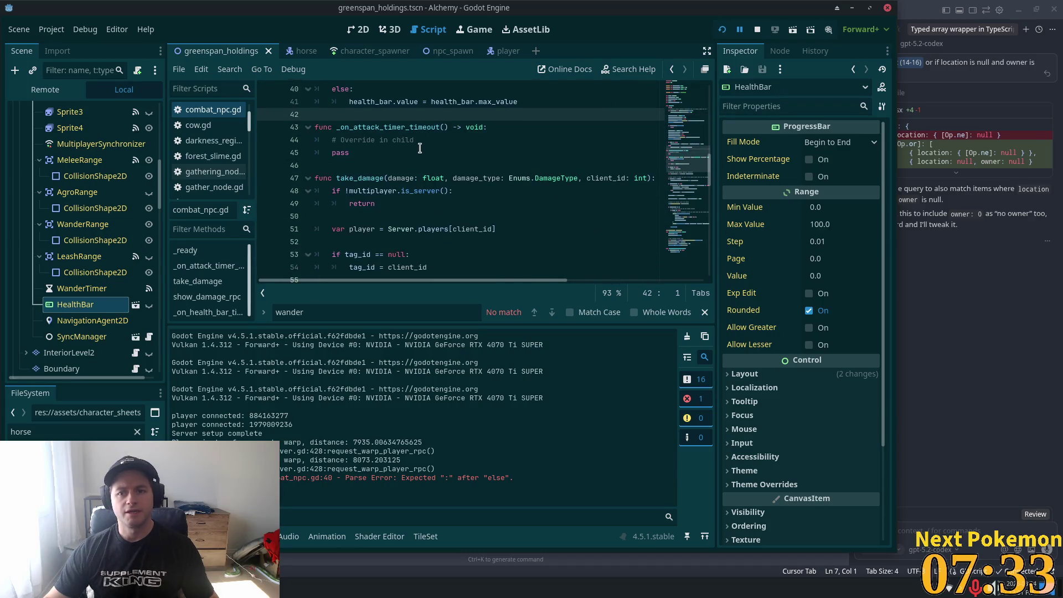
scroll(421, 153, up, 5)
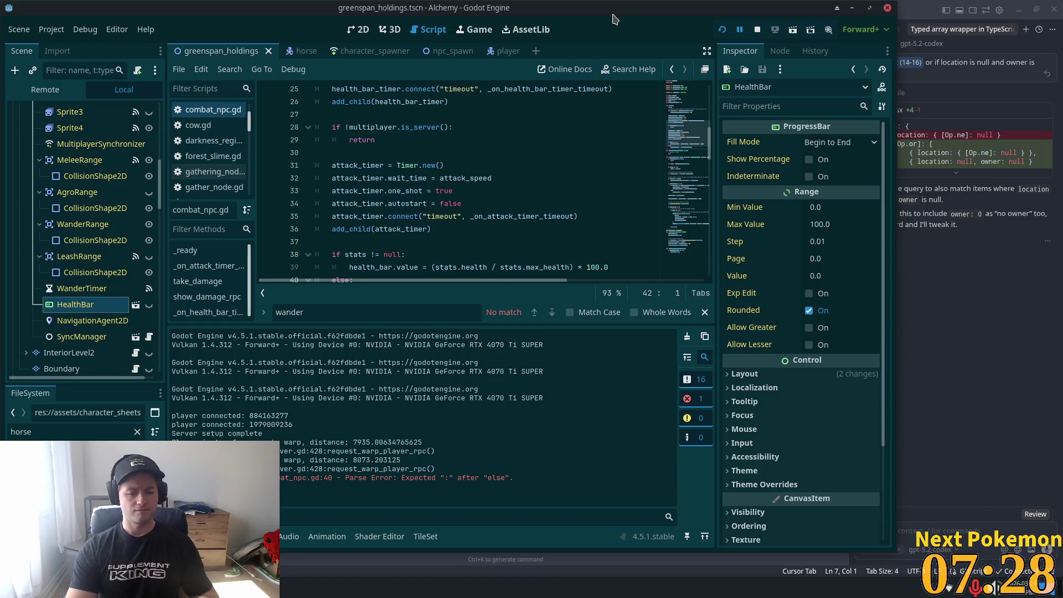
Open player.tscn from a quick file search for 'player'
key(shift+alt+o)
text(player)
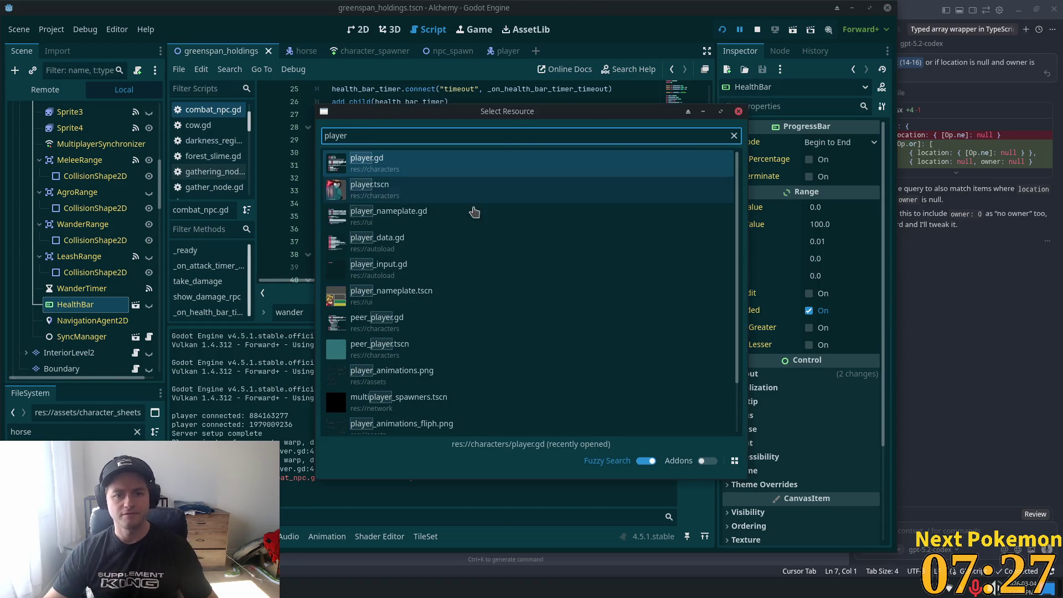
double_click(463, 192)
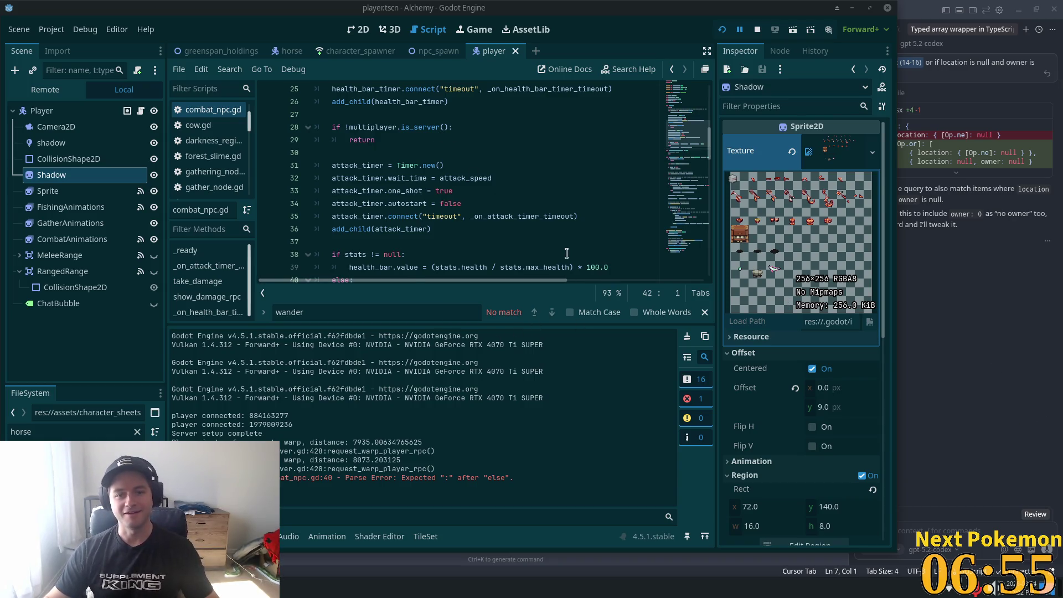
Move to Cursor and search project files for 'player'
click(435, 198)
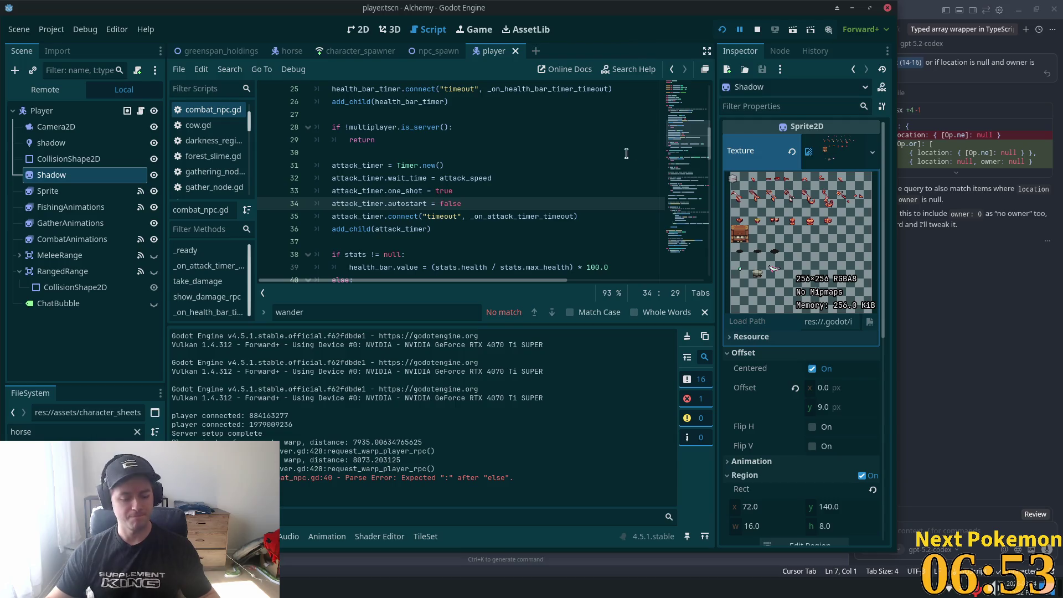
key(alt+Tab)
key(ctrl+p)
text(player)
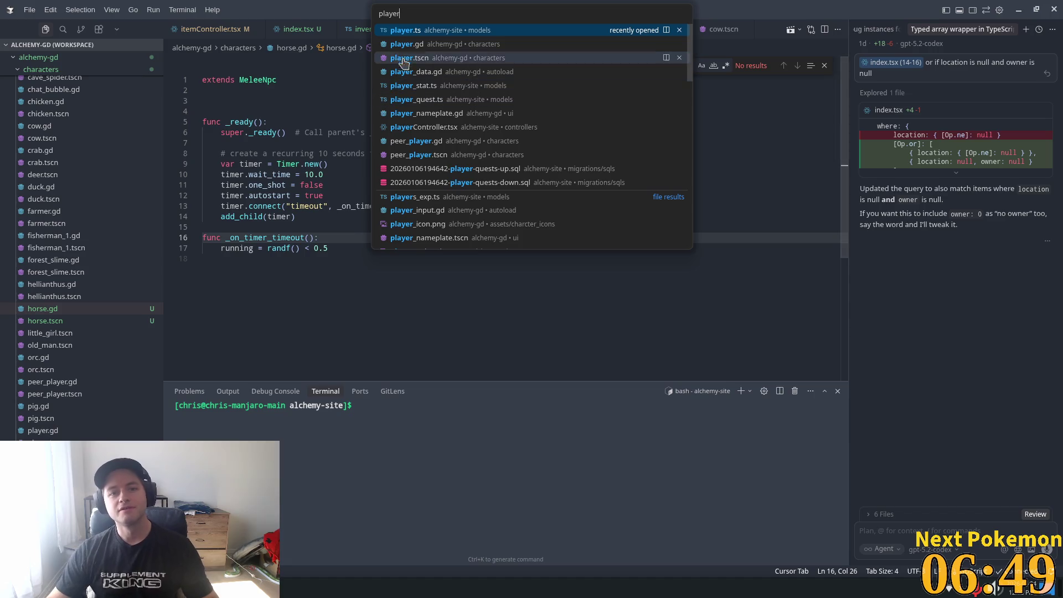
Open player.gd, end line 401's condition with '.combat == true', and save
click(553, 44)
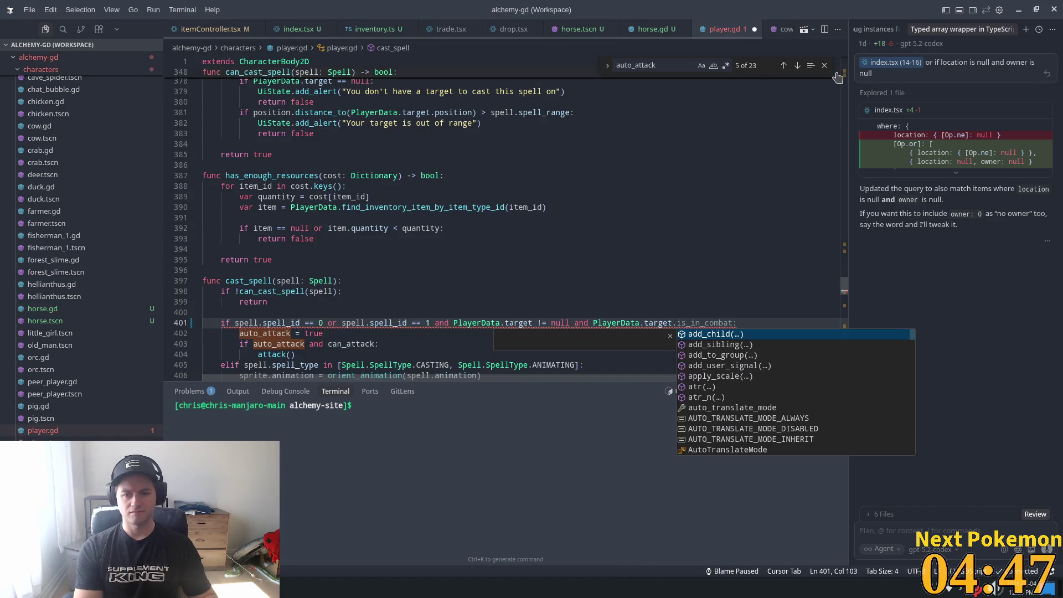
text(.)
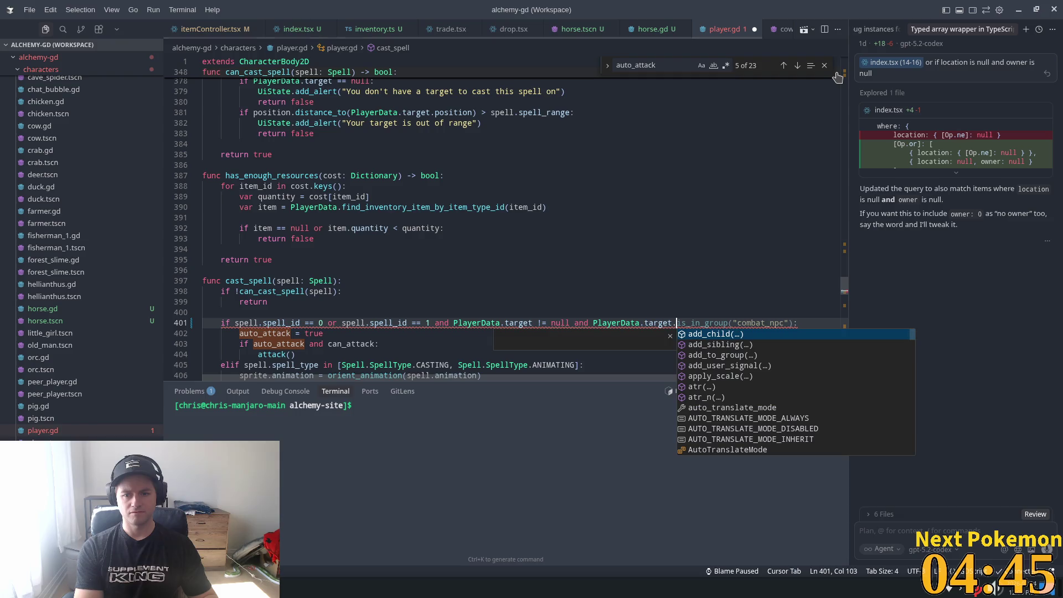
key(BackSpace)
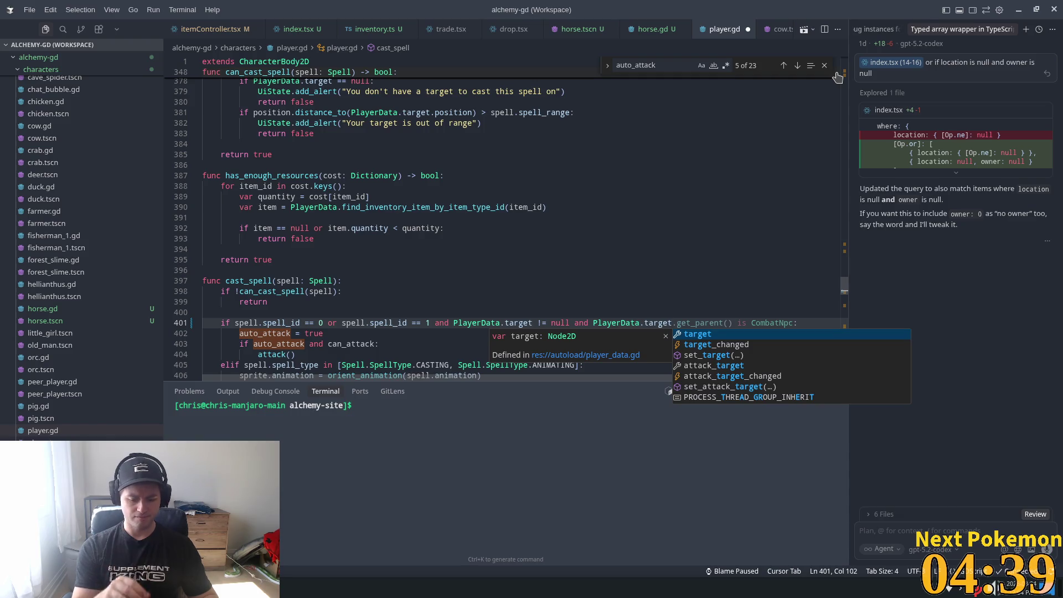
text(.combat )
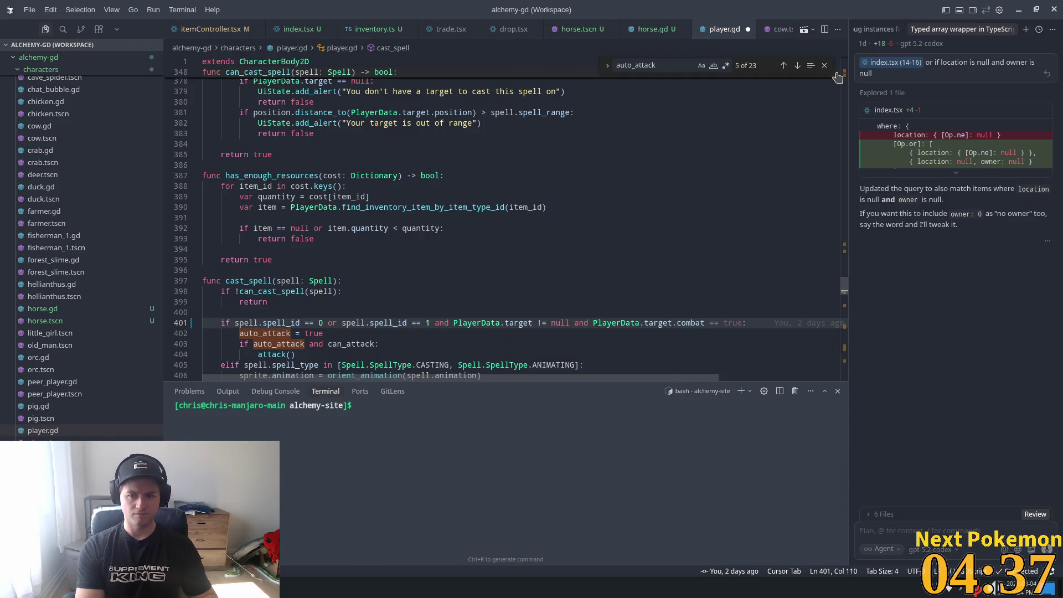
text(== true)
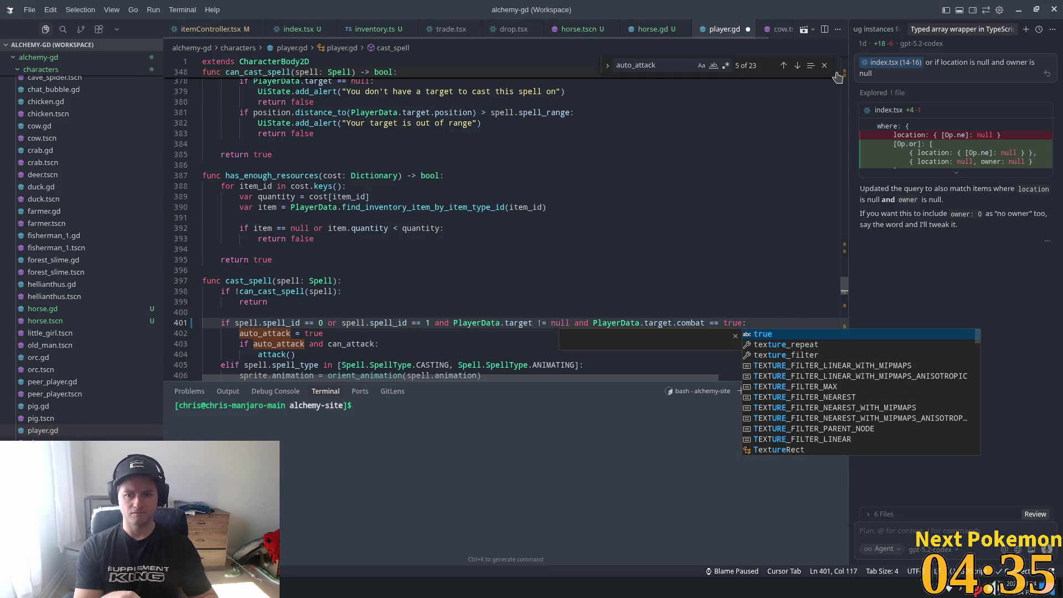
key(ctrl+s)
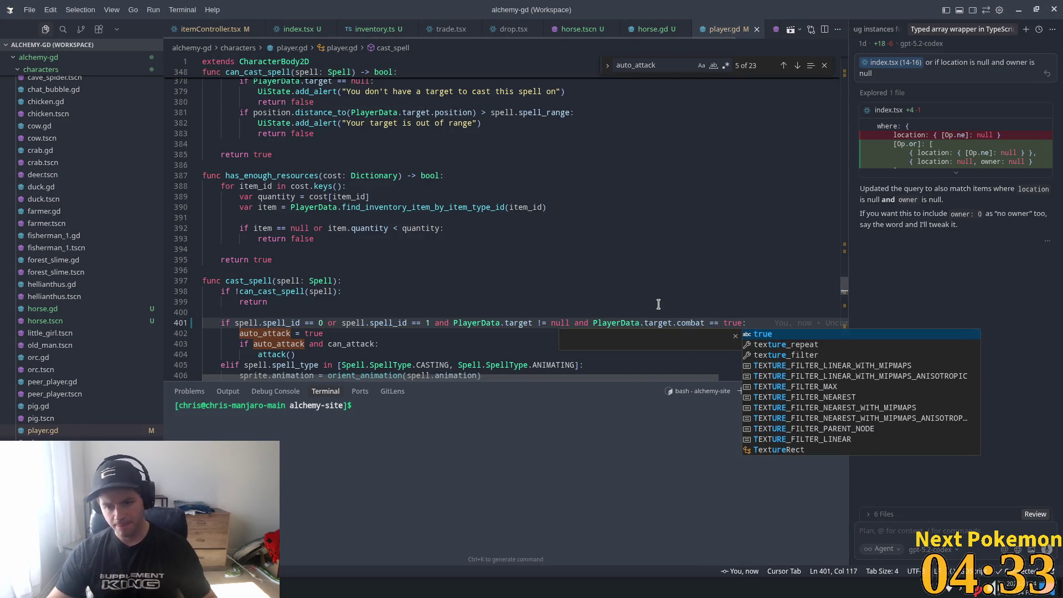
click(660, 320)
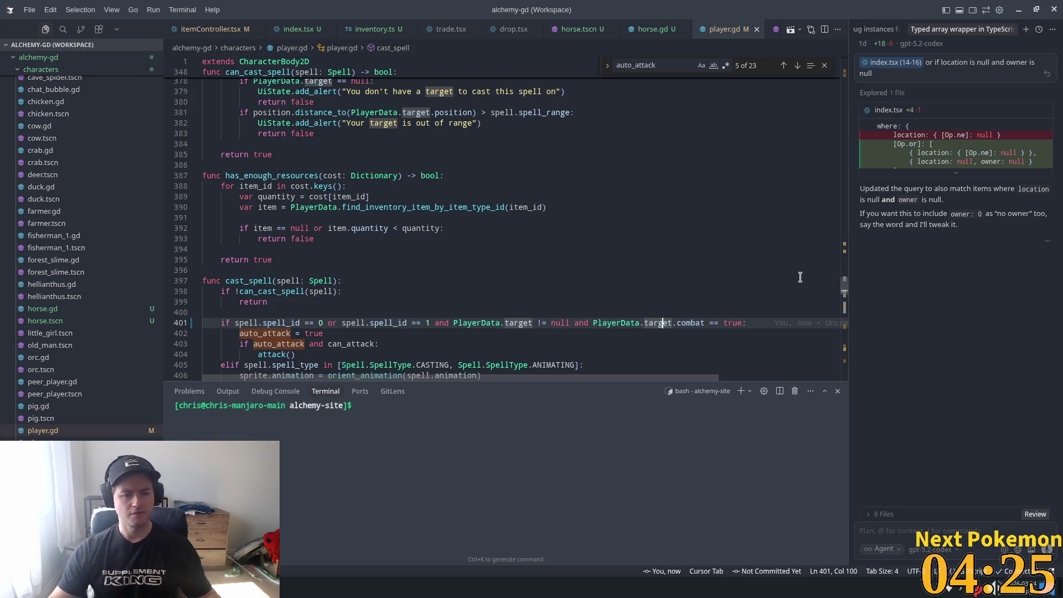
key(alt+Tab)
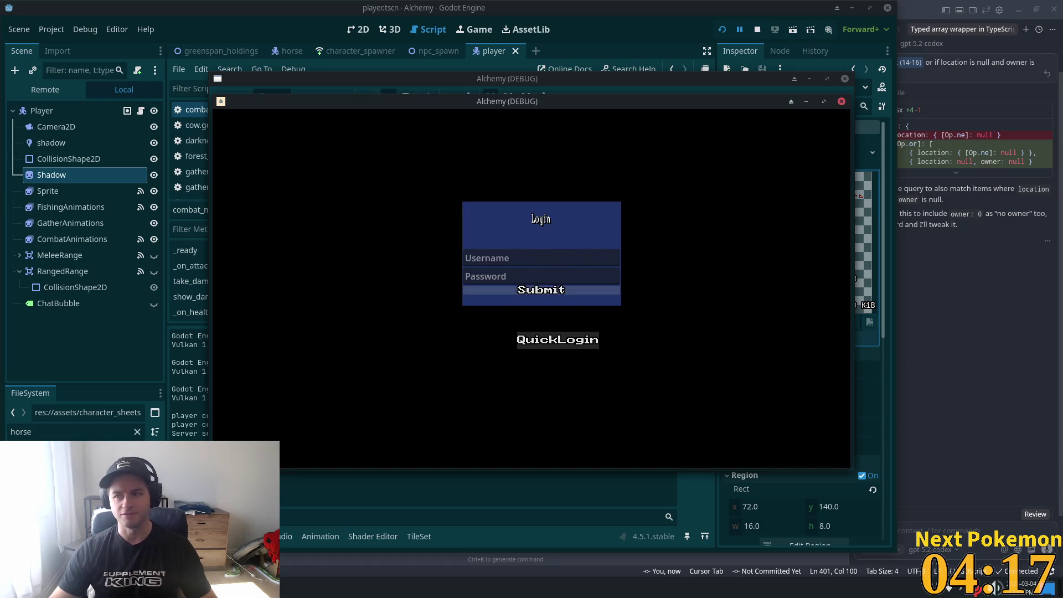
Walk the player to the horse in Greenspan Holdings, head south, then return to the code editor
mouse_move(1045, 257)
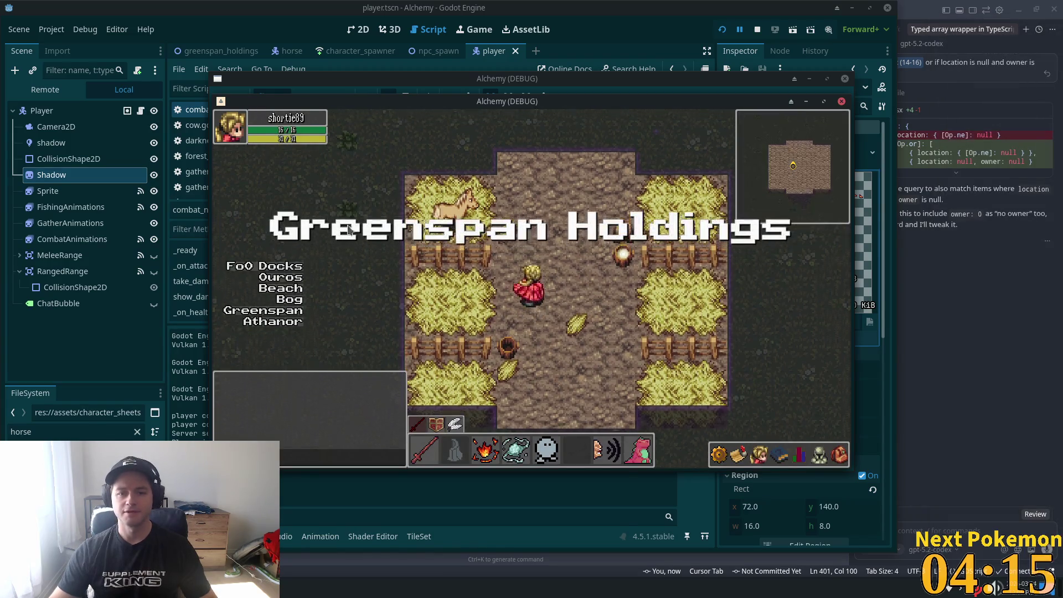
click(496, 283)
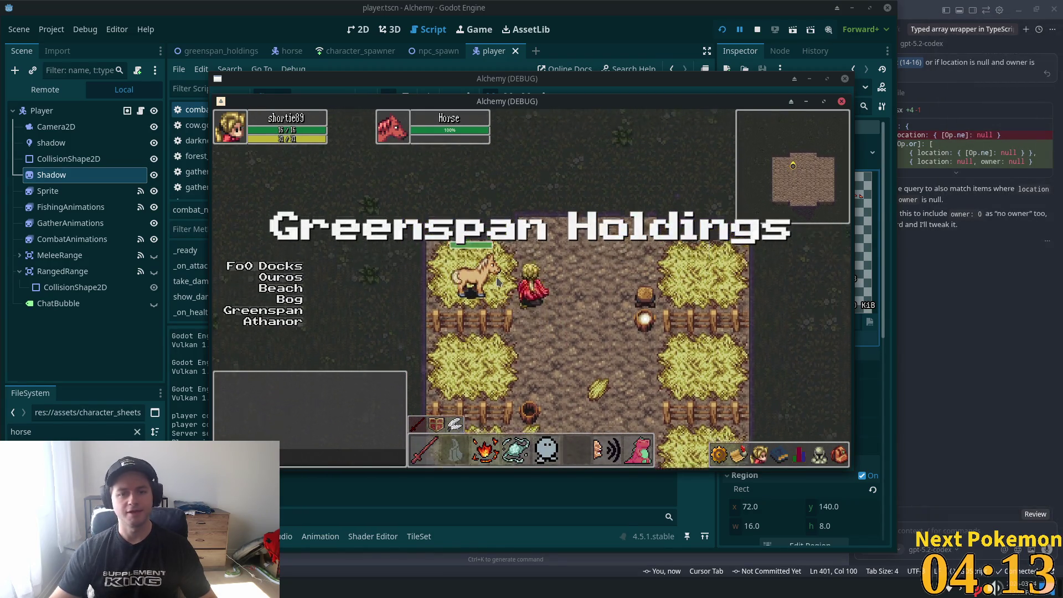
key(s)
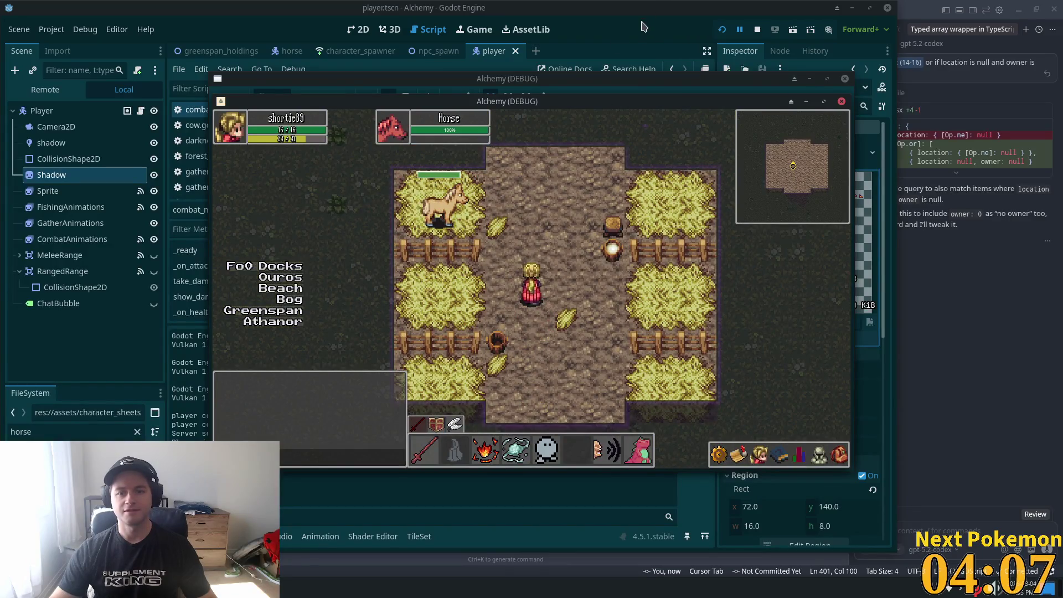
click(643, 27)
key(alt+Tab)
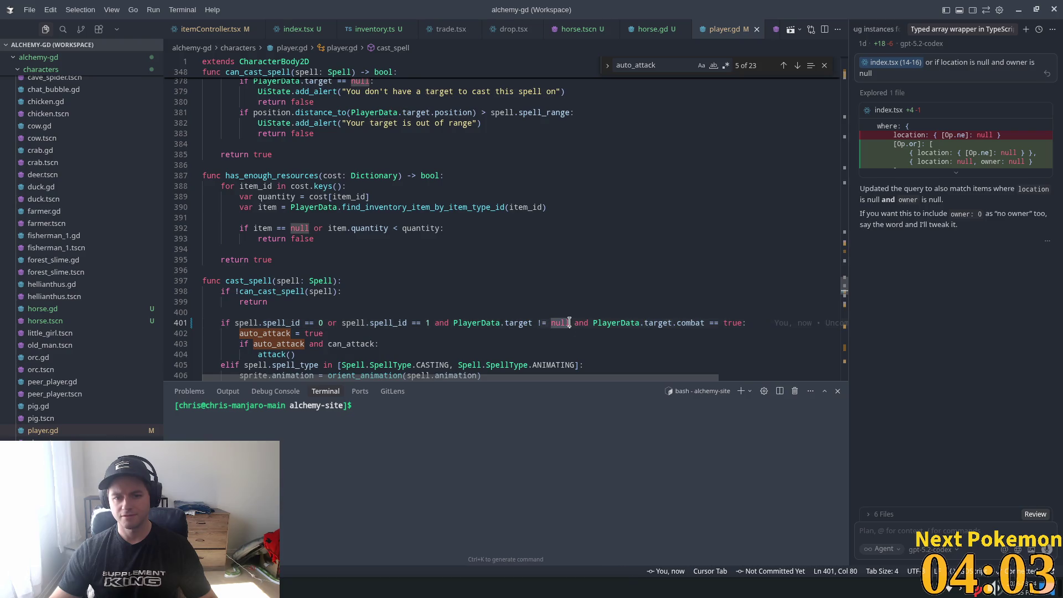
Select 'combat' on line 401, then select the Horse node in Godot's greenspan_holdings scene to view its Combat setting
key(Up)
double_click(701, 323)
key(alt+Tab)
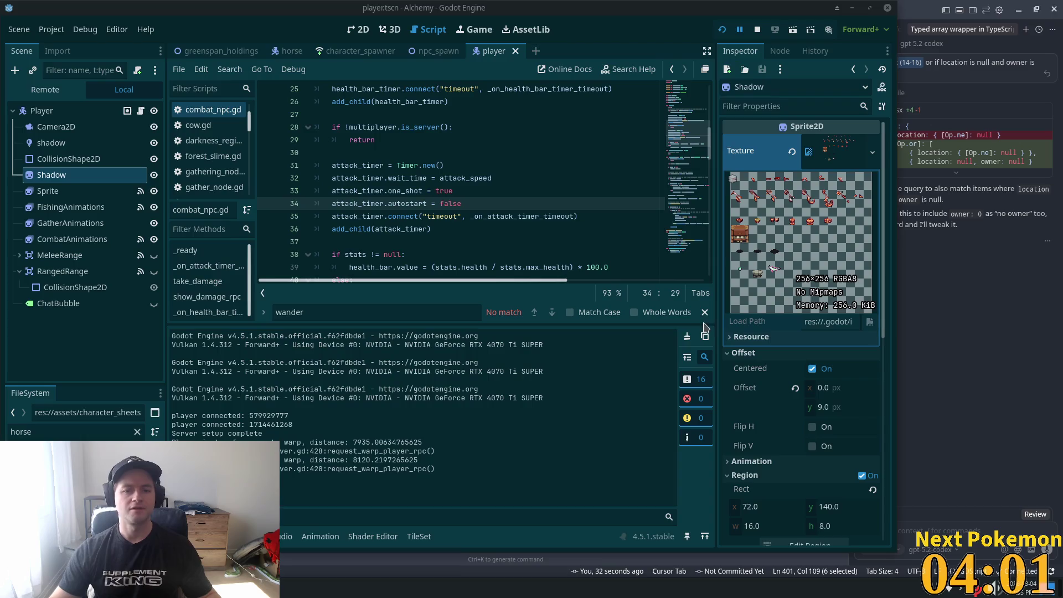
double_click(673, 15)
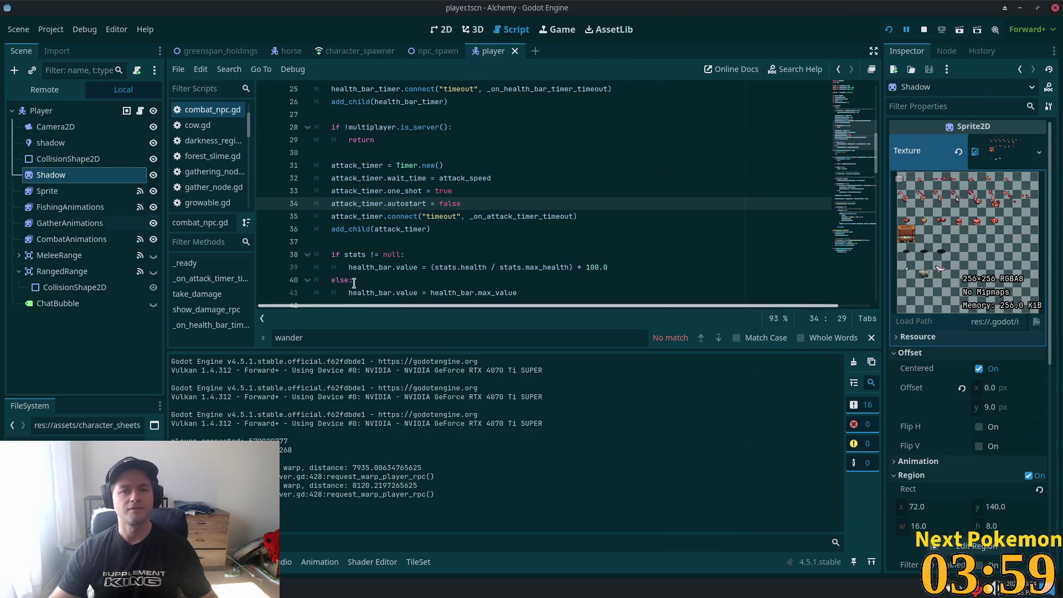
click(172, 52)
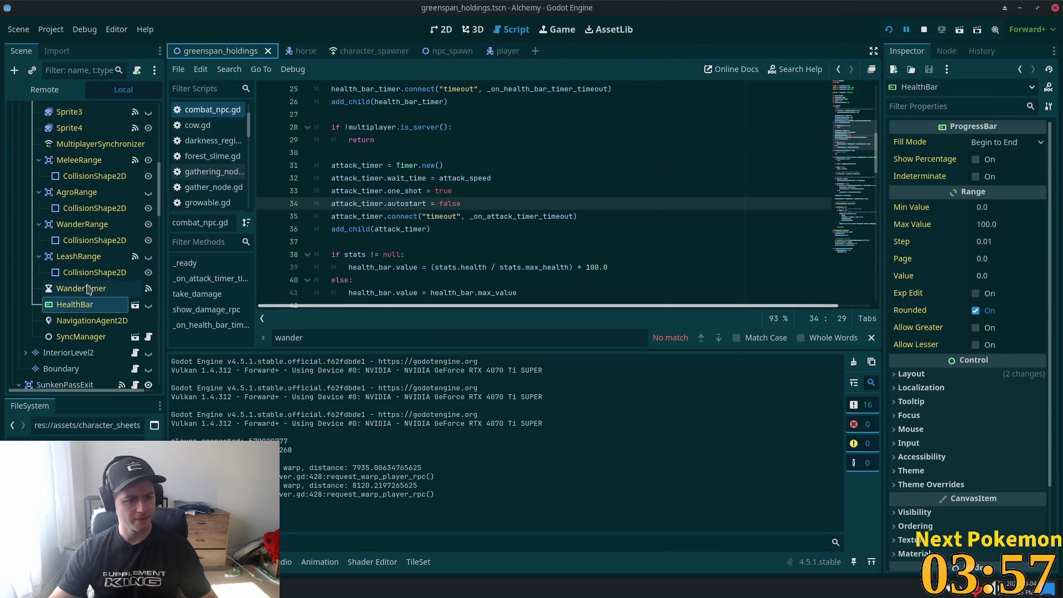
click(78, 209)
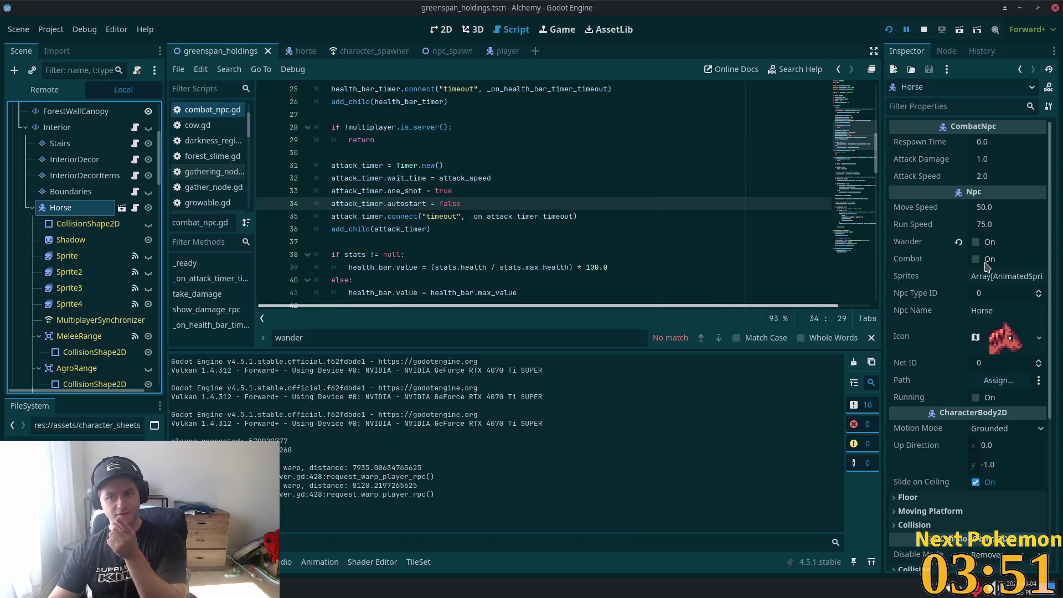
key(alt+Tab)
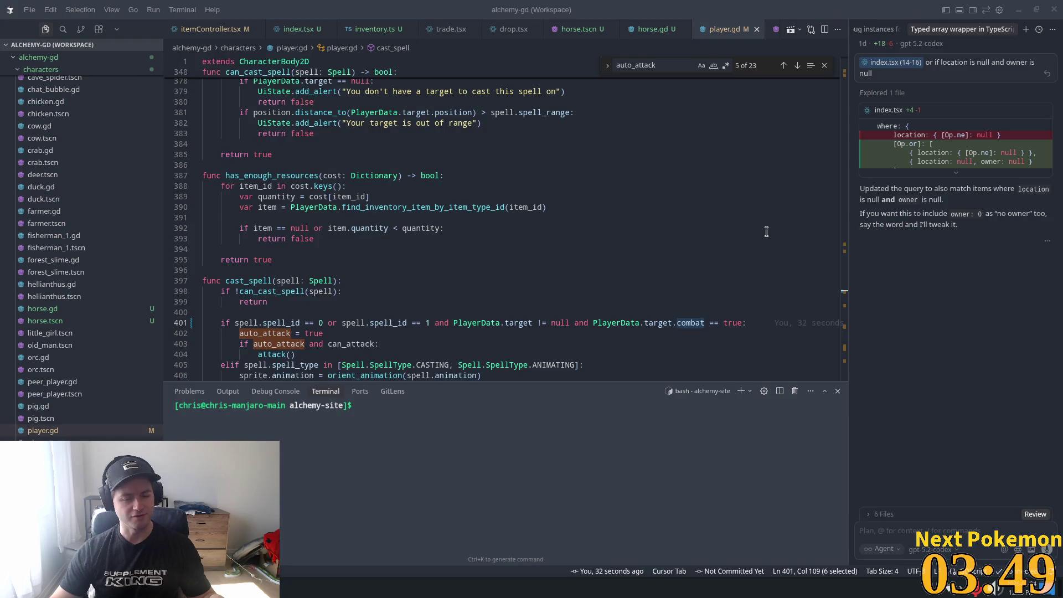
double_click(616, 322)
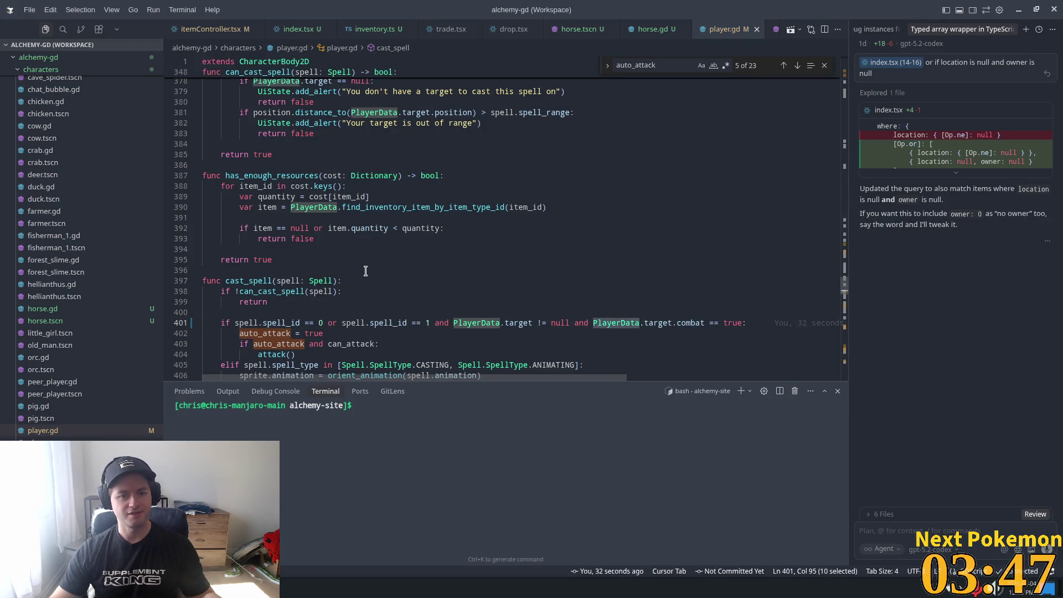
scroll(364, 271, down, 2)
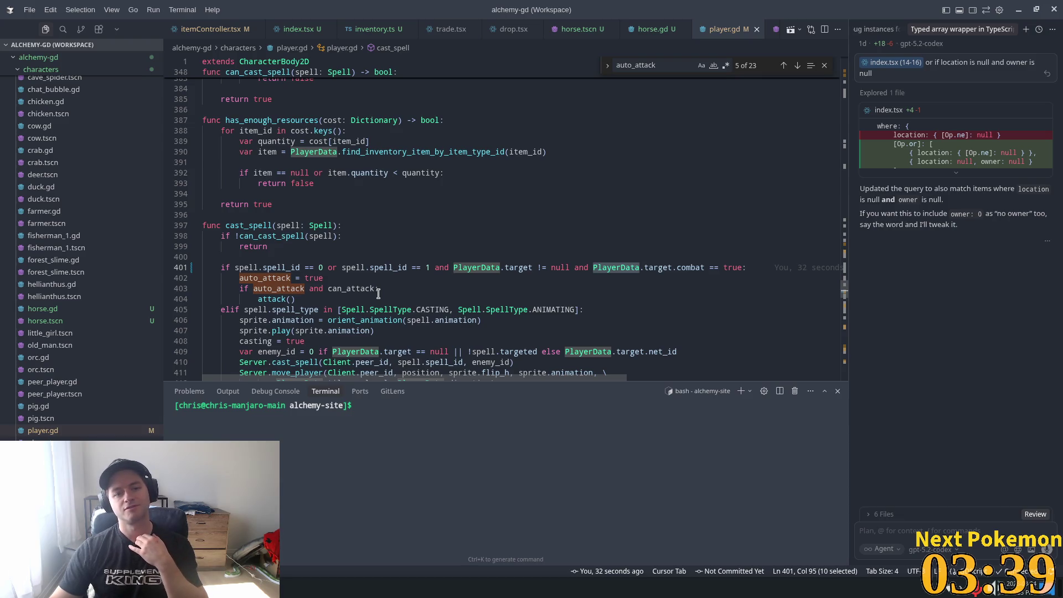
scroll(378, 293, down, 4)
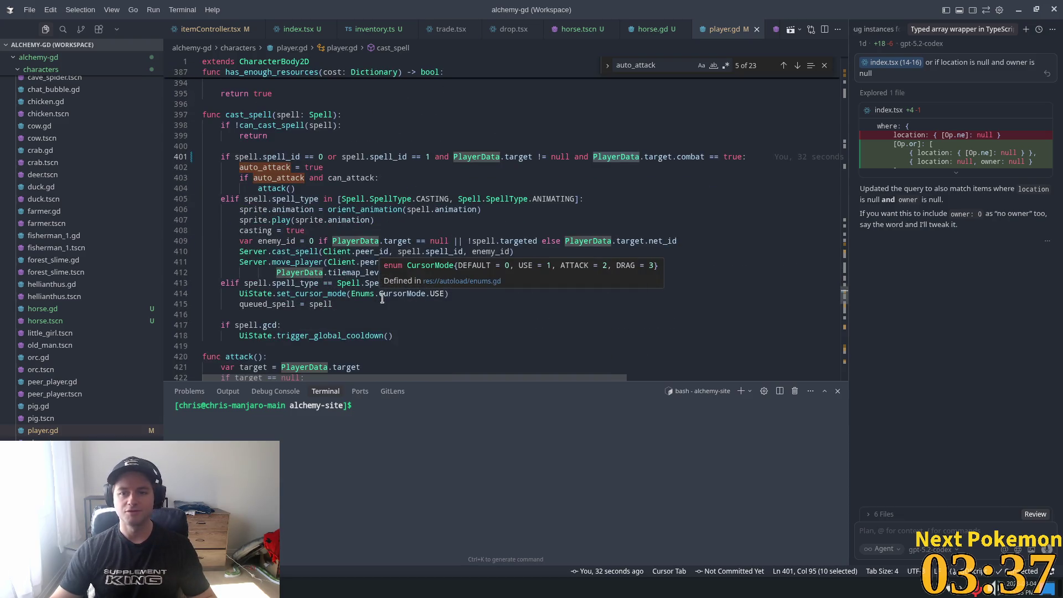
scroll(411, 278, down, 2)
scroll(402, 166, up, 3)
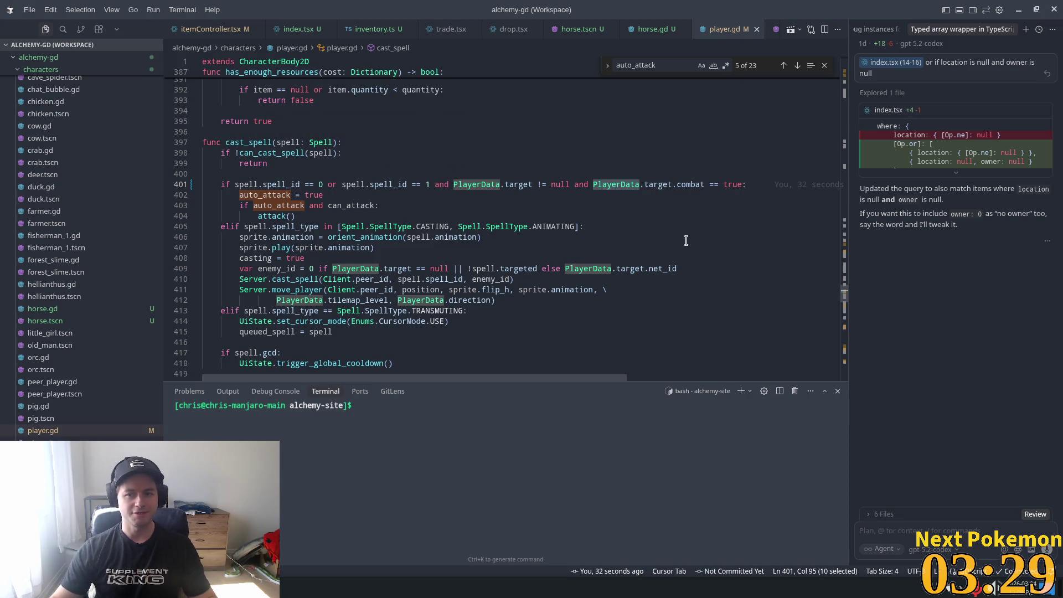
scroll(676, 245, down, 4)
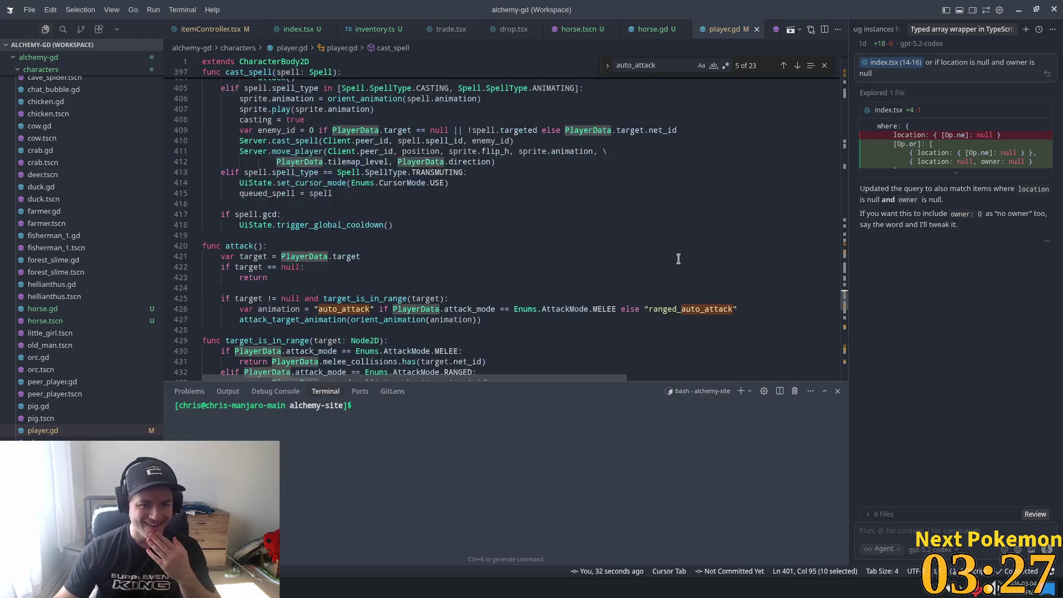
scroll(673, 256, down, 2)
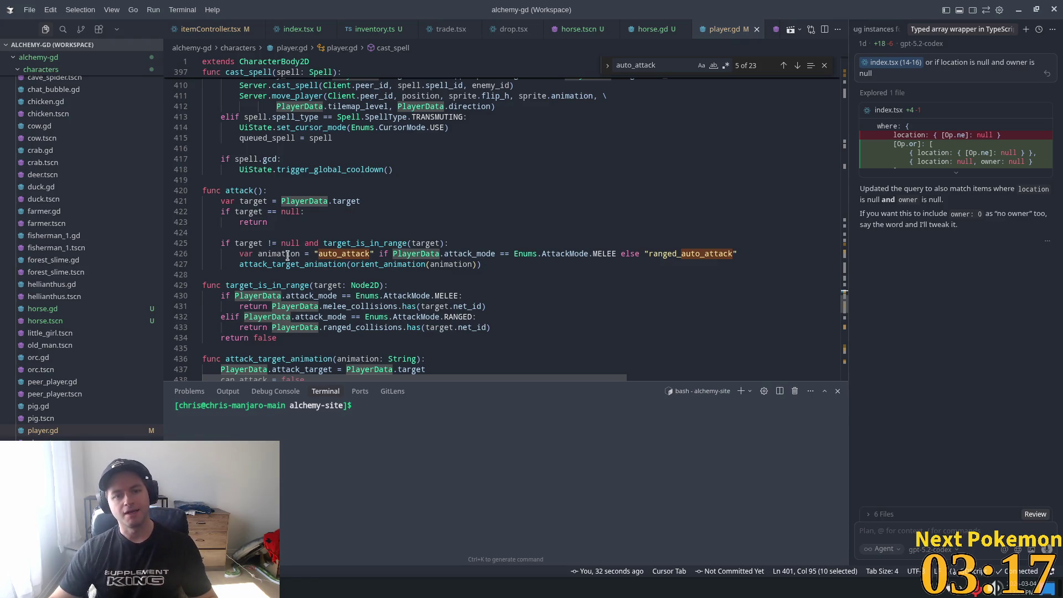
double_click(275, 267)
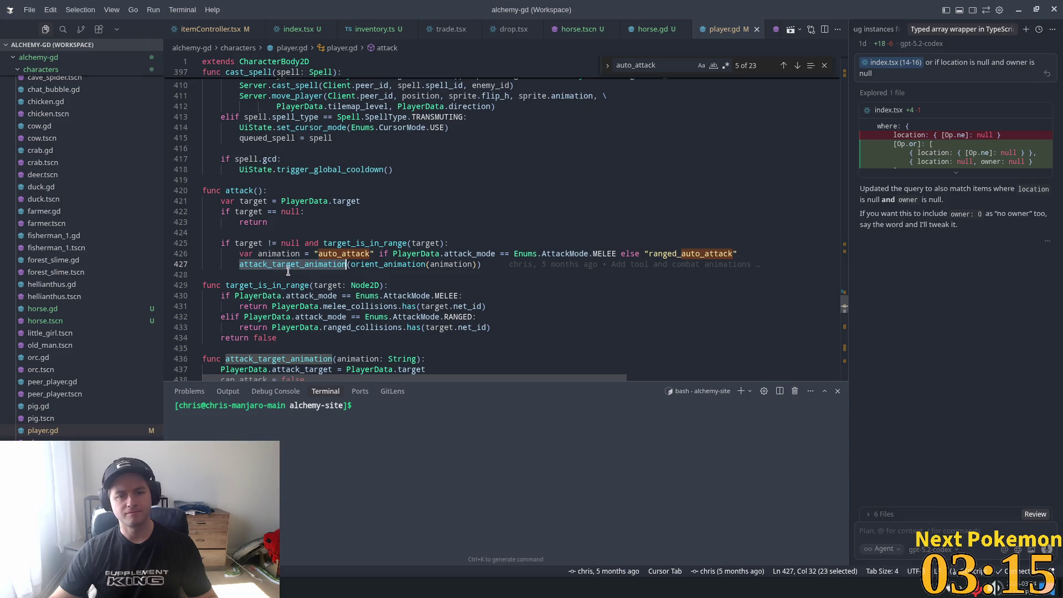
mouse_move(536, 265)
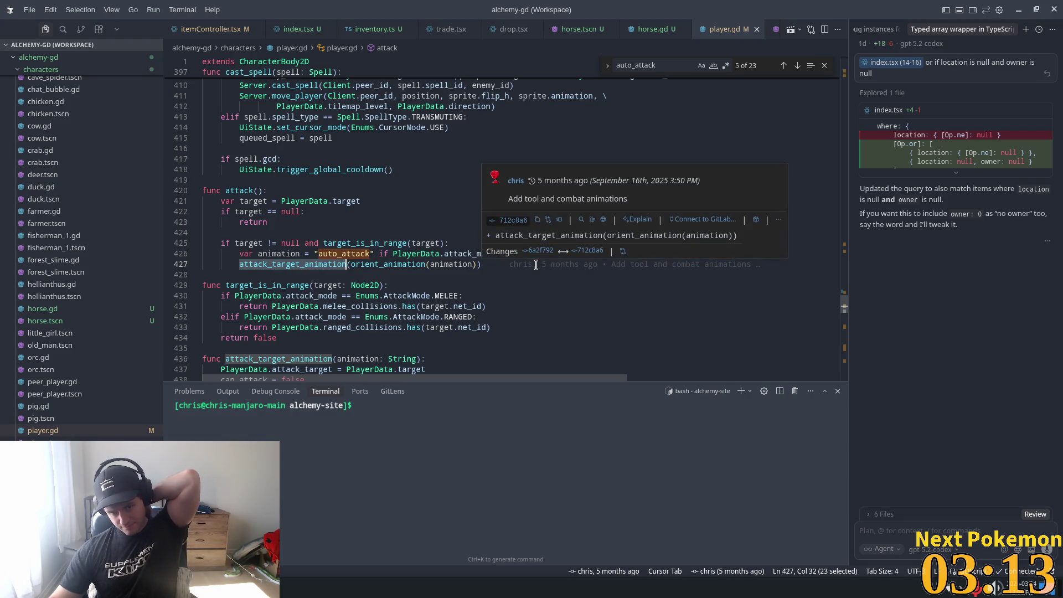
mouse_move(414, 259)
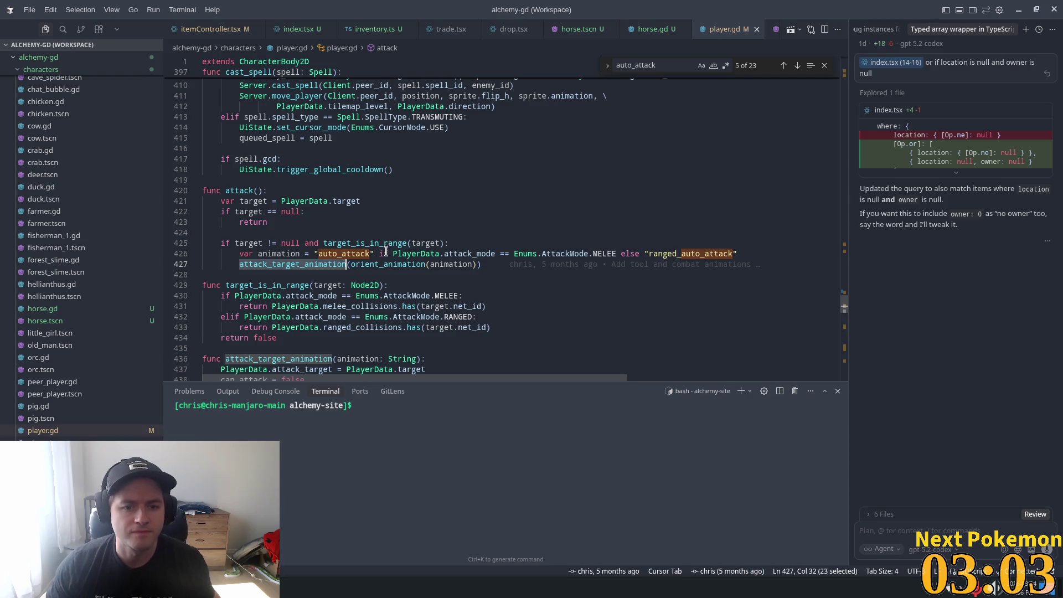
click(275, 201)
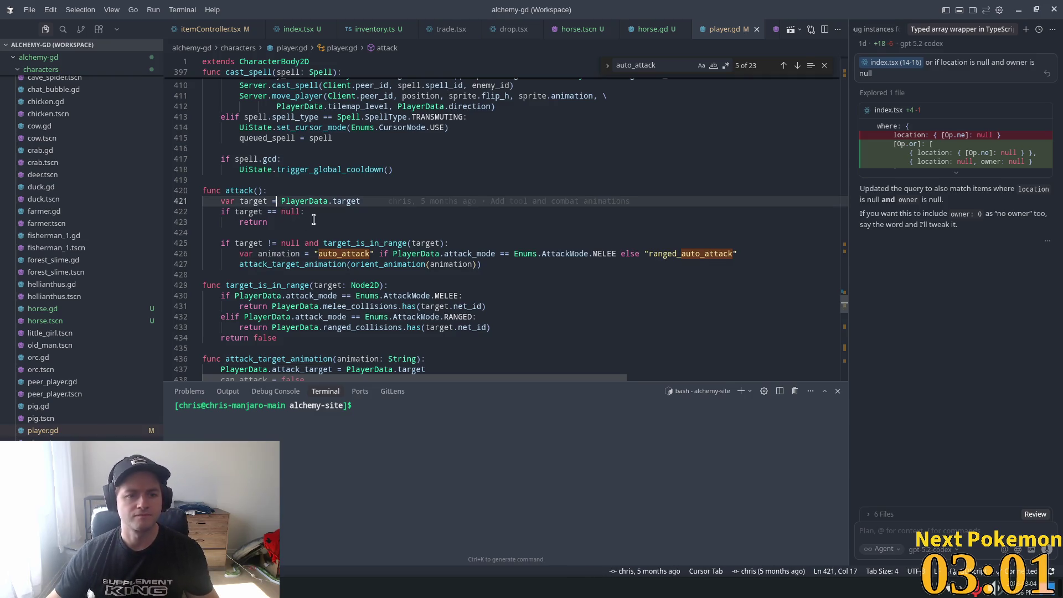
Compare line 401's target and combat checks, then return to the end of attack()'s null check on line 422
click(300, 212)
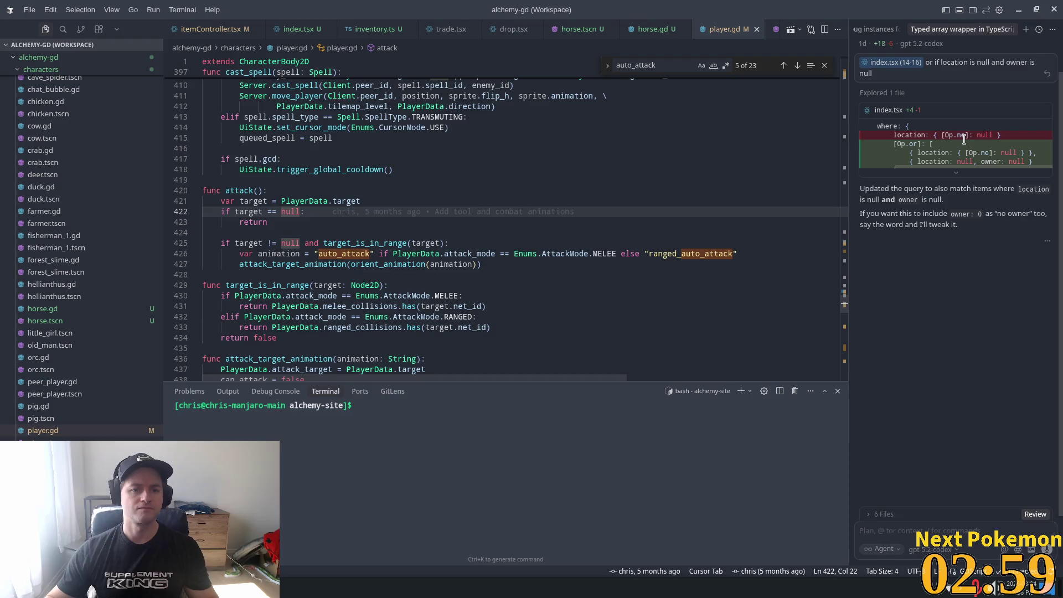
key(BackSpace)
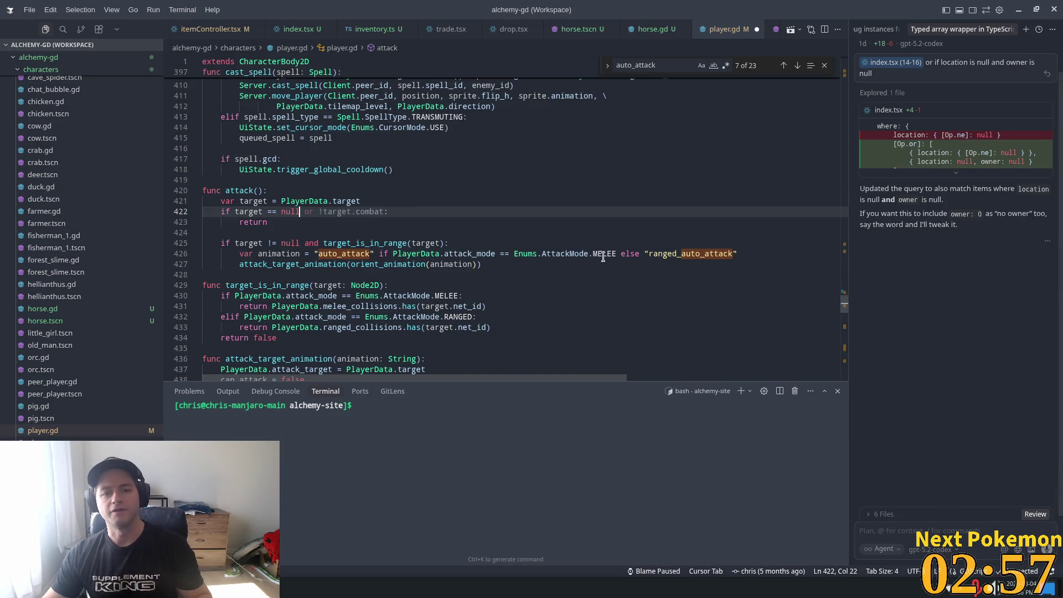
scroll(603, 259, up, 10)
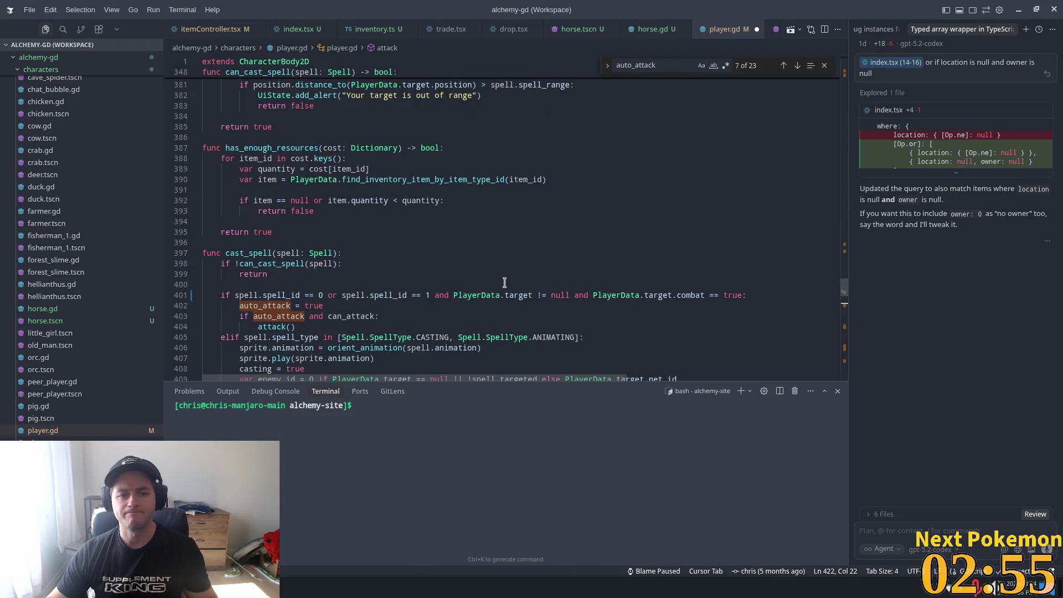
click(520, 295)
click(435, 295)
click(589, 295)
mouse_move(745, 295)
mouse_down()
mouse_move(453, 295)
mouse_move(592, 295)
mouse_move(577, 291)
mouse_up()
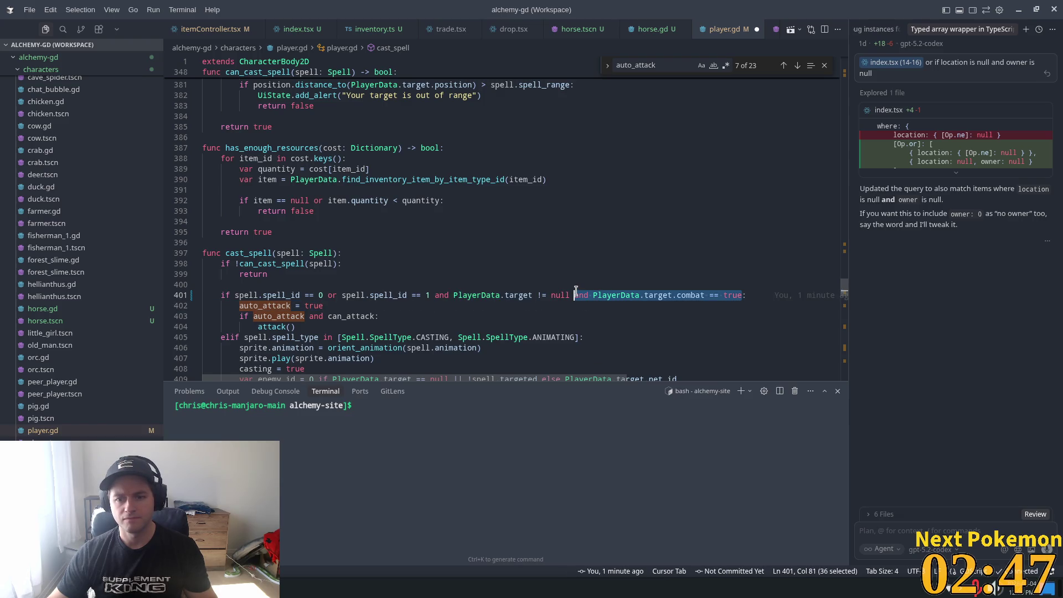
scroll(441, 294, down, 8)
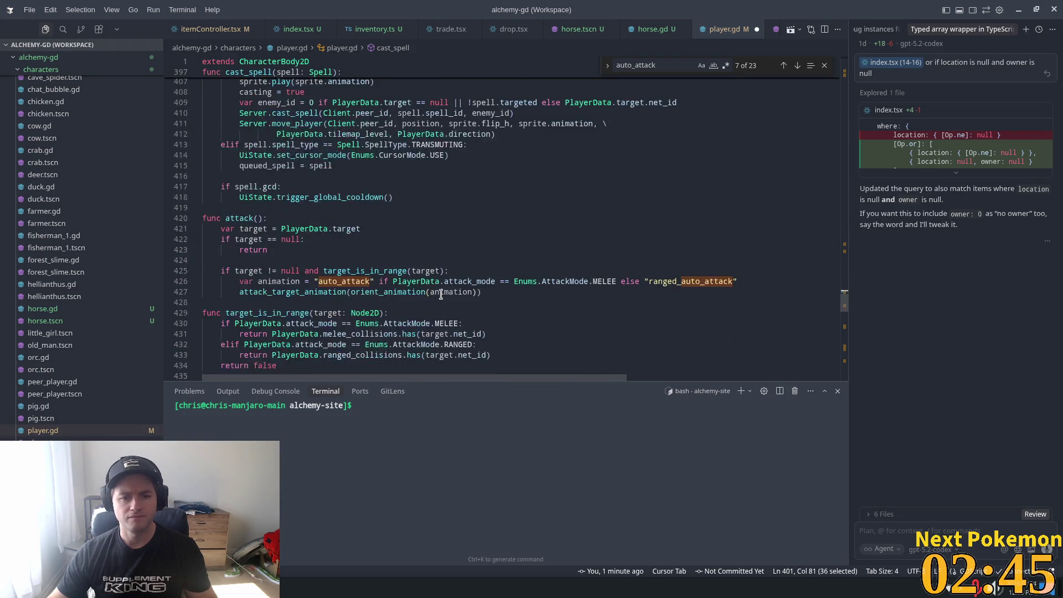
click(299, 240)
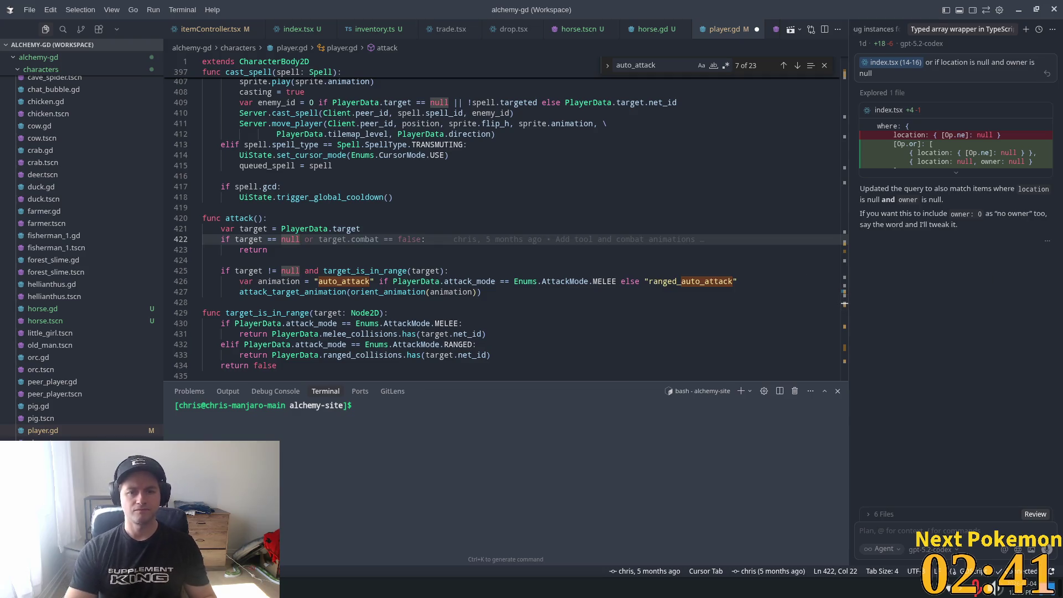
click(425, 239)
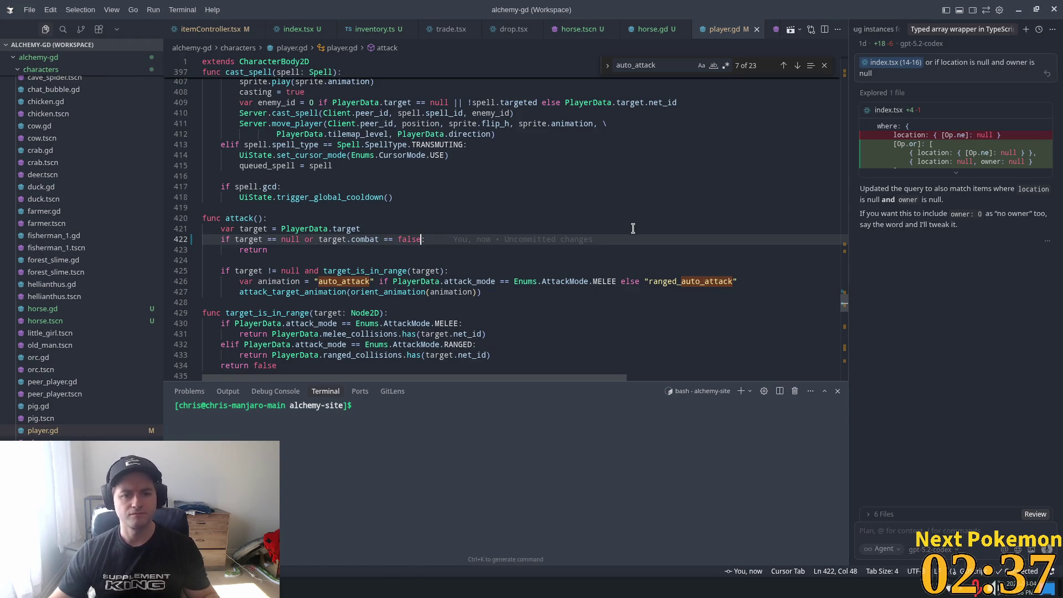
key(alt+Tab)
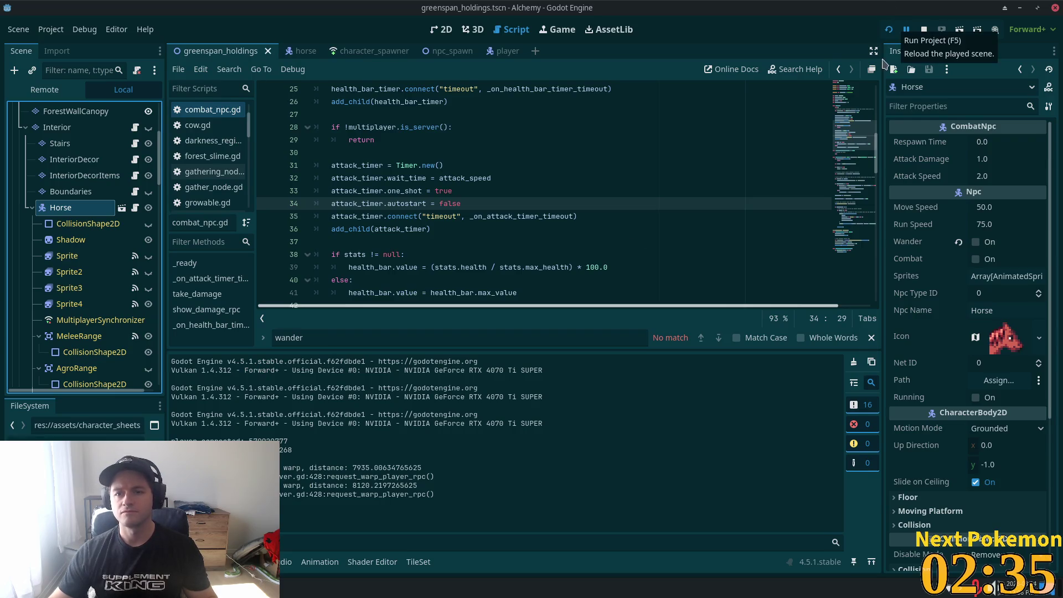
Run the project, quick-login, walk up to the barn horse and attack it, then stop the game
click(889, 30)
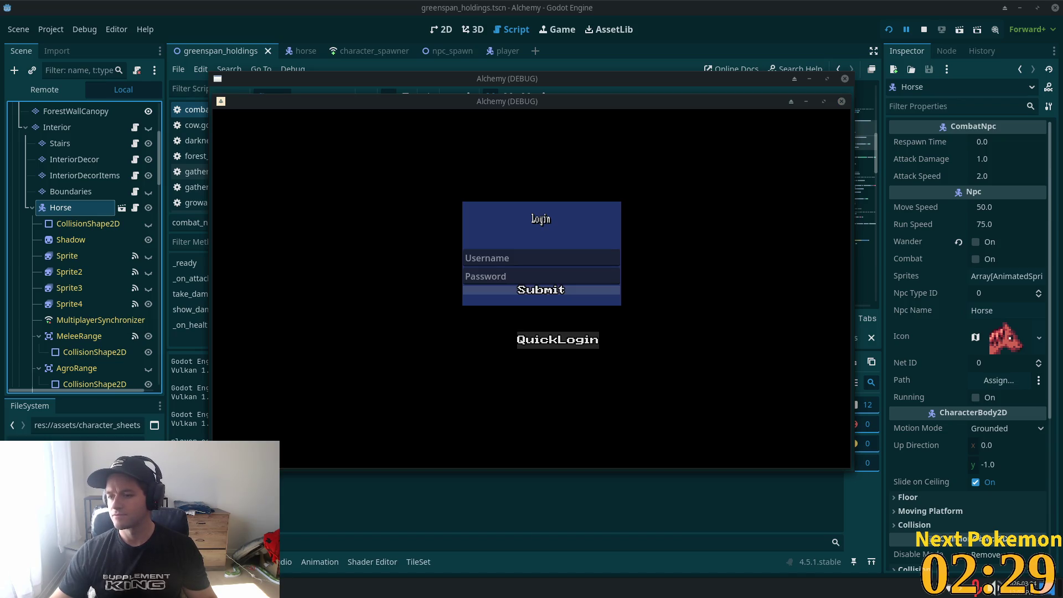
click(557, 339)
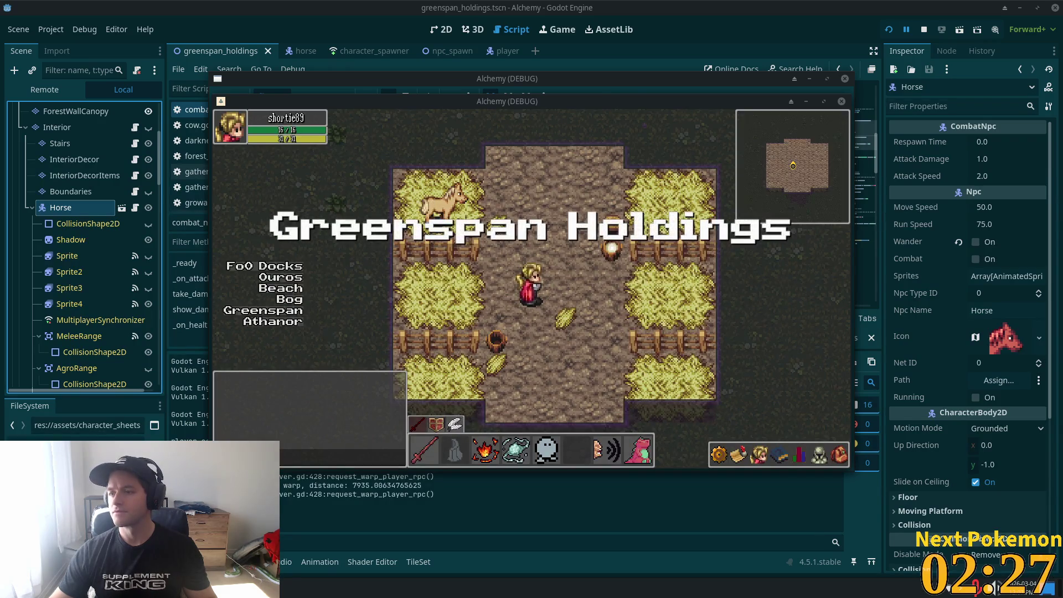
click(530, 296)
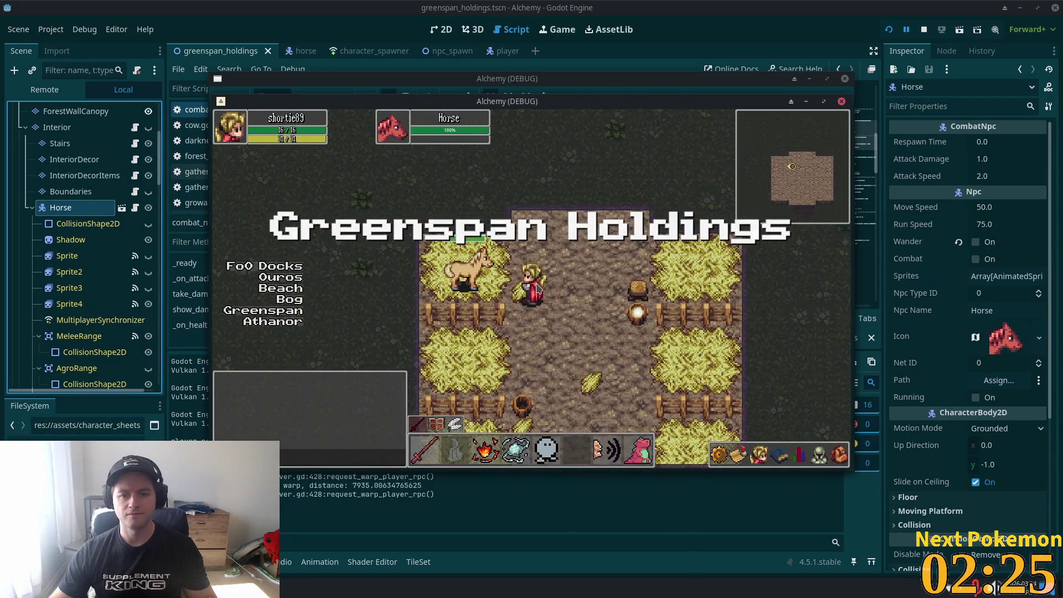
key(s)
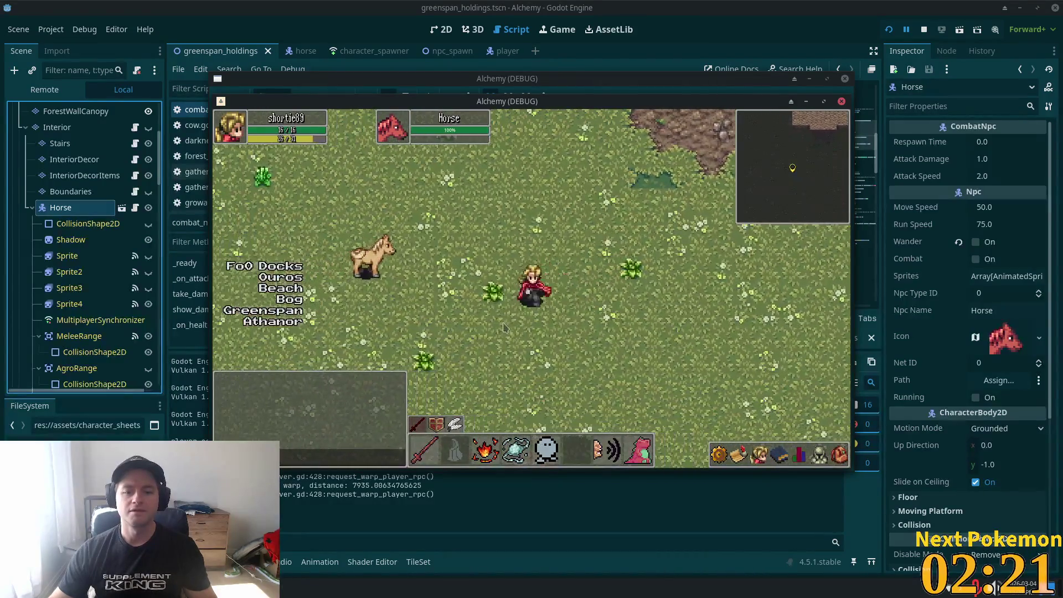
click(450, 304)
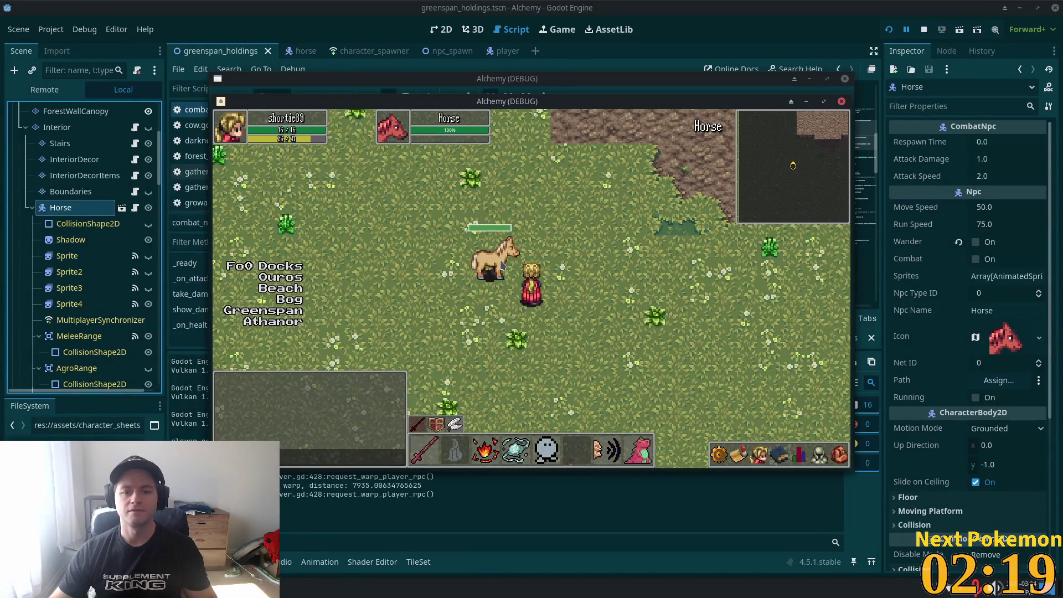
click(501, 266)
key(d)
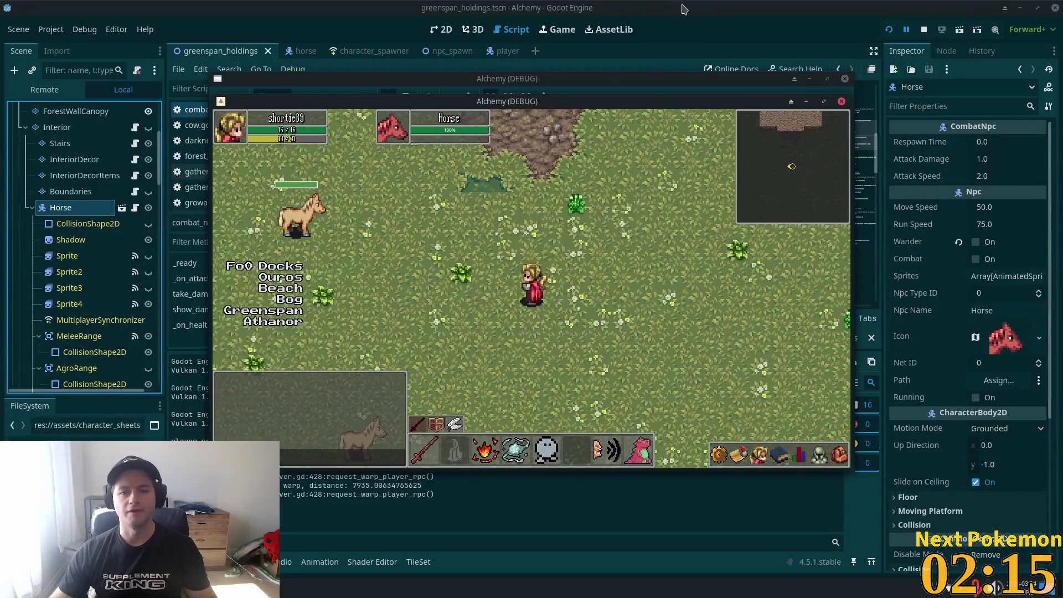
key(F8)
Save the scene, rerun with F5, and walk across the field to test damage on the horses again
scroll(145, 155, up, 5)
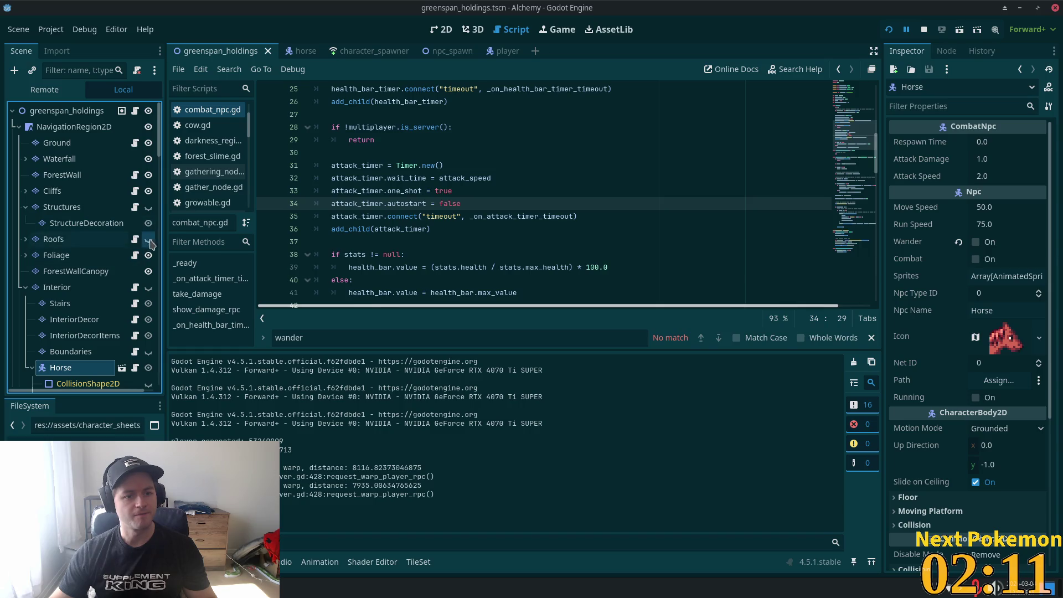
key(F5)
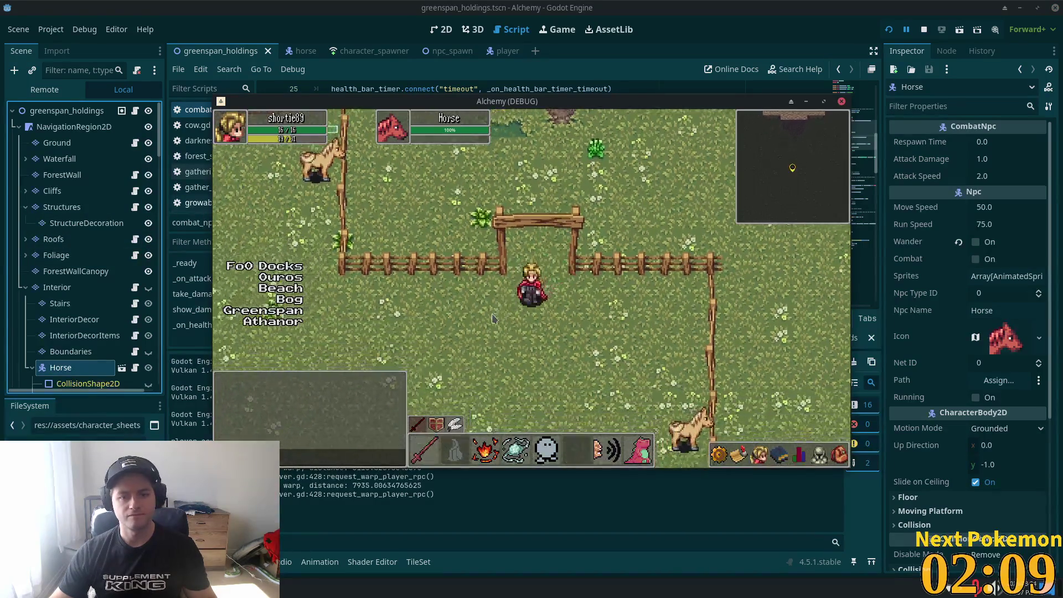
key(a)
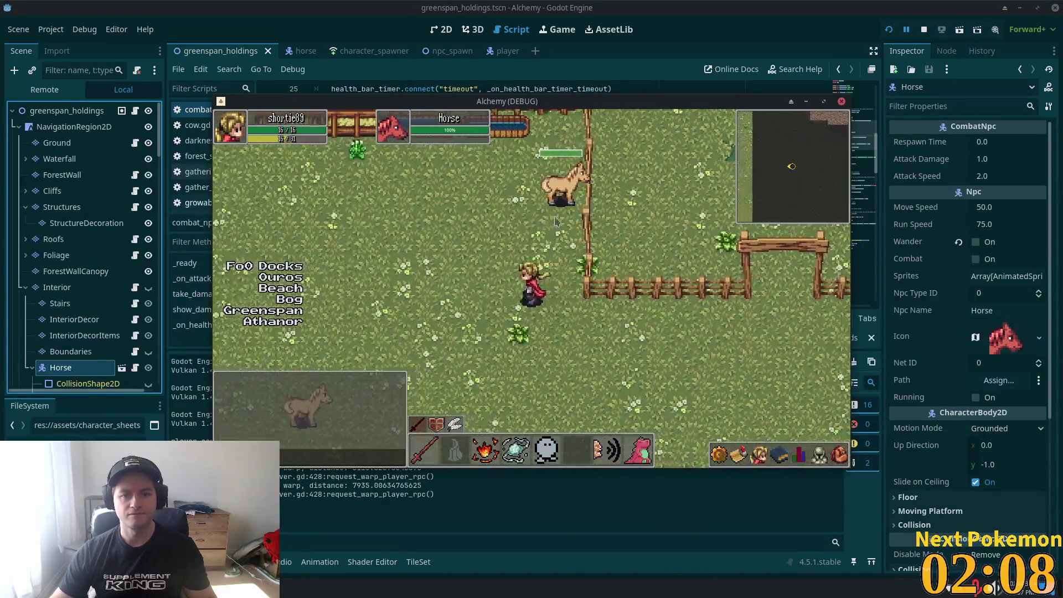
key(w)
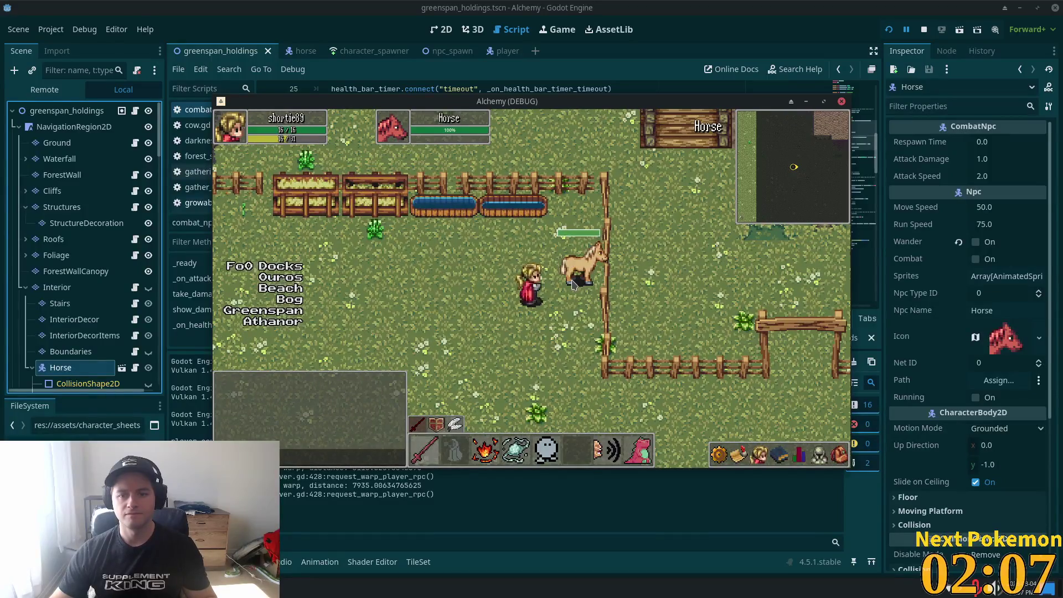
key(d)
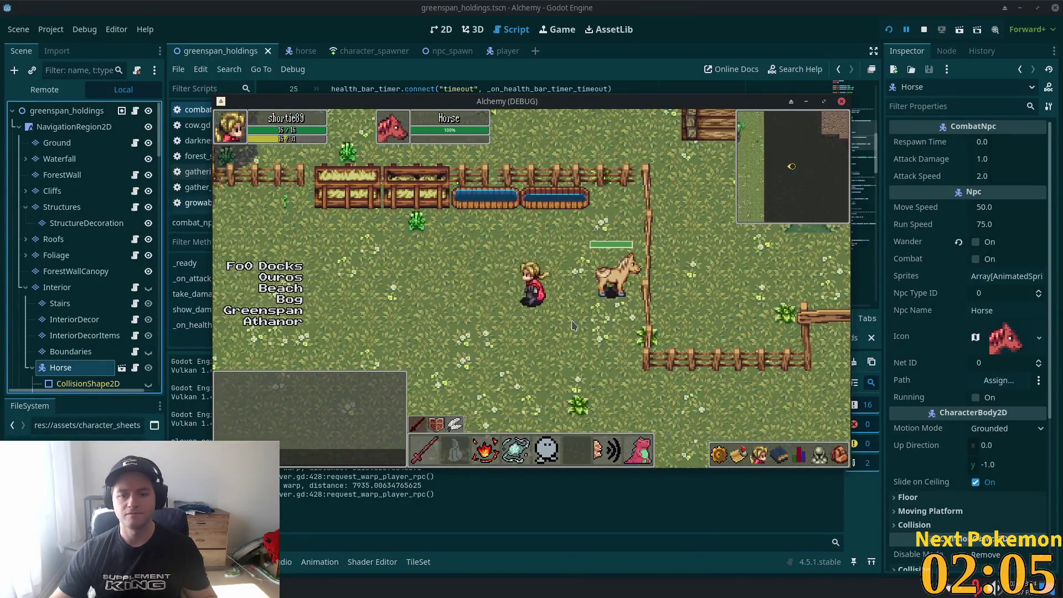
key(d)
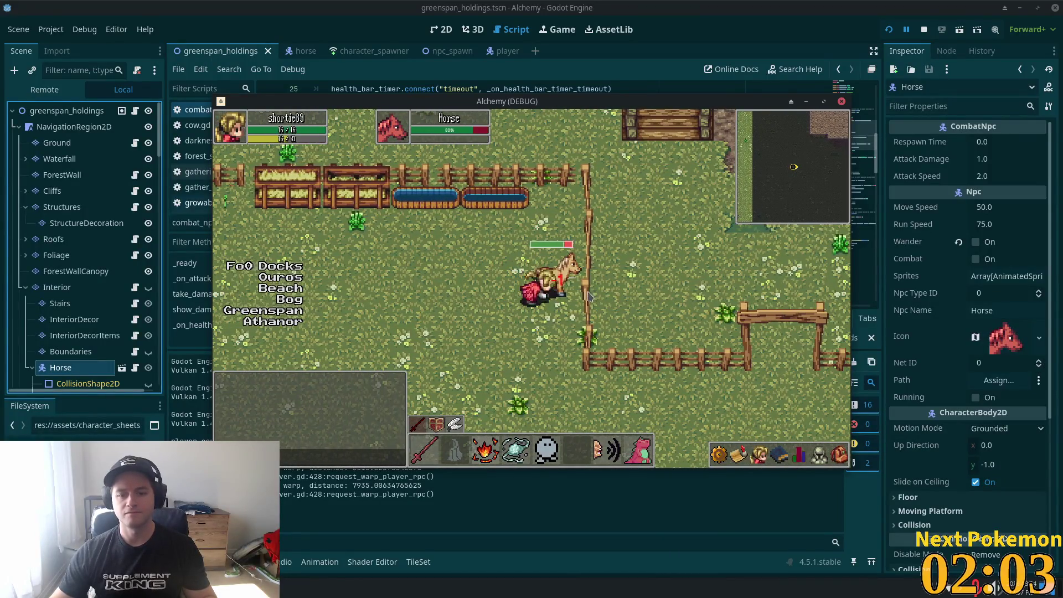
key(s)
key(a)
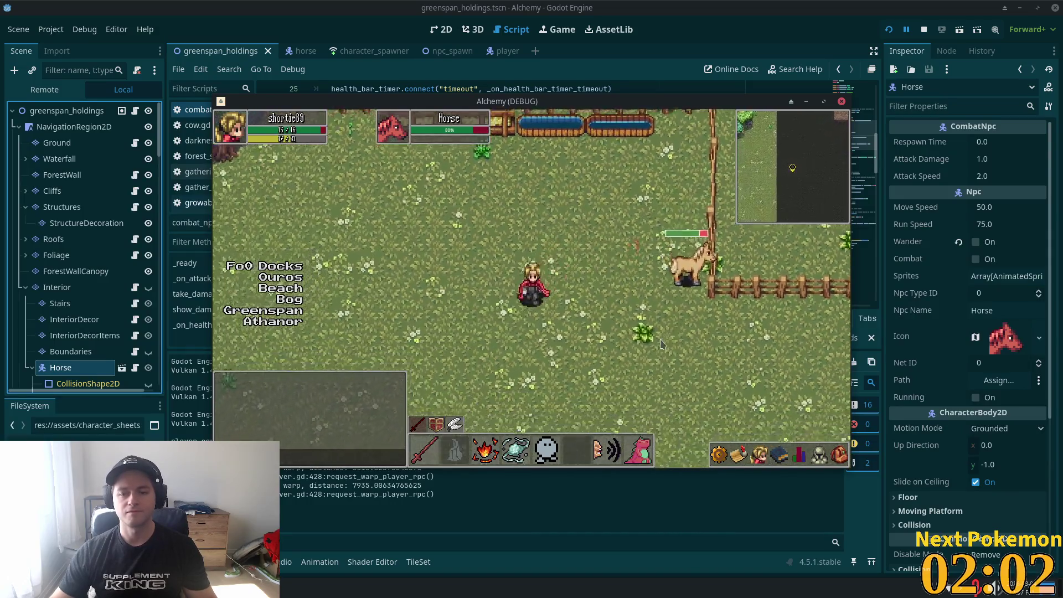
key(s)
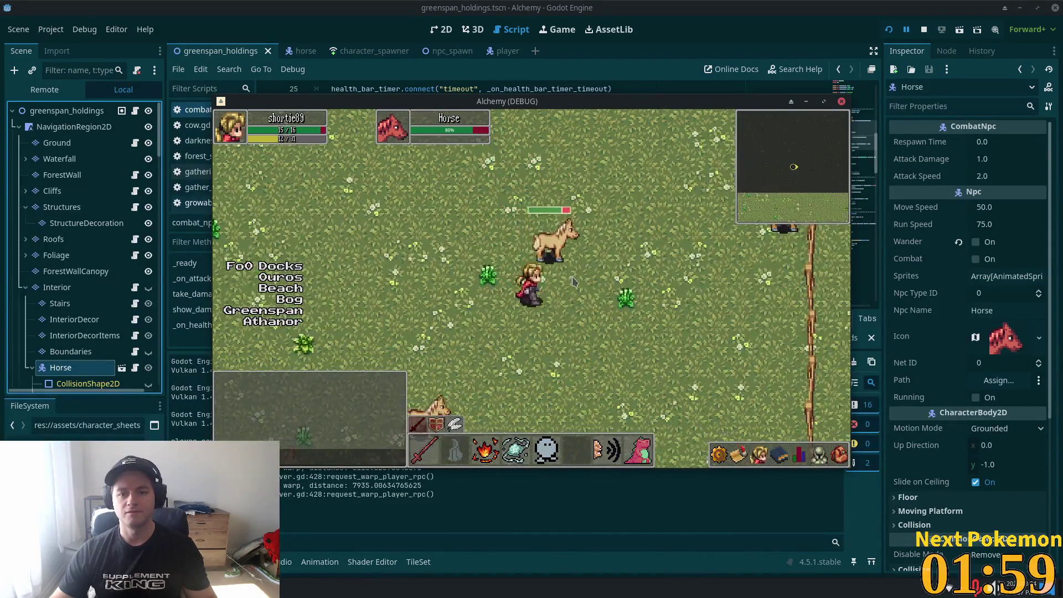
key(d)
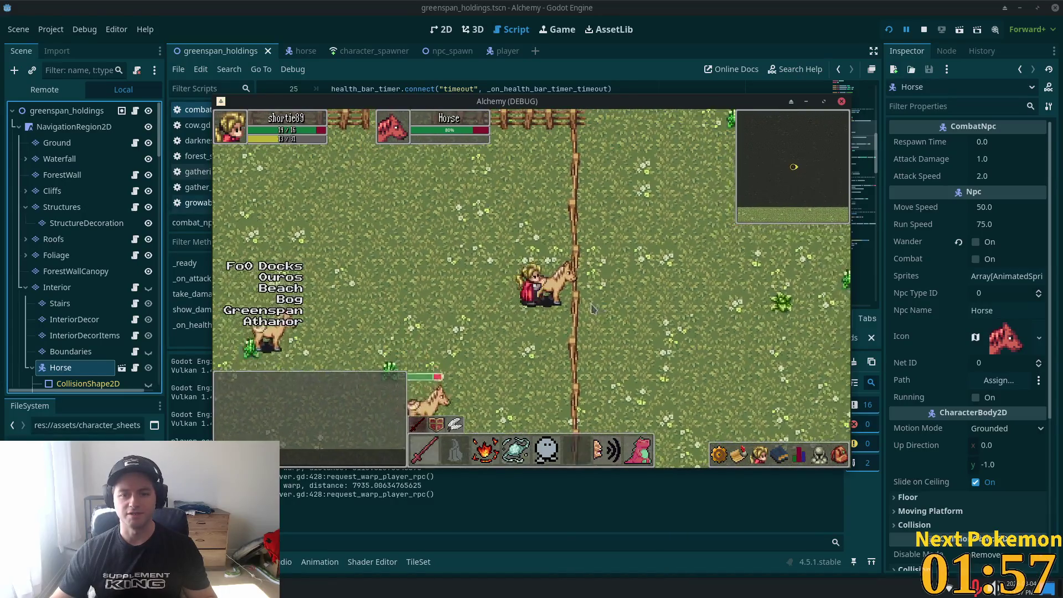
key(alt+Tab)
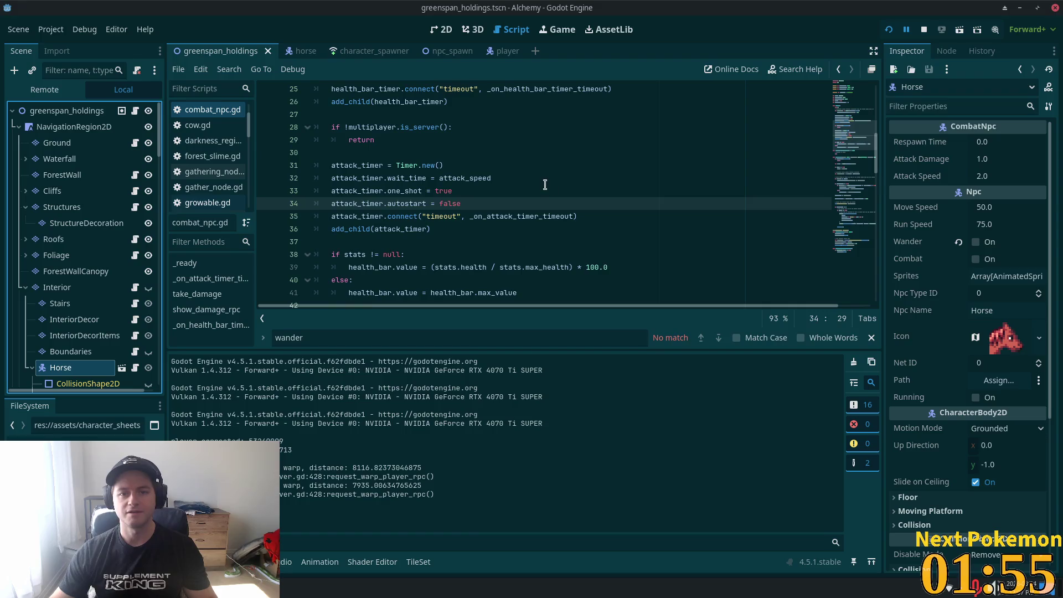
Trim line 401's auto-attack check to spell_id 0 or 1 only, then rerun the game from Godot
key(alt+Tab)
scroll(625, 249, up, 3)
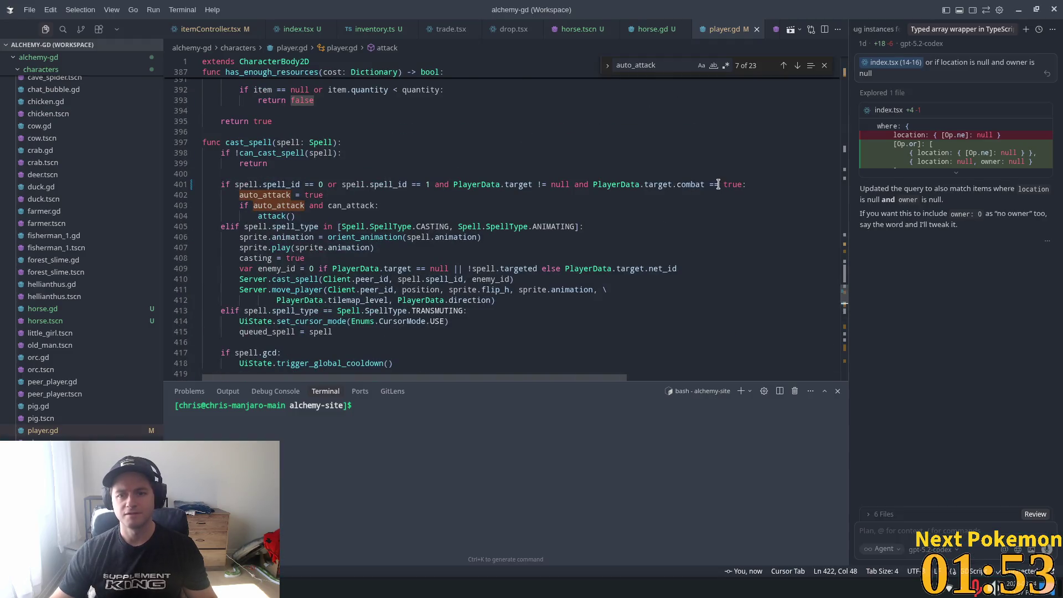
click(736, 185)
key(Tab)
mouse_move(742, 184)
mouse_down()
mouse_move(525, 184)
mouse_move(562, 170)
mouse_move(526, 185)
mouse_move(461, 187)
mouse_move(205, 184)
mouse_move(443, 183)
mouse_up()
key(ctrl+z)
key(BackSpace)
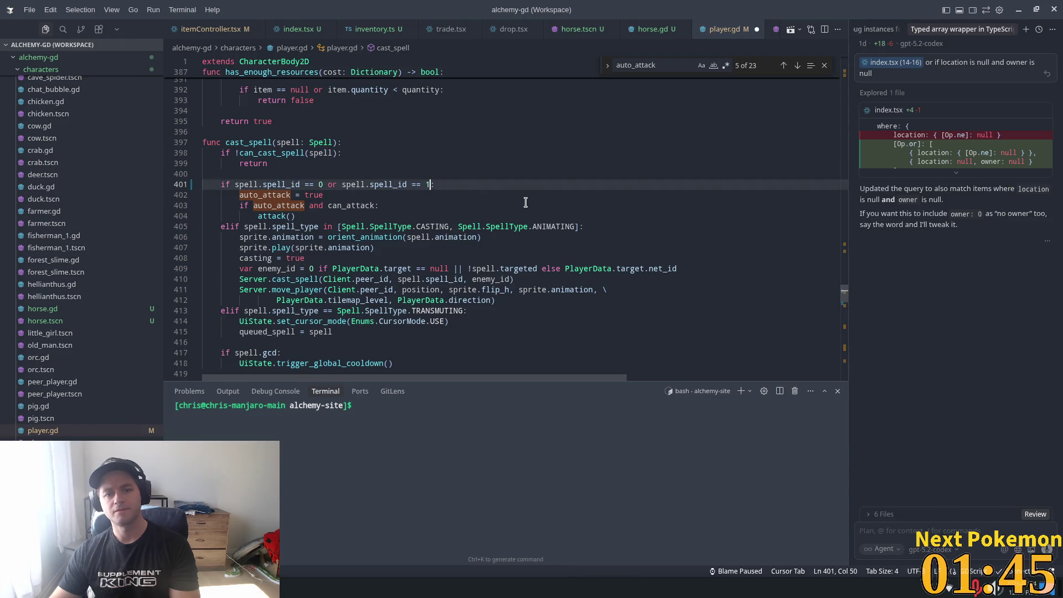
key(alt+Tab)
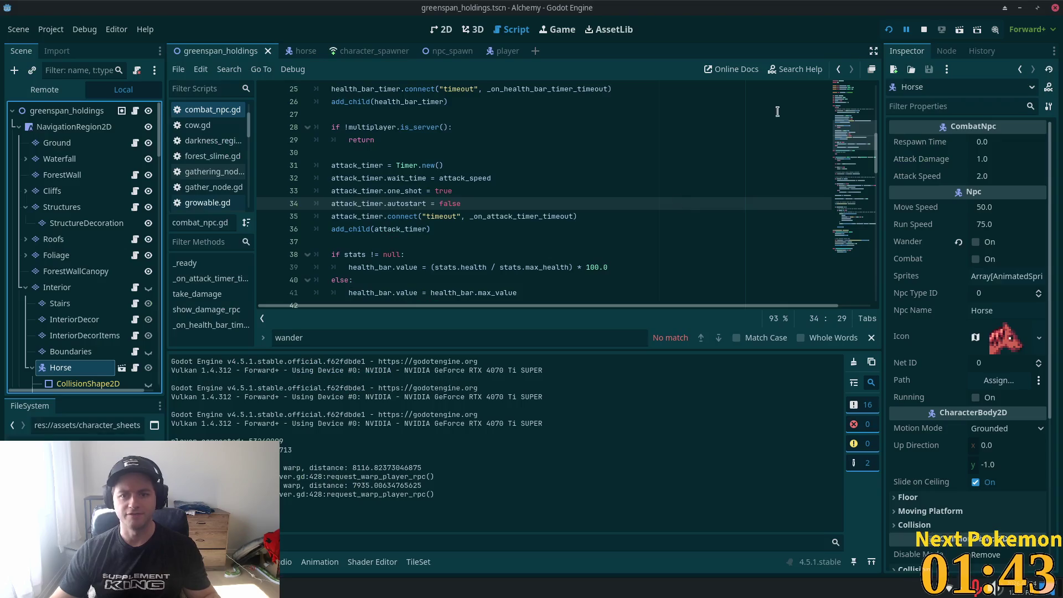
click(889, 30)
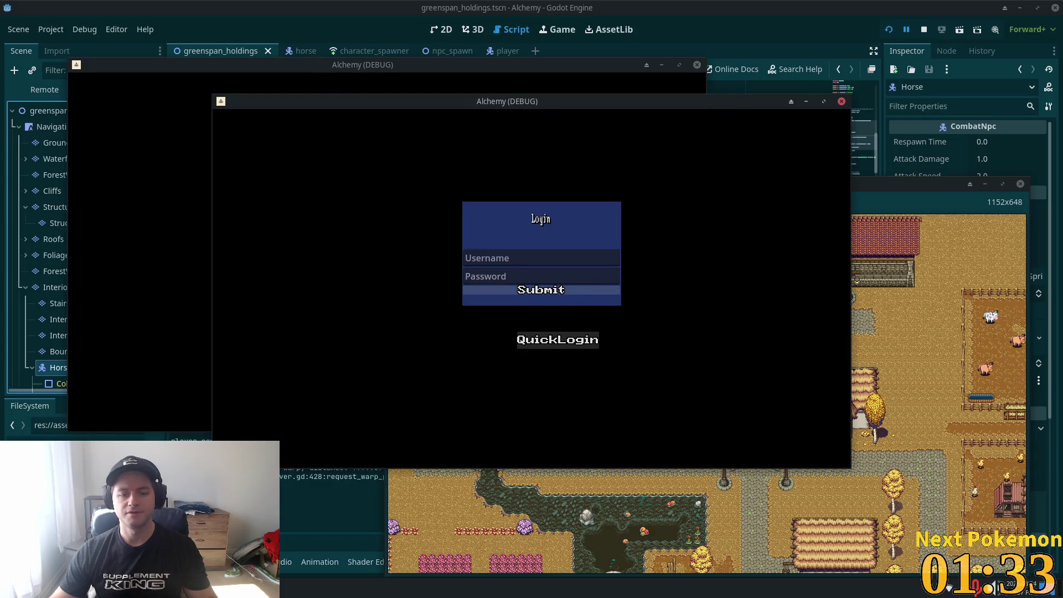
Leave the running game and bring player.gd back up in the code editor
key(alt+Tab)
key(alt+Tab)
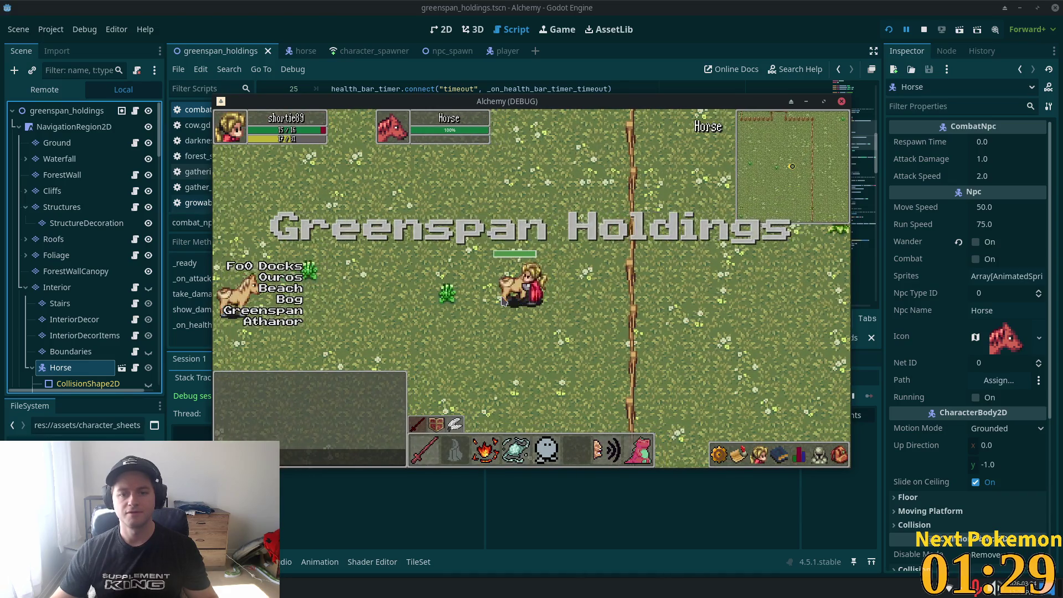
click(922, 55)
key(alt+Tab)
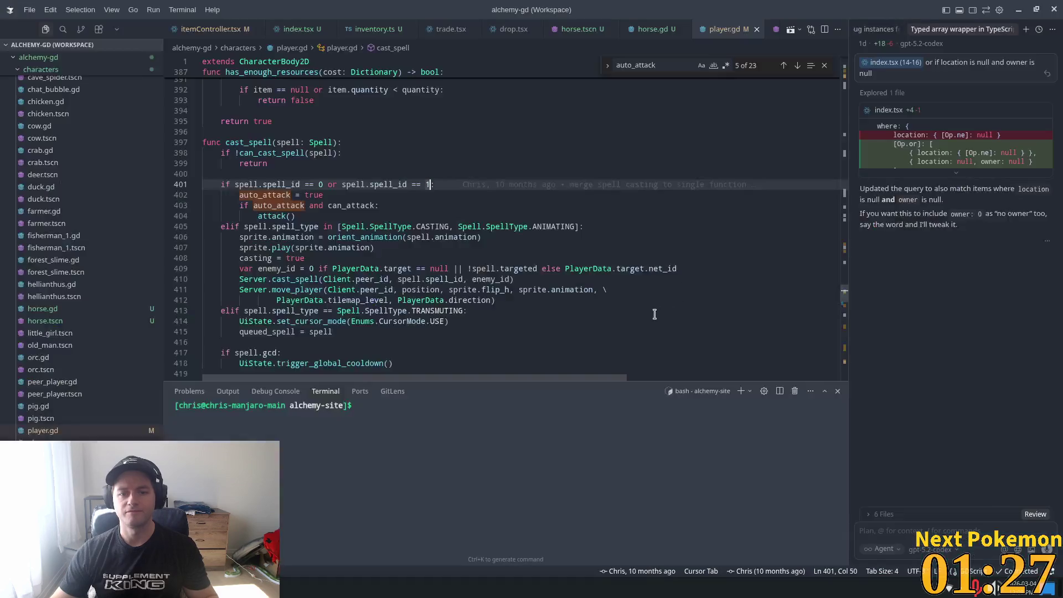
Delete 'or target.combat == false' from attack() on line 422 and relaunch the game with F5
scroll(381, 191, down, 8)
click(381, 188)
scroll(408, 179, up, 1)
click(417, 185)
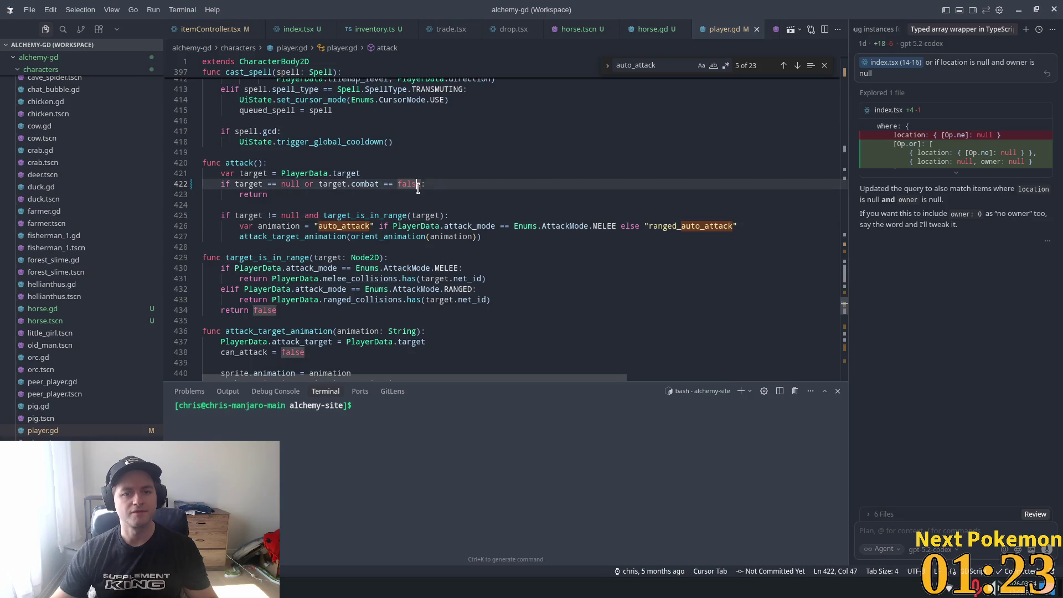
key(Right)
key(ctrl+shift+Left)
key(ctrl+shift+Left)
key(ctrl+shift+Left)
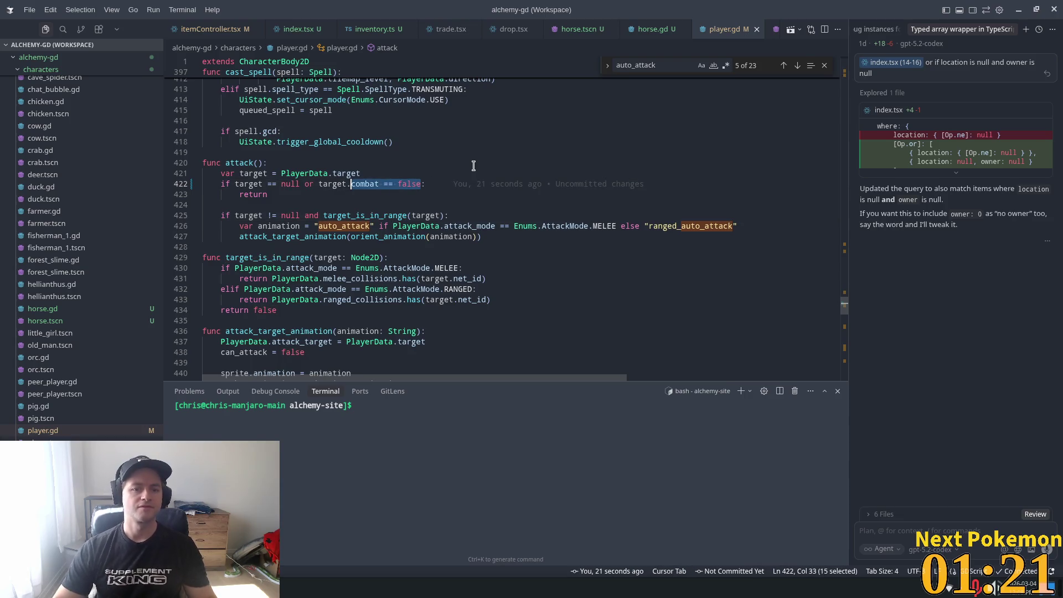
key(BackSpace)
key(BackSpace)
key(BackSpace)
key(BackSpace)
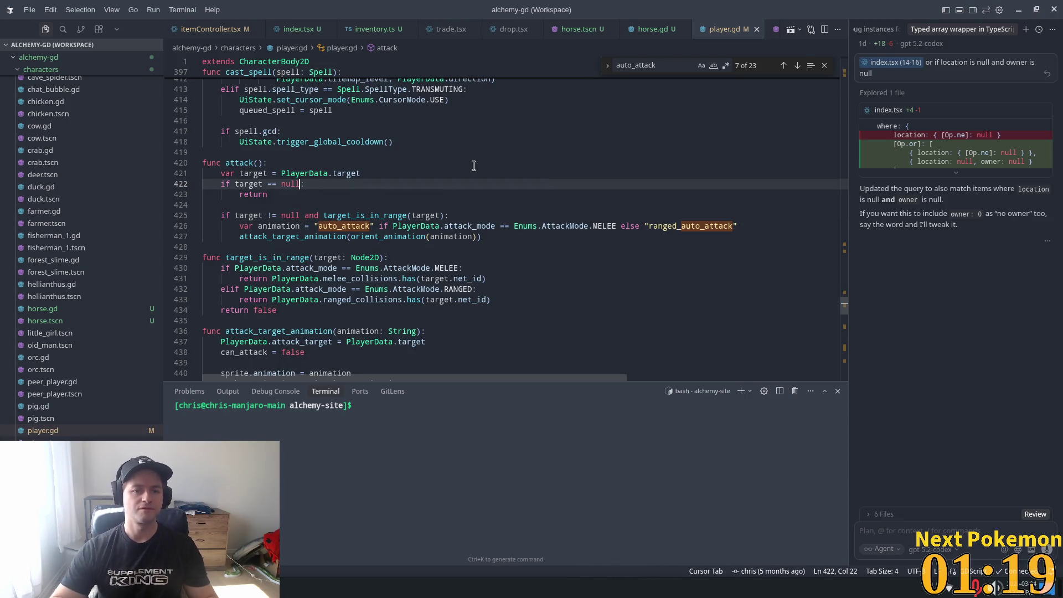
key(alt+Tab)
key(F5)
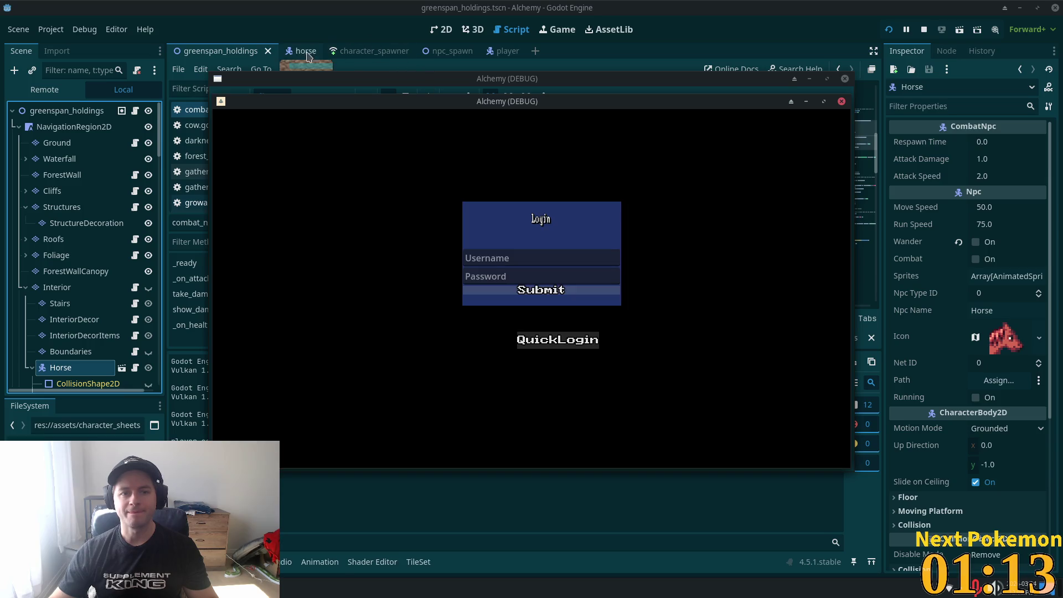
Tick Combat on the Horse NPC, undo the player.gd edit, then save and run the project
click(302, 51)
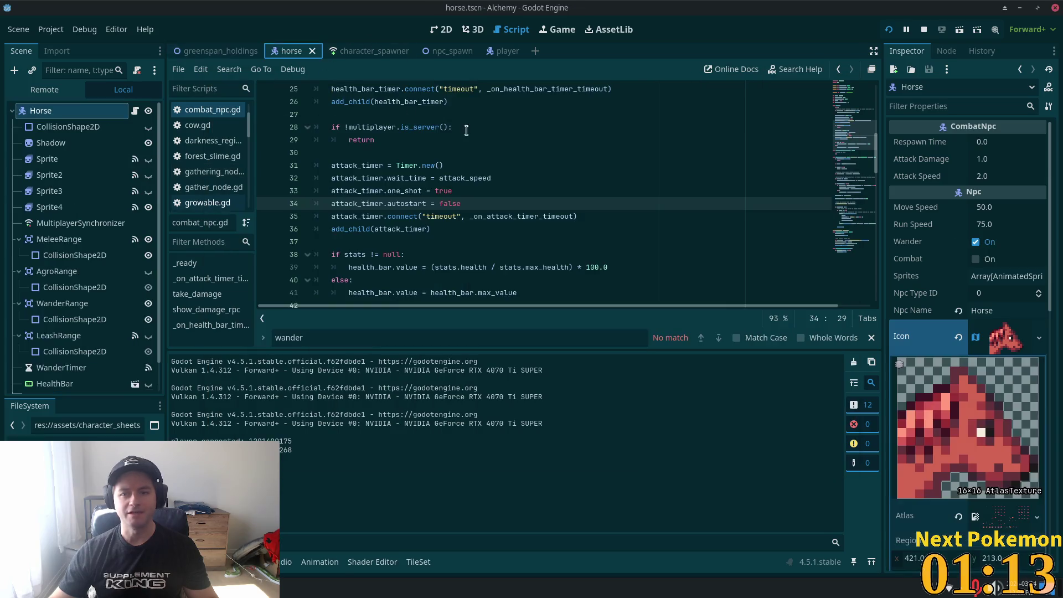
click(975, 260)
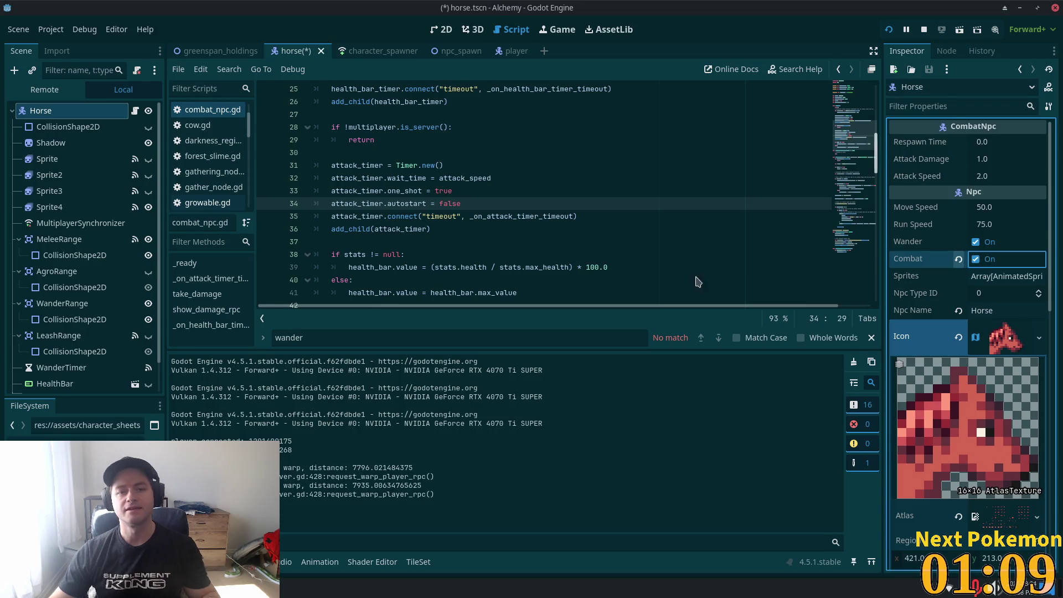
key(alt+Tab)
key(alt+Tab)
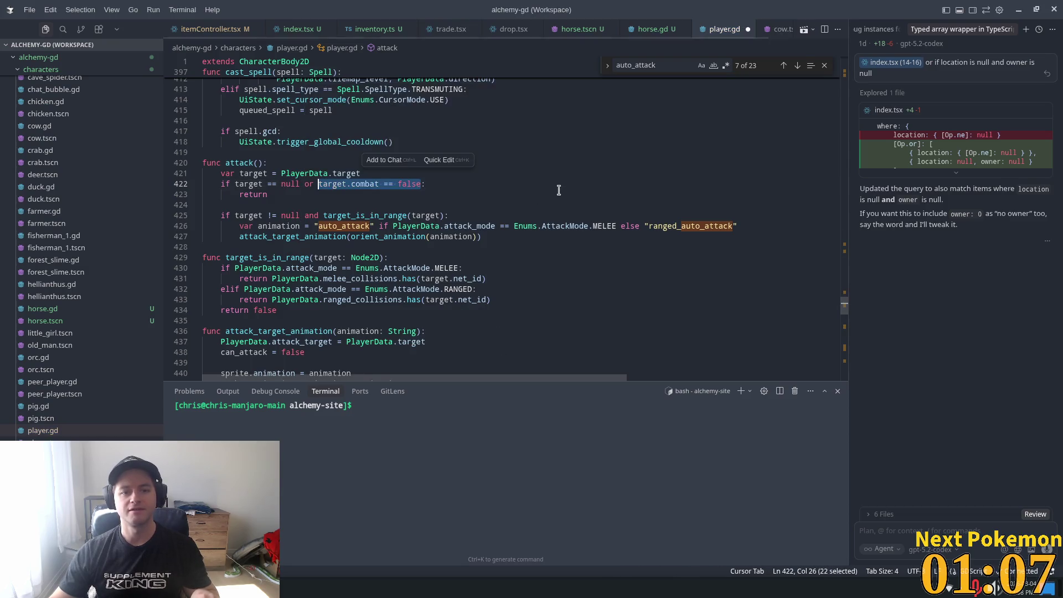
key(ctrl+z)
key(alt+Tab)
key(alt+Tab)
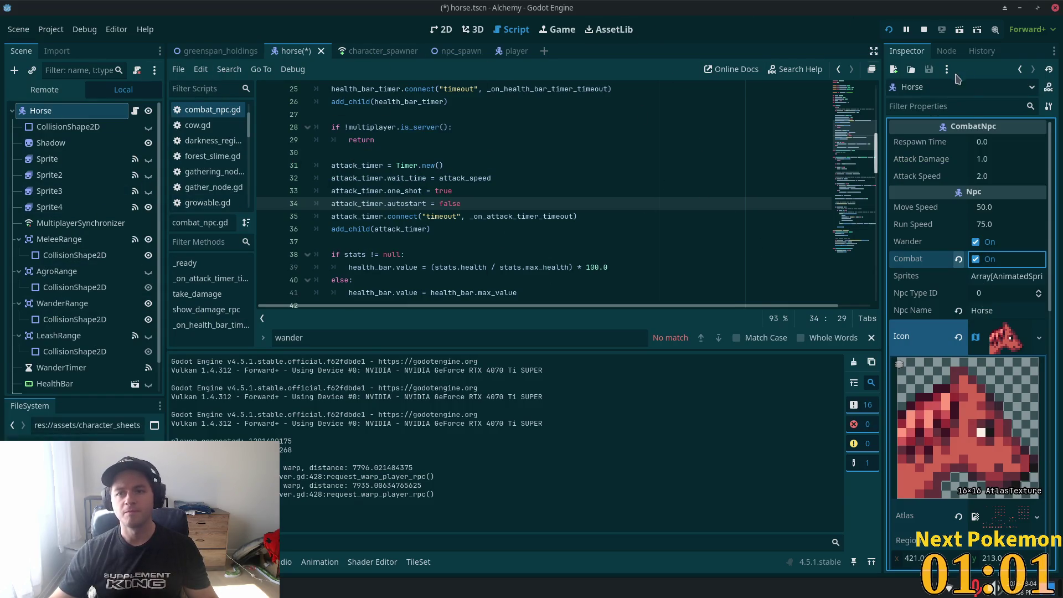
click(888, 30)
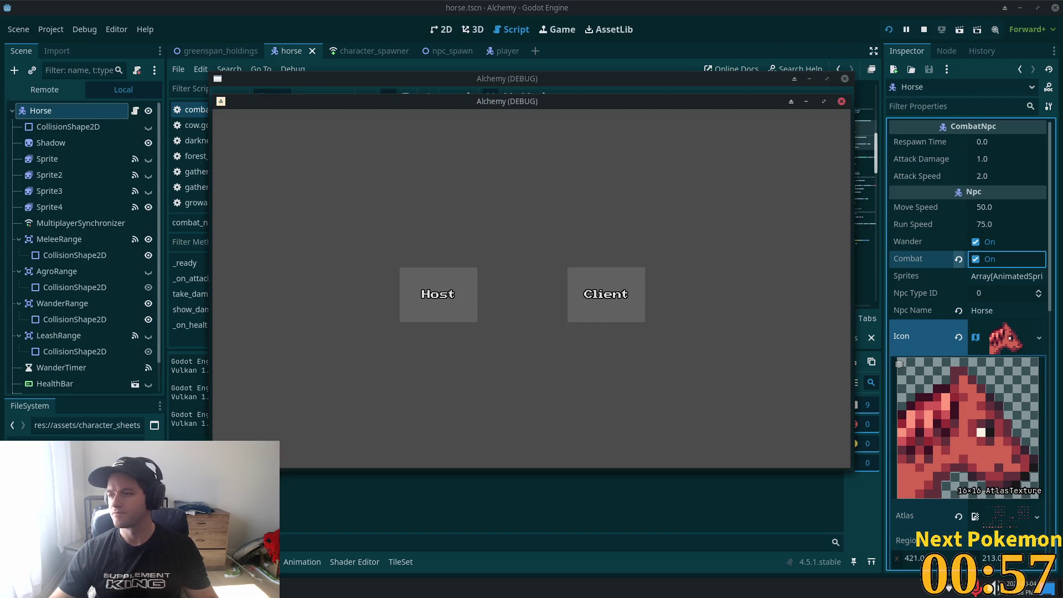
Host a game session, quick-login, and attack the horse
click(465, 297)
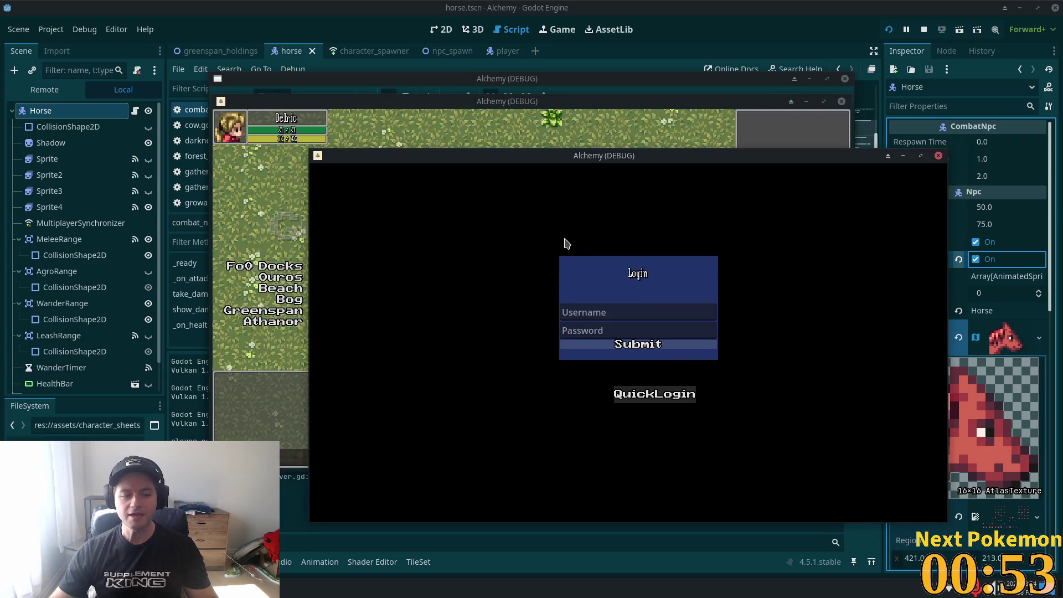
click(616, 343)
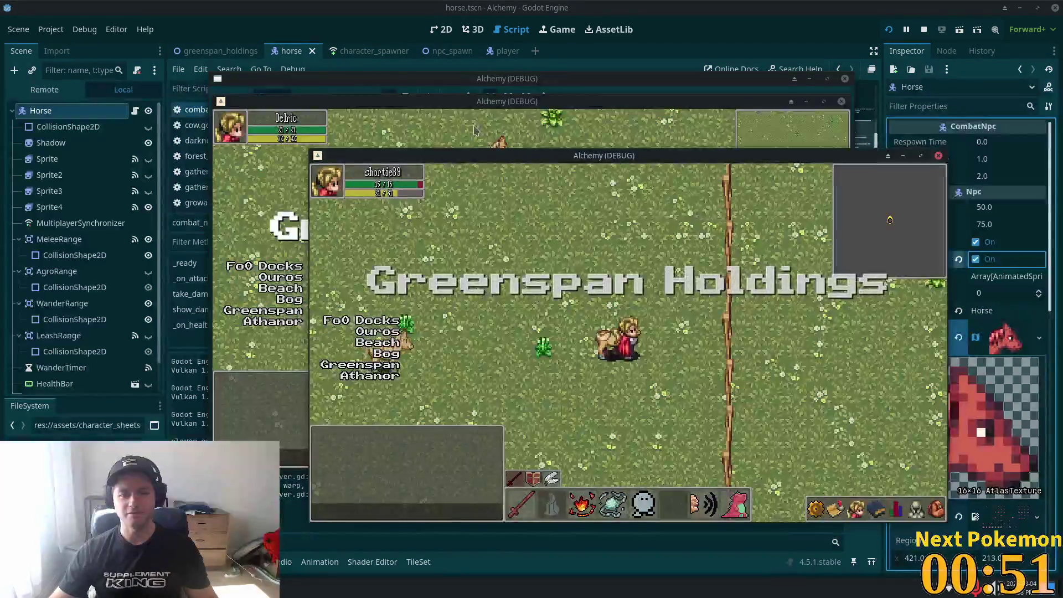
click(612, 344)
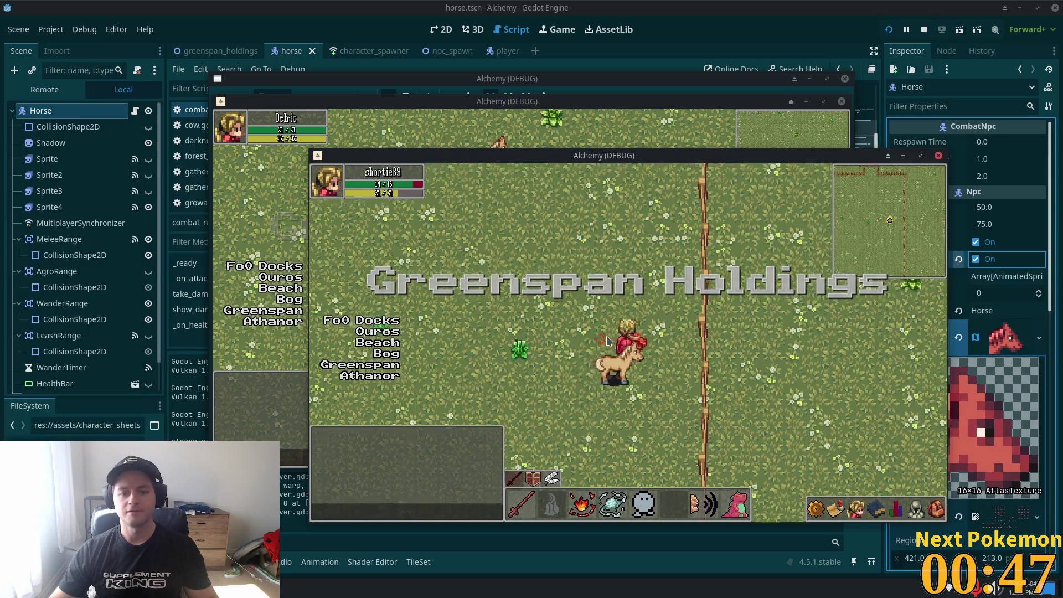
Walk the player across the field through the gate into the barn and out, then select LeashRange
key(w)
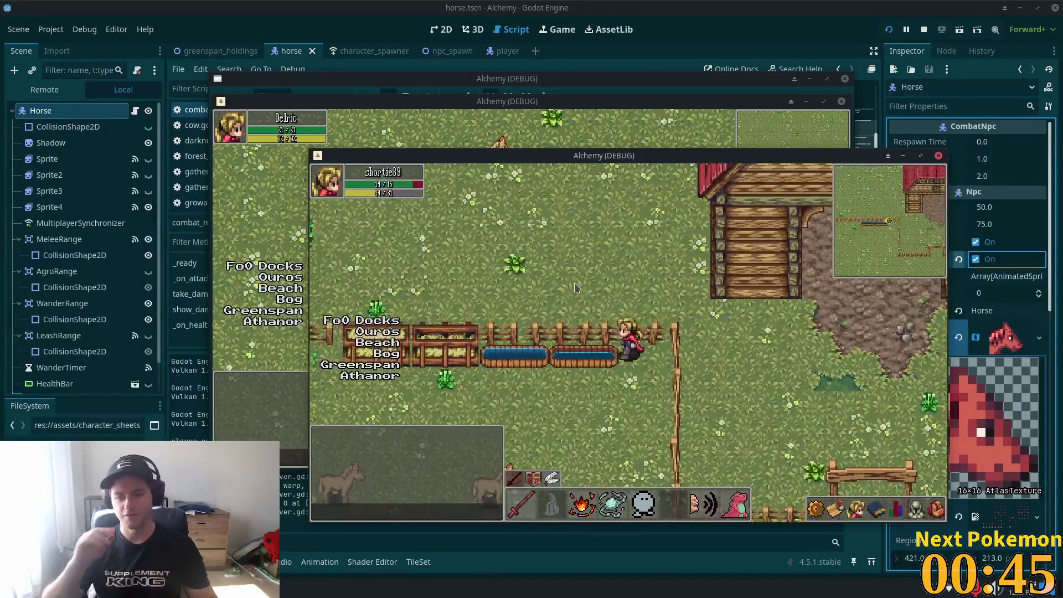
key(s)
key(a)
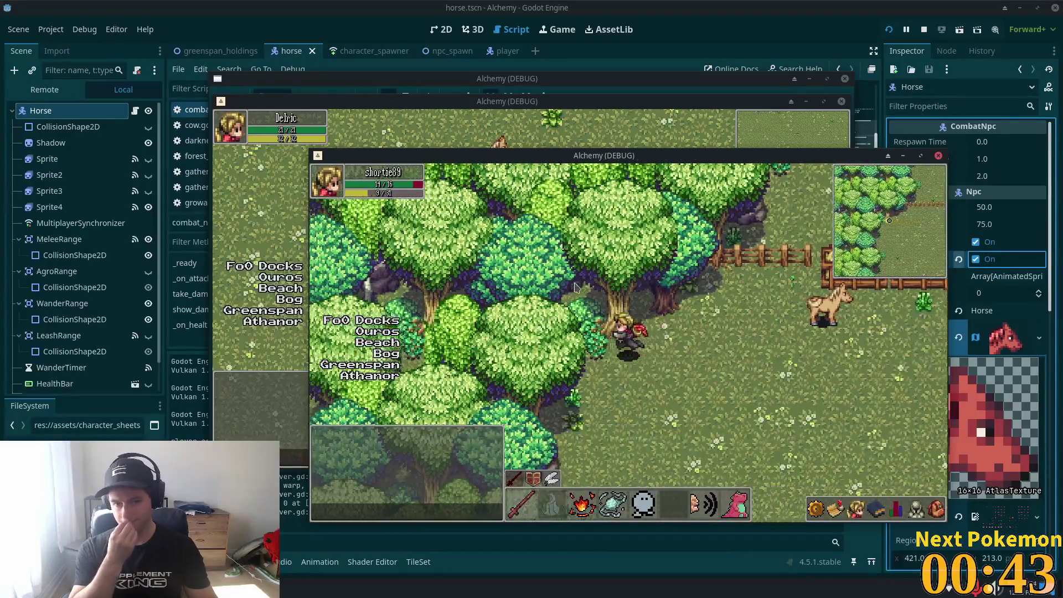
key(s)
key(d)
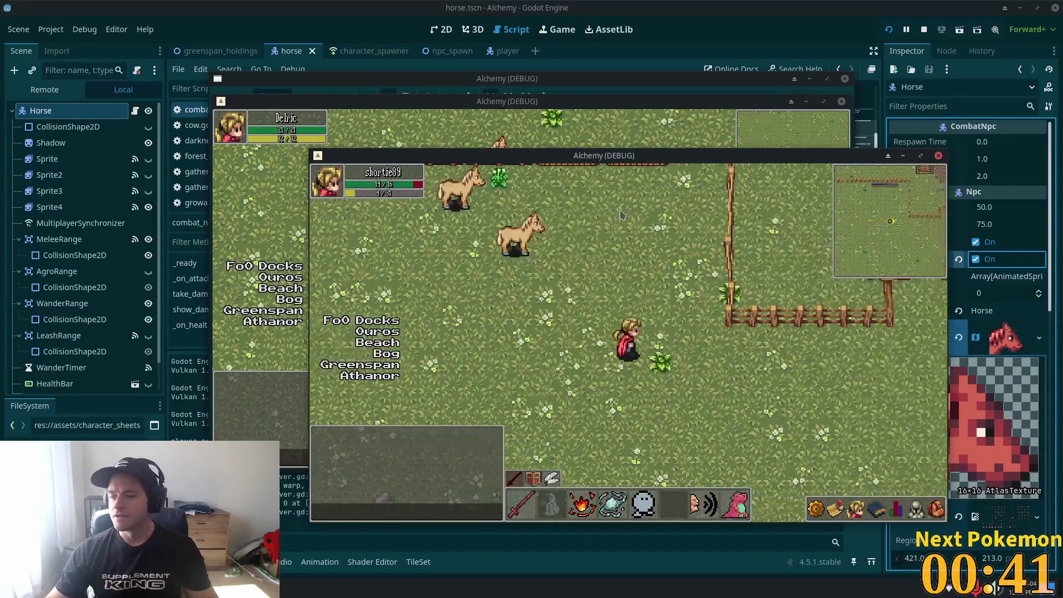
key(d)
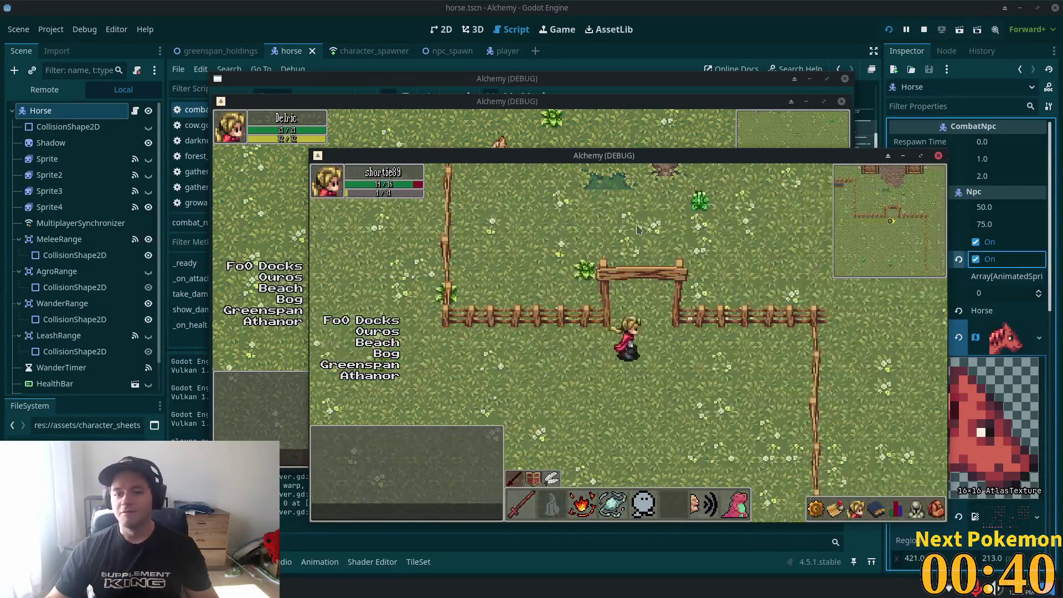
key(w)
key(w)
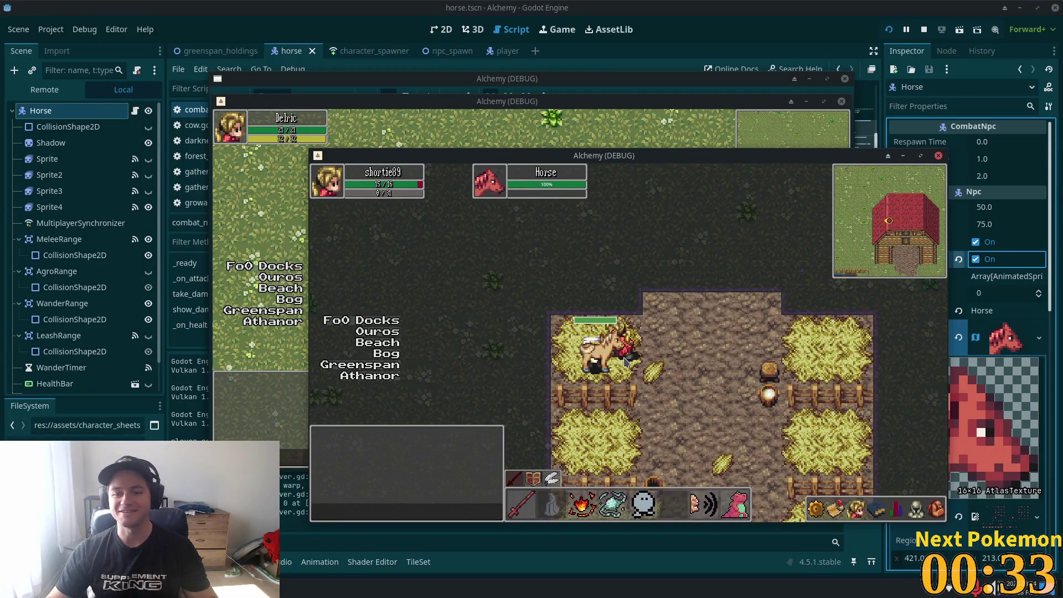
key(d)
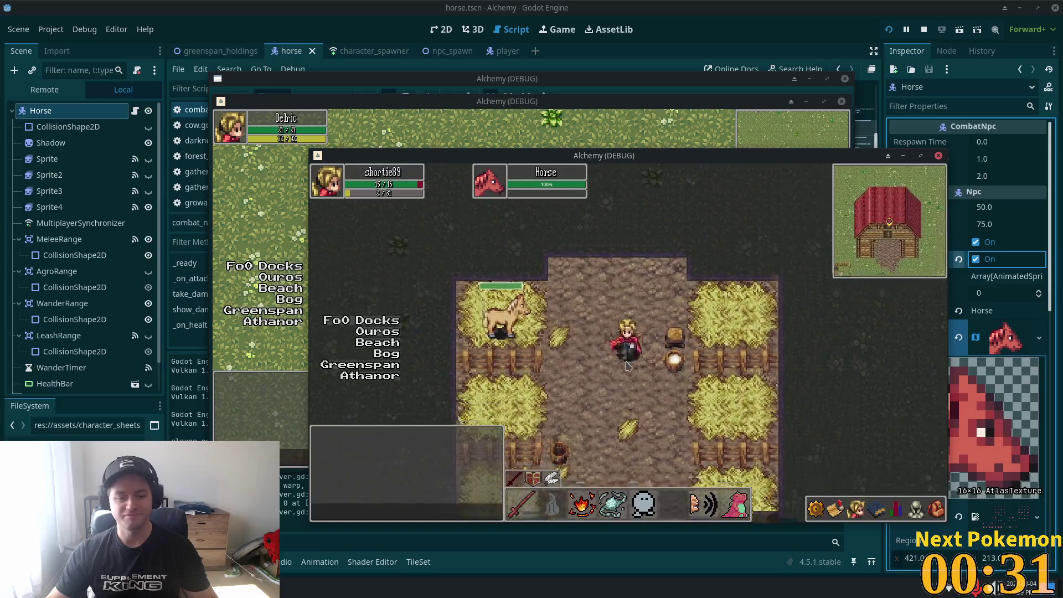
key(s)
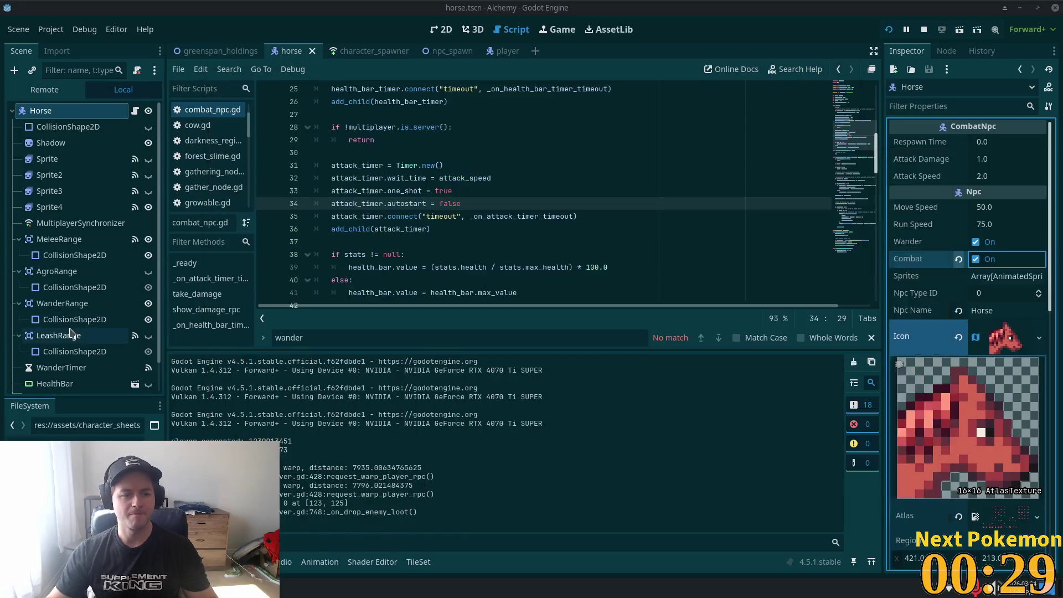
click(58, 335)
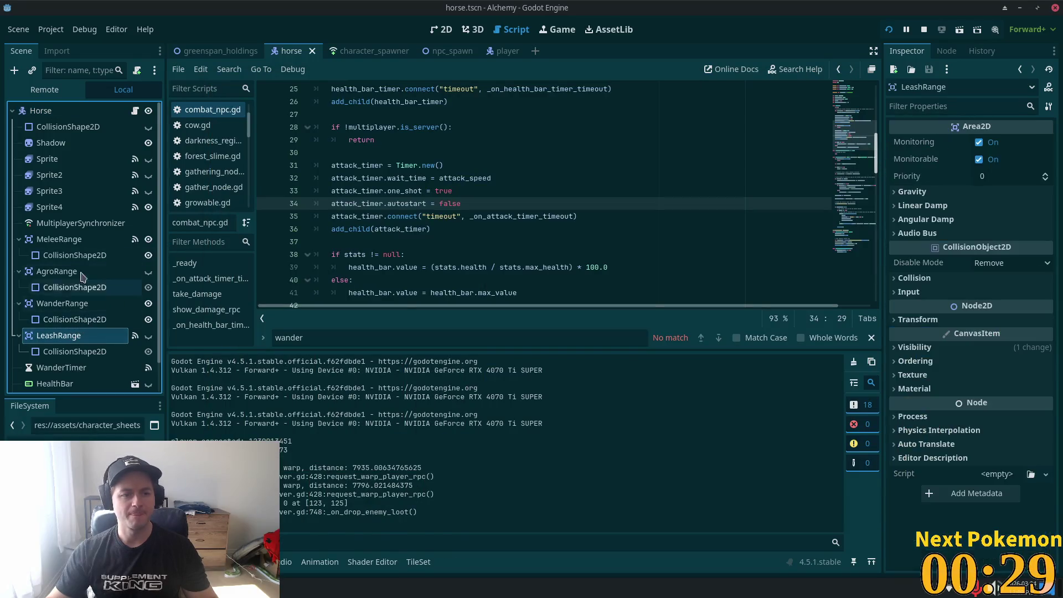
Show the horse's replicated properties (net_id, position, Sprite:animation) and walk into the barn
scroll(80, 234, down, 2)
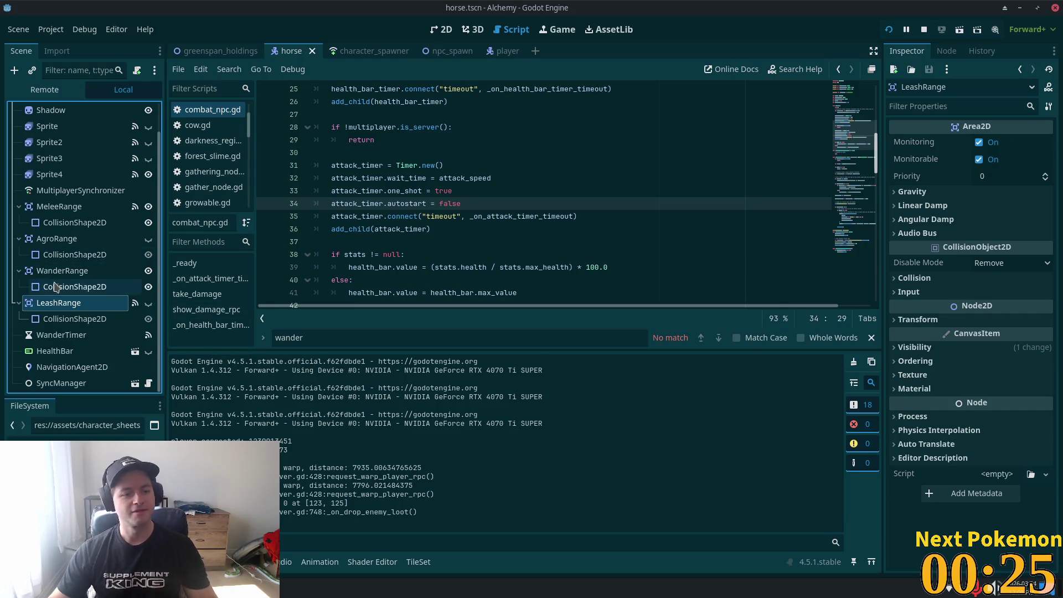
click(77, 191)
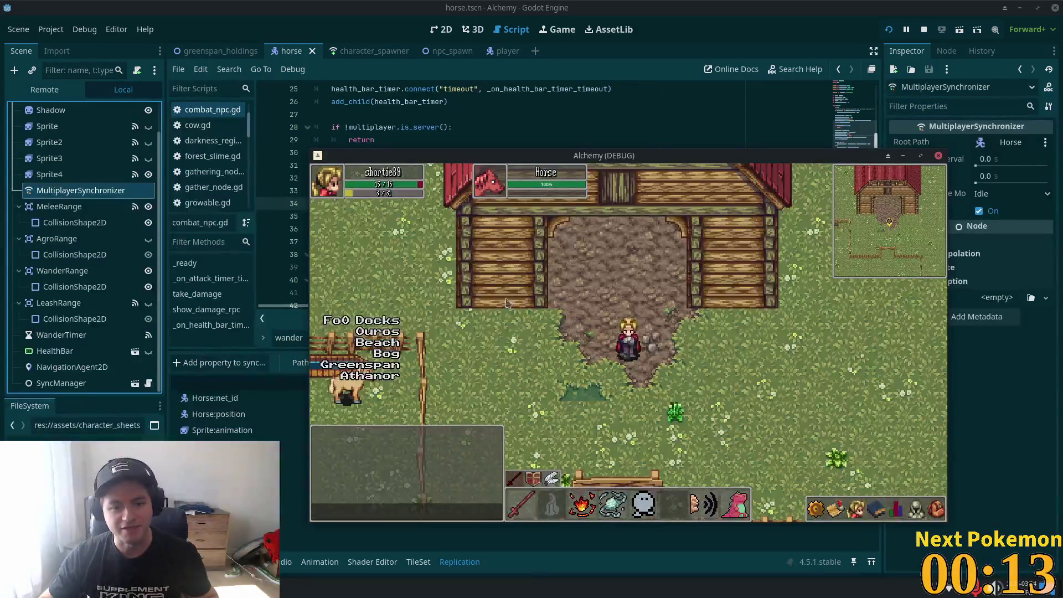
key(w)
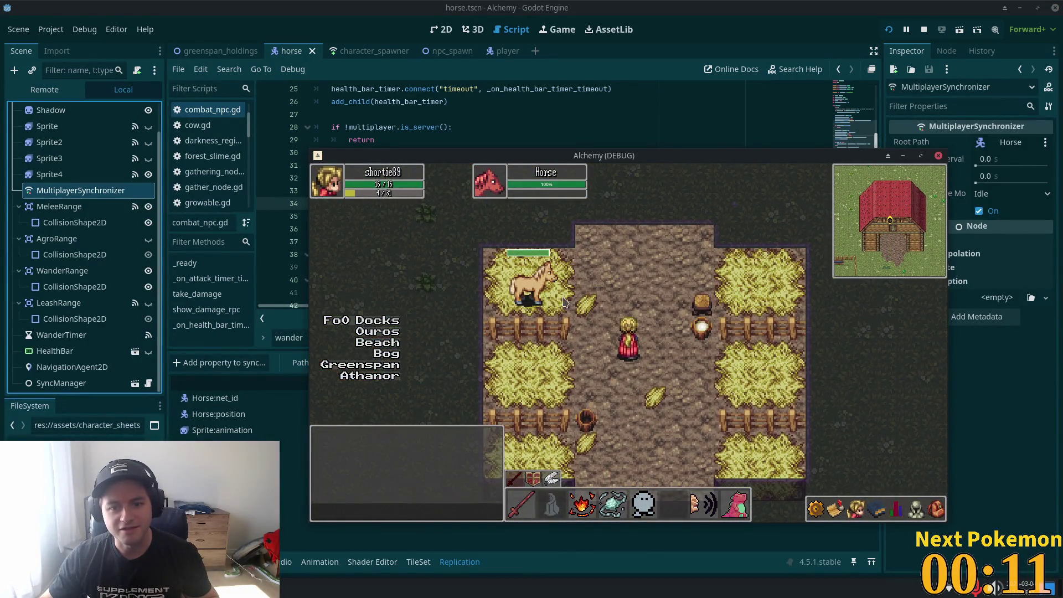
key(a)
key(s)
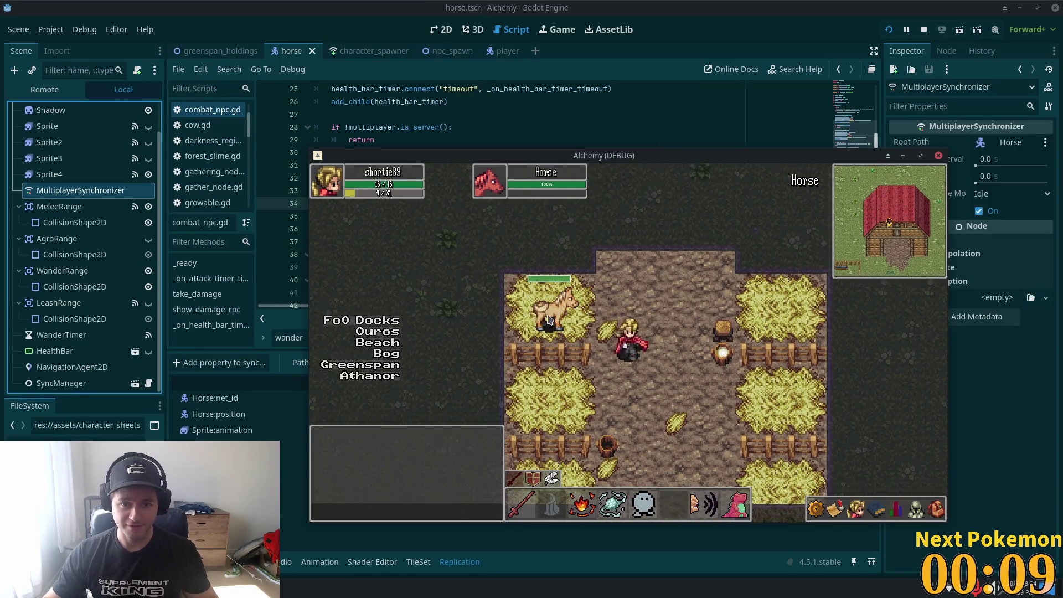
Walk out across the farm and back into the barn, then return to the code editor
key(w)
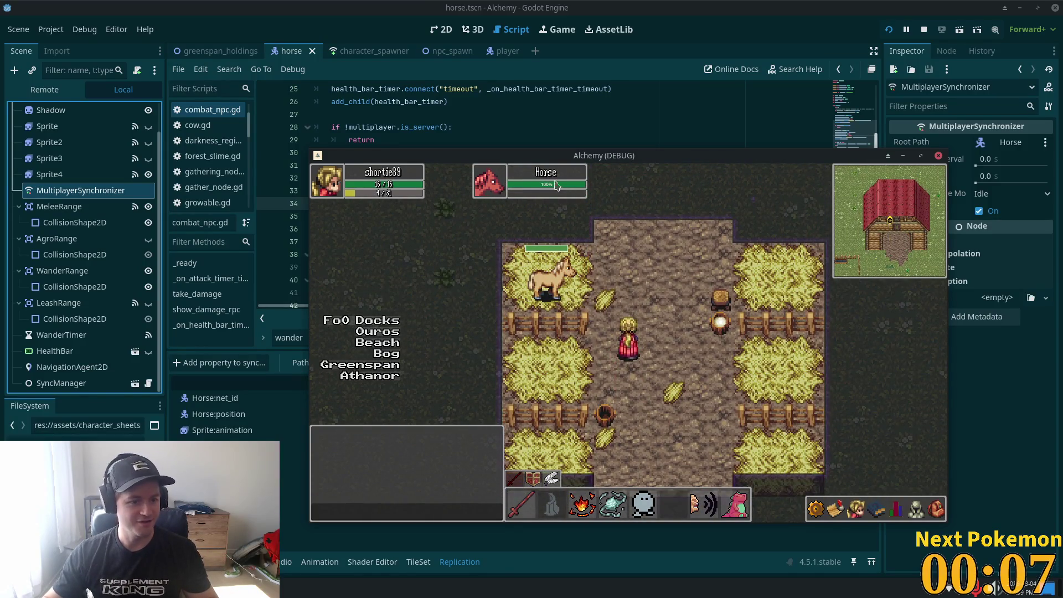
key(s)
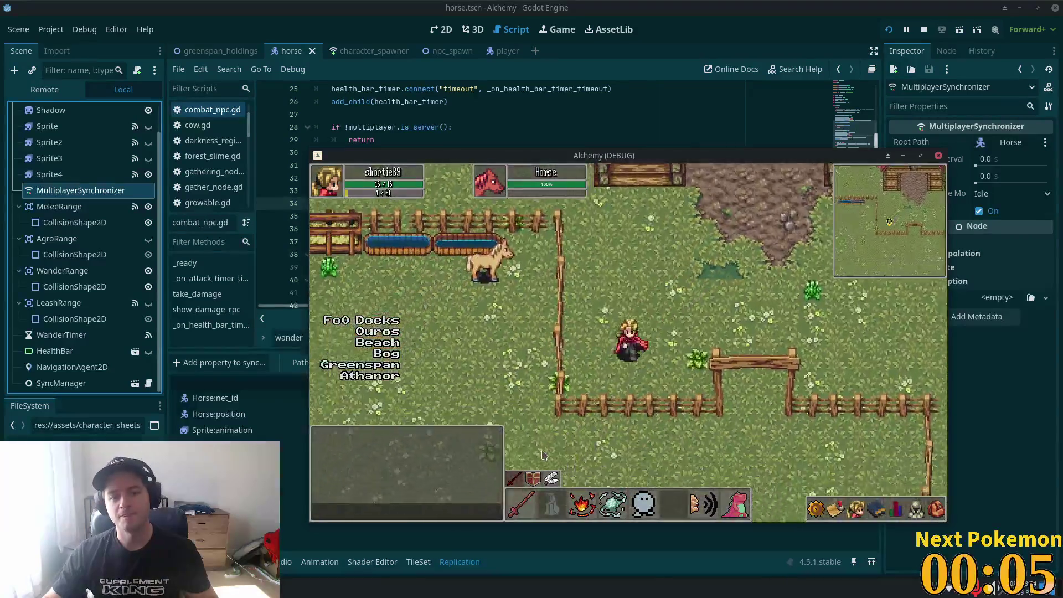
key(s)
key(d)
key(w)
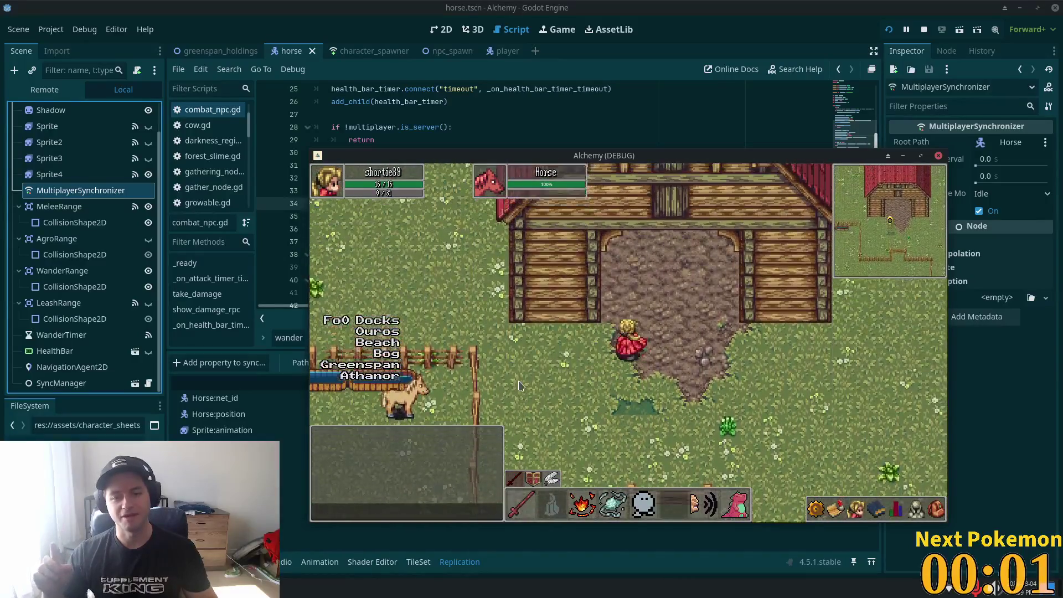
key(w)
click(779, 5)
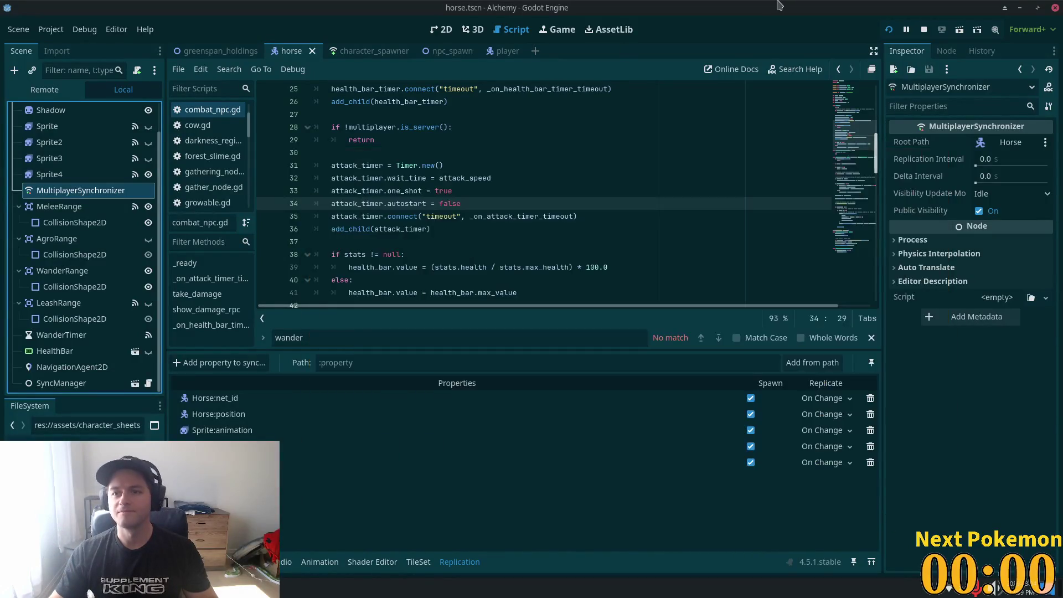
key(alt+Tab)
click(548, 136)
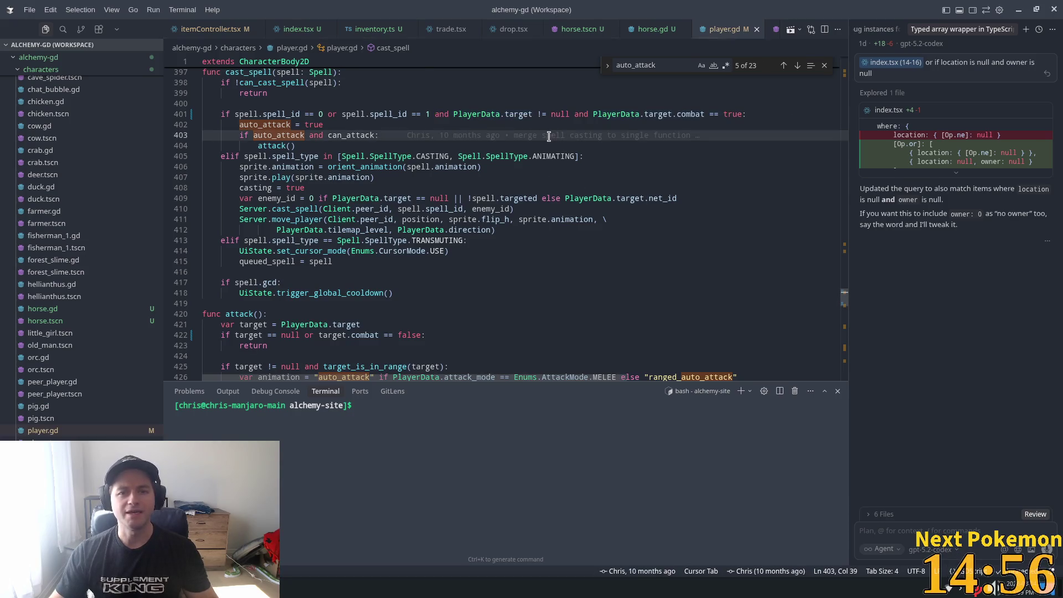
key(Up)
scroll(672, 136, up, 3)
scroll(467, 292, down, 6)
click(375, 213)
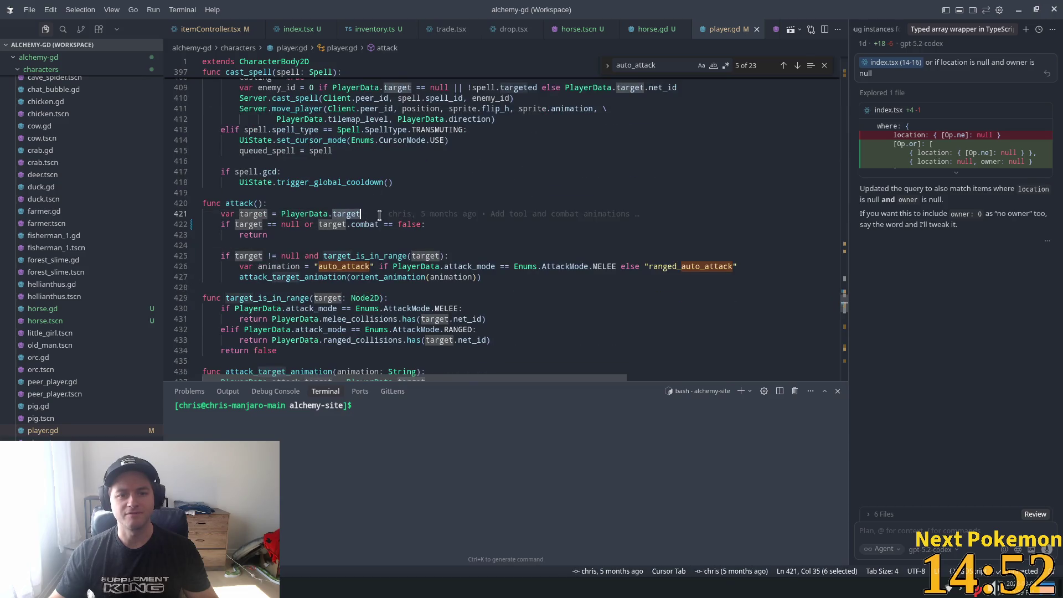
key(alt+Tab)
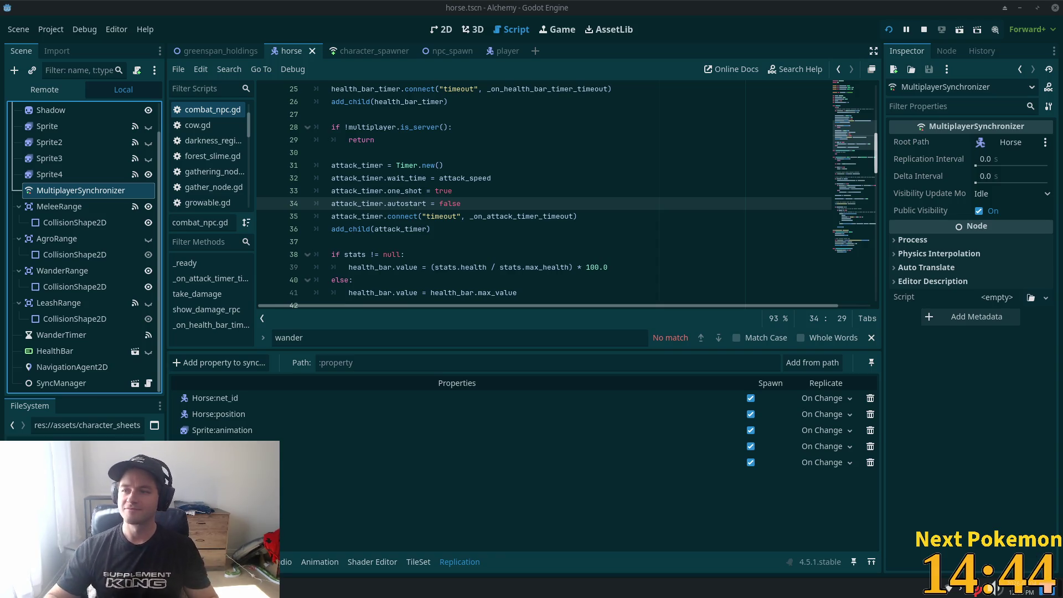
Uncheck Combat on the greenspan_holdings Horse, save the scene with Ctrl+S, and run with F5
click(388, 179)
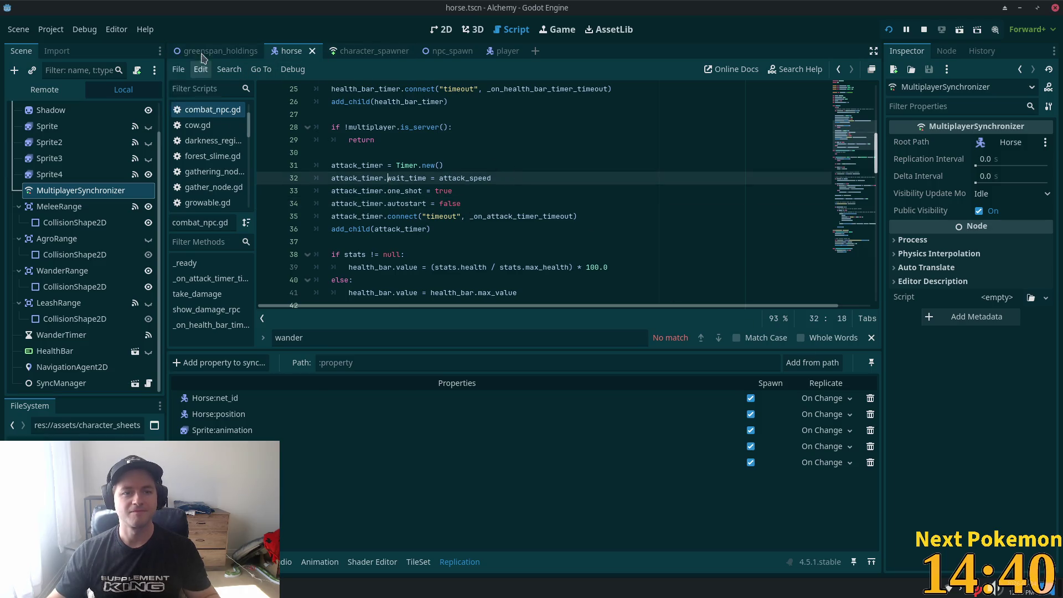
click(220, 50)
click(79, 305)
click(79, 366)
scroll(988, 339, down, 2)
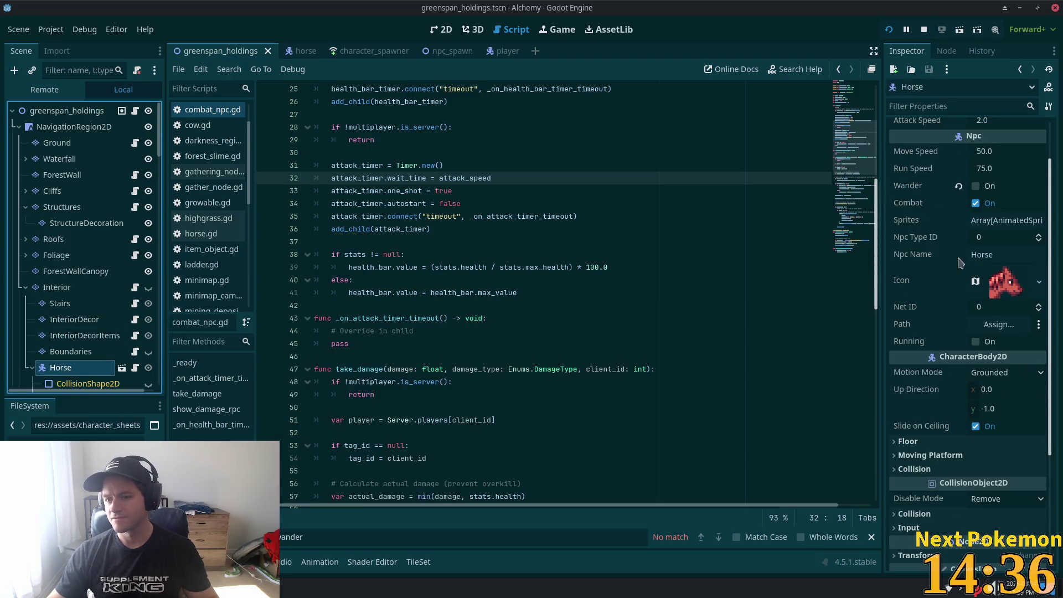
click(976, 203)
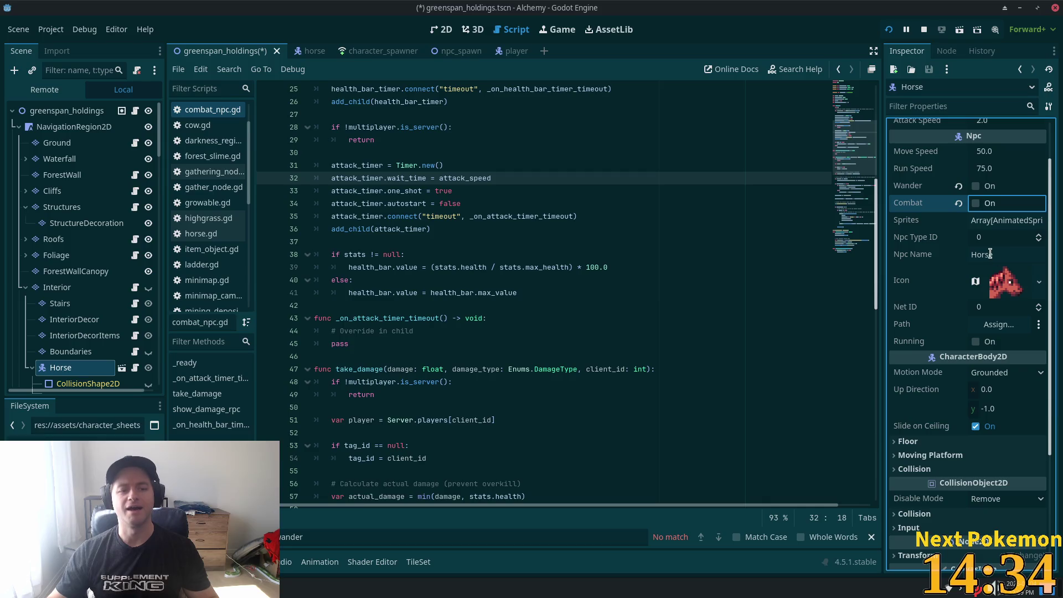
key(ctrl+s)
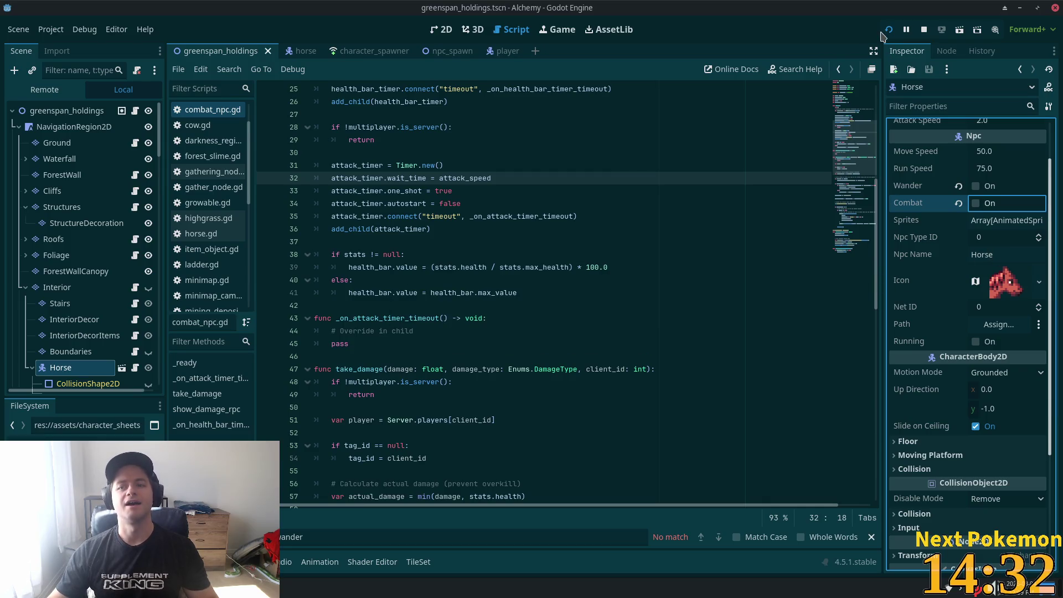
key(F5)
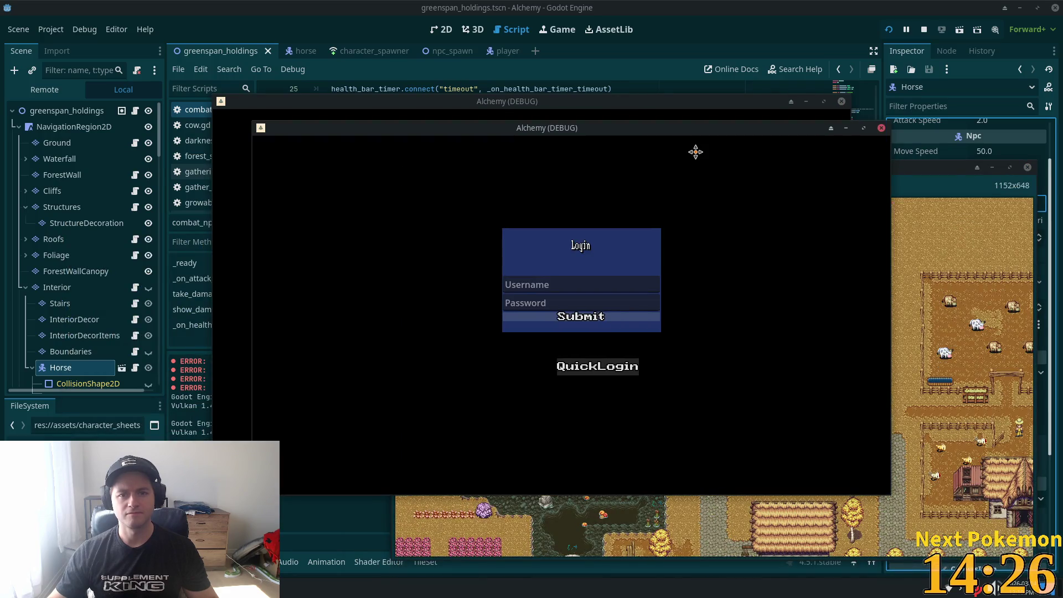
Move the game window aside and walk the player around the barn beside the horse
drag(616, 103, 393, 58)
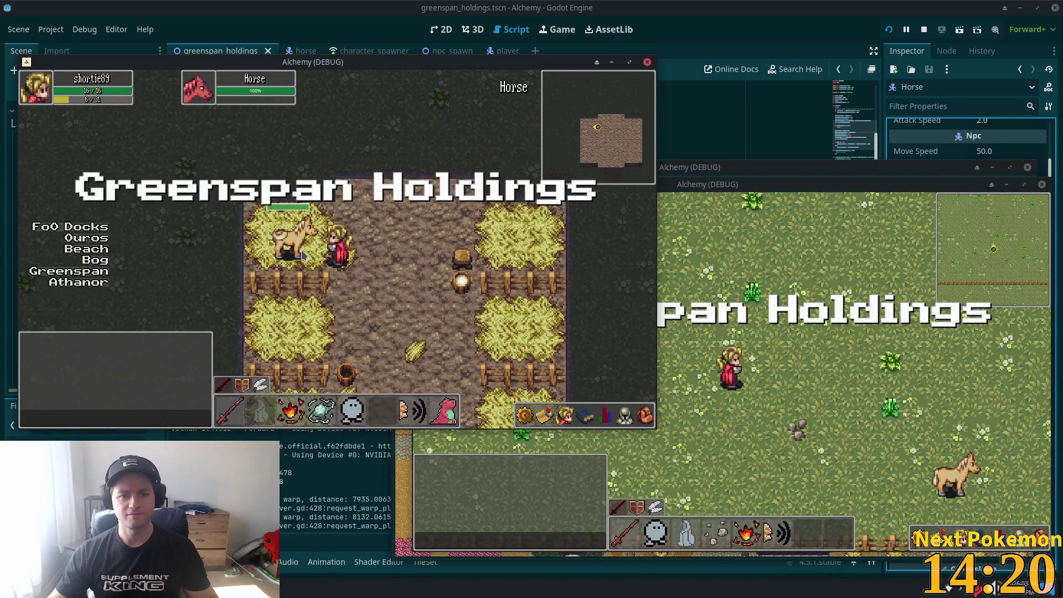
key(s)
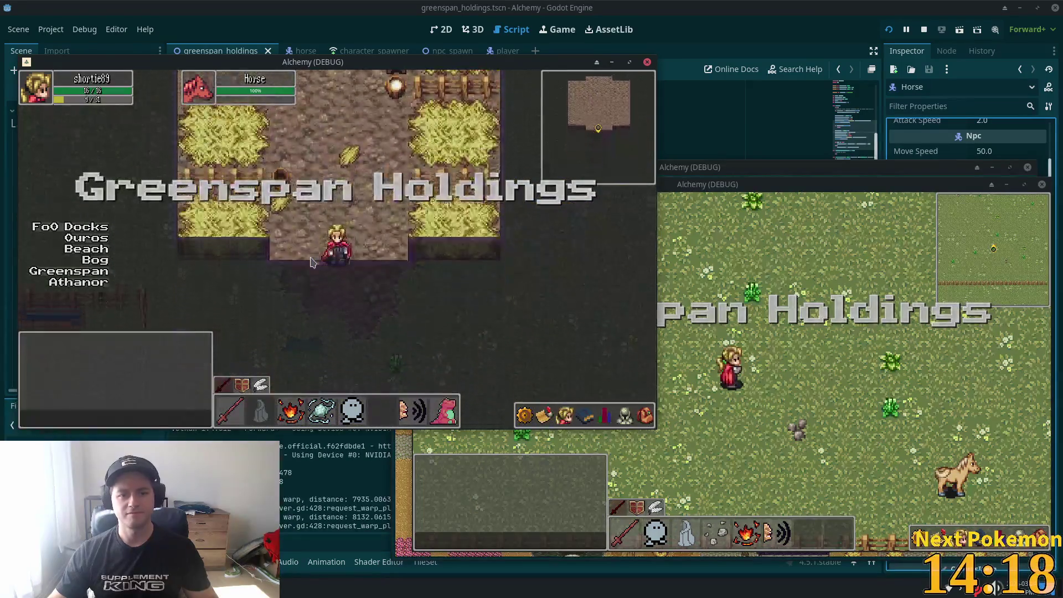
key(w)
key(a)
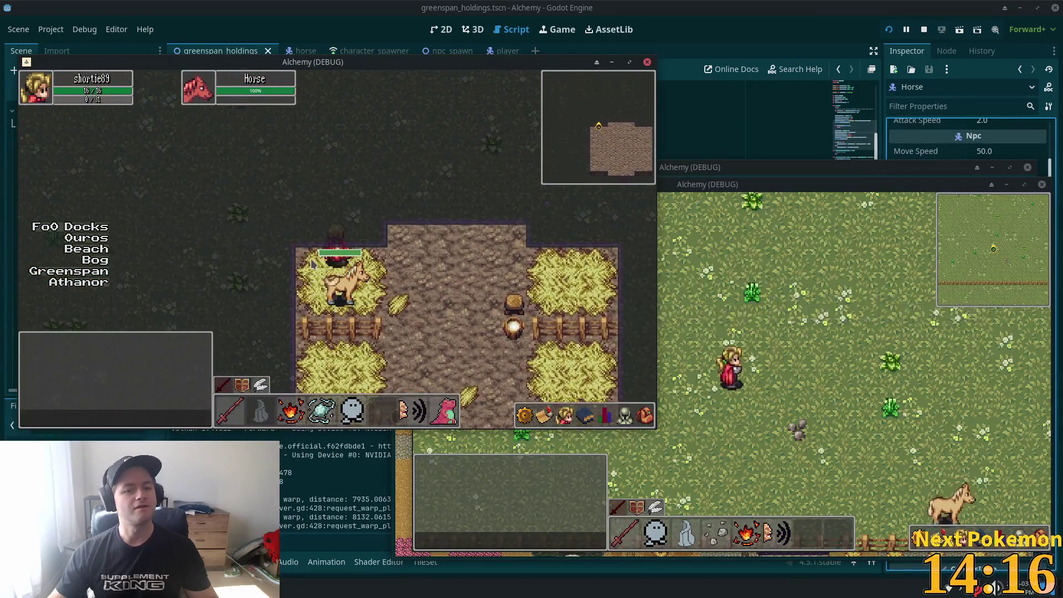
key(d)
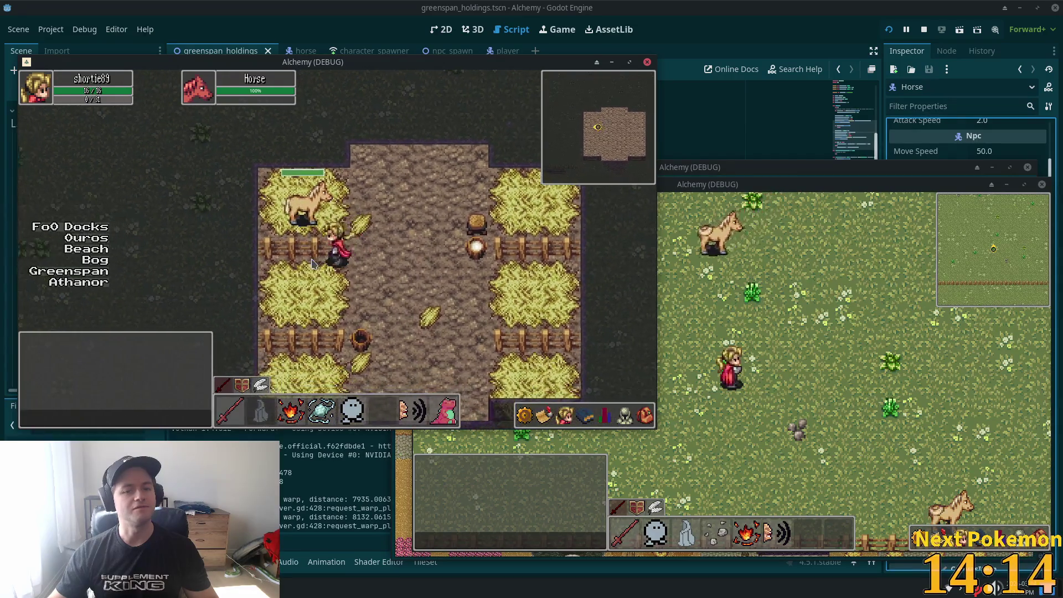
key(a)
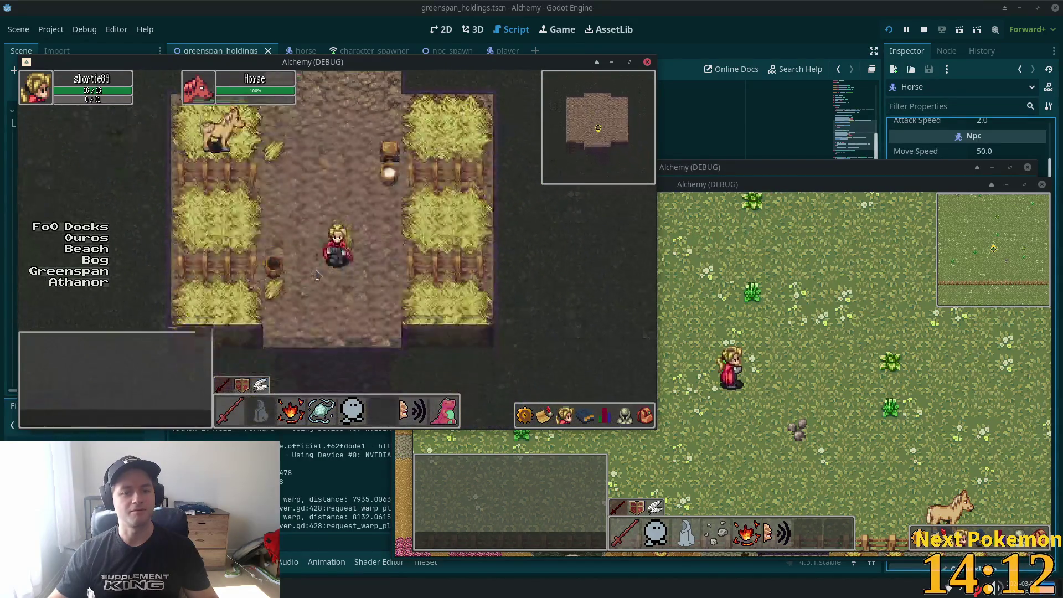
key(a)
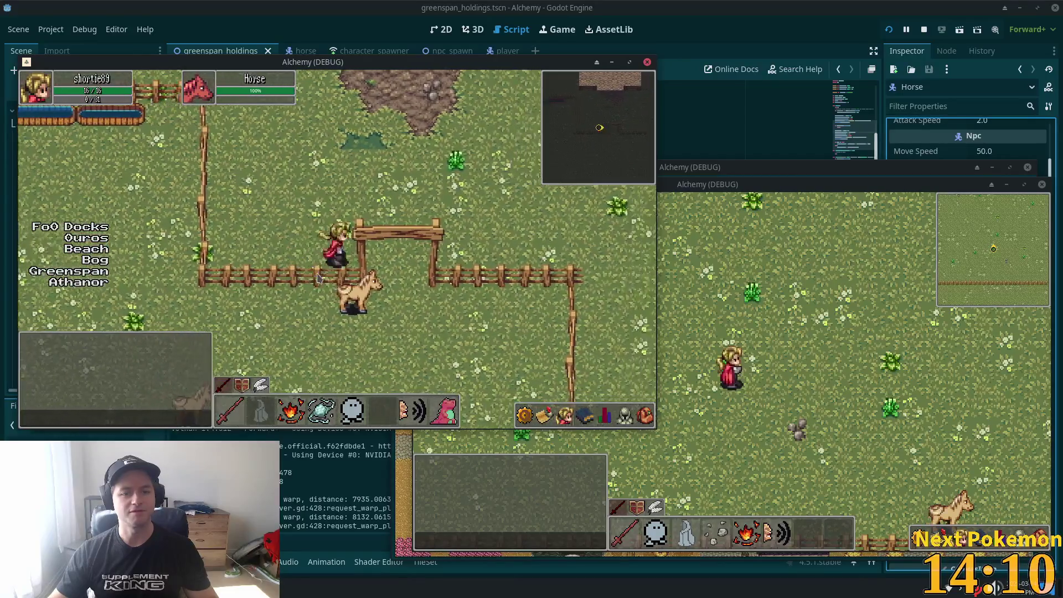
key(s)
key(w)
key(a)
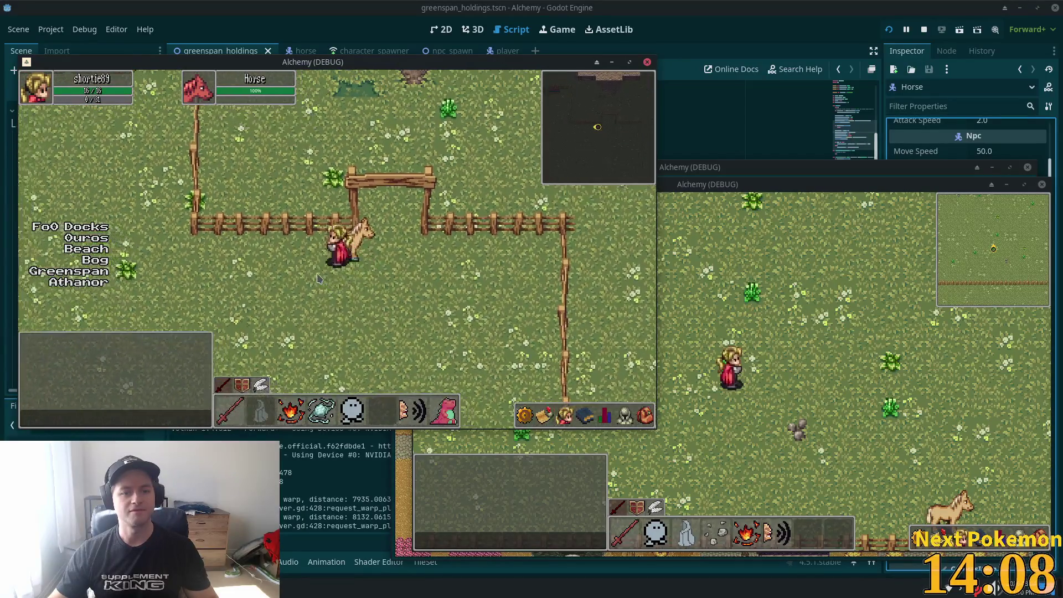
key(s)
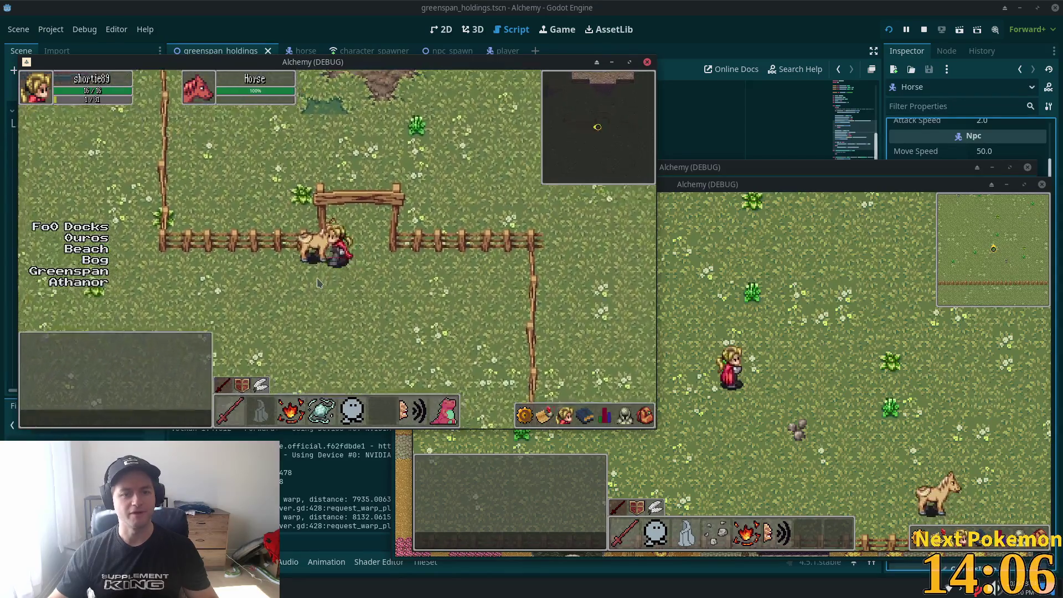
Keep circling the horse, try interacting with it, then return to the editor and collapse Horse's children
key(a)
key(d)
key(s)
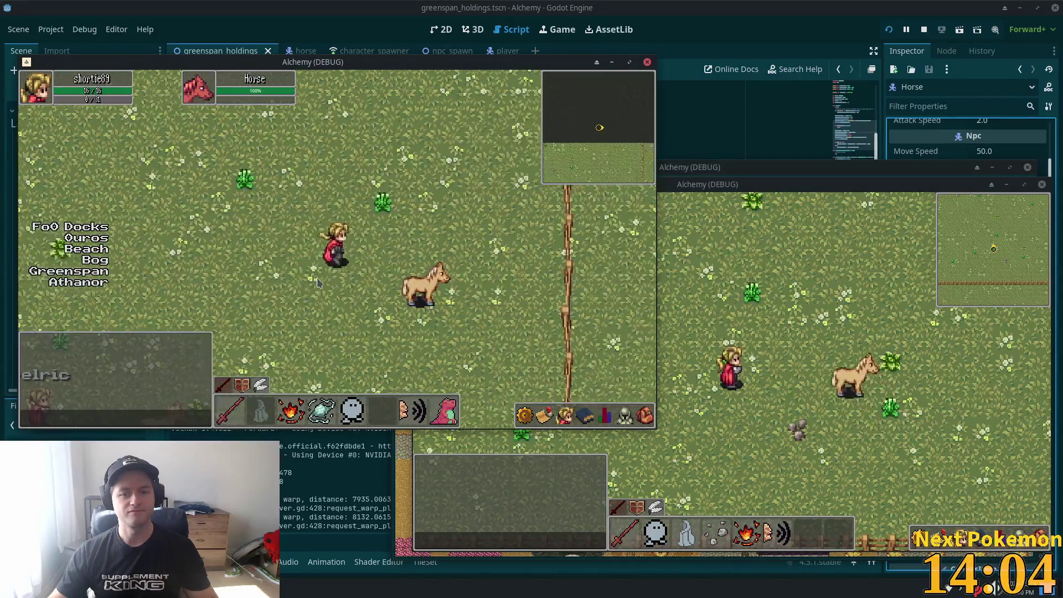
key(w)
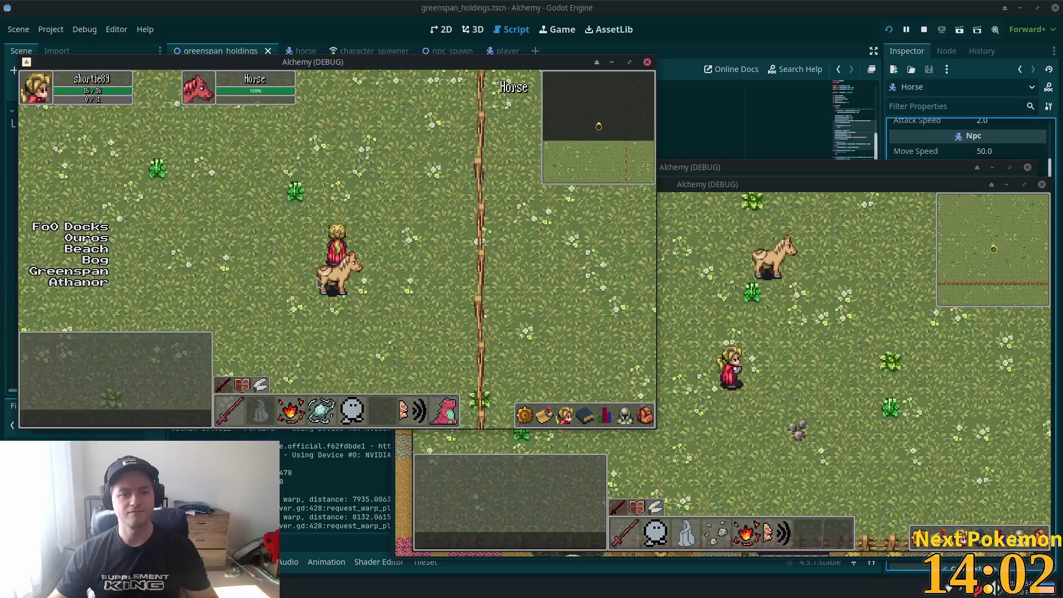
click(318, 283)
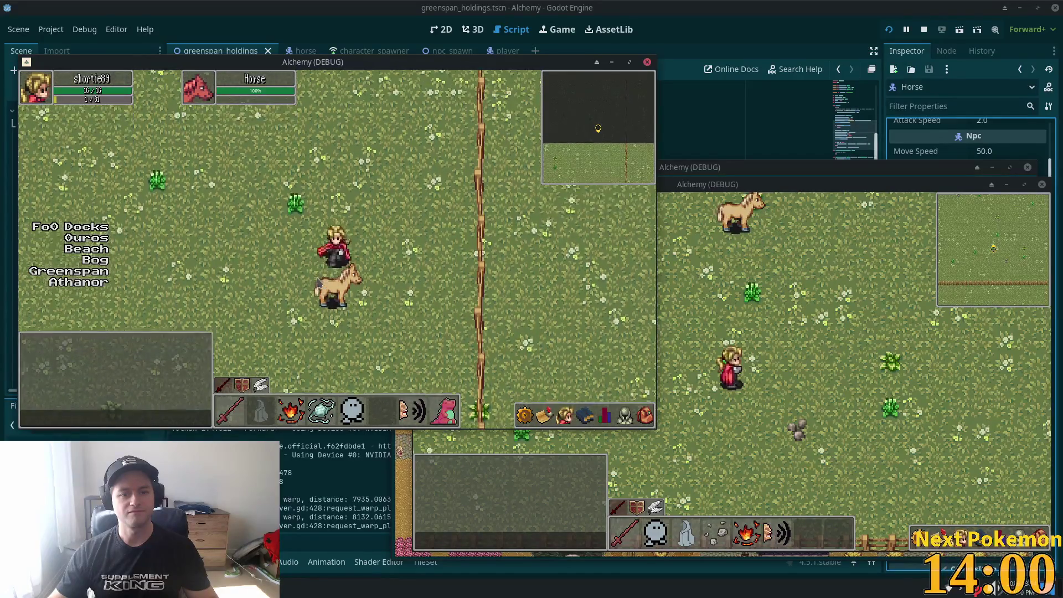
key(w)
key(w)
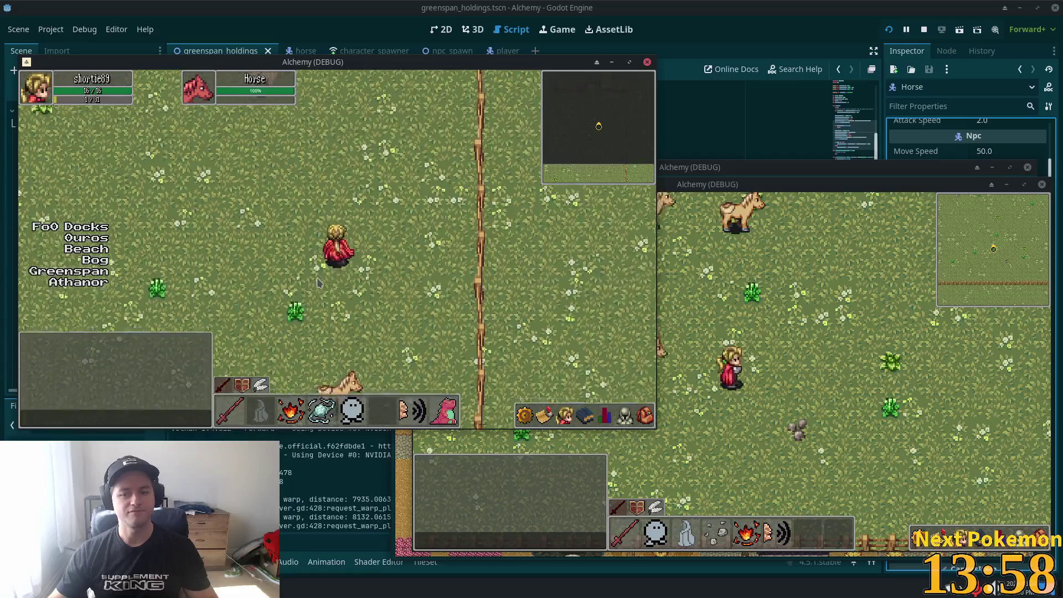
key(w)
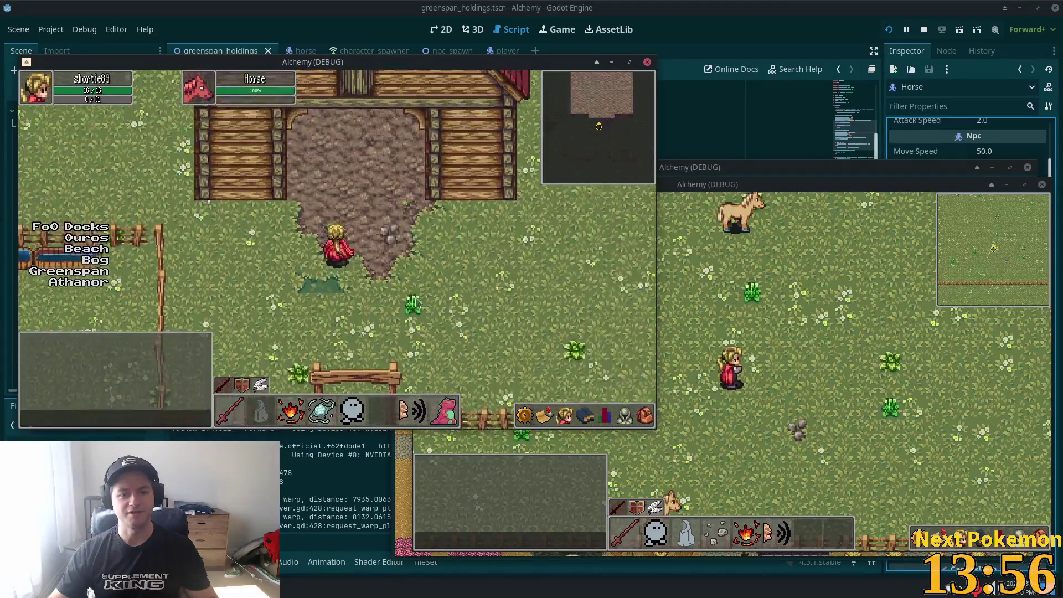
key(w)
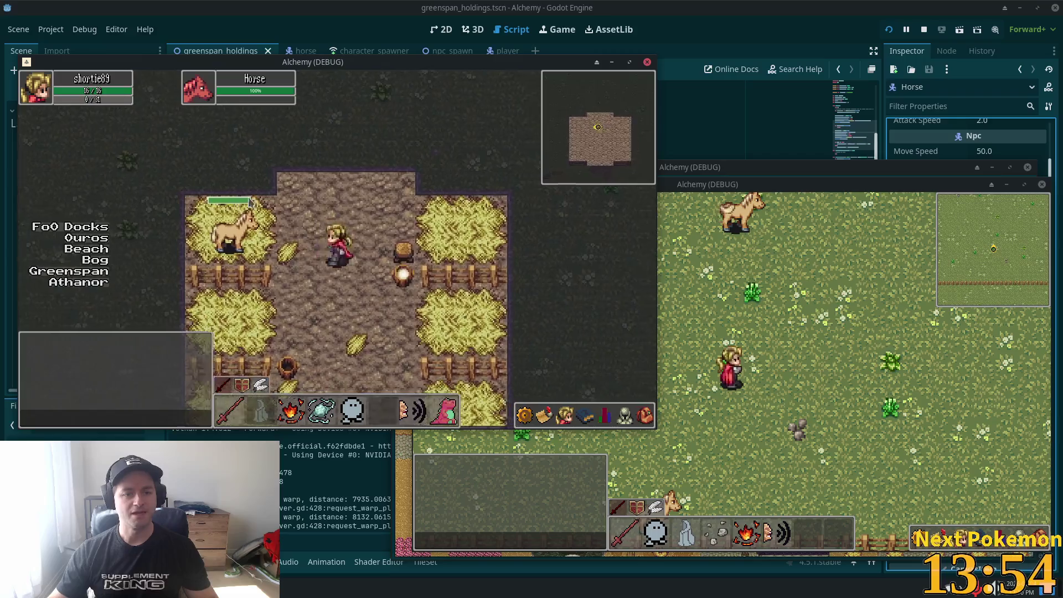
key(a)
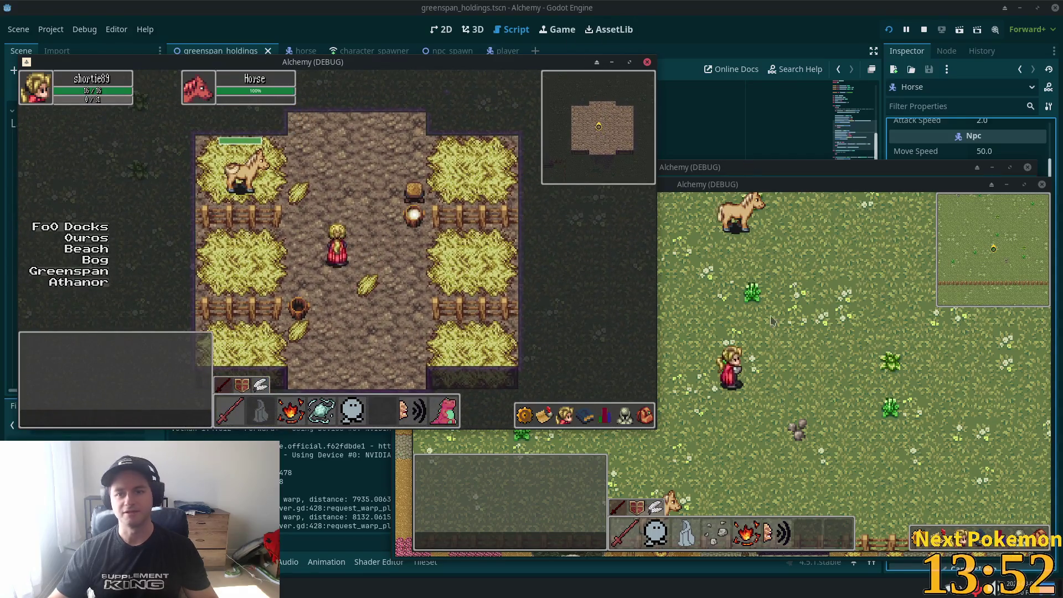
click(749, 135)
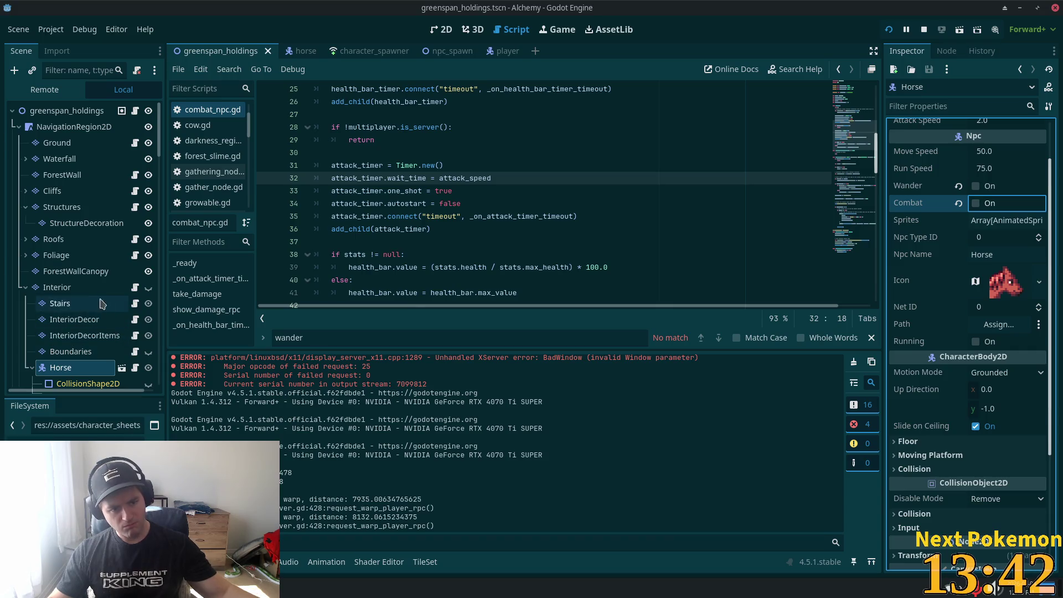
click(32, 371)
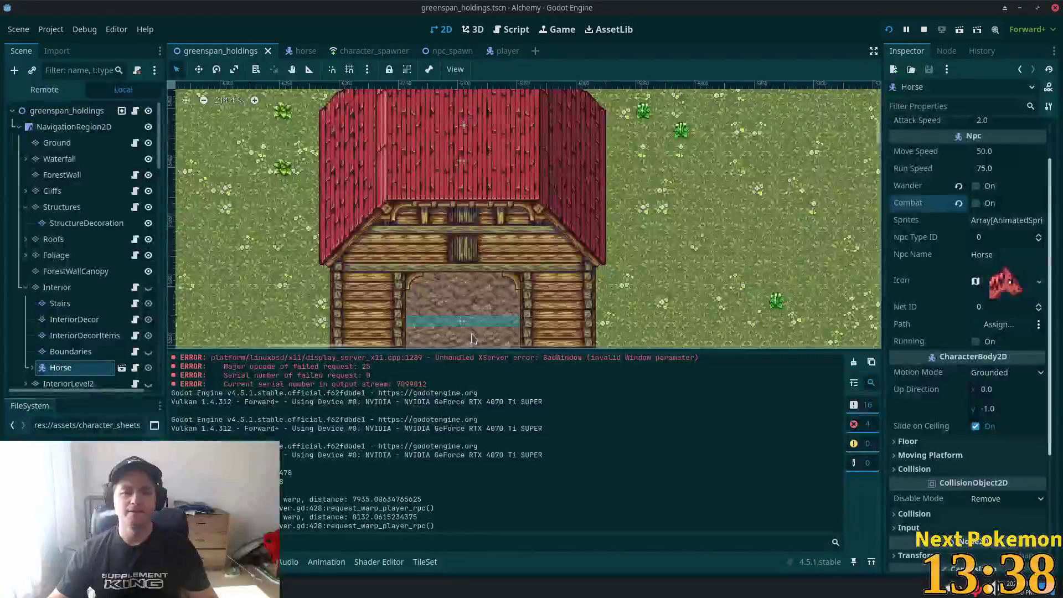
Hide the Roofs and Structures layers and show the Interior layer
scroll(455, 92, down, 2)
click(148, 239)
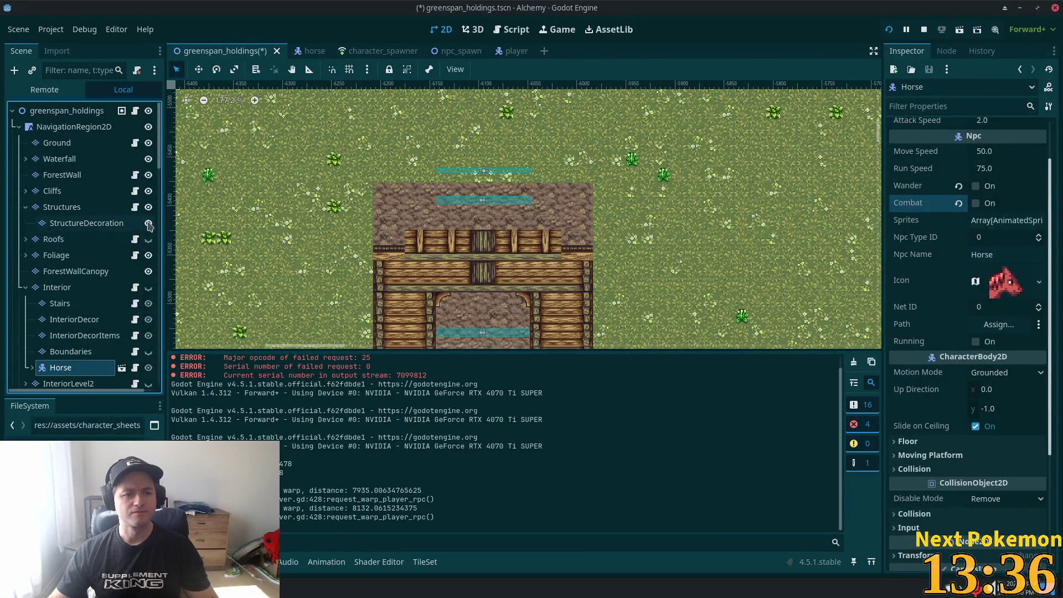
click(148, 207)
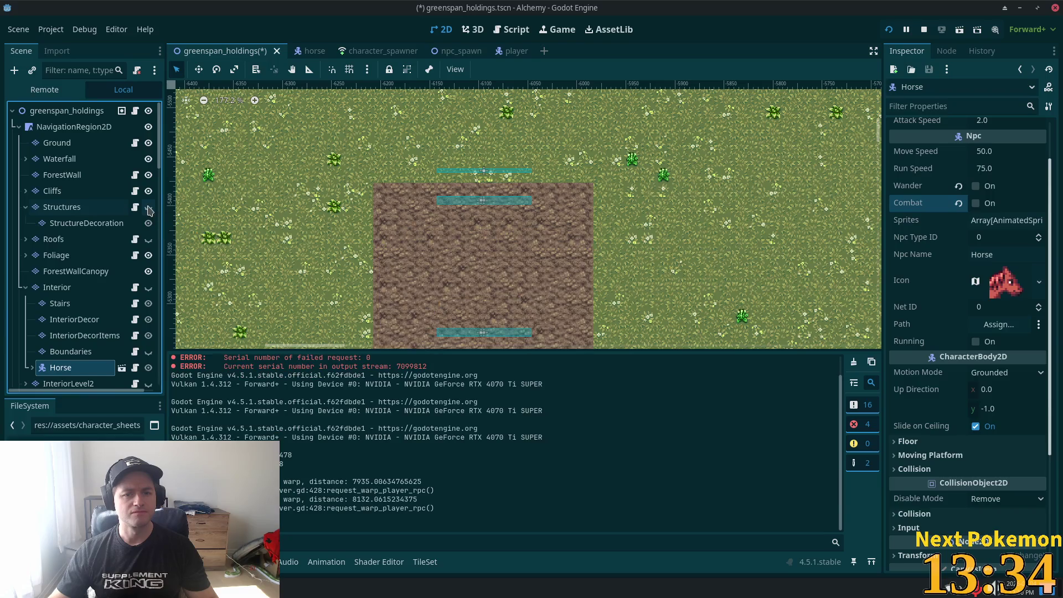
scroll(130, 252, down, 3)
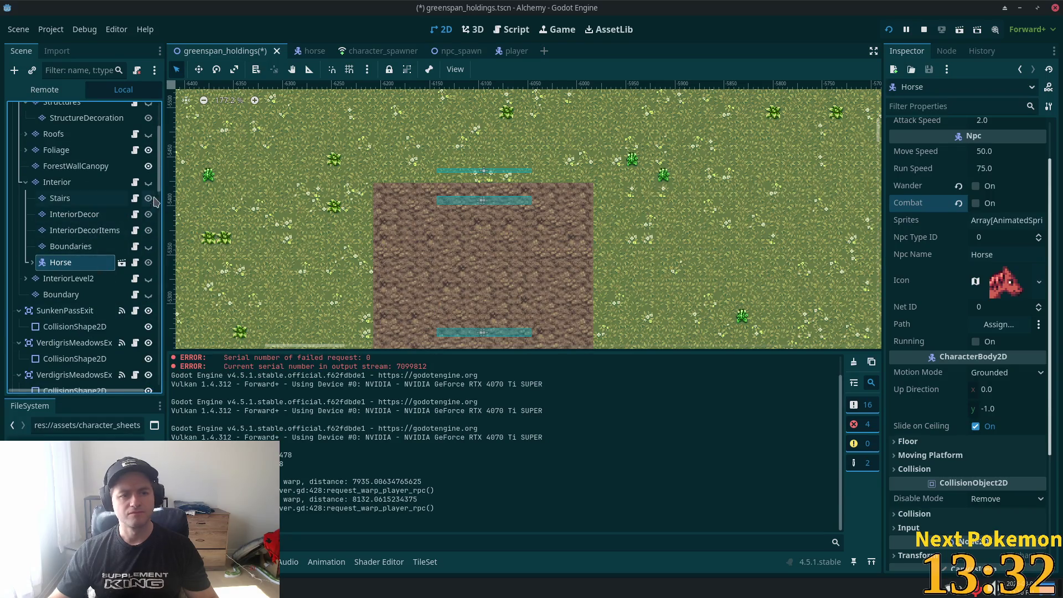
click(149, 183)
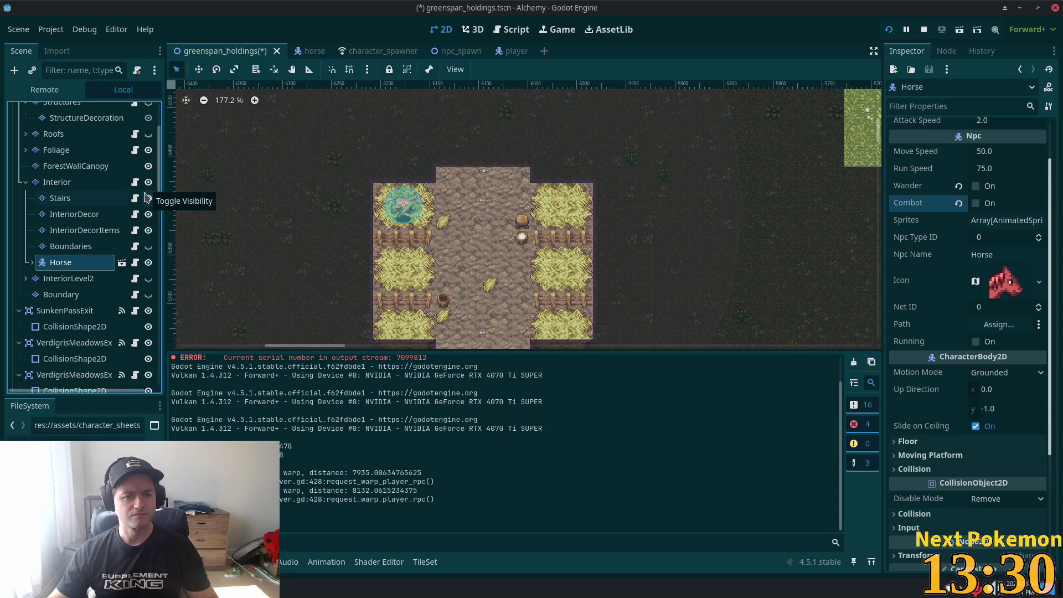
Duplicate the Horse as Horse2 and drag it into the right-hand hay stall
click(65, 246)
click(62, 259)
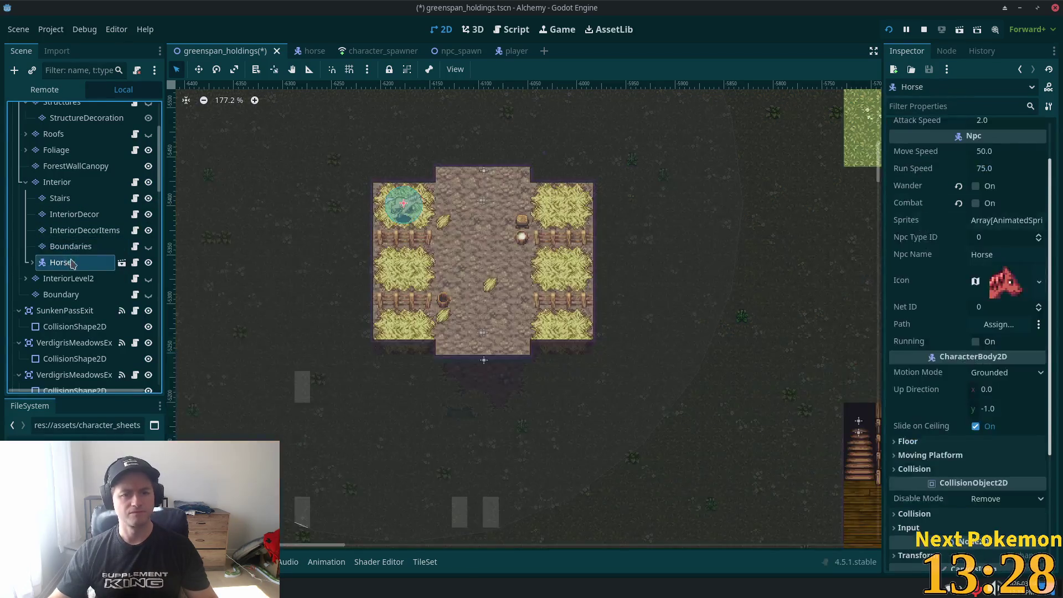
key(ctrl+d)
click(198, 69)
mouse_move(313, 157)
mouse_down()
mouse_move(313, 224)
mouse_move(483, 221)
mouse_move(474, 215)
mouse_up()
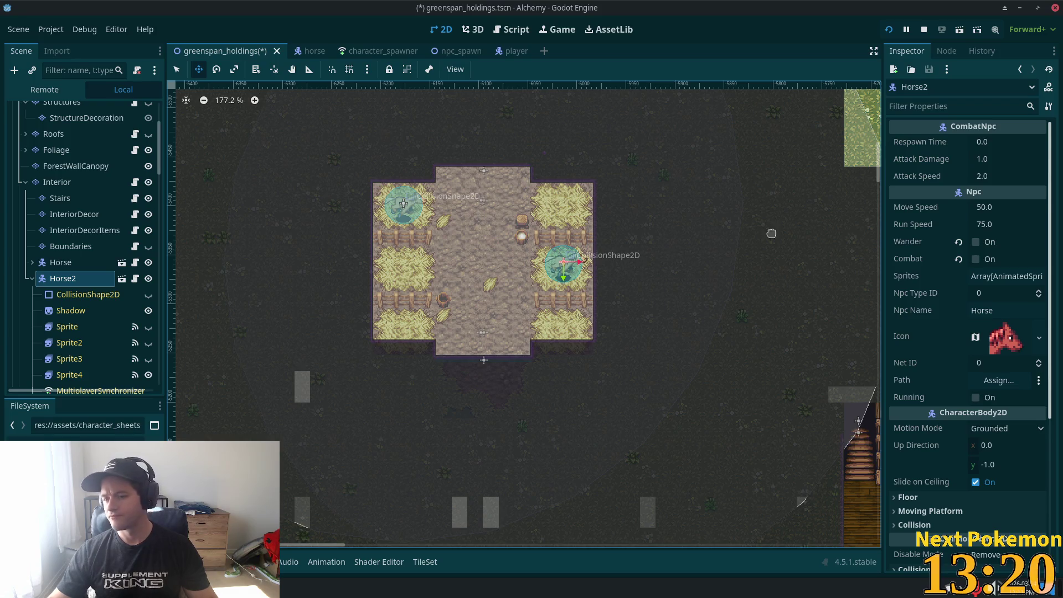
Set Horse2's Transform scale to -1.0, 1.0 so it faces the other way
scroll(980, 246, down, 5)
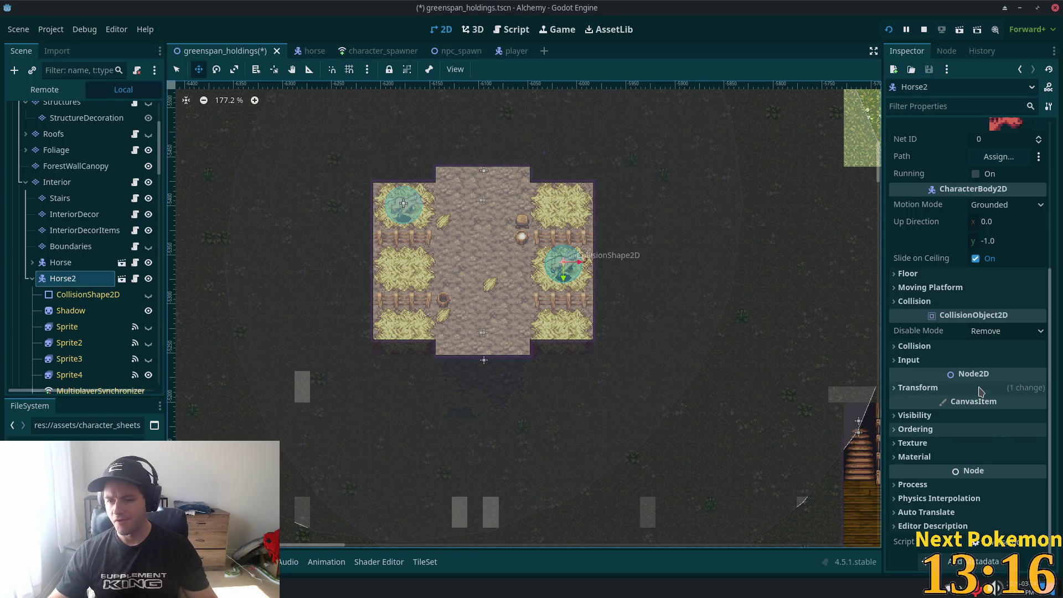
scroll(981, 391, up, 5)
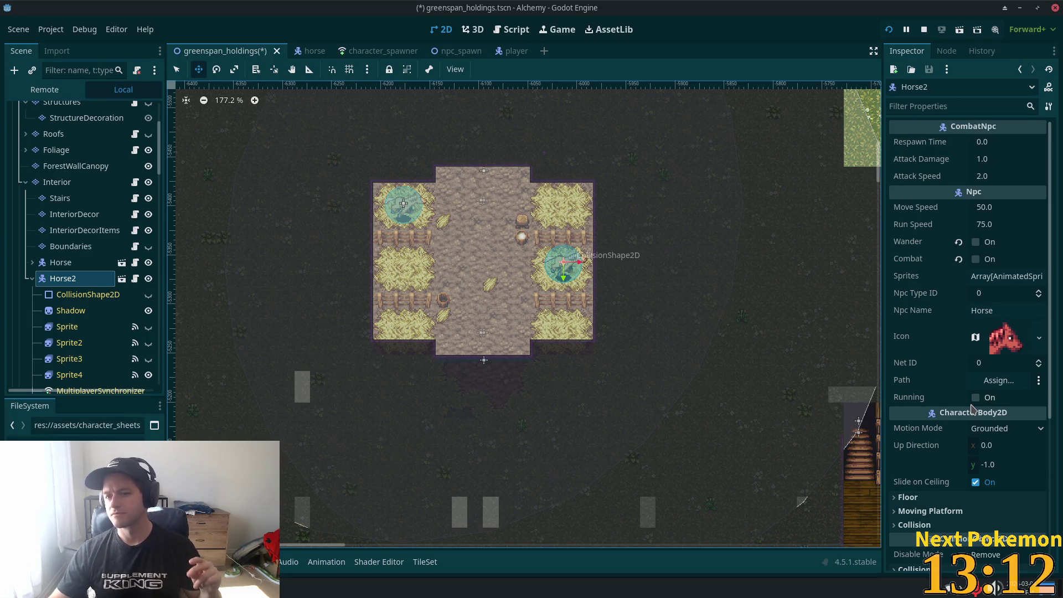
scroll(974, 414, down, 2)
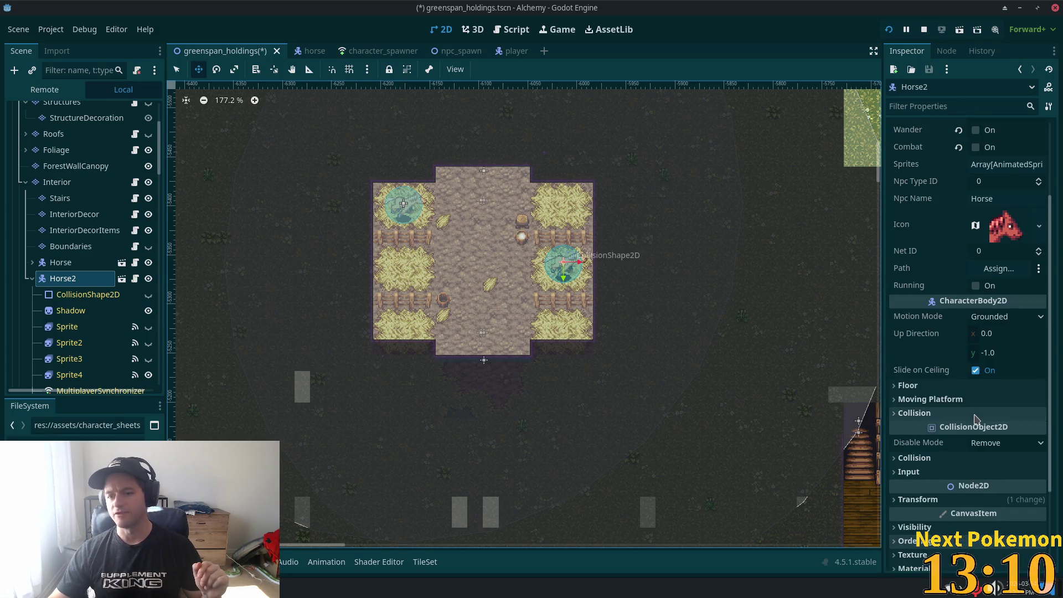
scroll(976, 418, down, 2)
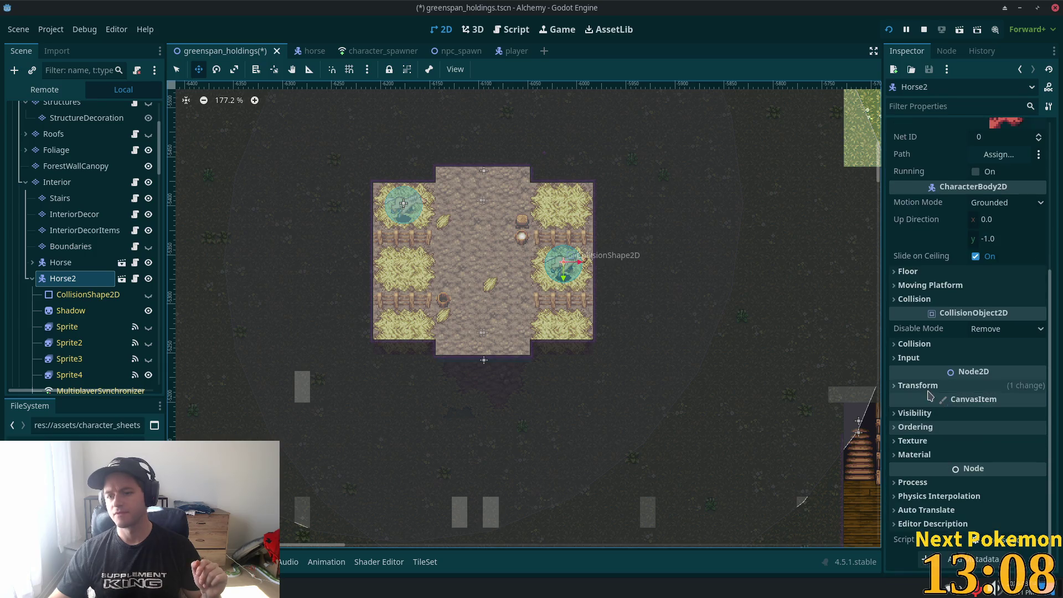
click(944, 385)
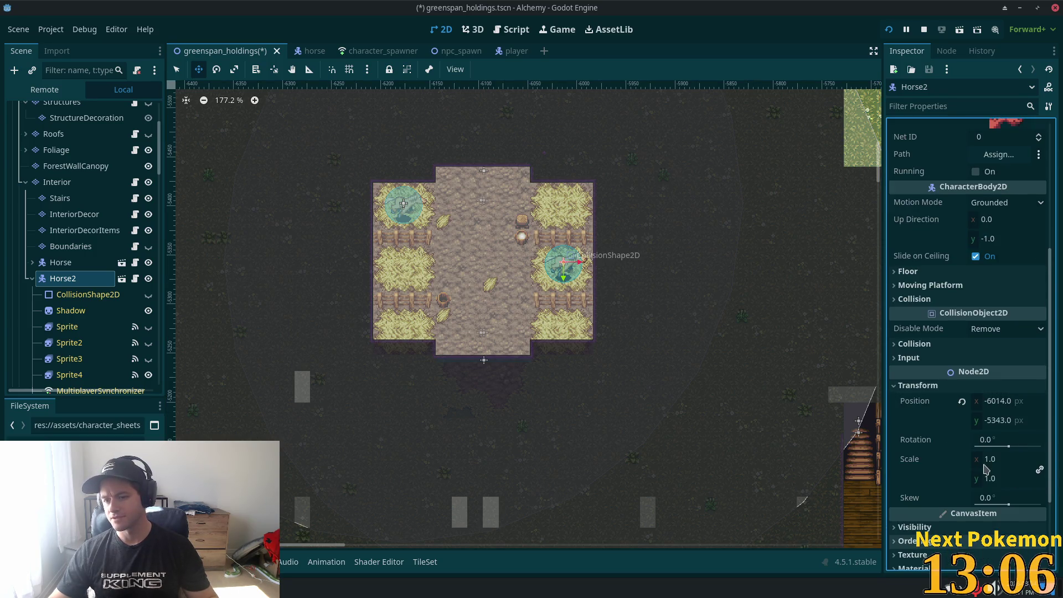
click(1006, 460)
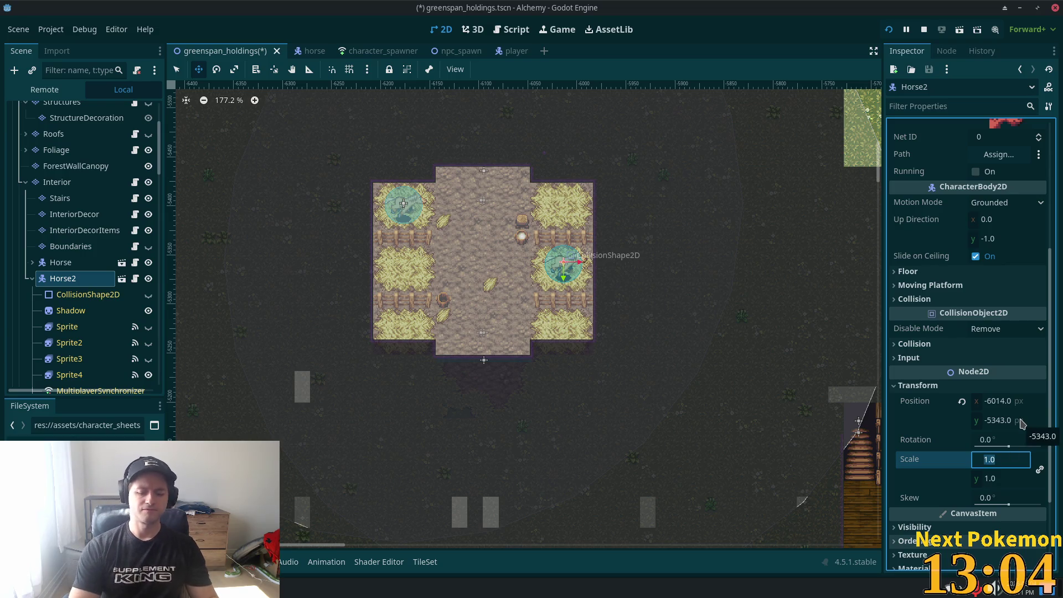
text(-1)
key(Tab)
key(Home)
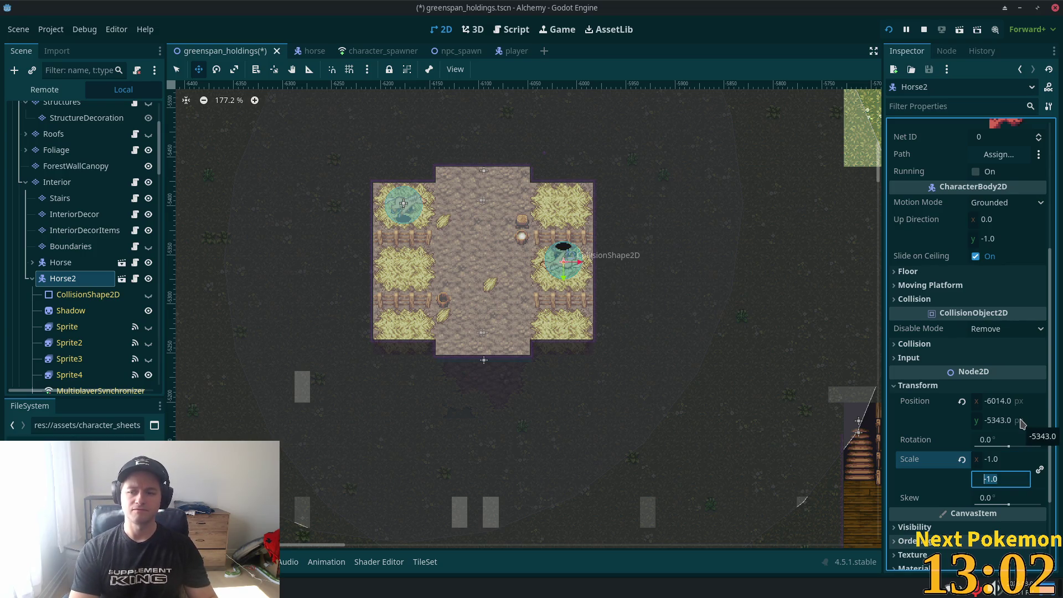
key(Return)
drag(1012, 483, 1006, 492)
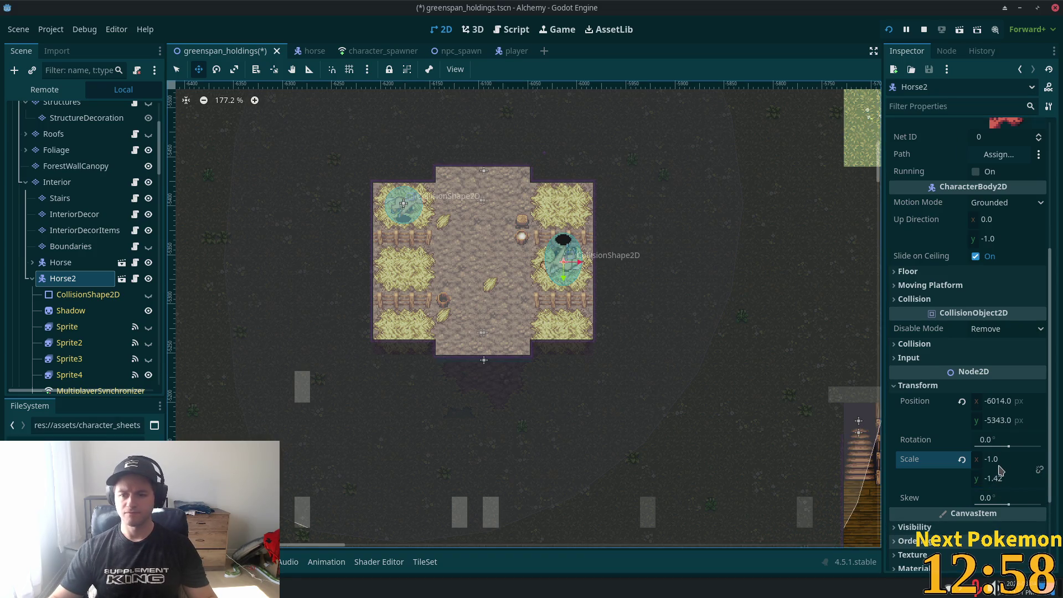
click(998, 477)
text(1)
key(Return)
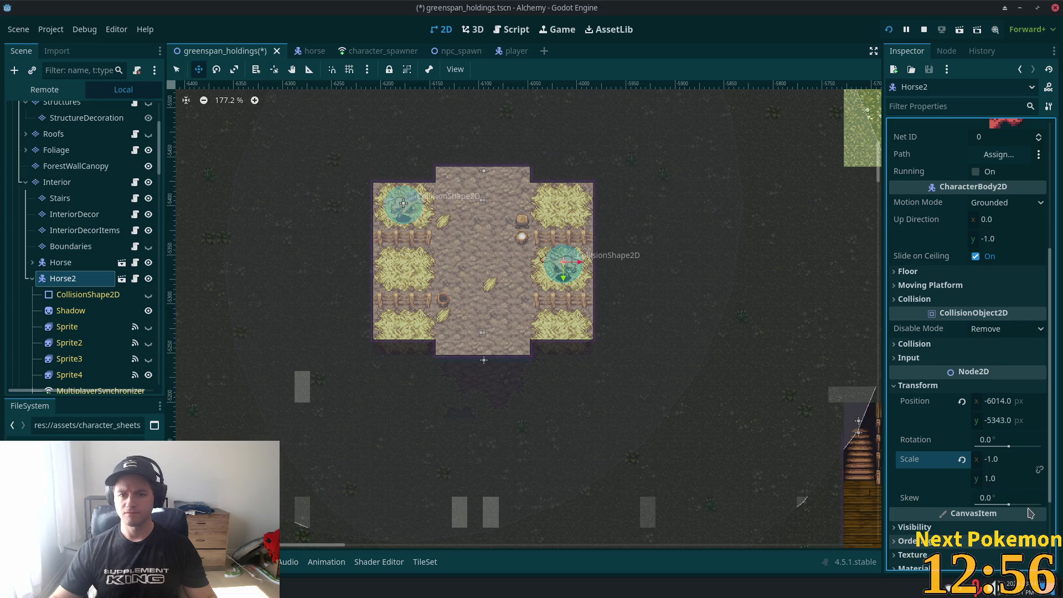
scroll(88, 260, down, 3)
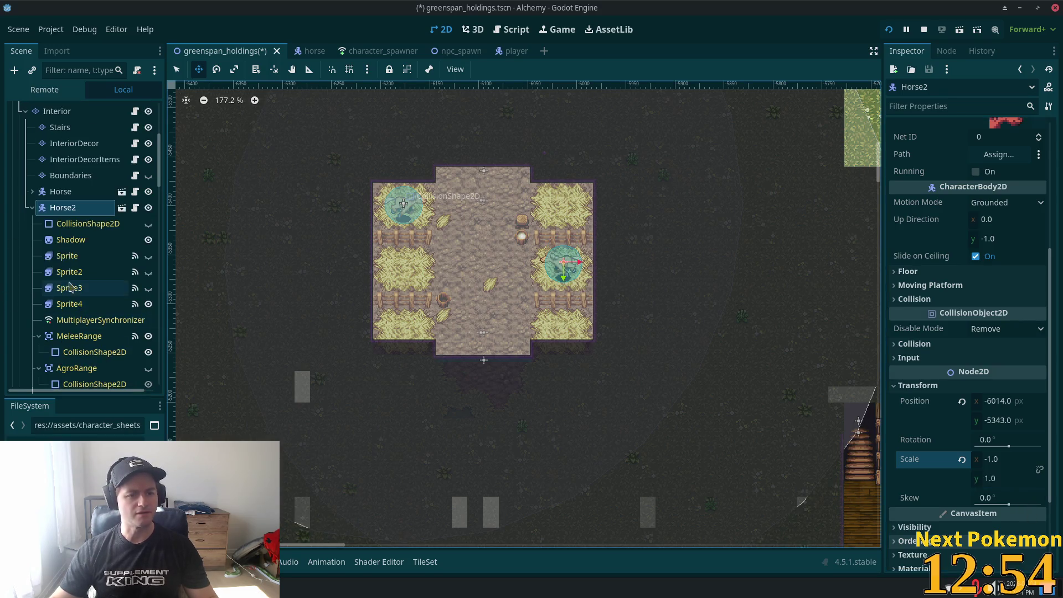
Inspect the SpriteFrames of Horse2's Sprite through Sprite4 nodes
click(88, 258)
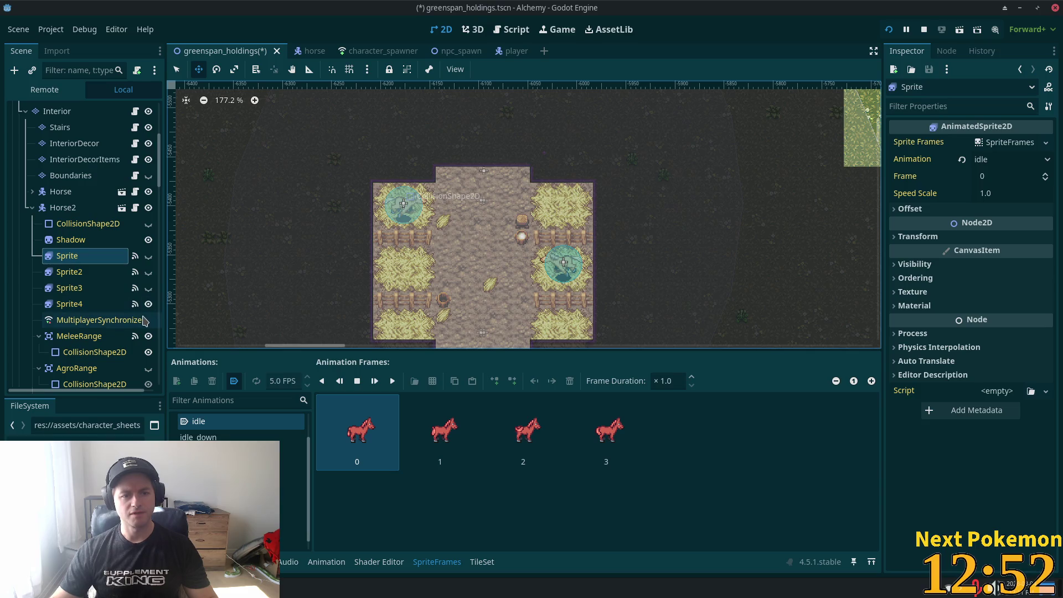
shift+click(107, 308)
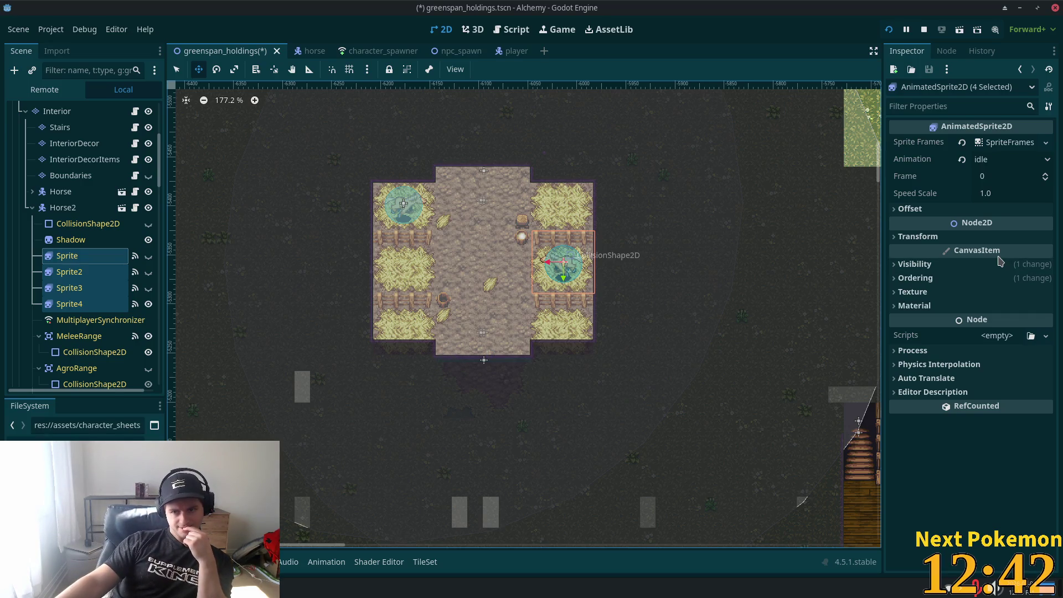
mouse_move(998, 260)
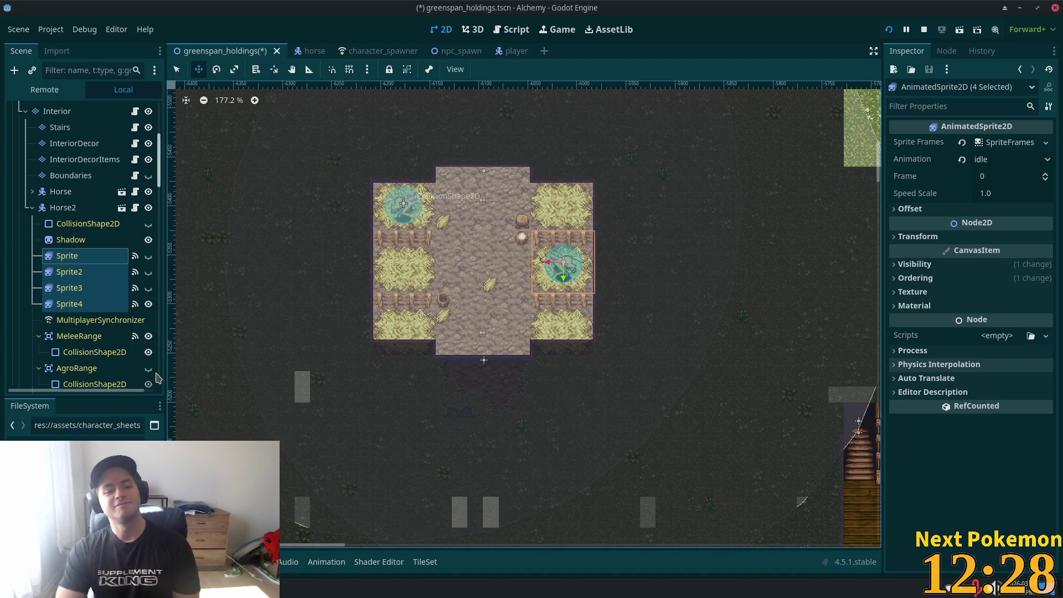
click(119, 256)
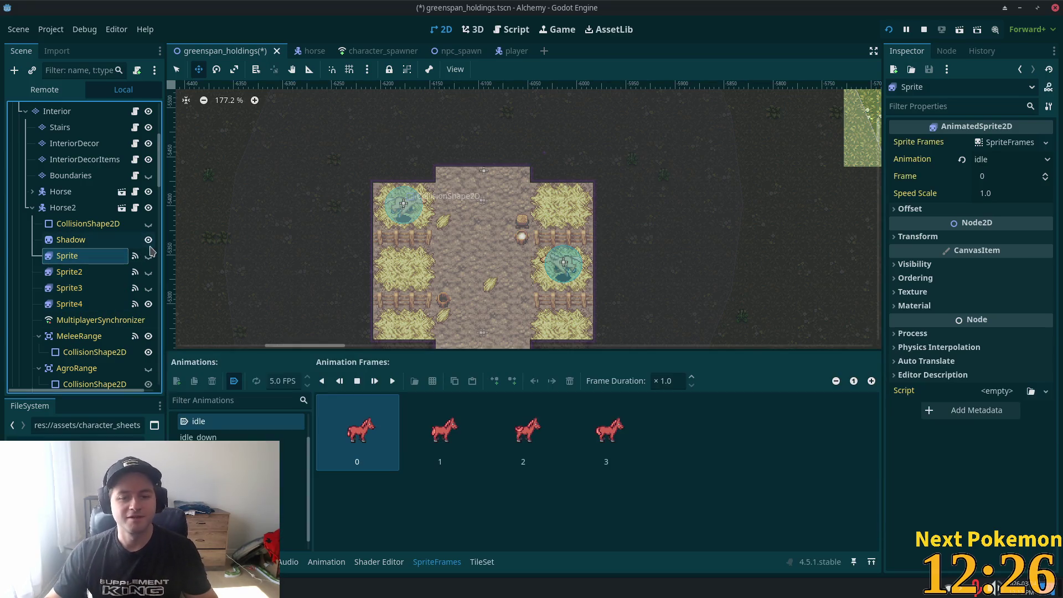
scroll(244, 491, down, 1)
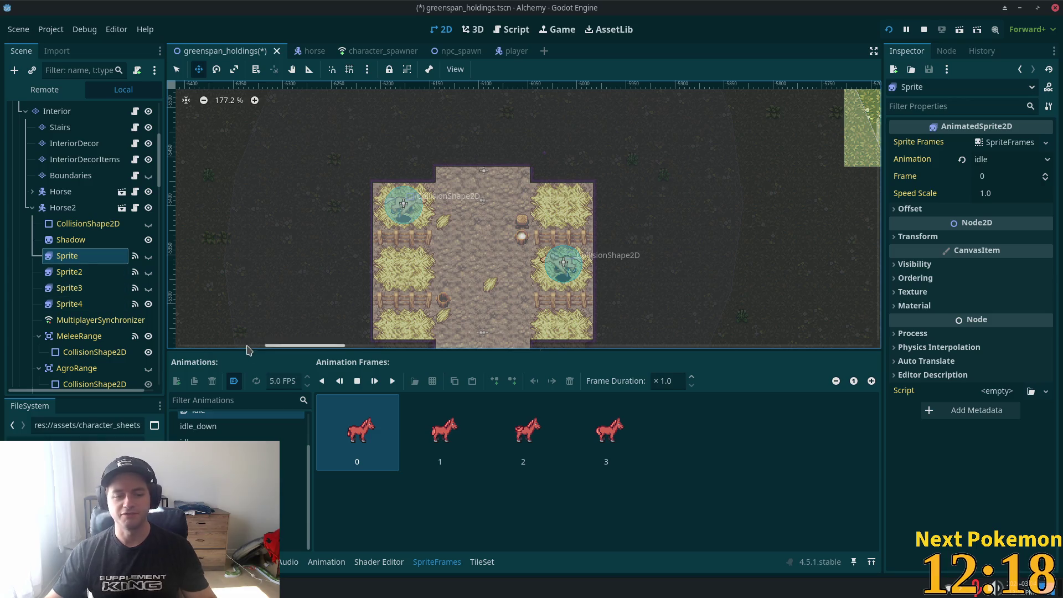
Compare Sprite2's frames with the first Sprite, then show the Sprite's run_down animation
click(70, 271)
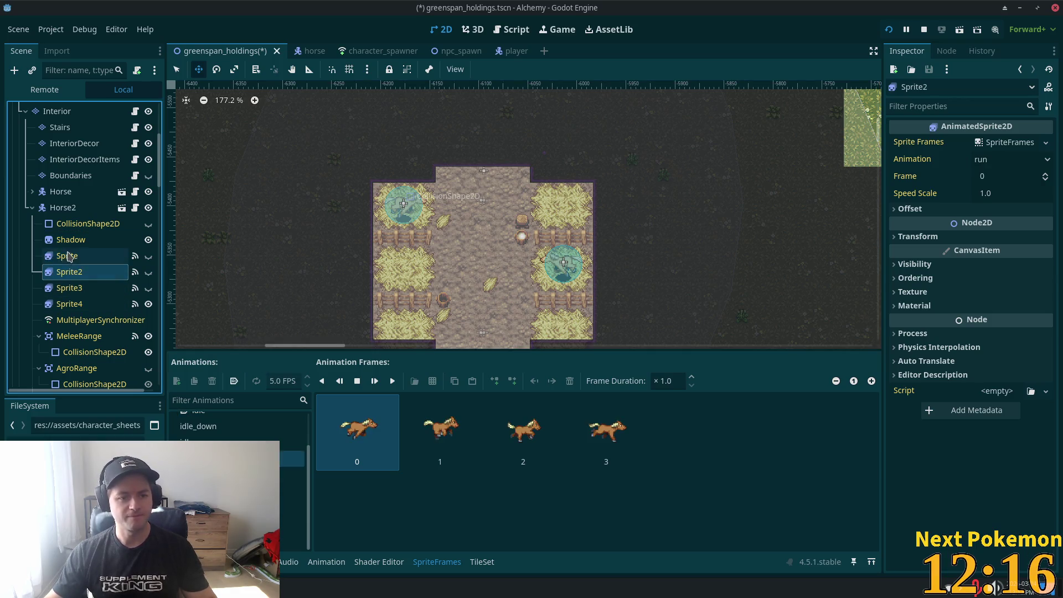
click(67, 255)
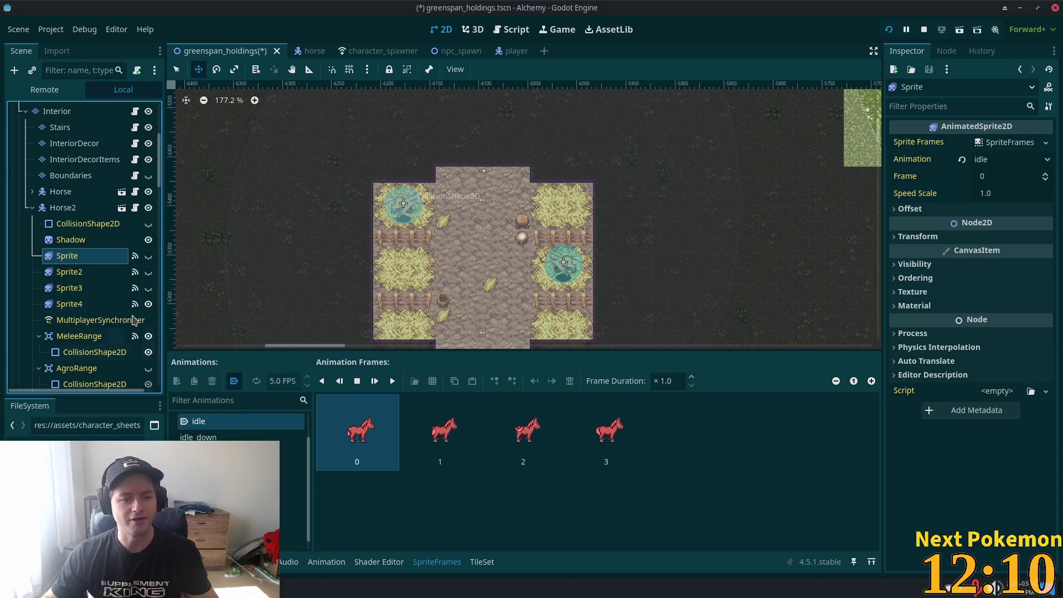
click(78, 272)
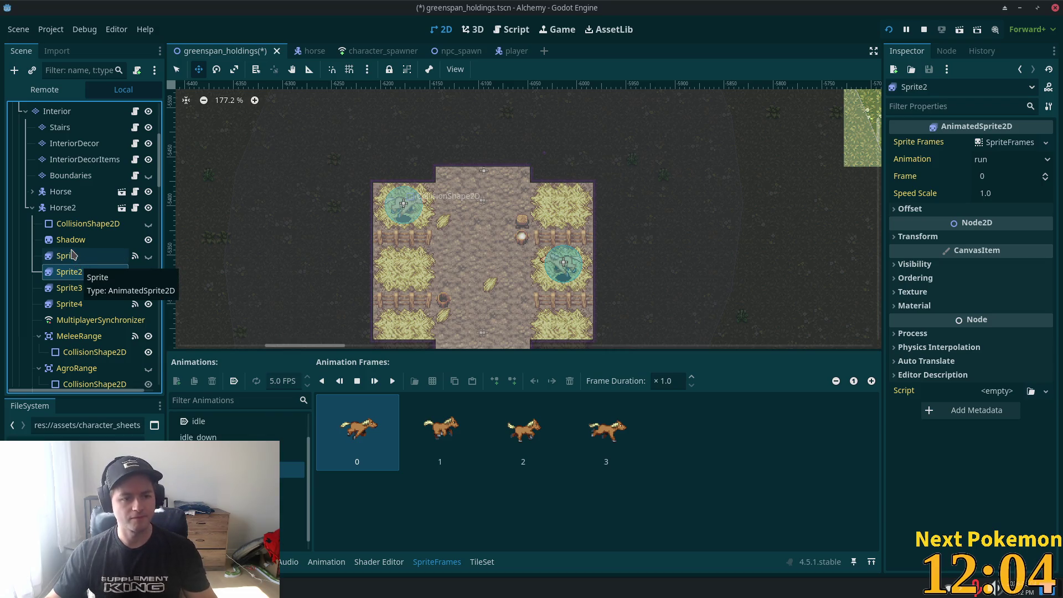
click(76, 259)
click(238, 491)
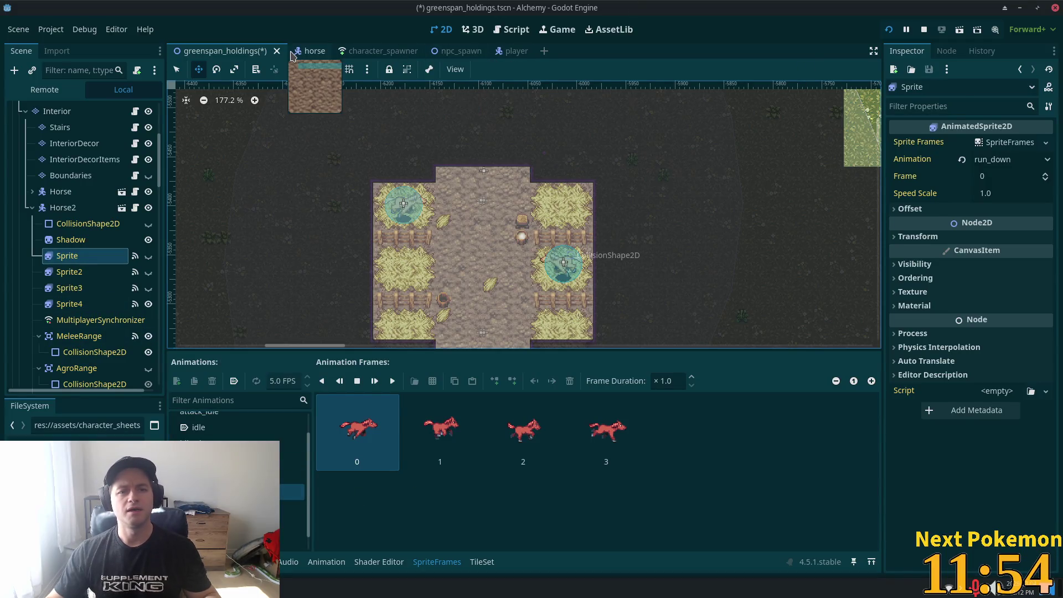
click(310, 50)
Select the horse's Sprite node and add a new empty animation named 'rest' to its SpriteFrames
scroll(55, 176, up, 2)
click(49, 143)
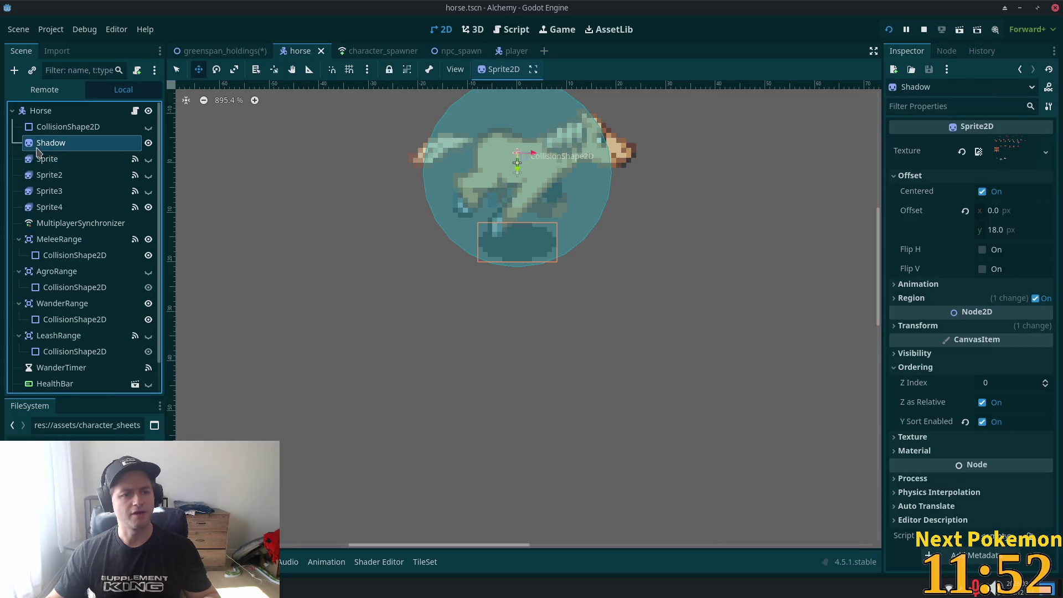
click(47, 159)
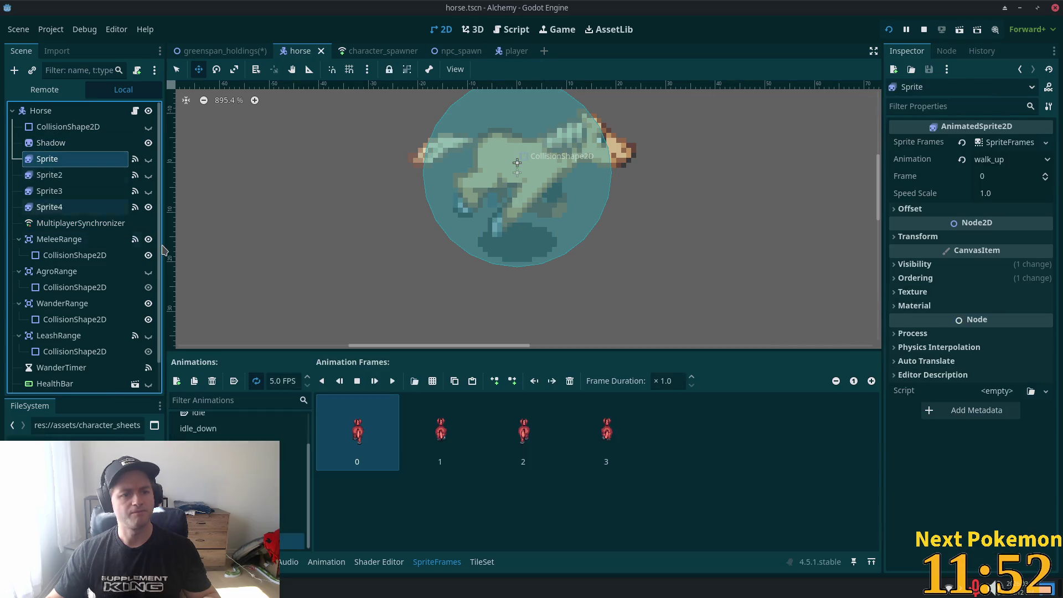
click(176, 380)
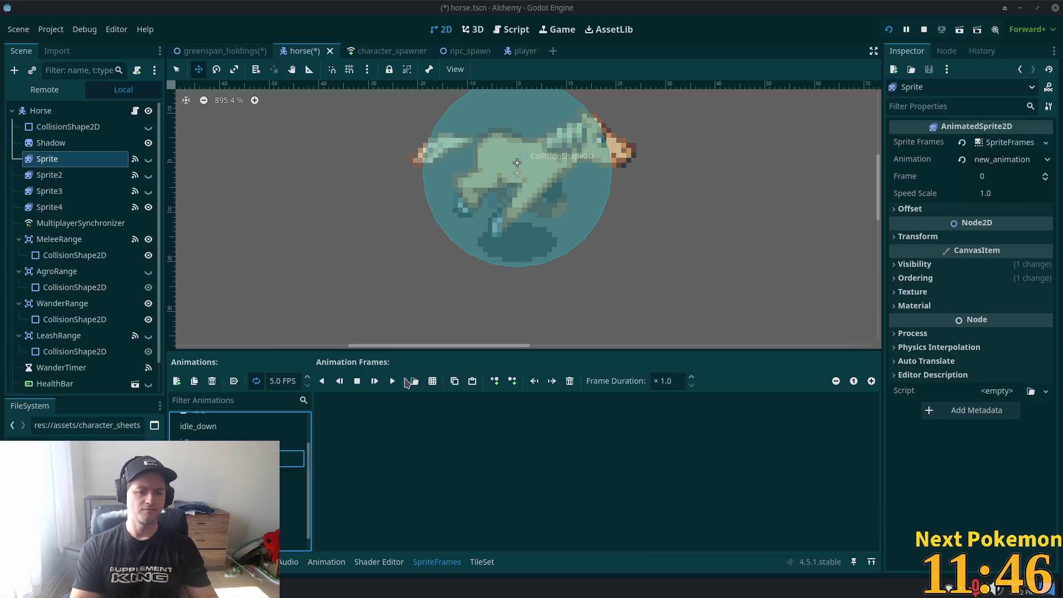
key(Return)
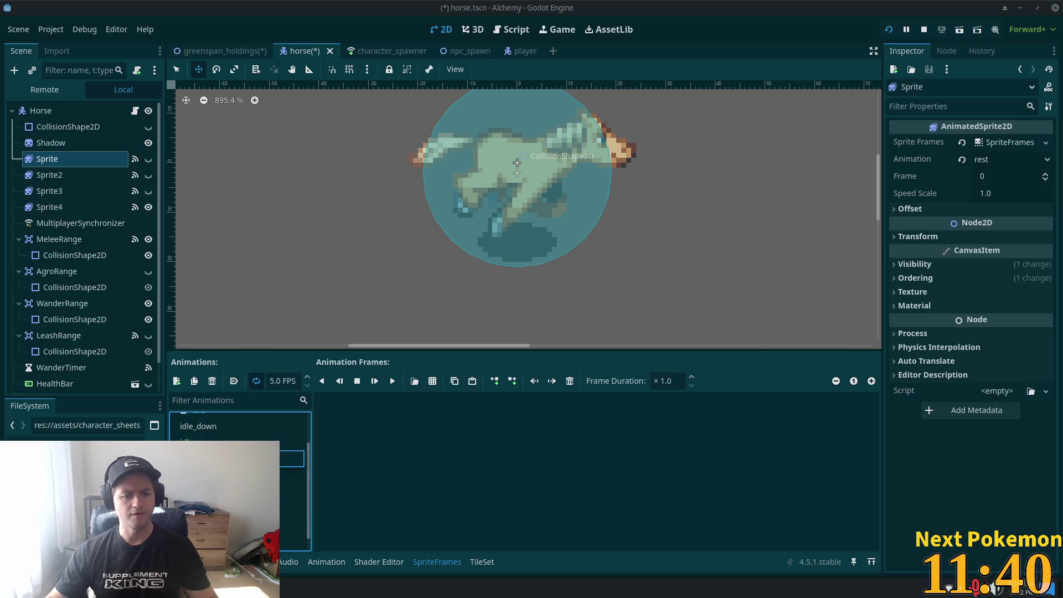
click(414, 479)
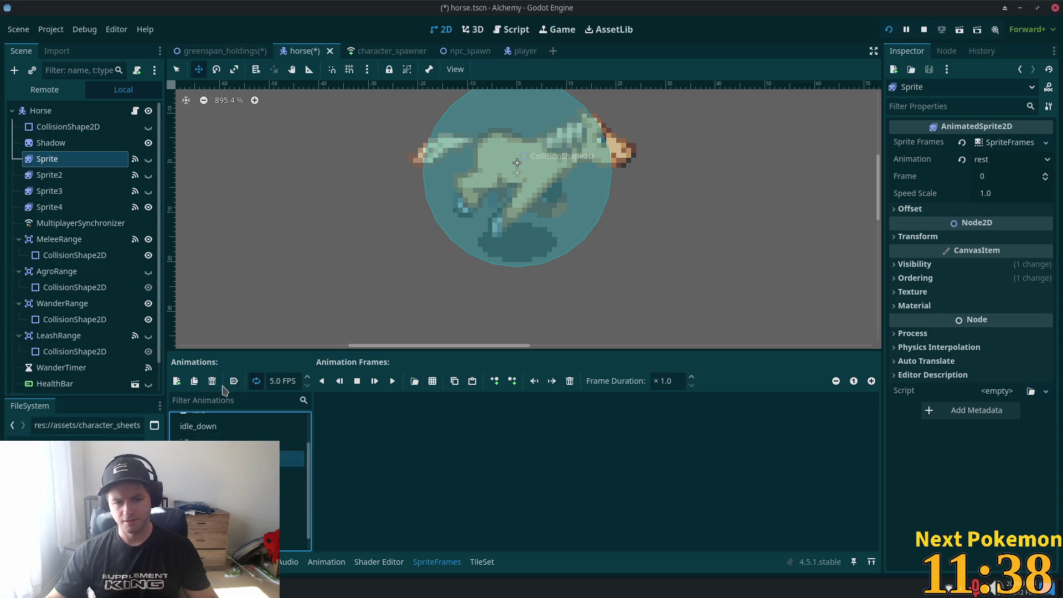
click(432, 381)
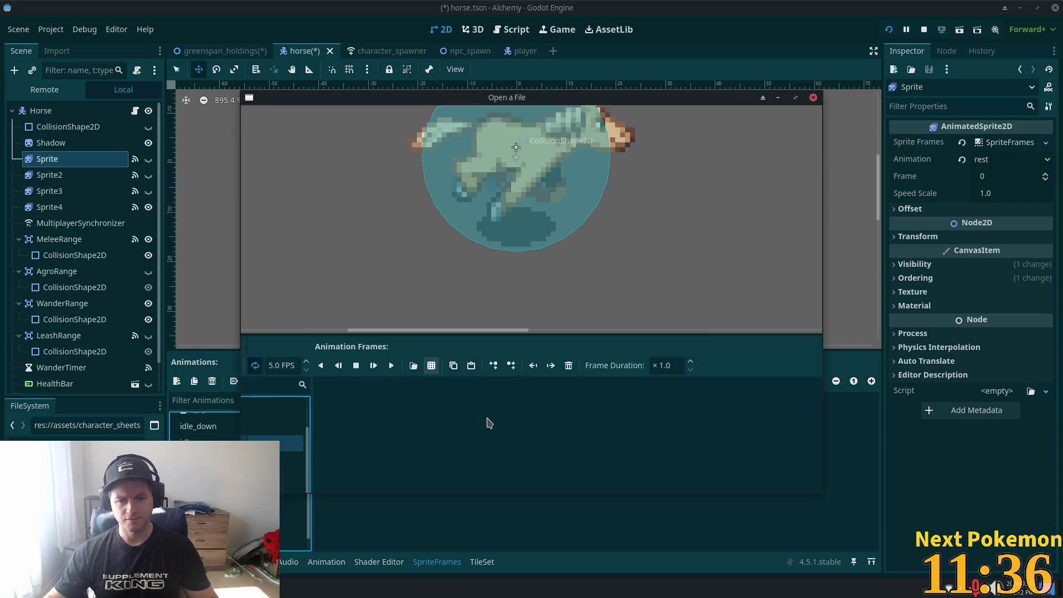
Load the horse sprite sheet and add its first two bottom-row frames to the rest animation
double_click(475, 246)
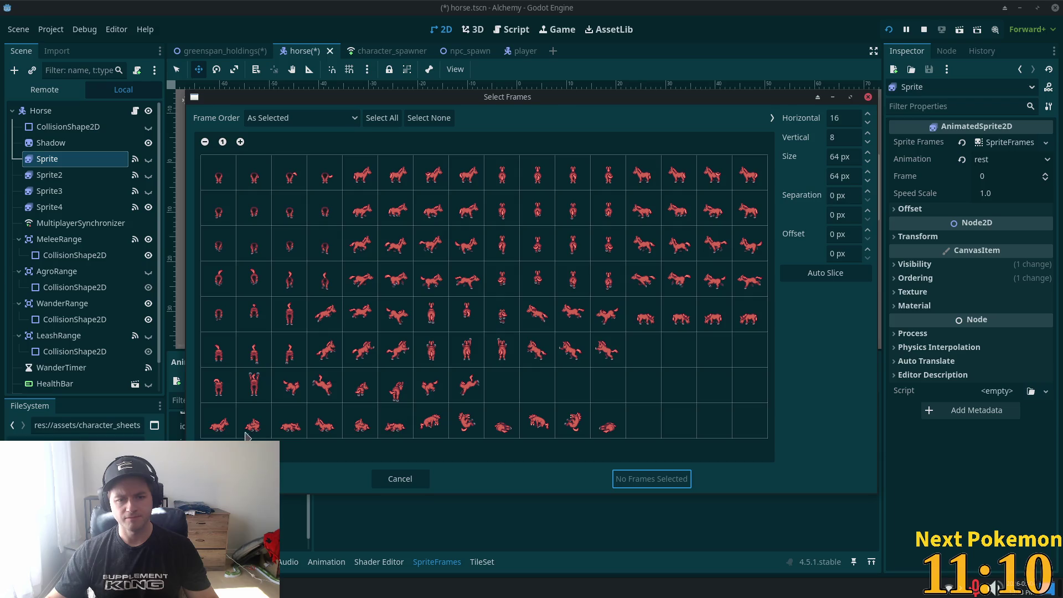
click(218, 434)
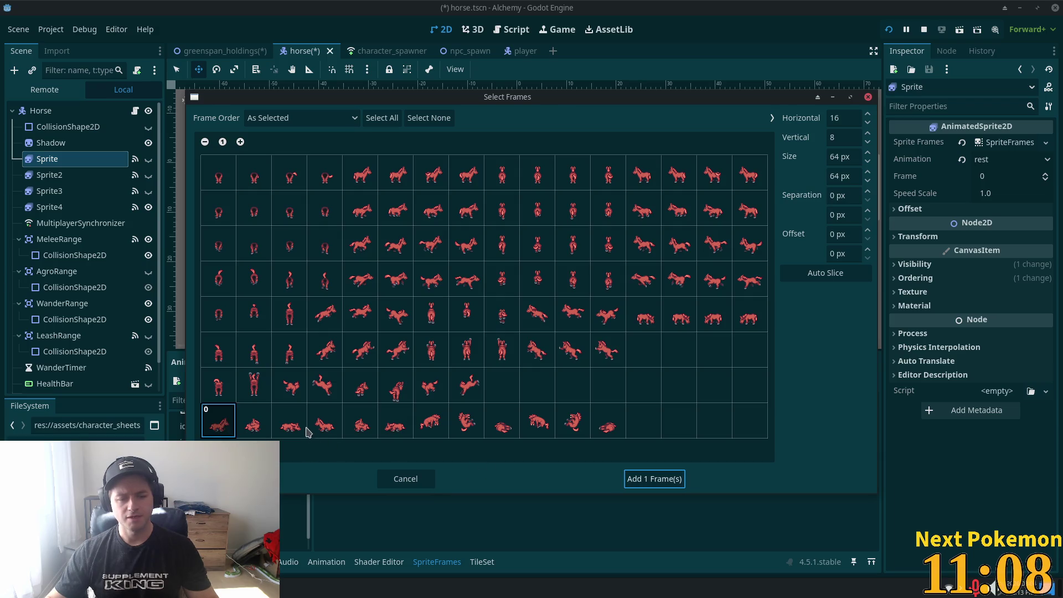
scroll(291, 431, up, 3)
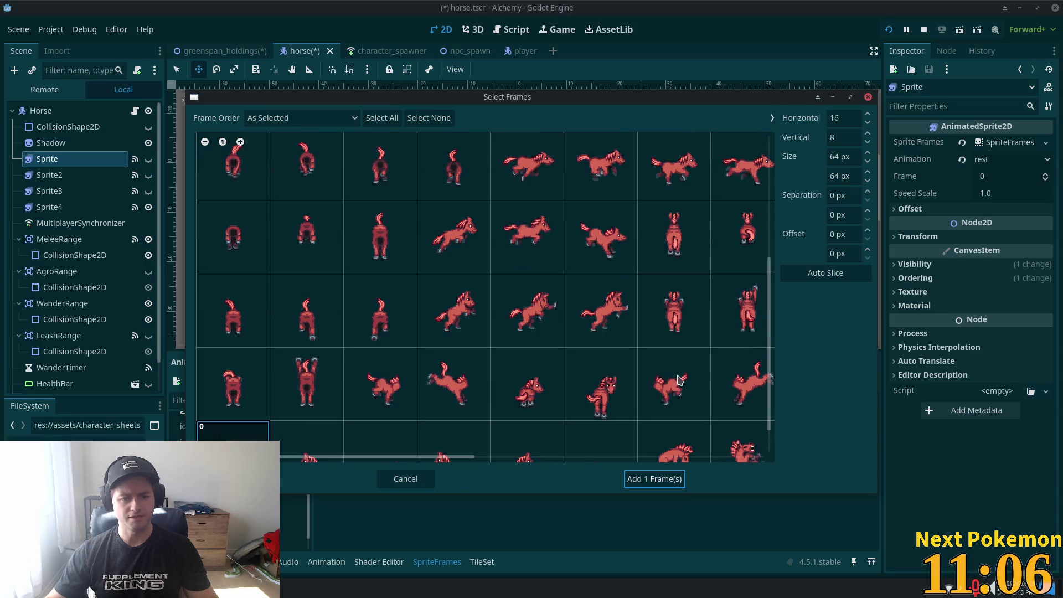
scroll(299, 437, down, 2)
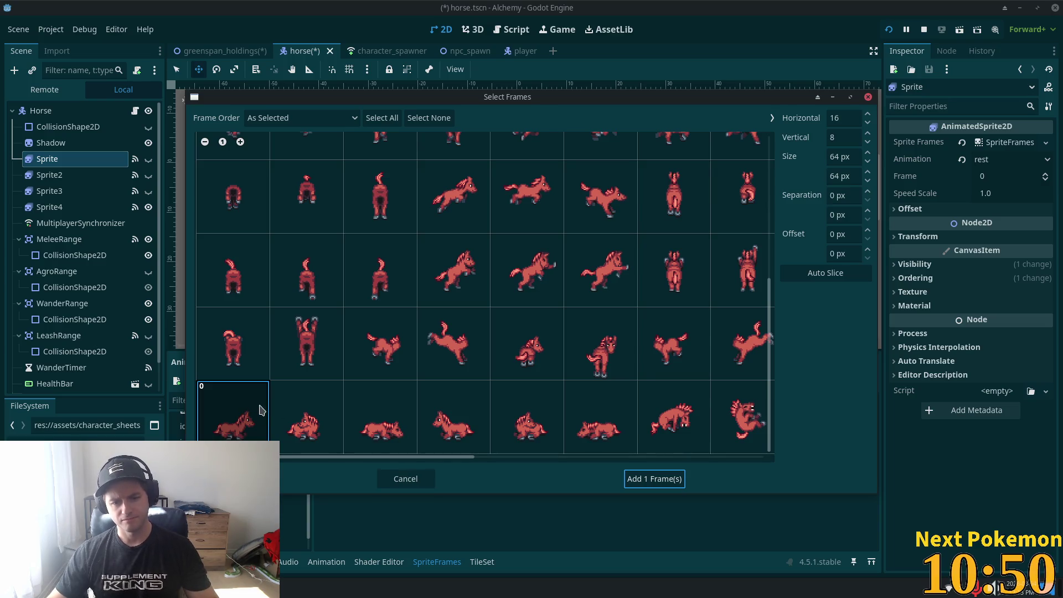
click(298, 422)
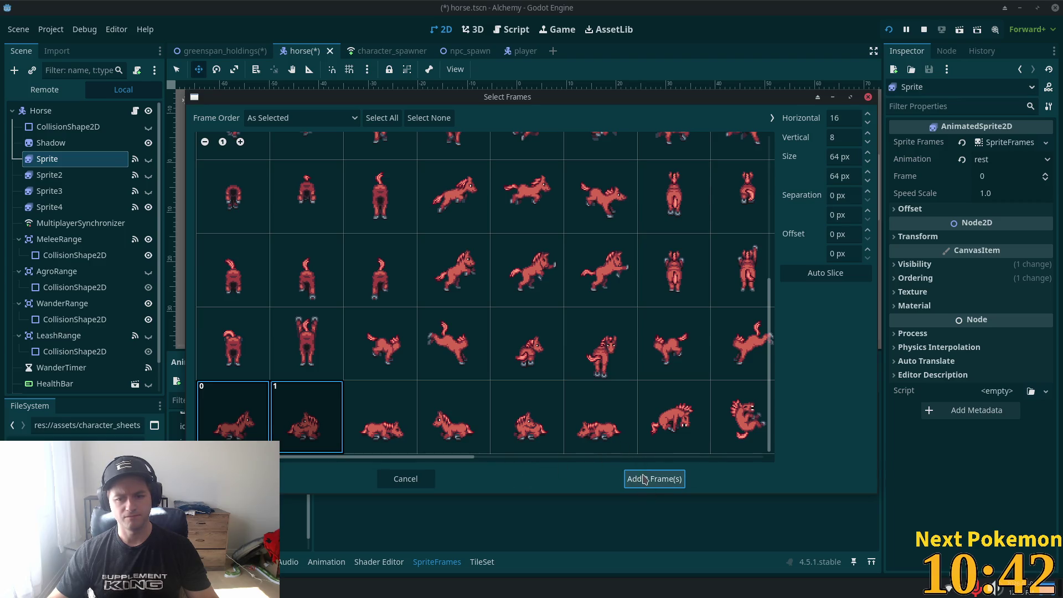
click(644, 480)
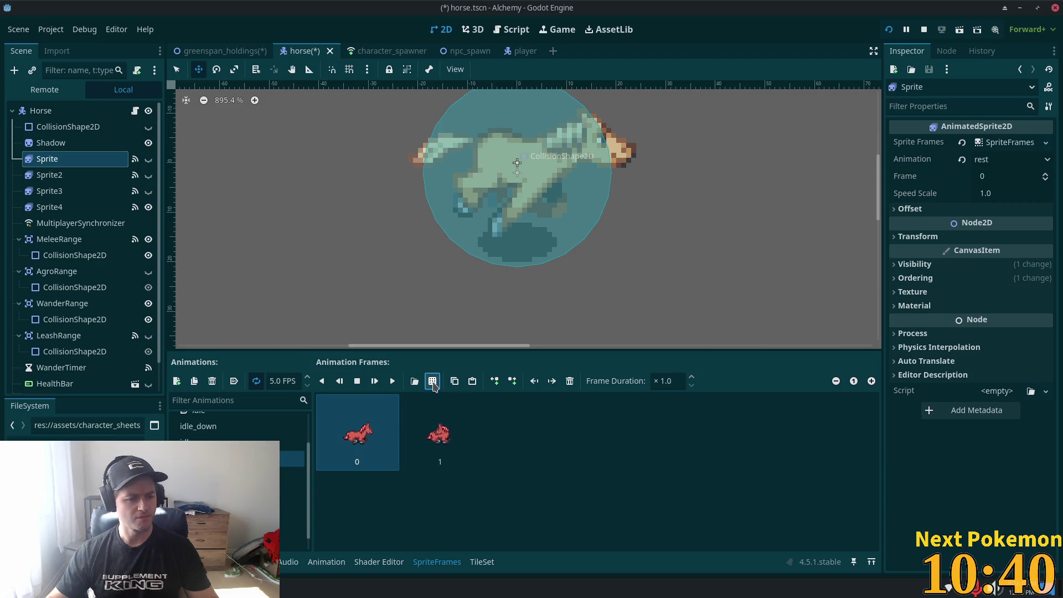
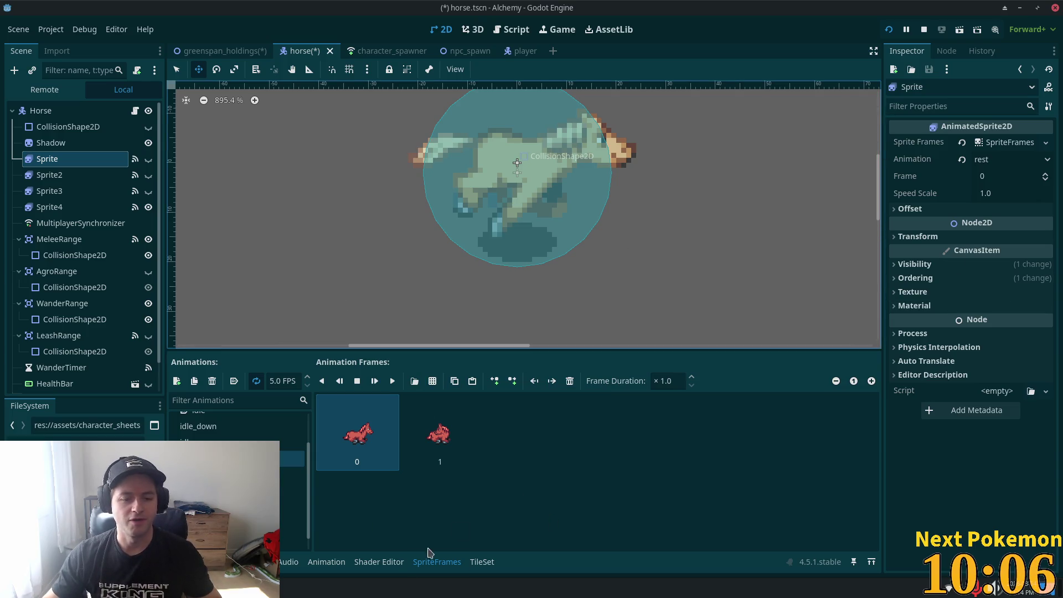
Select the first horse frame of the Sprite layer's rest animation for copying
click(434, 428)
shift+click(380, 454)
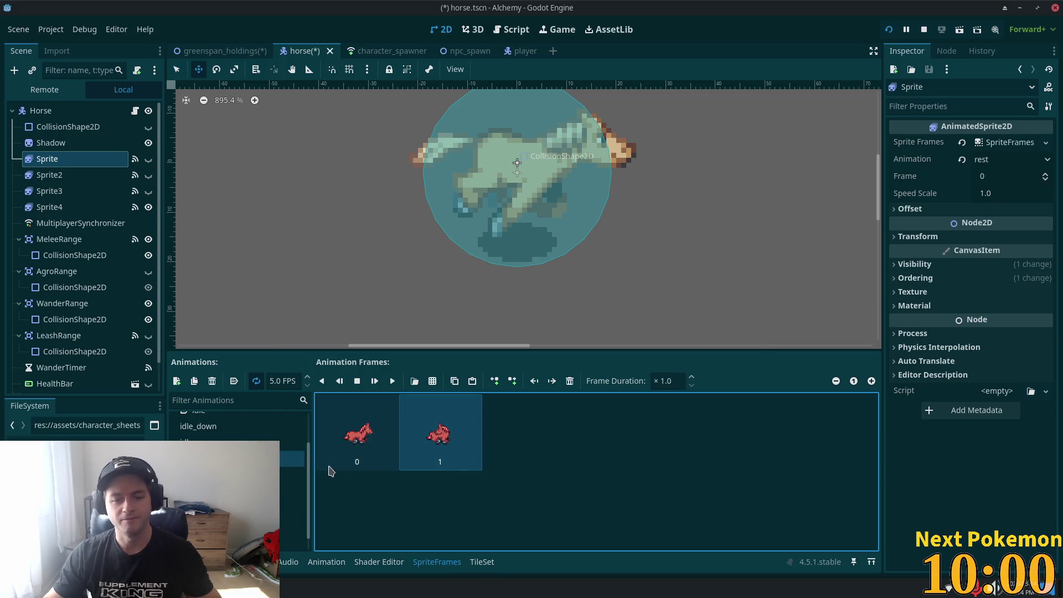
key(Left)
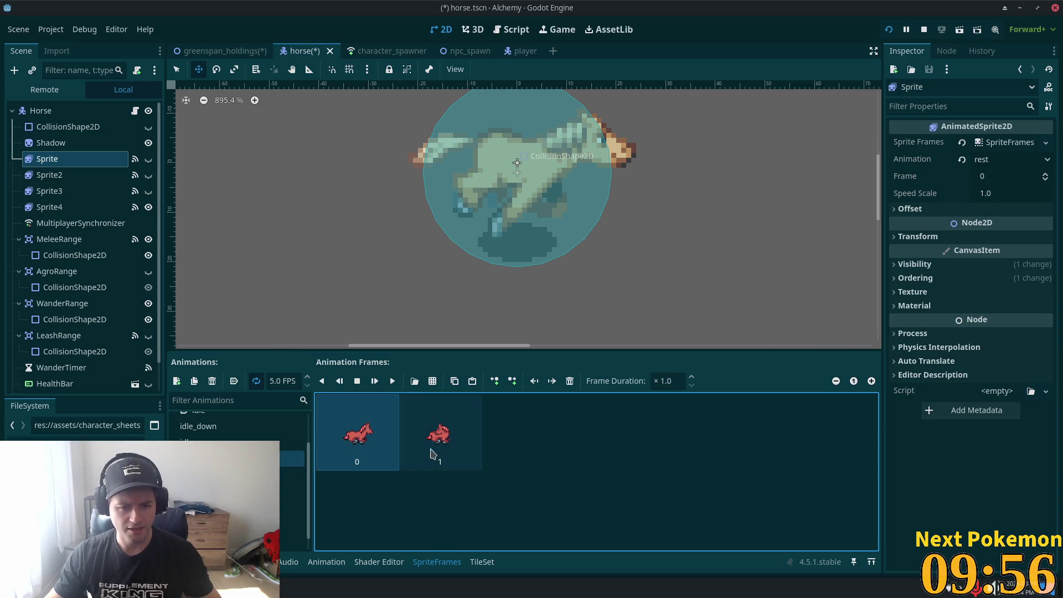
key(Down)
key(Down)
key(Escape)
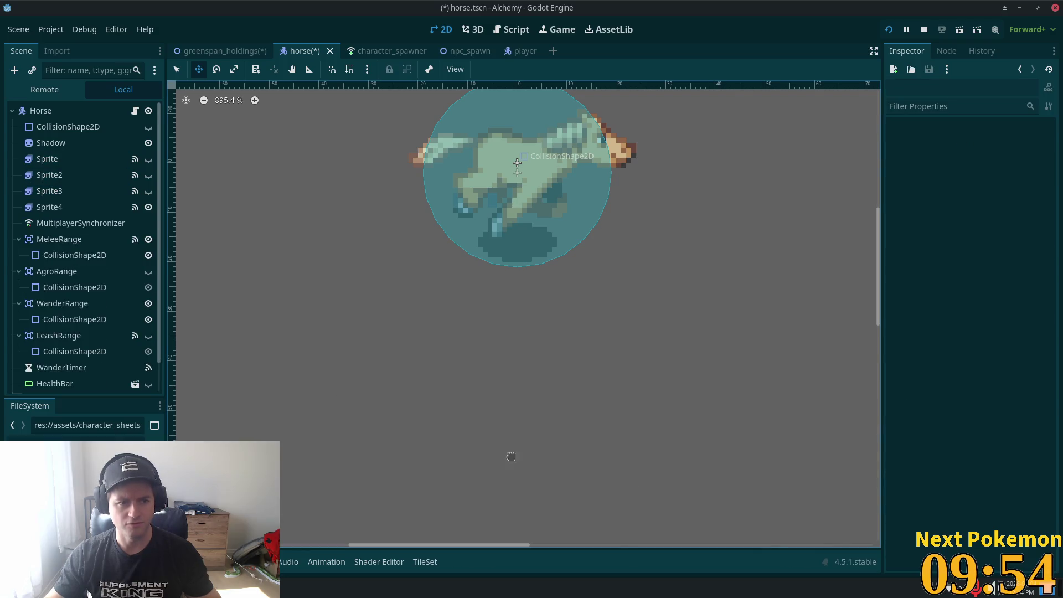
click(47, 161)
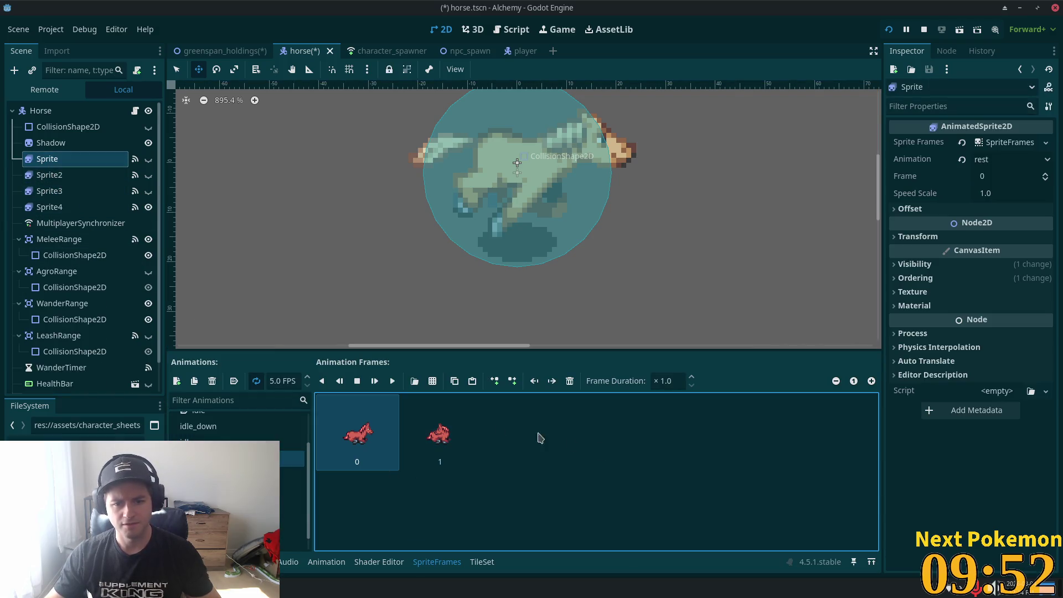
Paste several copies of the horse frame into the rest animation and save the scene
key(ctrl+v)
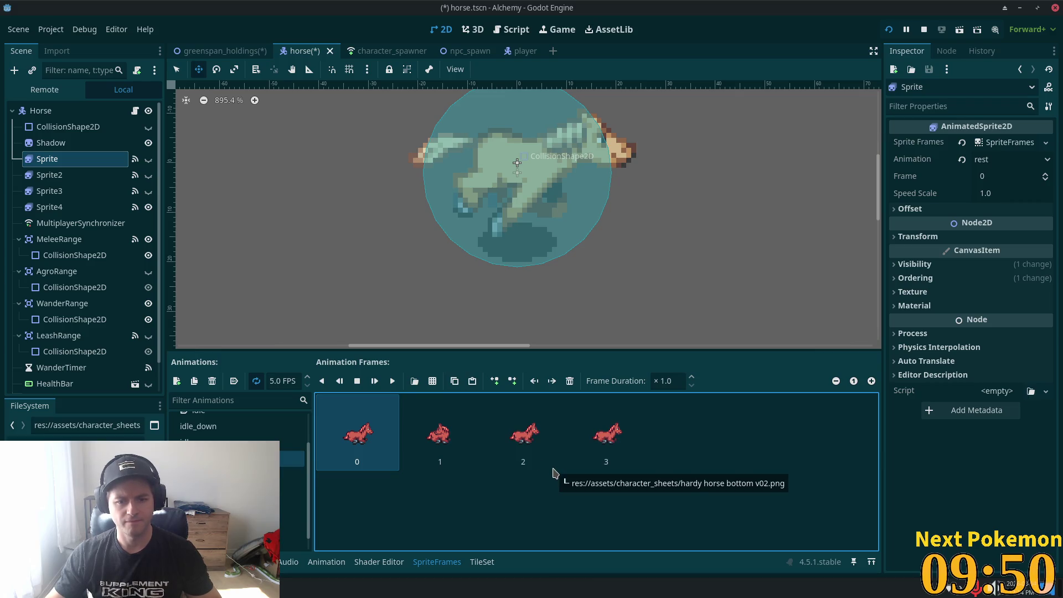
key(ctrl+v)
key(ctrl+v)
key(ctrl+v)
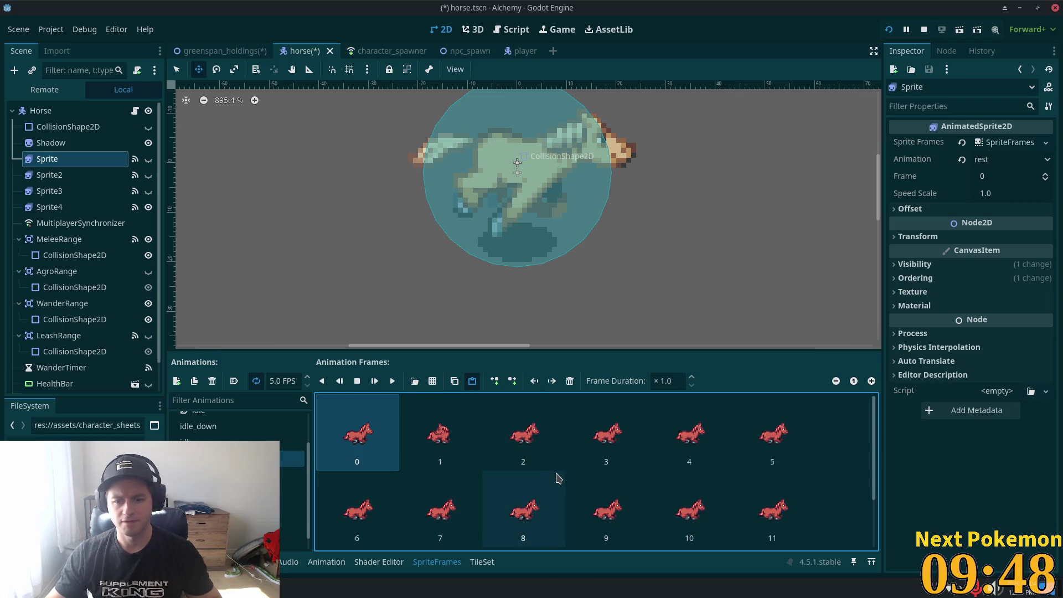
key(ctrl+s)
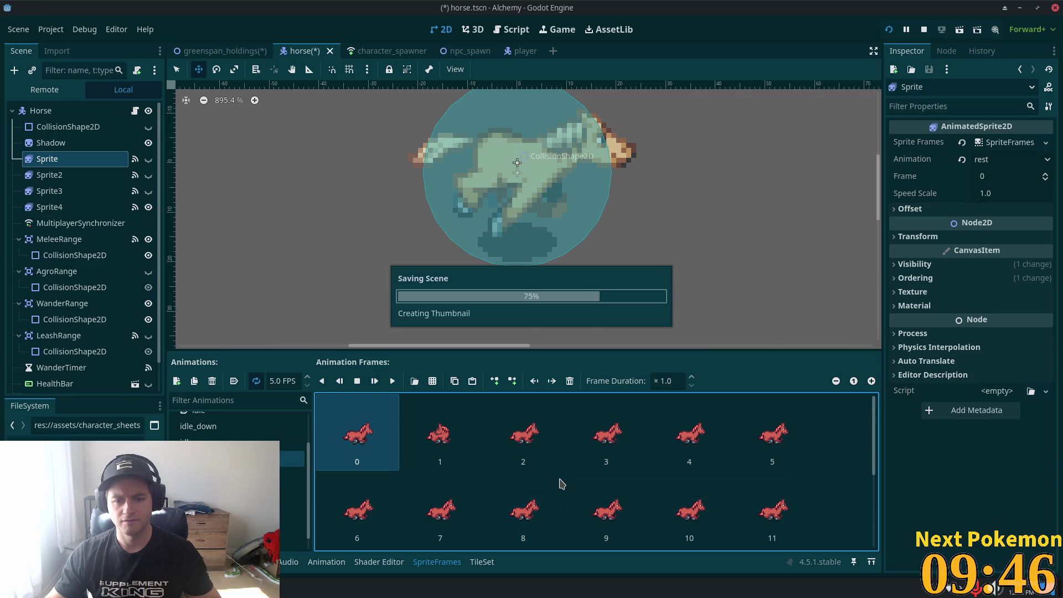
Append six more horse-frame copies, delete one extra frame, and save the horse scene
click(469, 439)
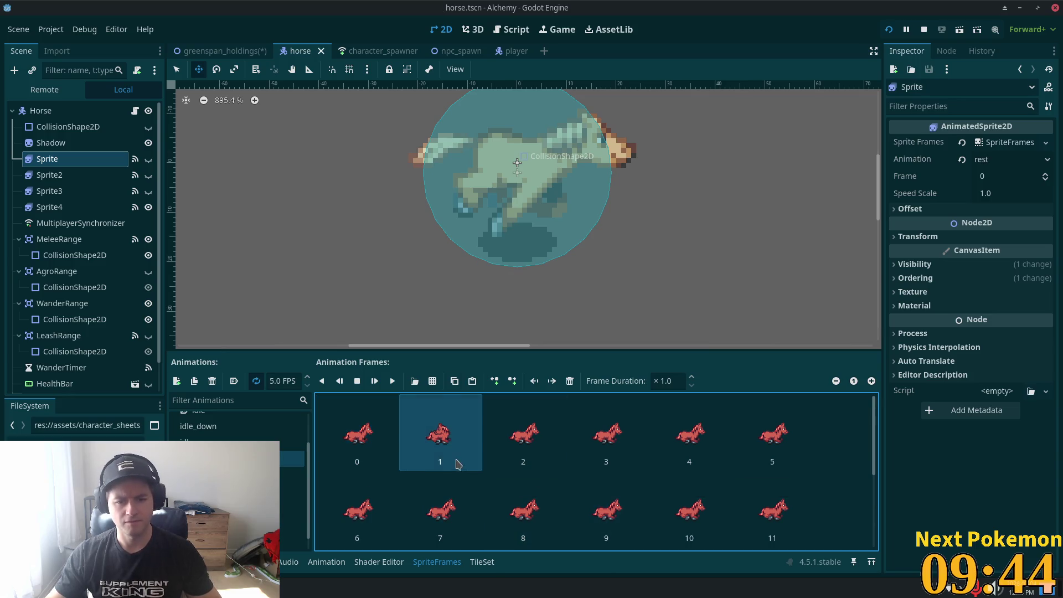
key(ctrl+v)
key(ctrl+v)
key(ctrl+v)
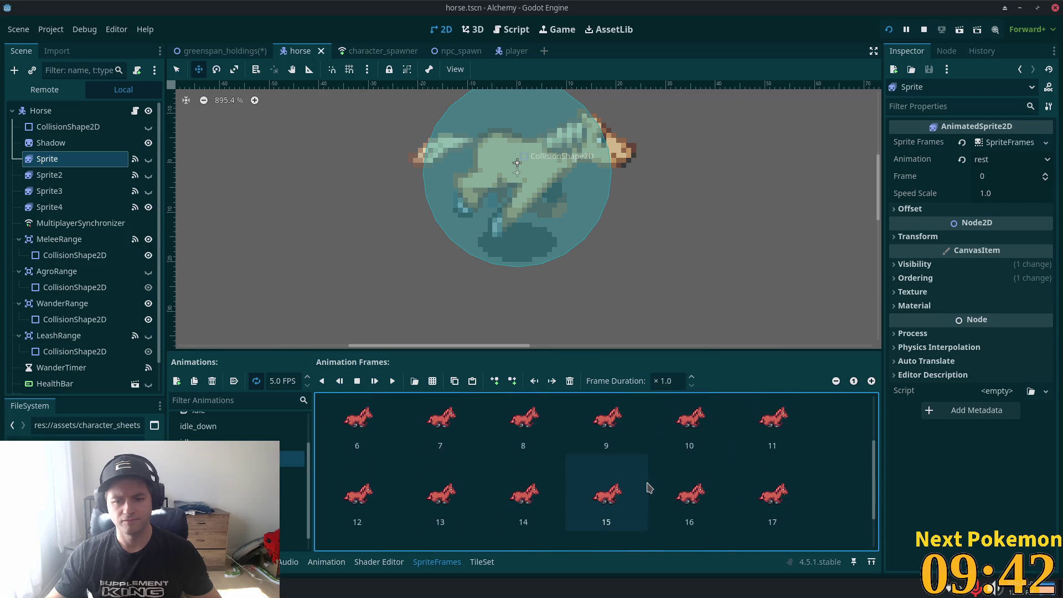
scroll(651, 489, down, 5)
scroll(512, 451, up, 3)
scroll(510, 451, up, 3)
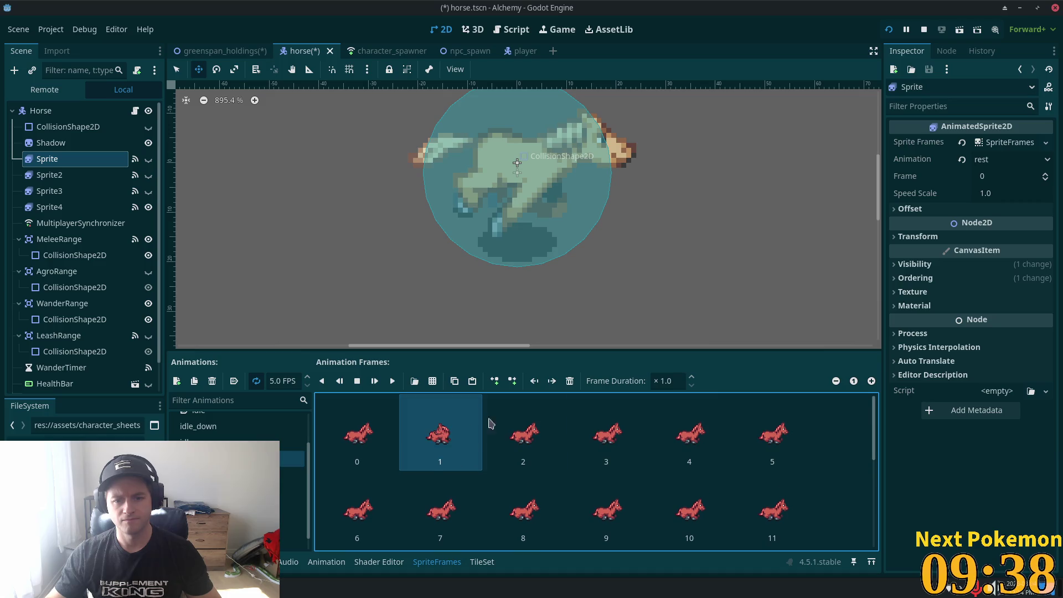
click(570, 381)
key(ctrl+s)
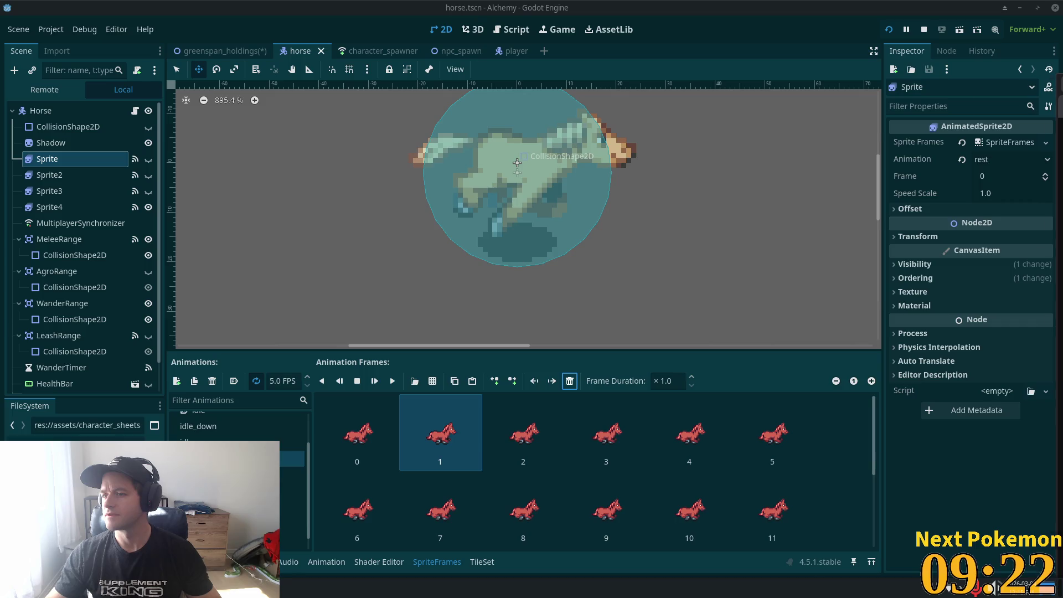
key(alt+Tab)
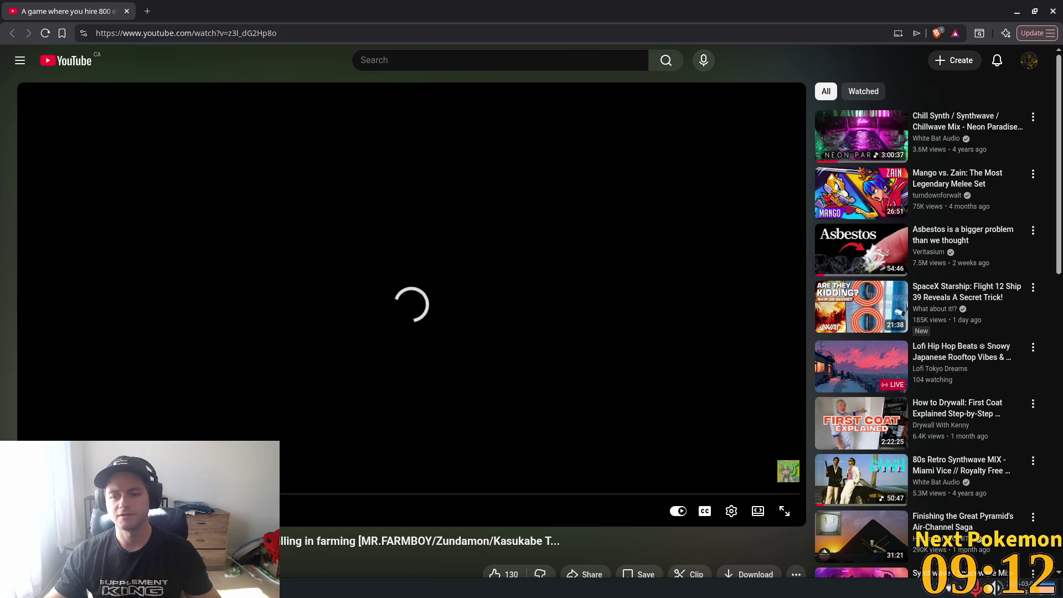
Seek the video back near its start and switch the audio to the original Japanese track
drag(83, 492, 83, 492)
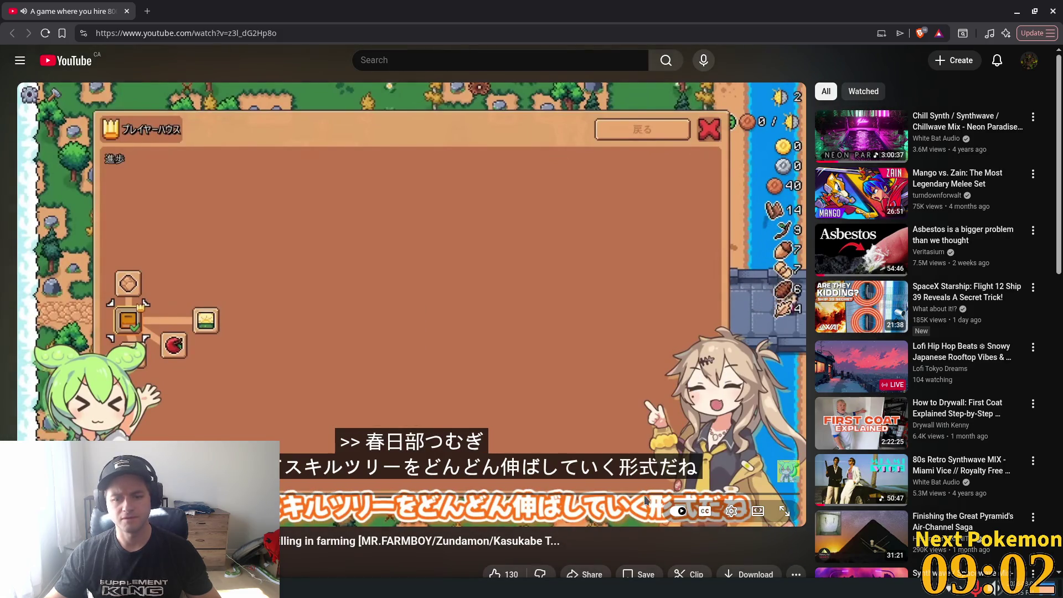
click(731, 510)
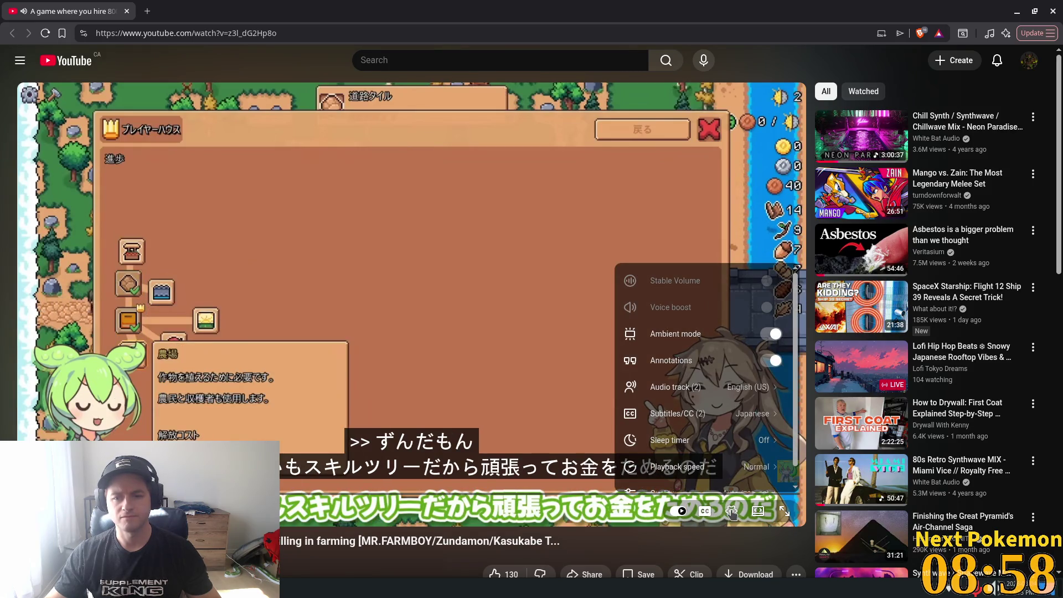
click(736, 387)
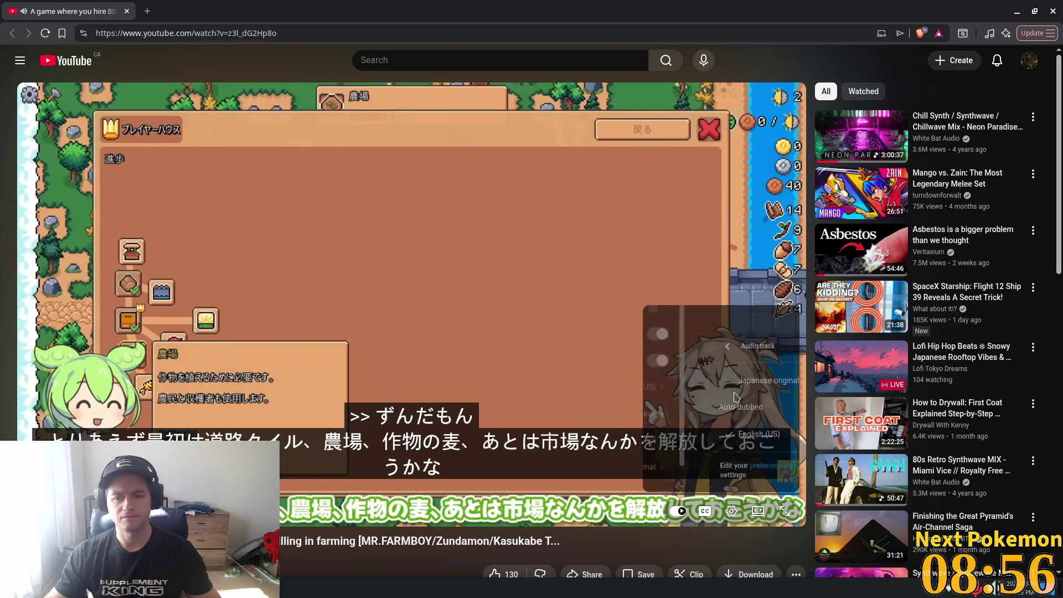
click(717, 381)
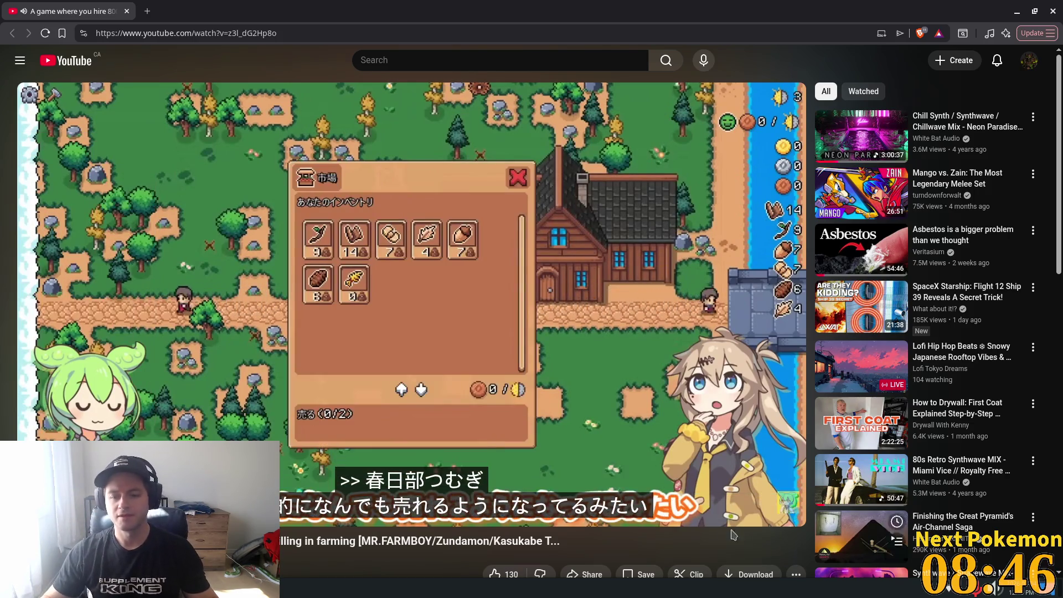
Set the subtitles to auto-translate into English from the Subtitles/CC language list
click(731, 510)
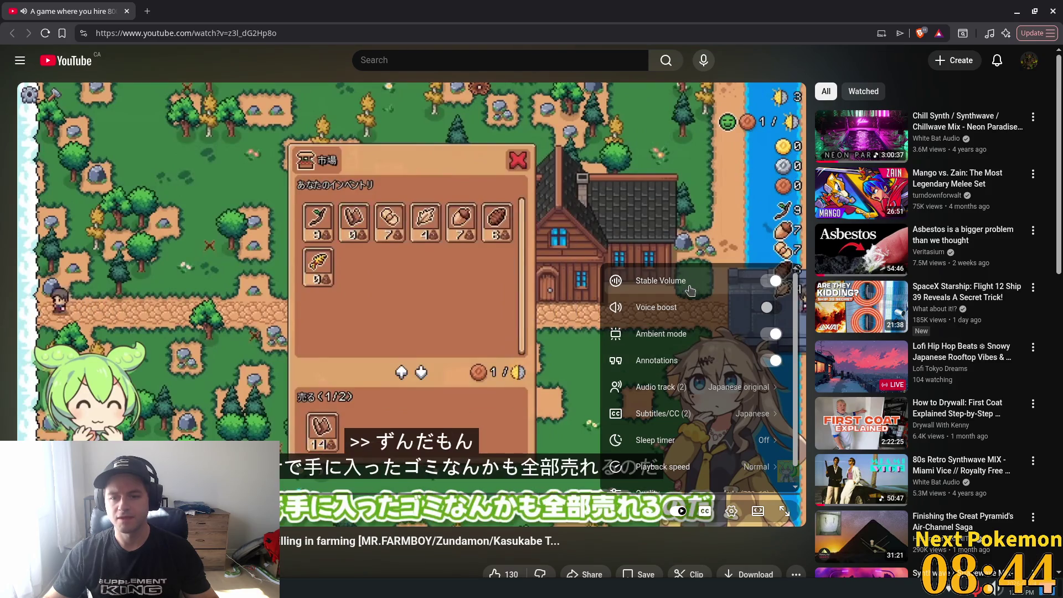
click(673, 420)
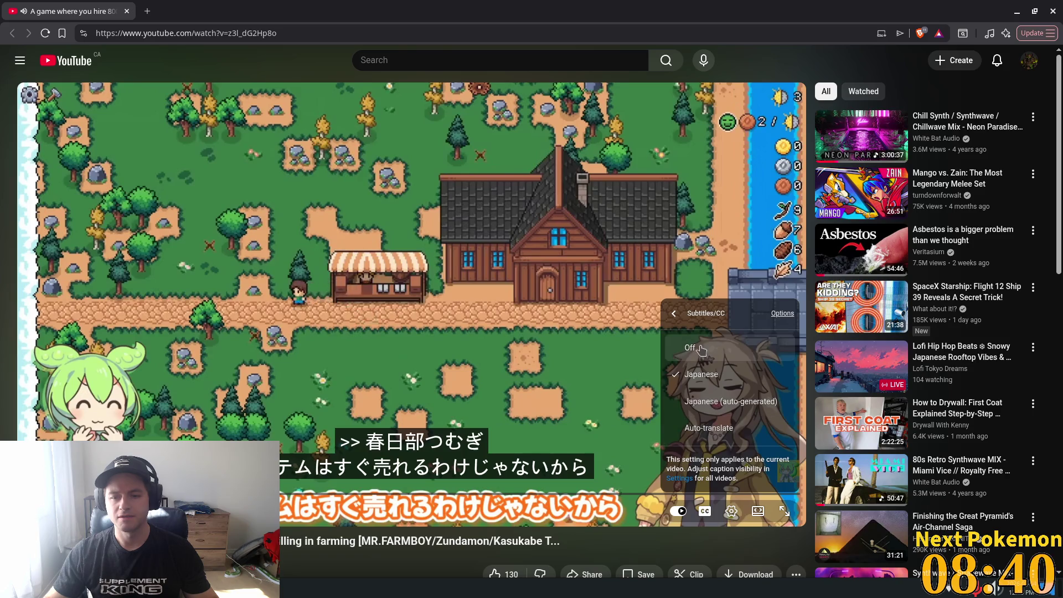
click(708, 427)
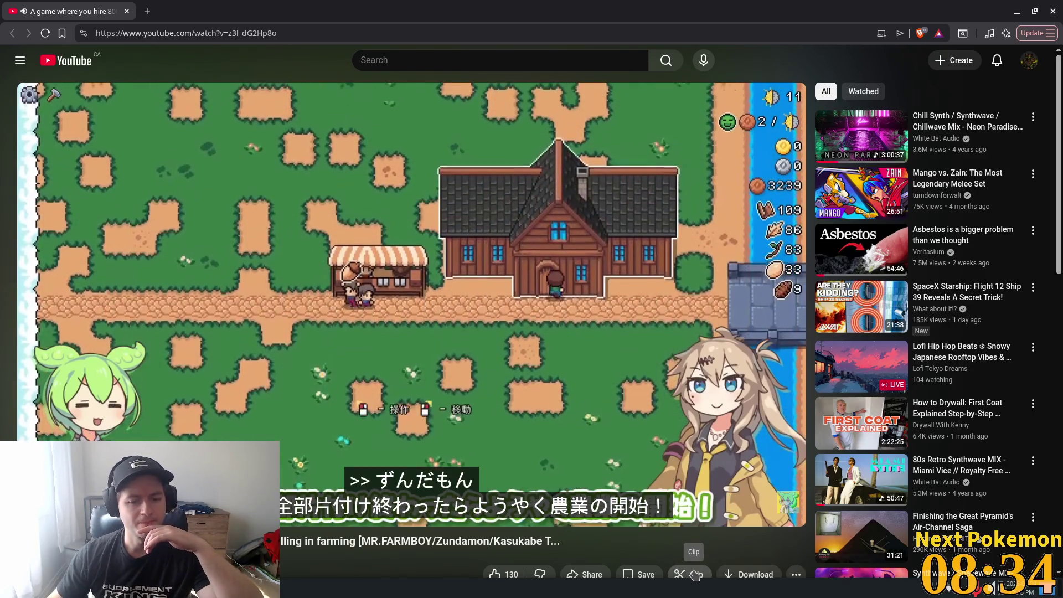
click(731, 510)
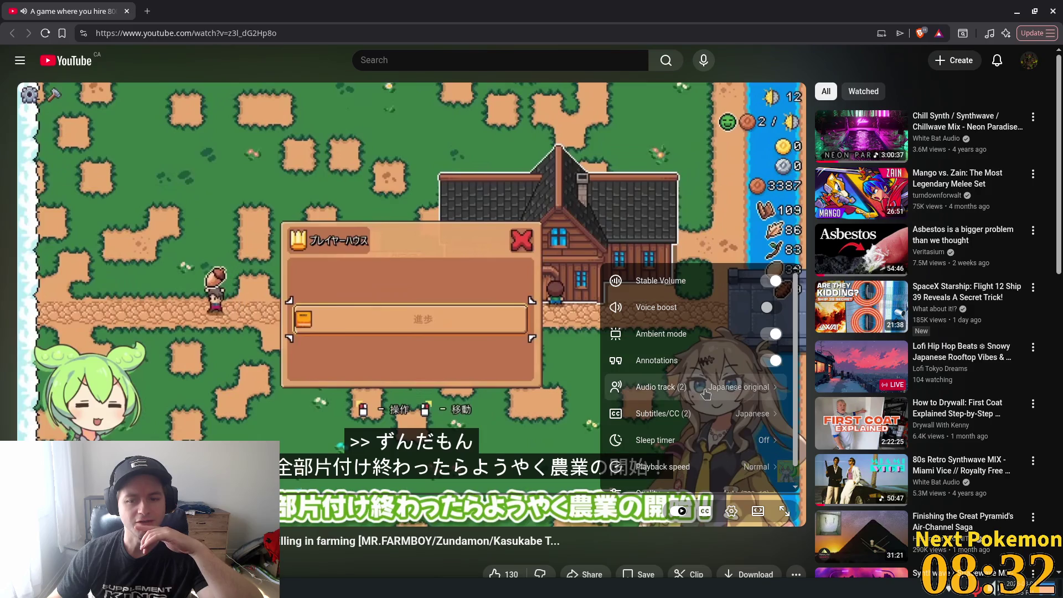
click(706, 413)
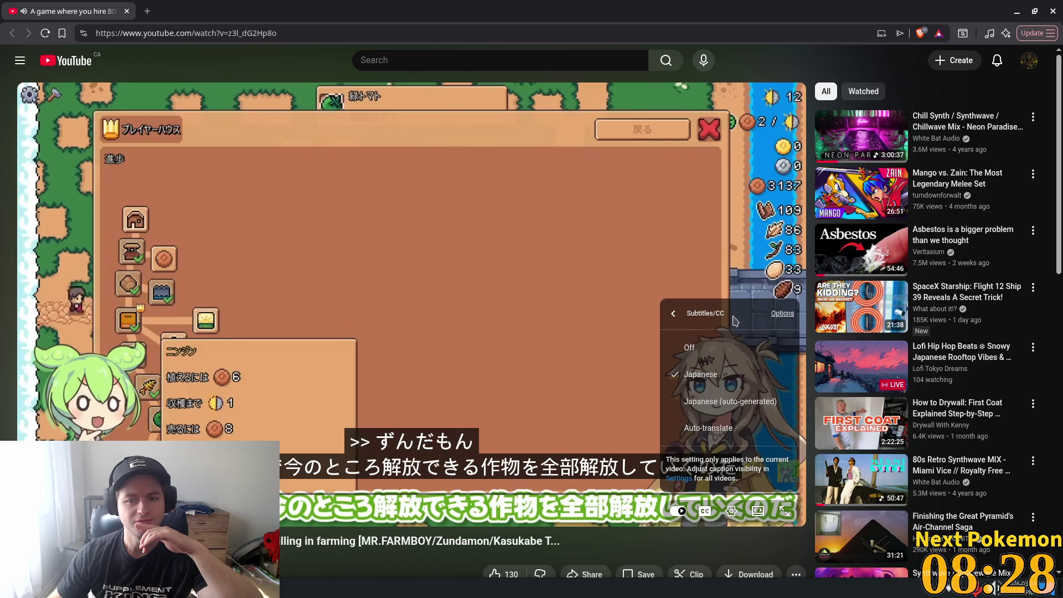
click(709, 427)
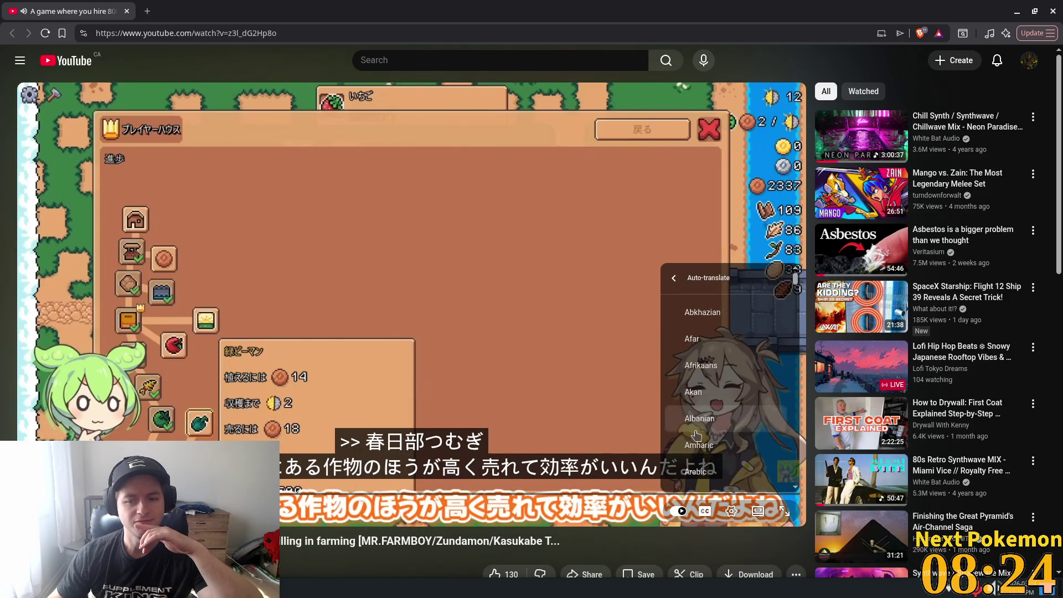
scroll(718, 388, down, 5)
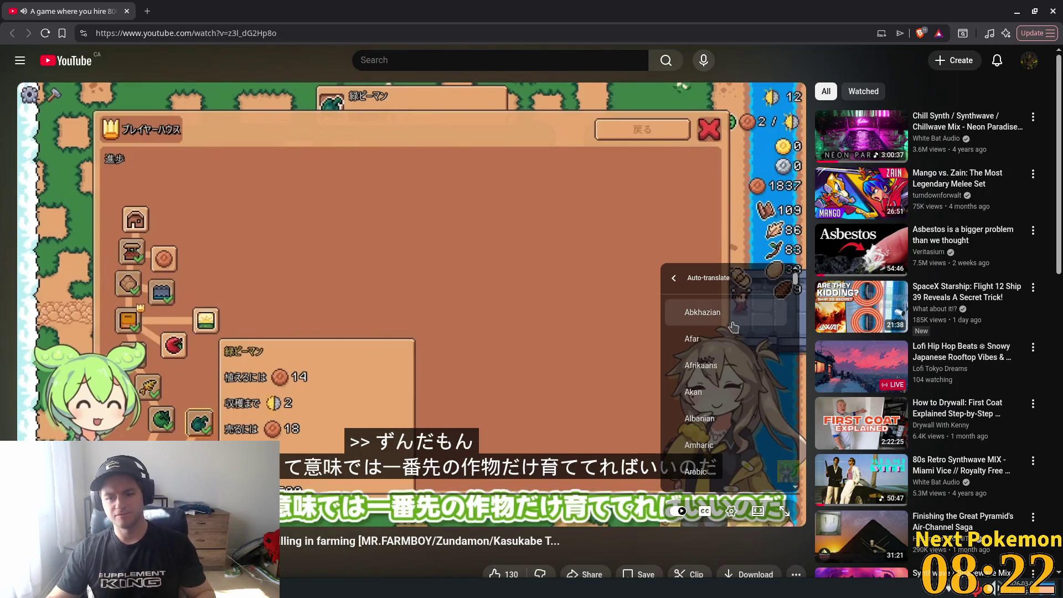
scroll(797, 313, down, 5)
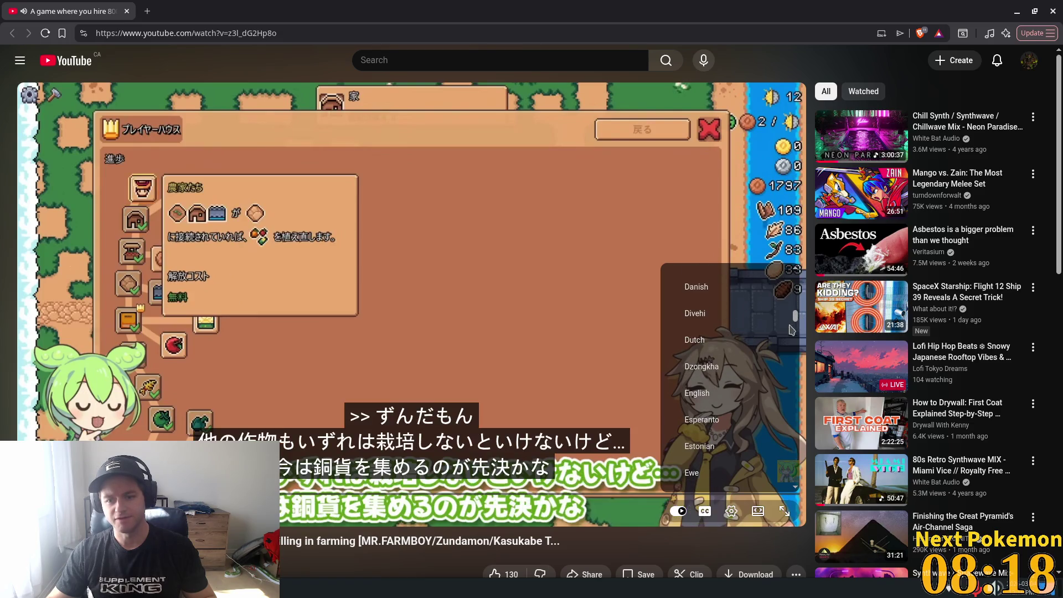
click(731, 394)
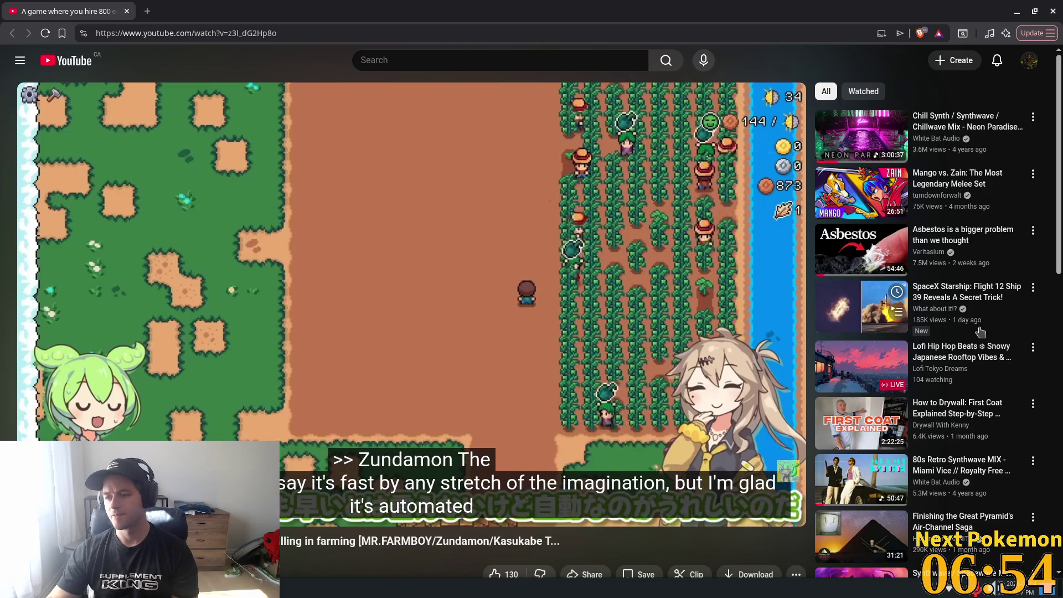
Close the YouTube video window to bring the Godot horse scene back
click(128, 12)
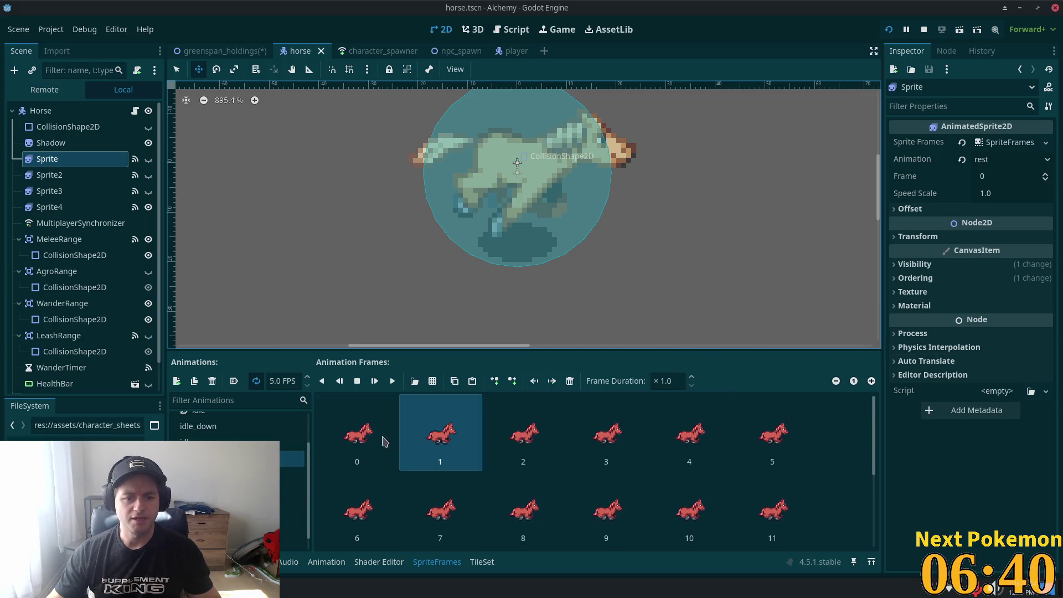
Play the rest animation preview and inspect its frames and the Shadow layer's frames
click(390, 381)
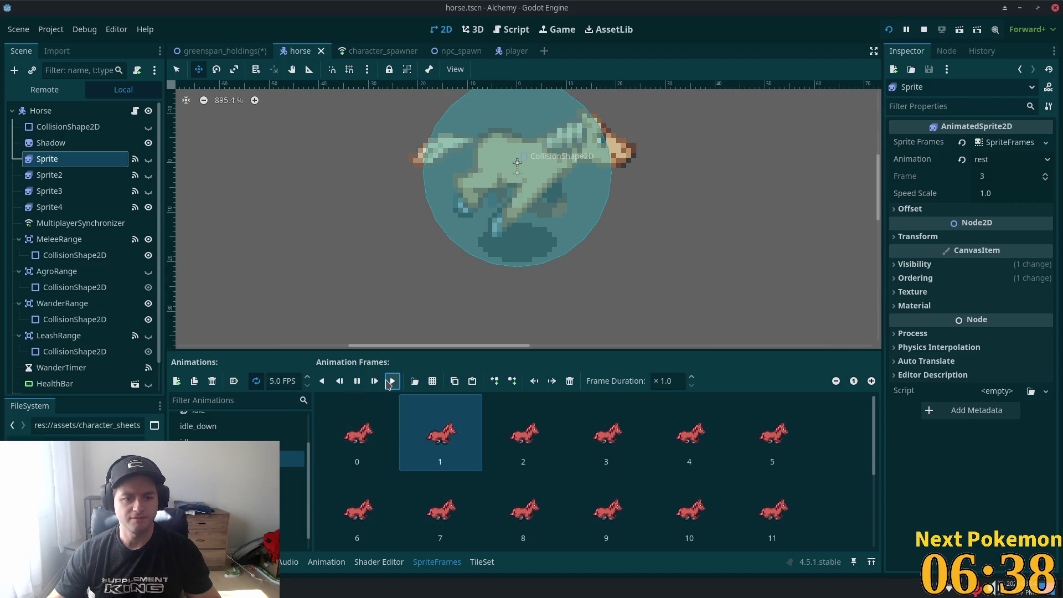
click(526, 443)
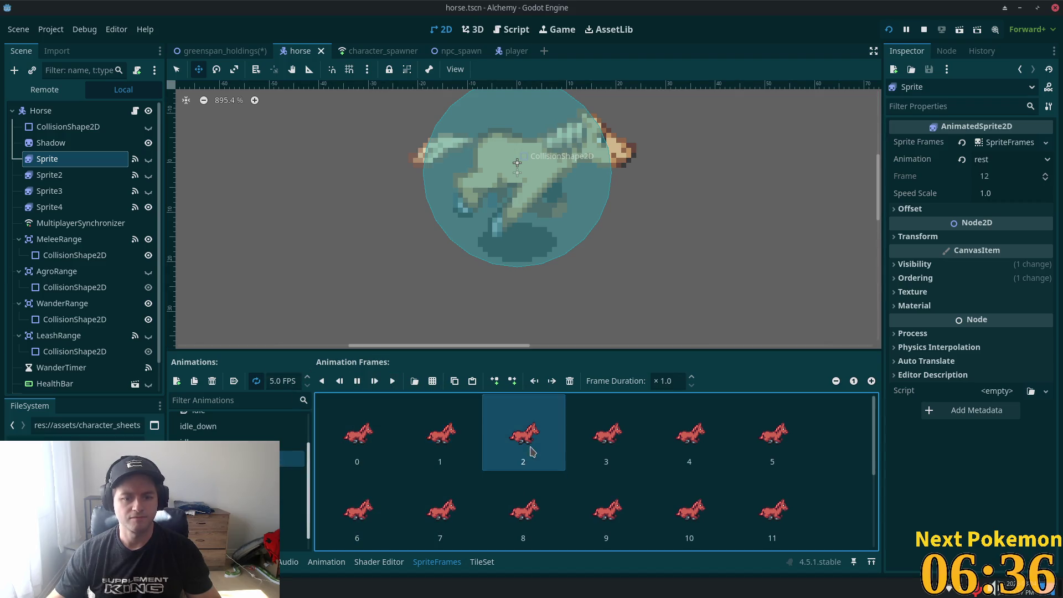
click(354, 436)
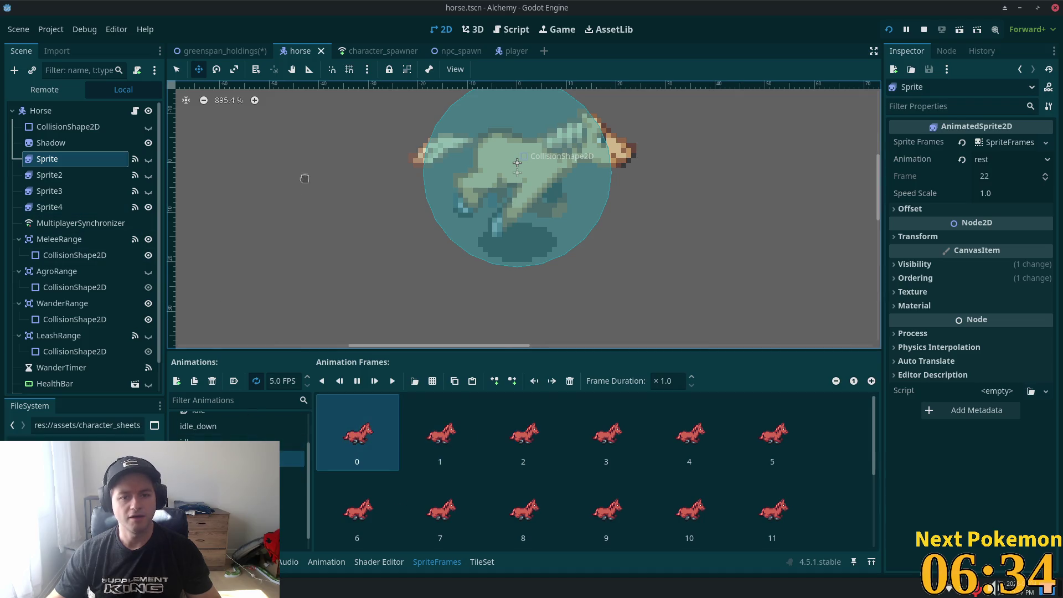
click(51, 143)
click(51, 159)
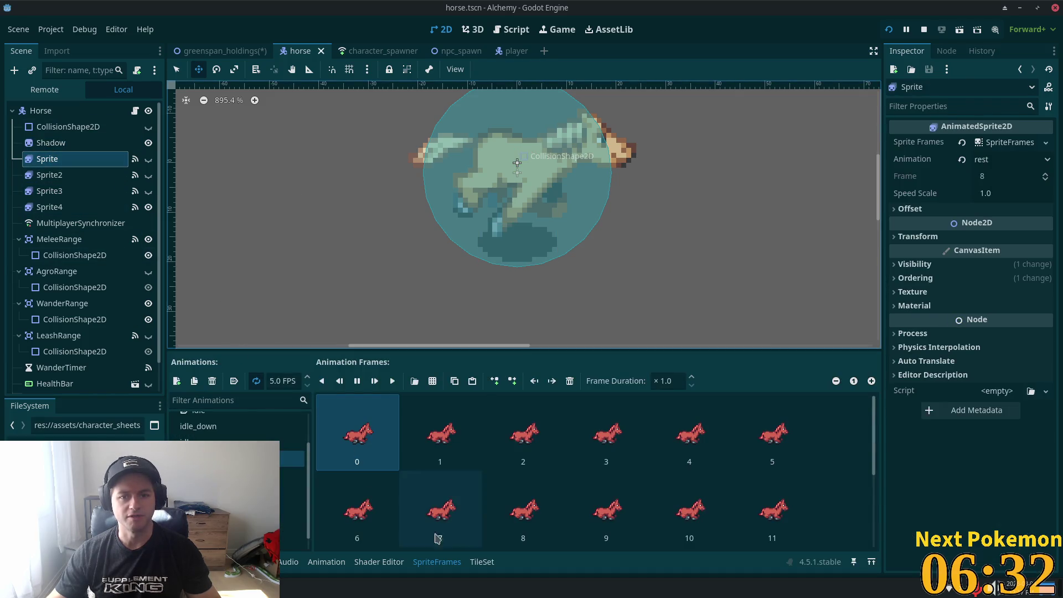
Make the Sprite layer visible again and save the horse scene
click(148, 158)
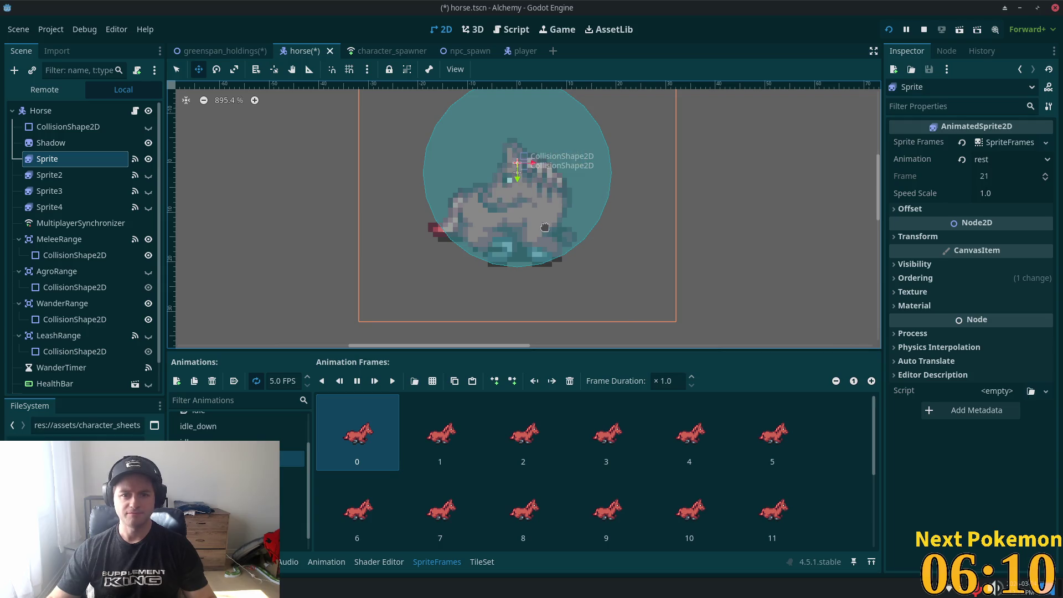
scroll(606, 469, down, 2)
scroll(606, 469, down, 3)
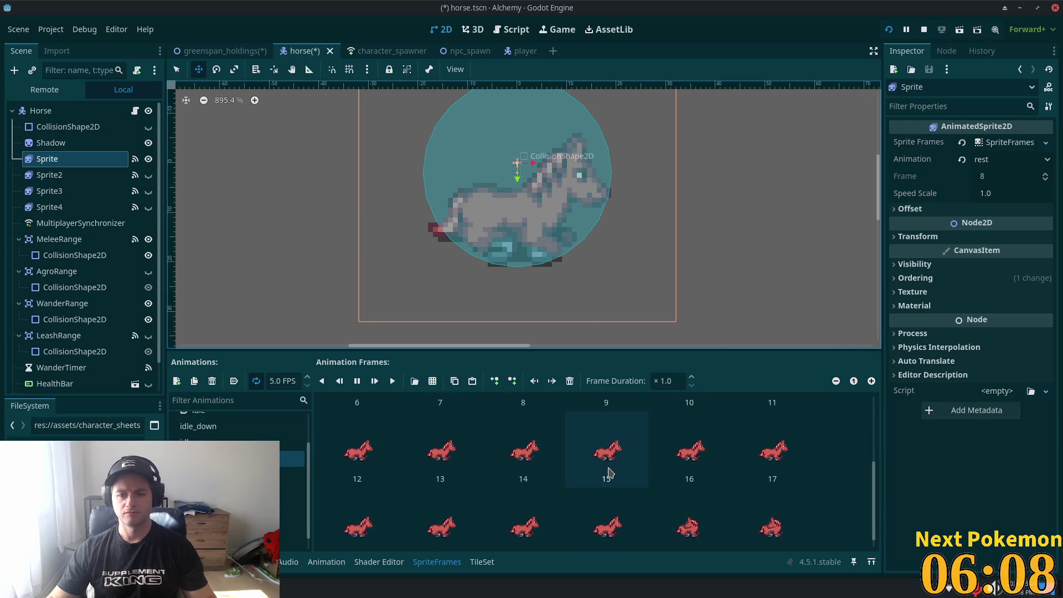
scroll(436, 455, up, 3)
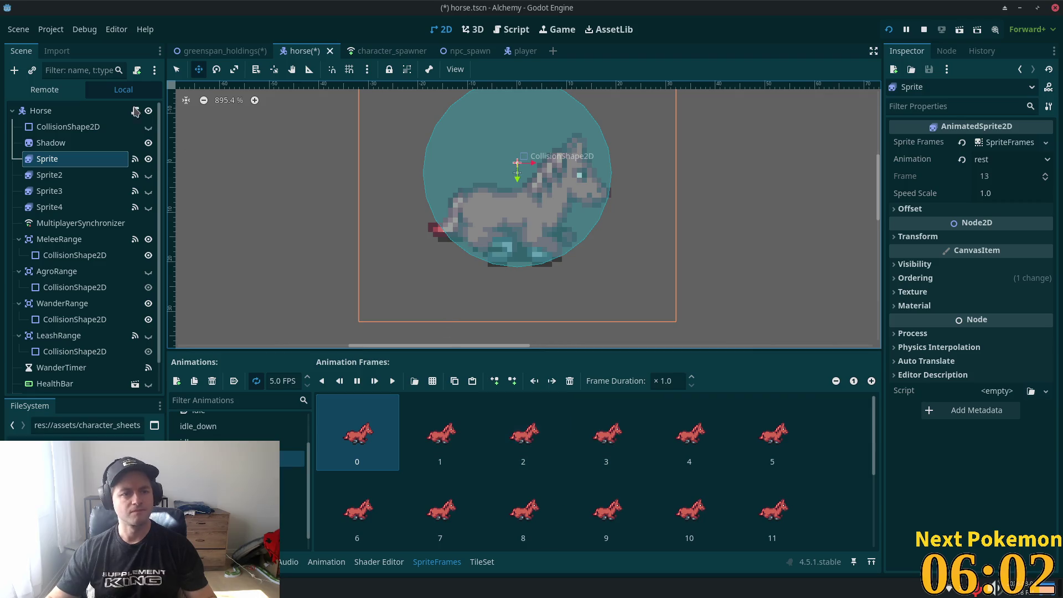
key(ctrl+s)
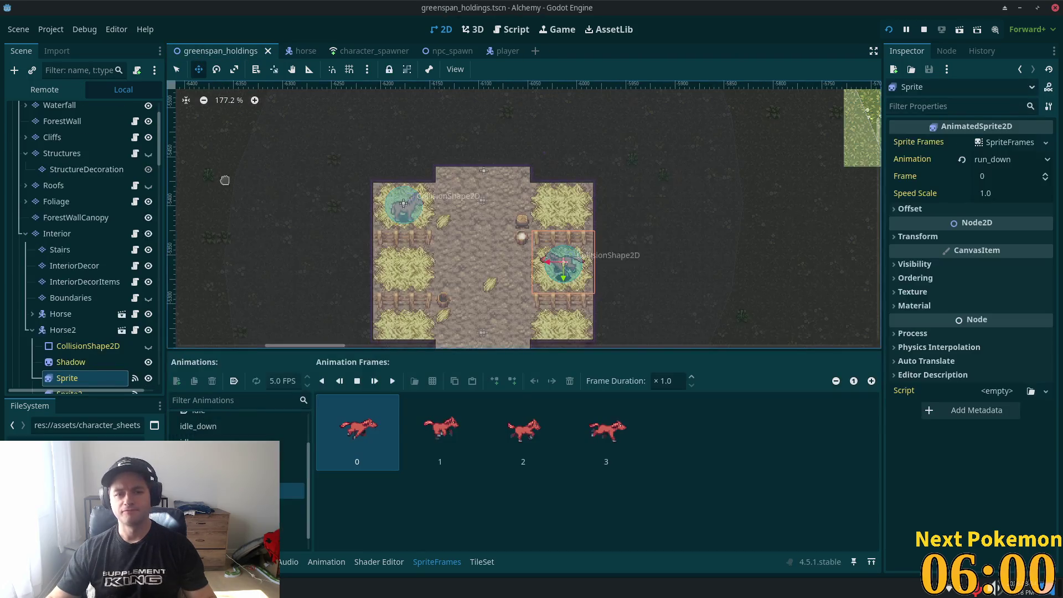
Inspect Horse2 and its Sprite animation in greenspan_holdings, then return to the horse scene tab
click(62, 330)
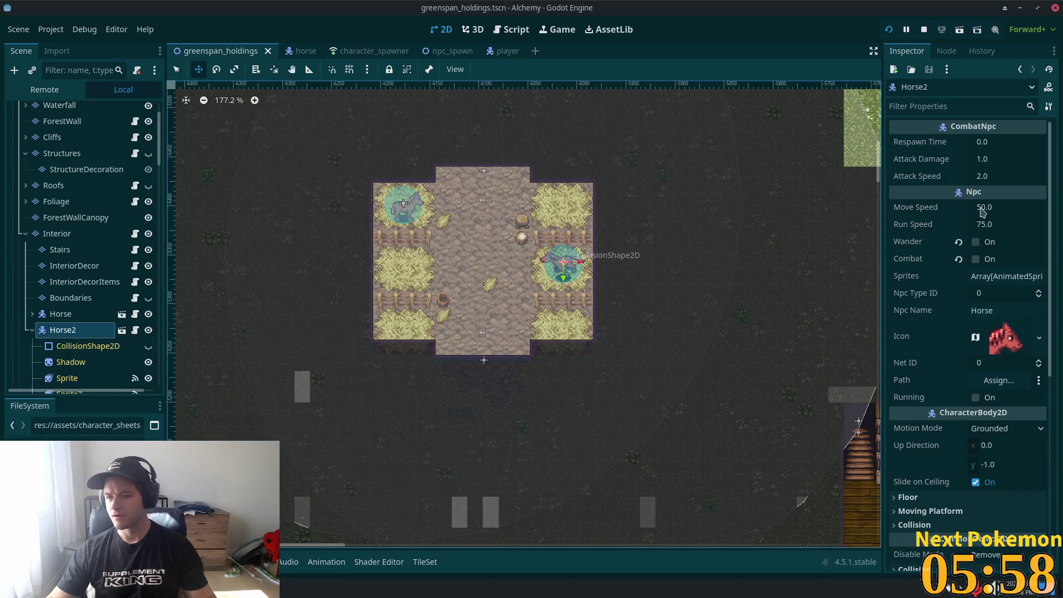
scroll(72, 312, down, 5)
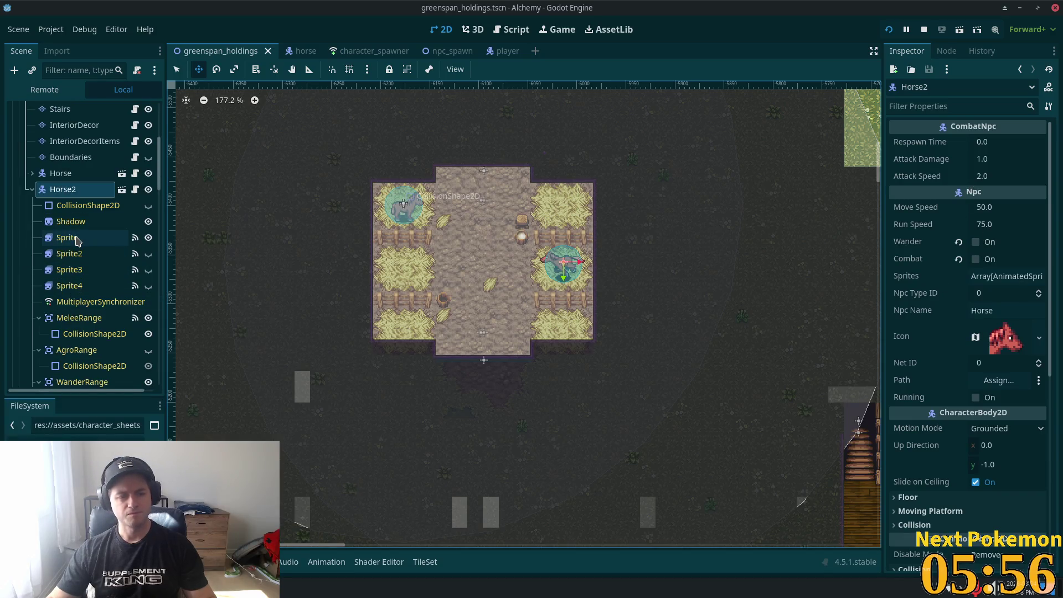
click(67, 237)
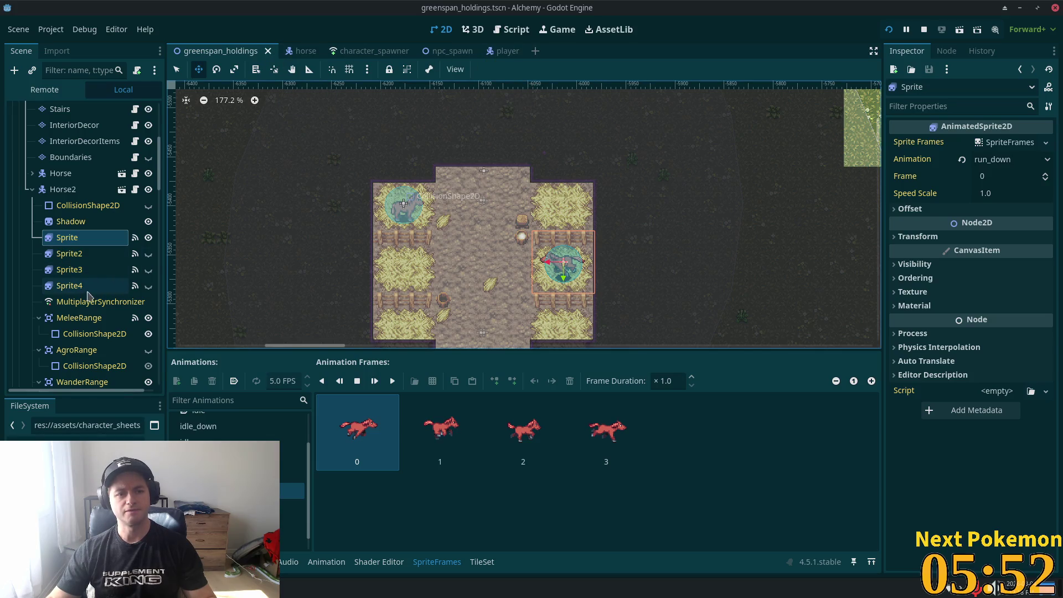
click(299, 51)
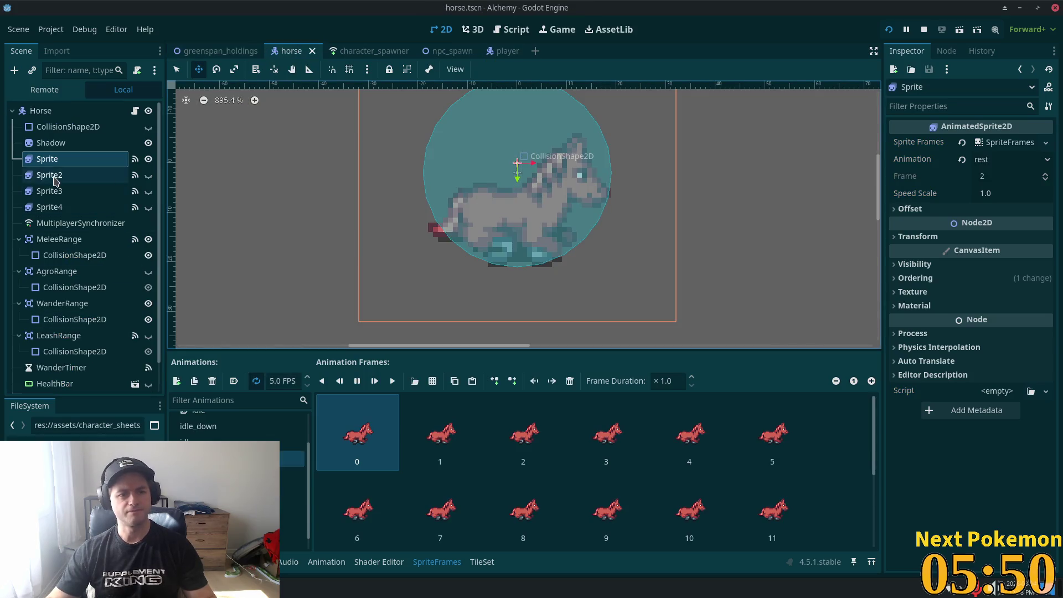
Add a new animation to Sprite2's SpriteFrames and rename it 'rest'
click(50, 174)
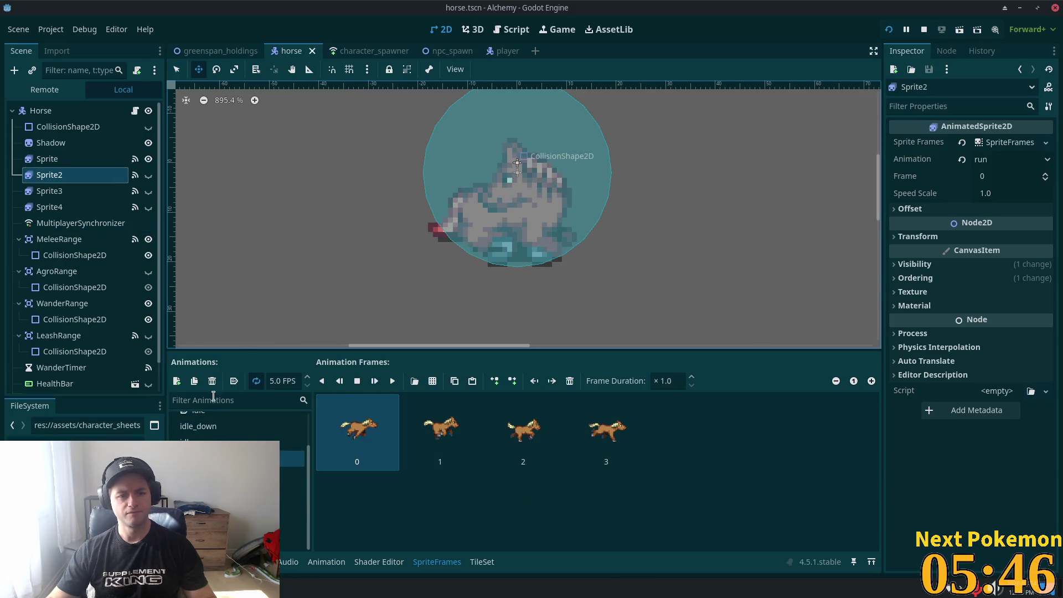
click(177, 381)
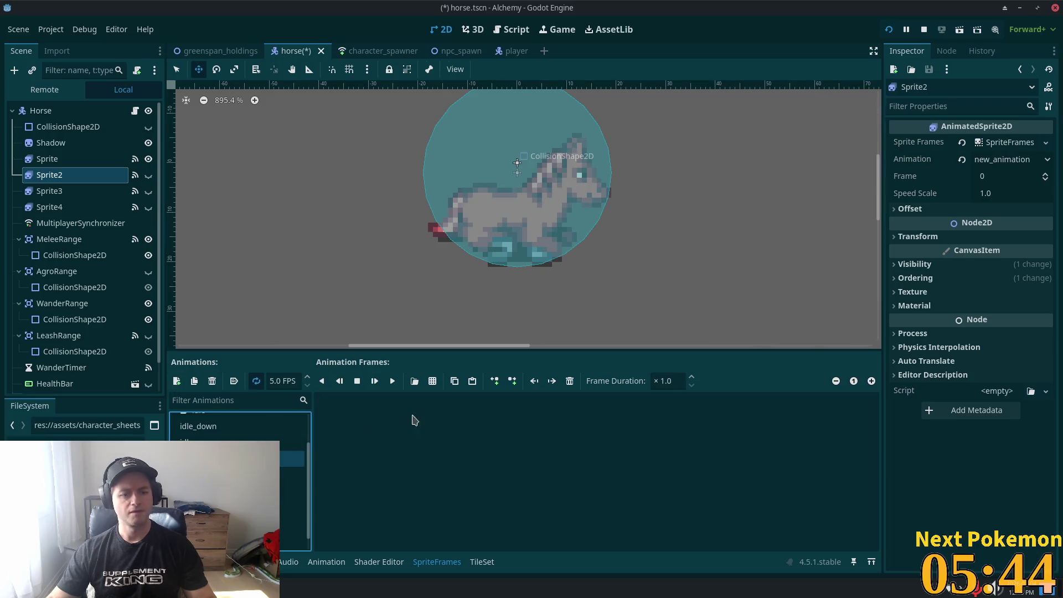
click(265, 459)
text(rest)
key(Return)
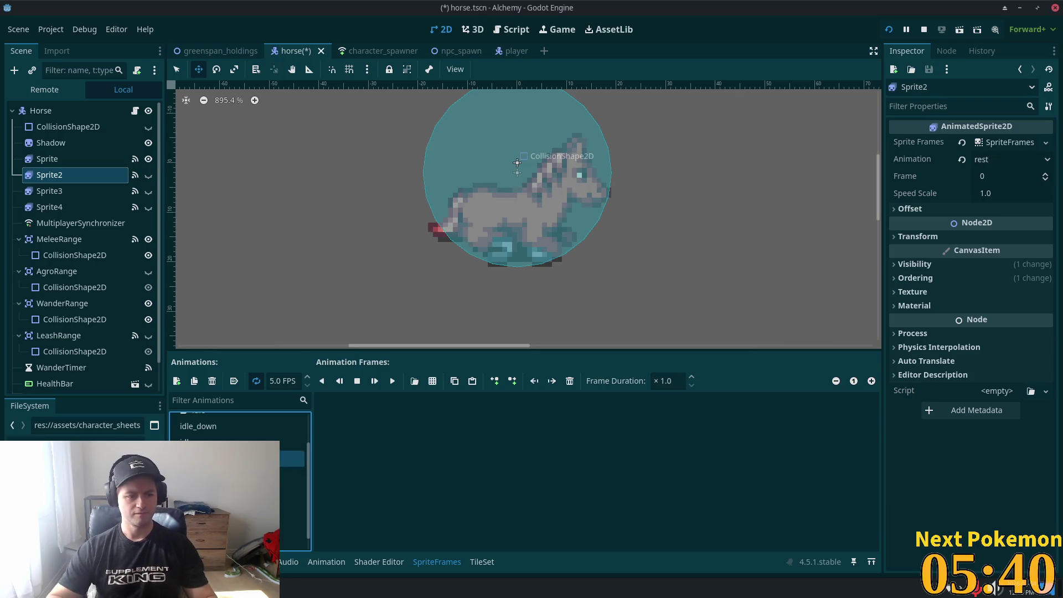